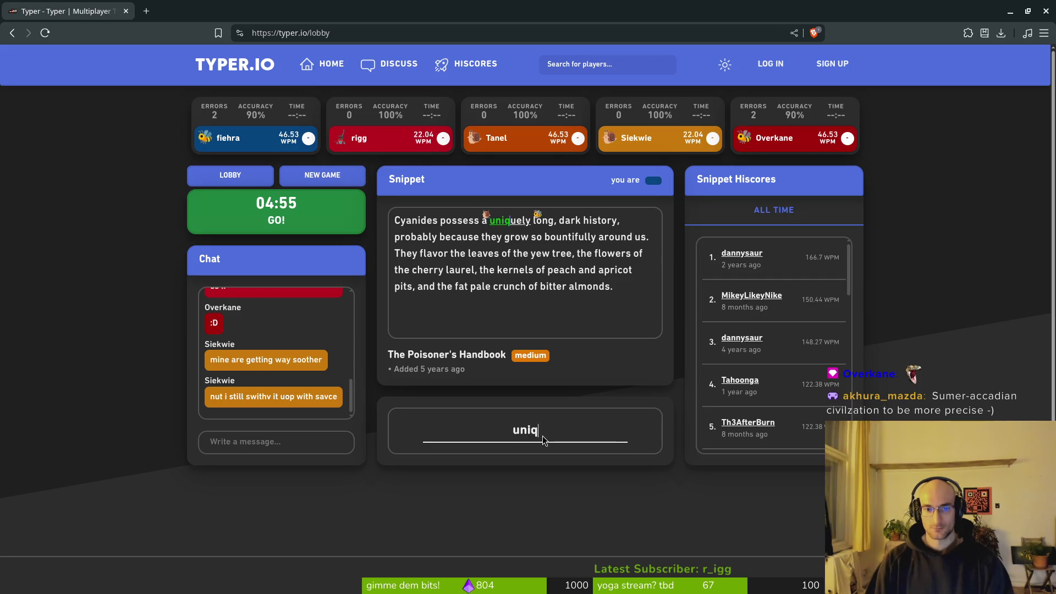
# Step: Type the Poisoner's Handbook snippet through 'the kernels of peach and apricot pits', fixing typos along the way
pyautogui.press('BackSpace')
pyautogui.write(', dark history')
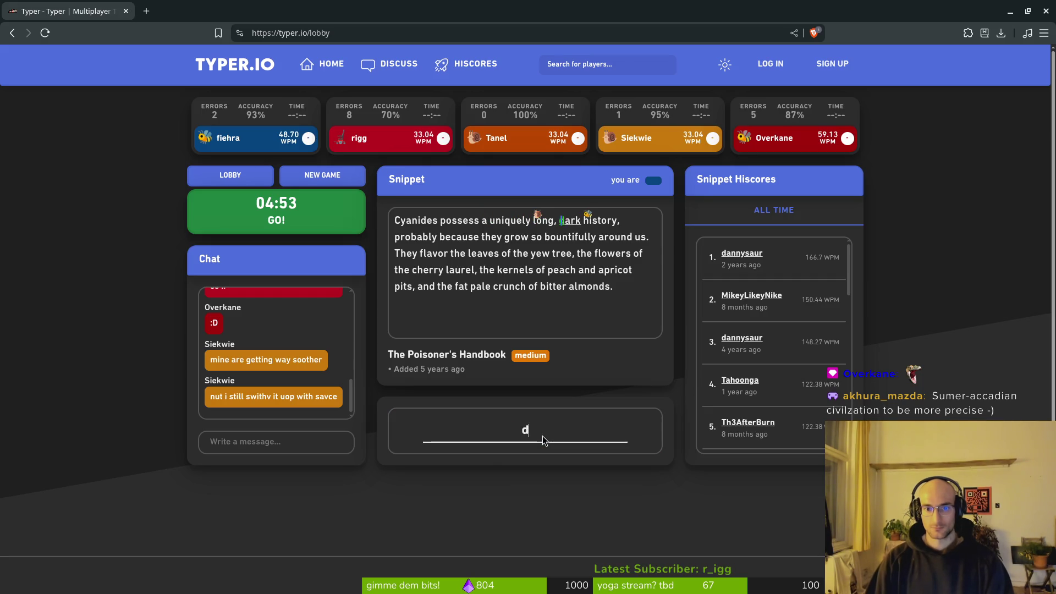
pyautogui.write(', pr')
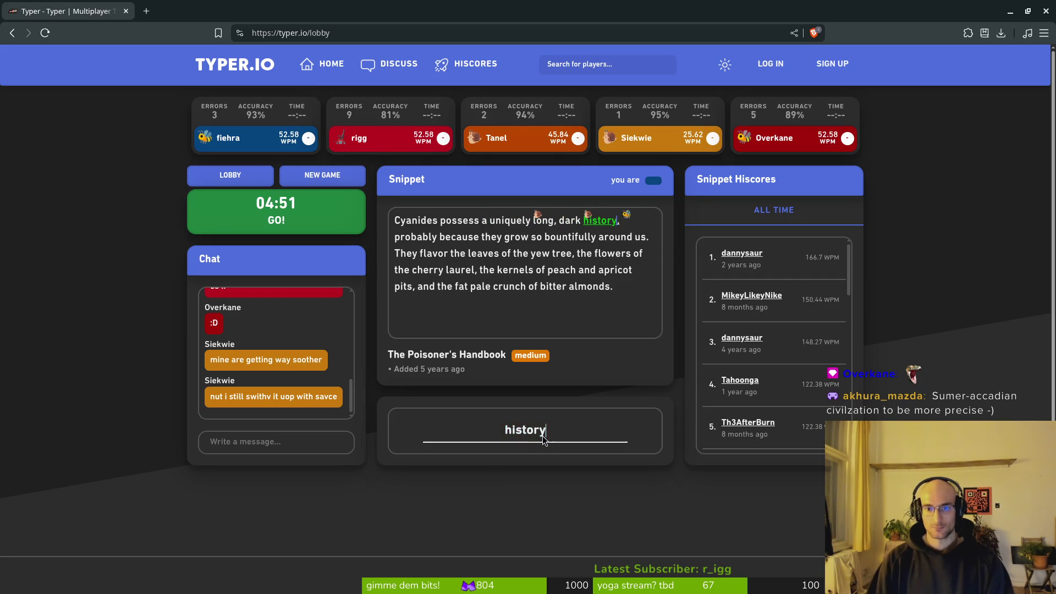
pyautogui.write('obably beec')
pyautogui.press('BackSpace')
pyautogui.press('BackSpace')
pyautogui.write('cause they grow so n')
pyautogui.press('BackSpace')
pyautogui.write('bountifully around us. They flavor the leaves of ht')
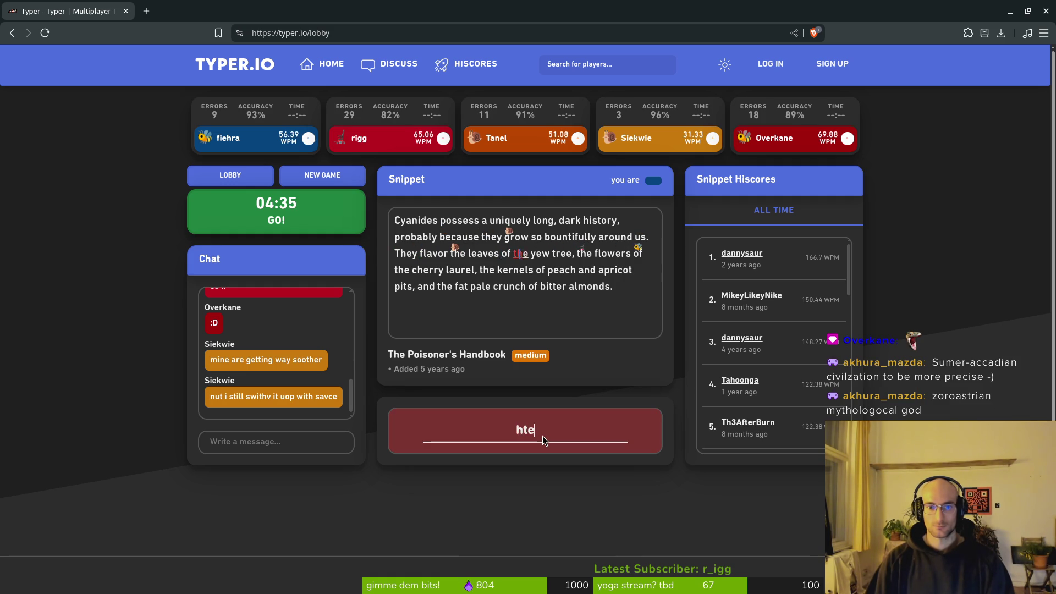
pyautogui.press('BackSpace')
pyautogui.press('BackSpace')
pyautogui.write('the ywe')
pyautogui.press('BackSpace')
pyautogui.press('BackSpace')
pyautogui.write('ew tree.')
pyautogui.press('BackSpace')
pyautogui.write(', the flowers of the cherry laurel, the kernels of peach and apricot pits, and the fat e crunch of bi')
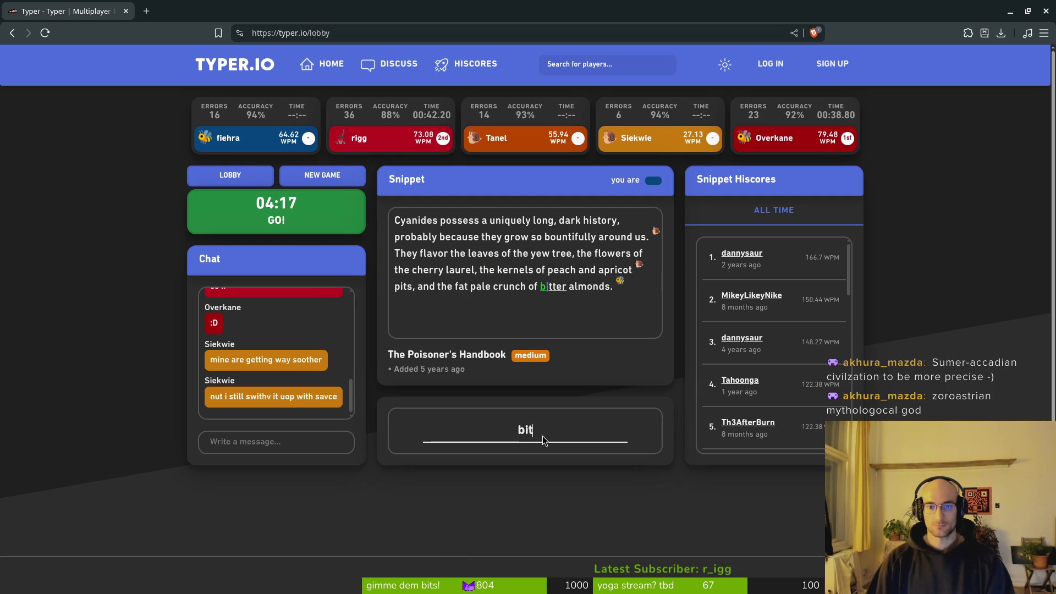
pyautogui.write('tter almonds.')
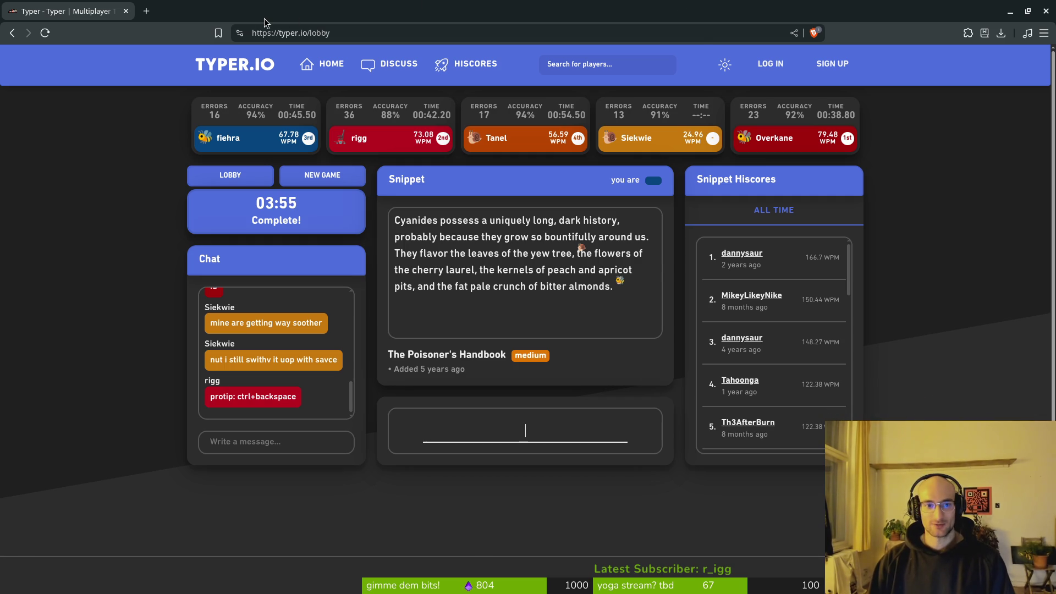
# Step: Search 'akhura maxsa' in a new tab to get Ahura Mazda results
pyautogui.hotkey('ctrl', 't')
pyautogui.write('ak')
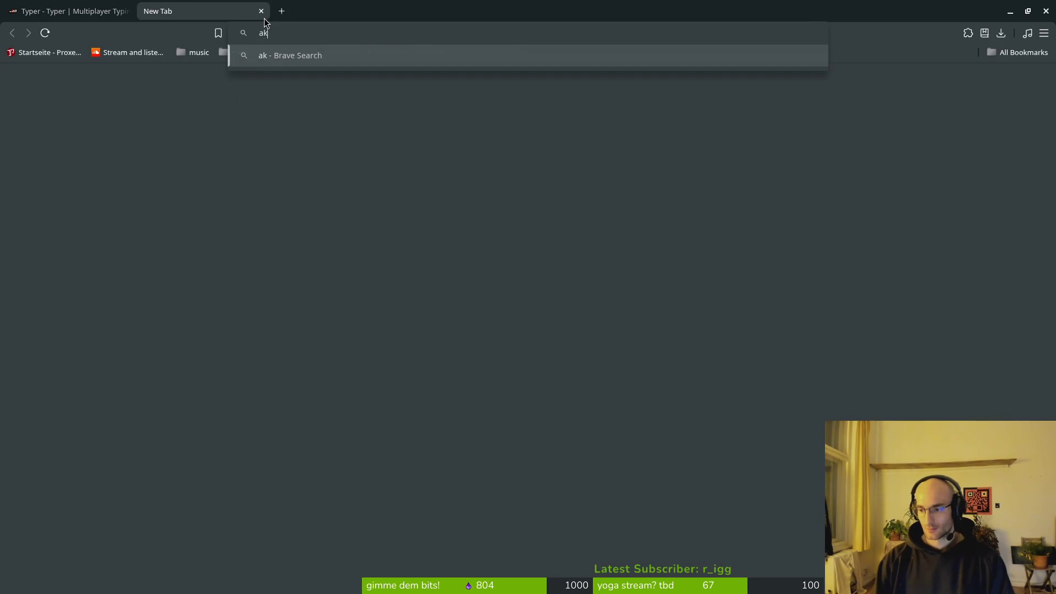
pyautogui.write('hura')
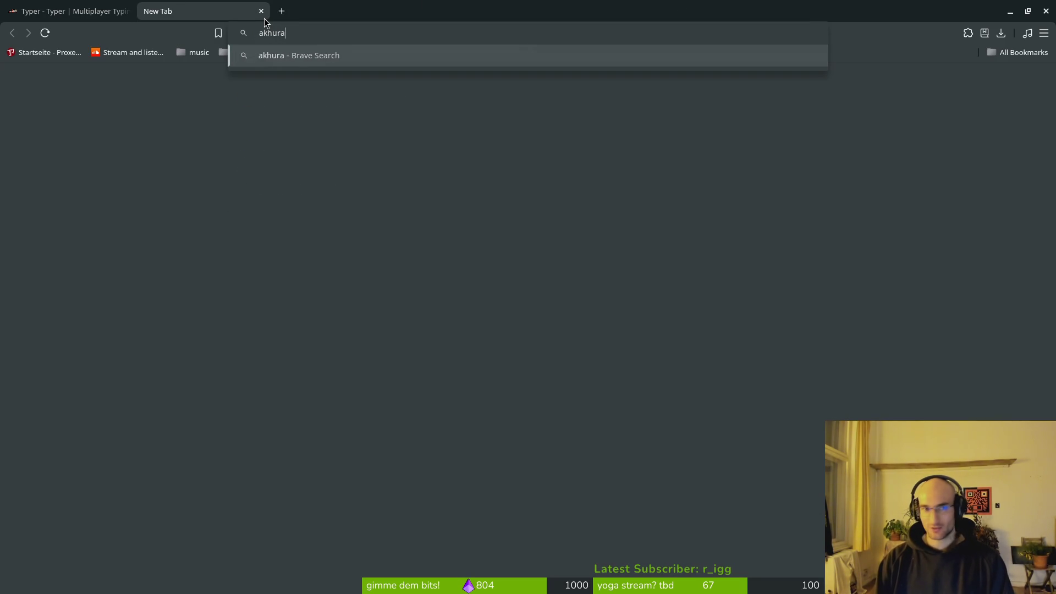
pyautogui.write(' maxsa')
pyautogui.press('Return')
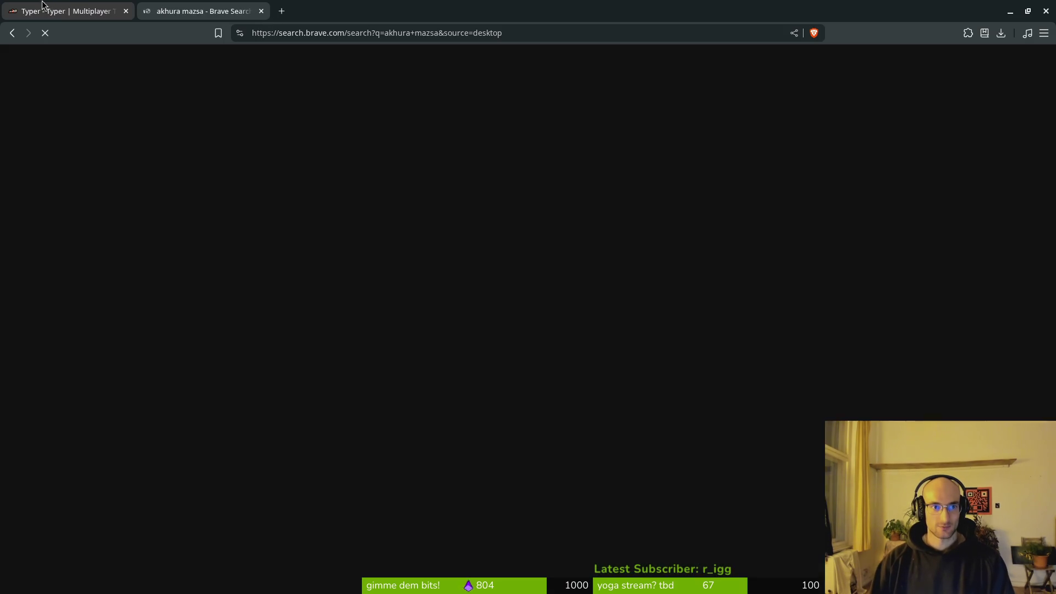
pyautogui.click(43, 5)
pyautogui.click(182, 11)
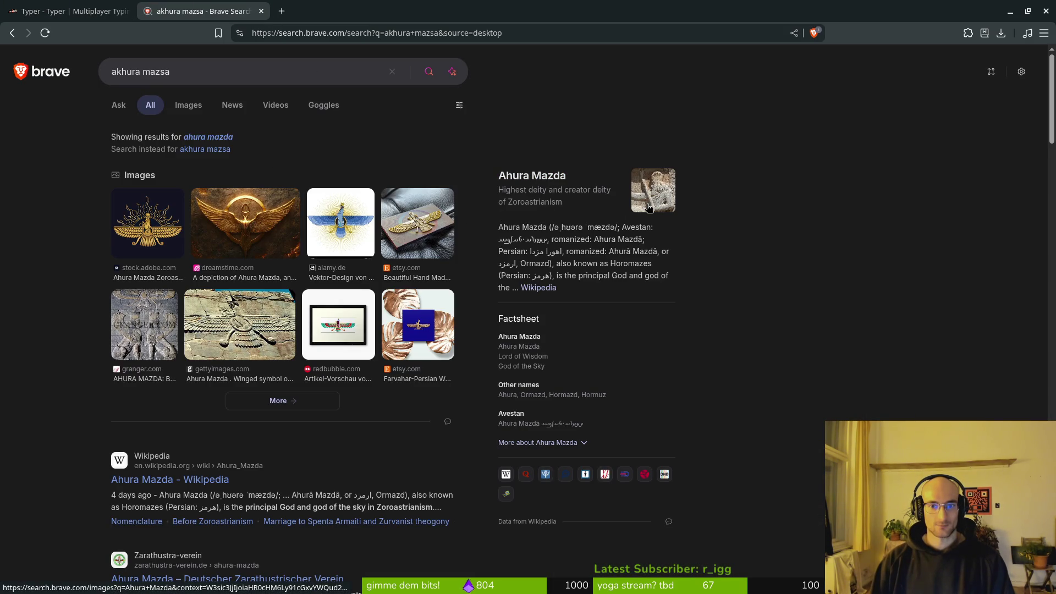
# Step: Open the Ahura Mazda Wikipedia article, switch it to the Dark theme, then close it
pyautogui.click(180, 485)
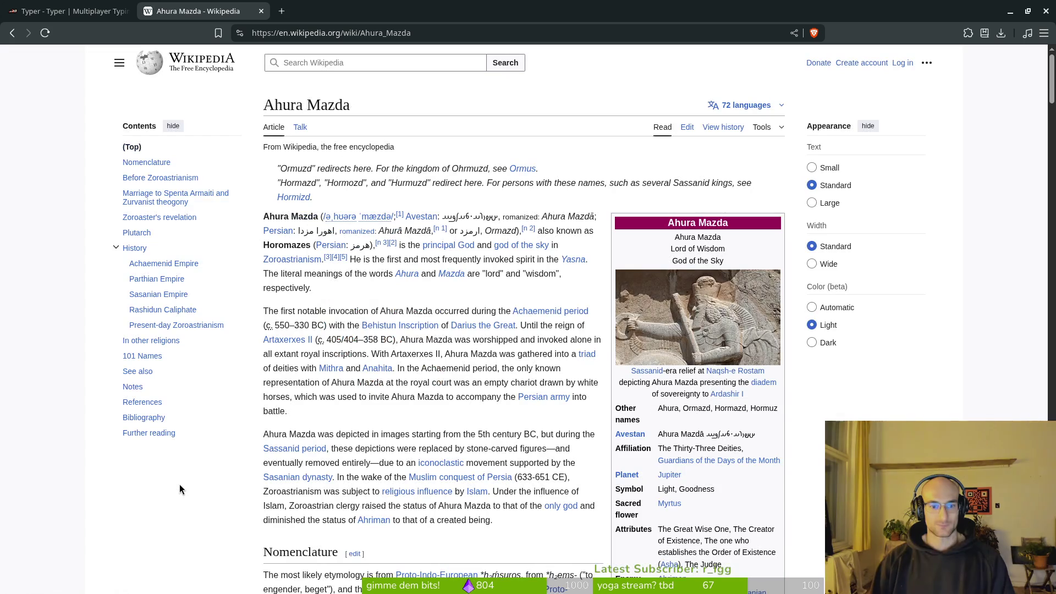
pyautogui.click(812, 342)
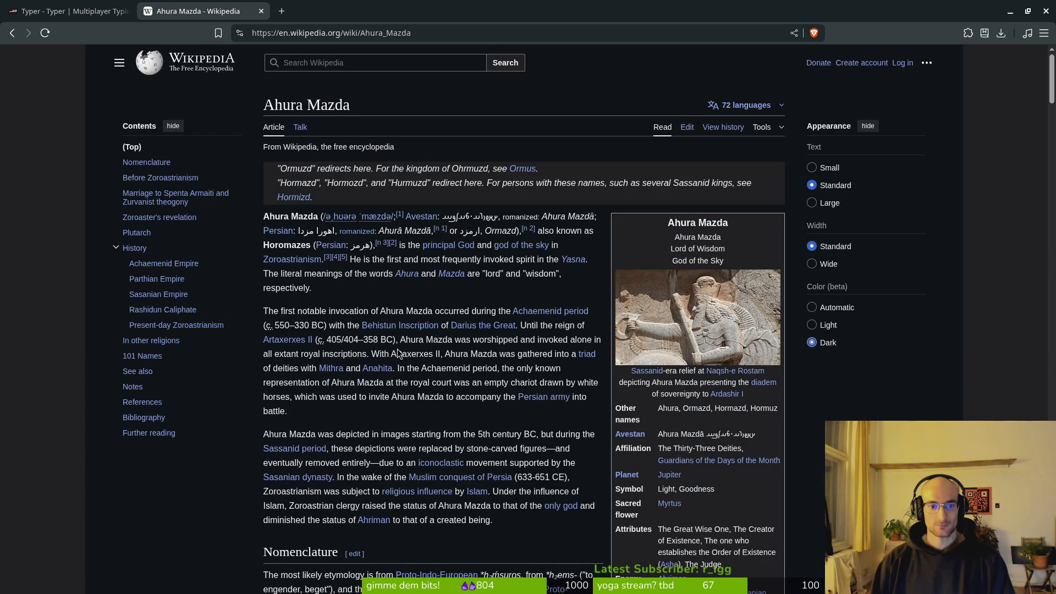
pyautogui.click(262, 11)
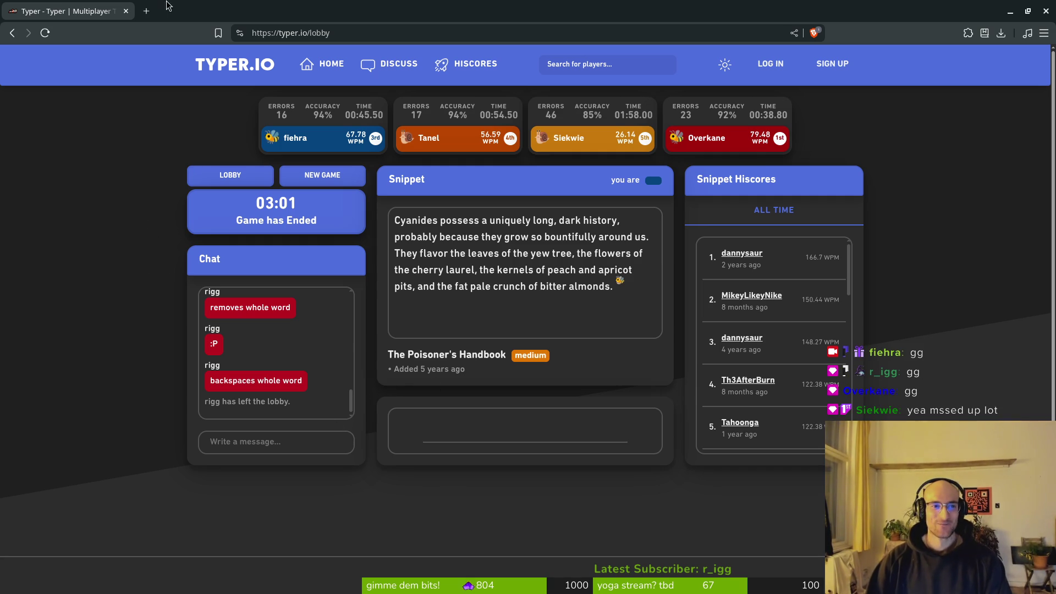
# Step: Close the finished Typer.io race tab
pyautogui.click(126, 11)
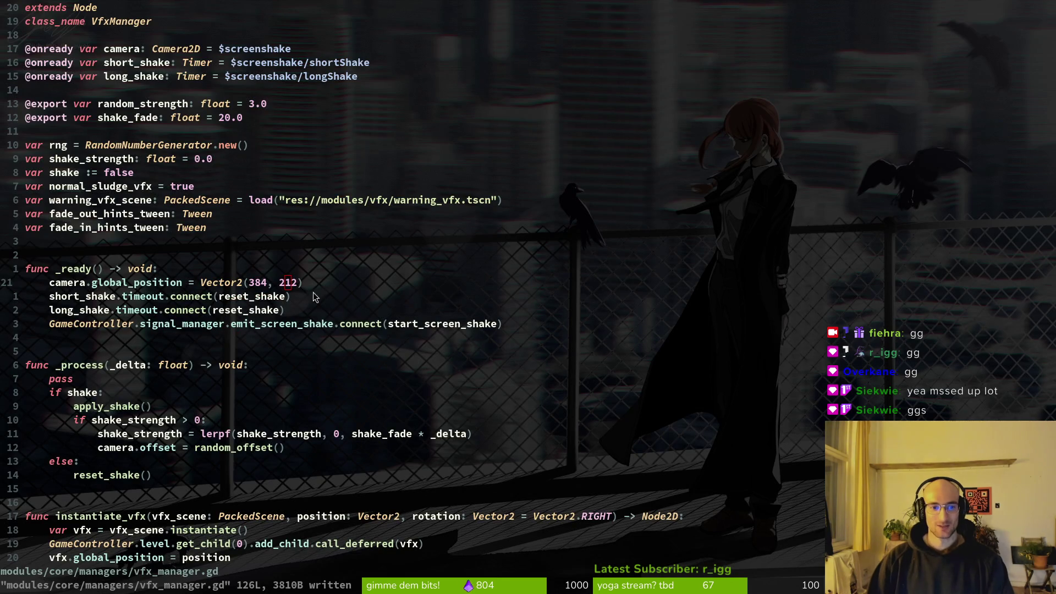
# Step: Open a new line below the Vector2(384, 212) line and type 'camera.global_position = get'
pyautogui.press('b')
pyautogui.press('b')
pyautogui.press('b')
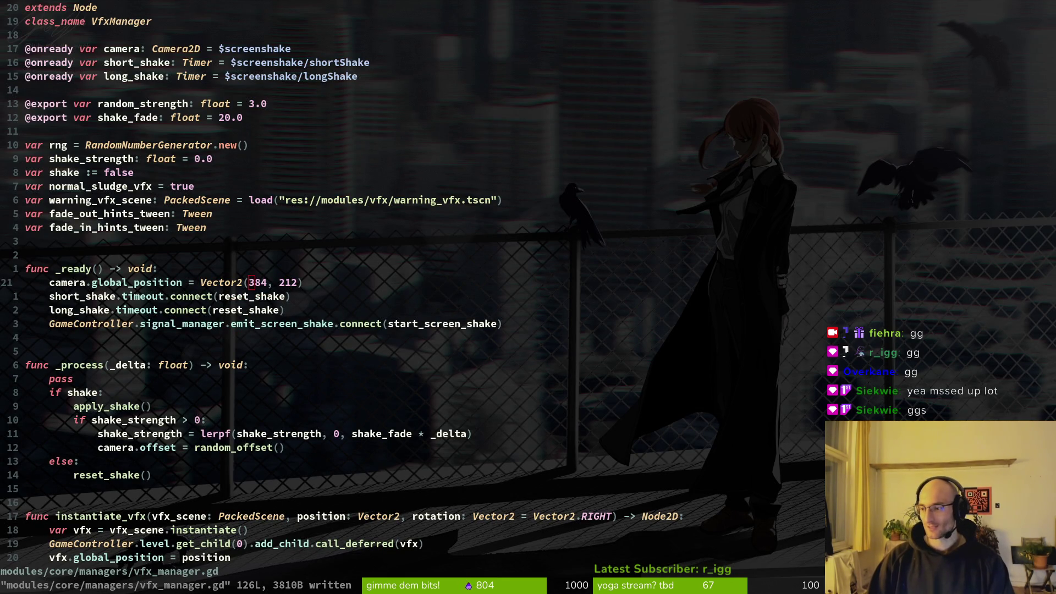
pyautogui.click(240, 282)
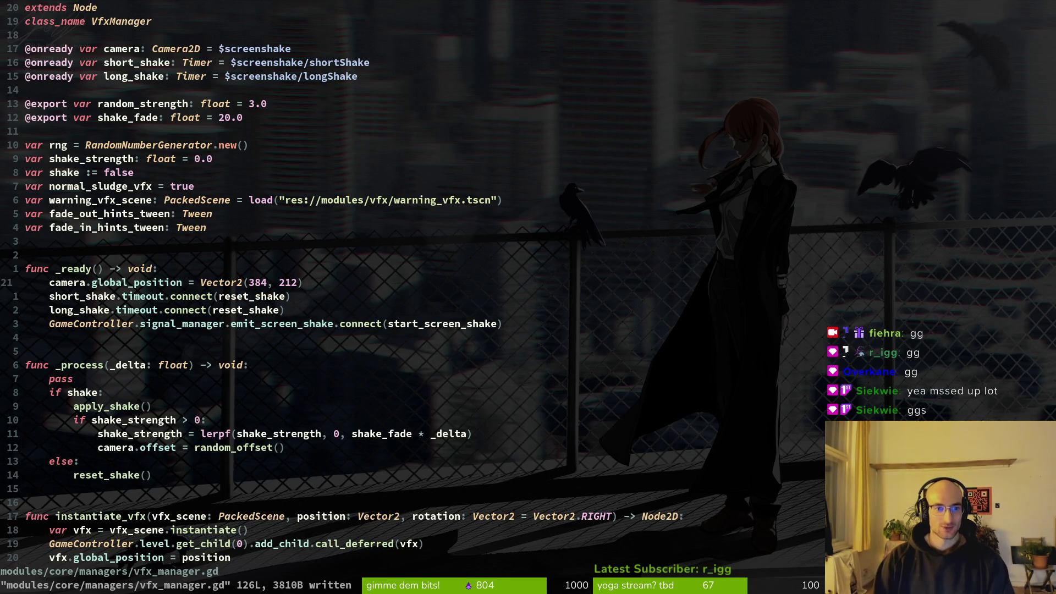
pyautogui.write('ocam')
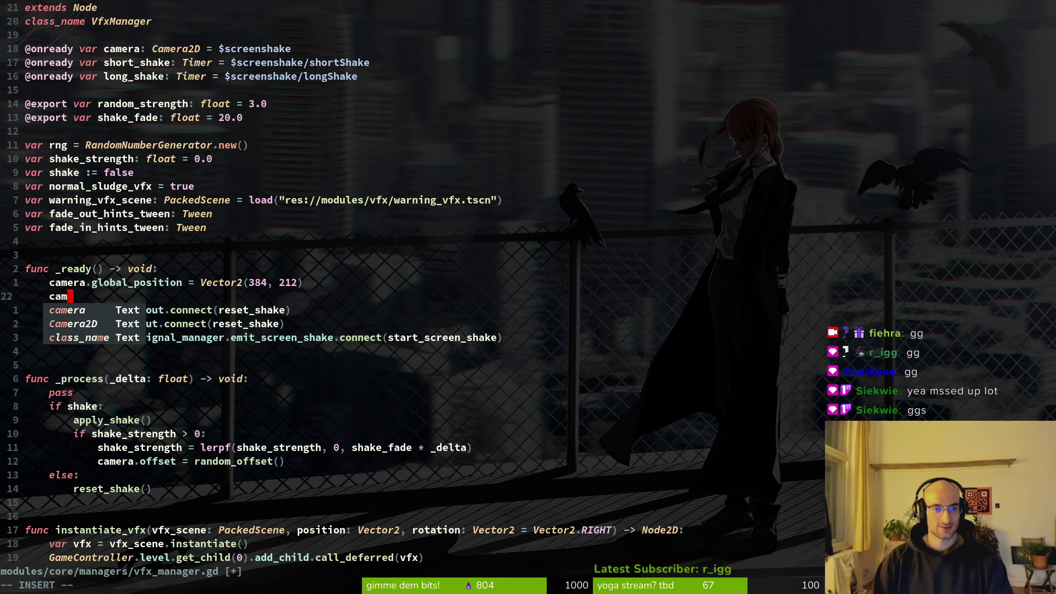
pyautogui.write('era.global_position ')
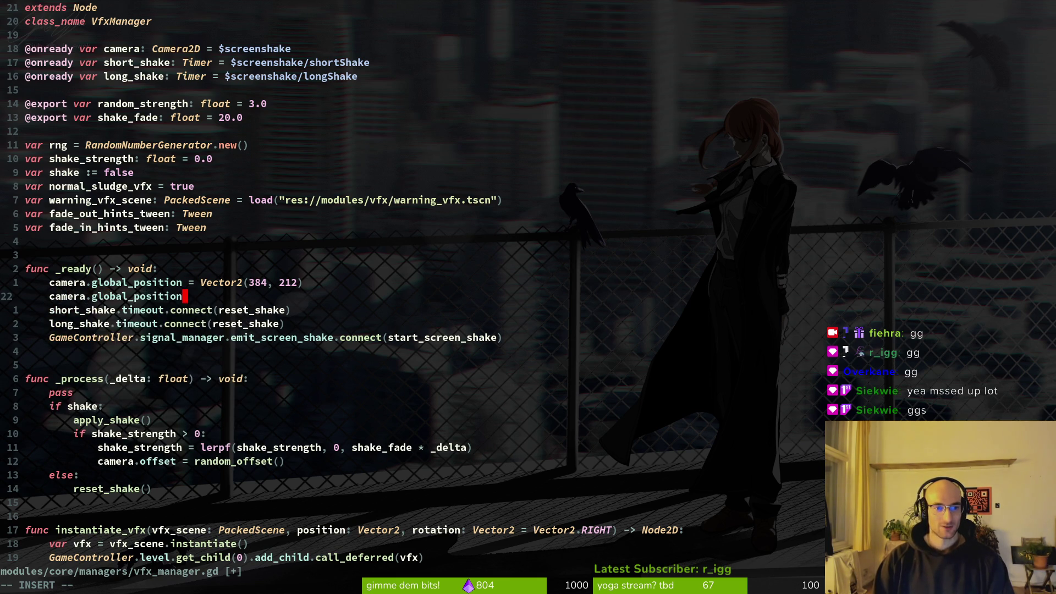
pyautogui.write('= ')
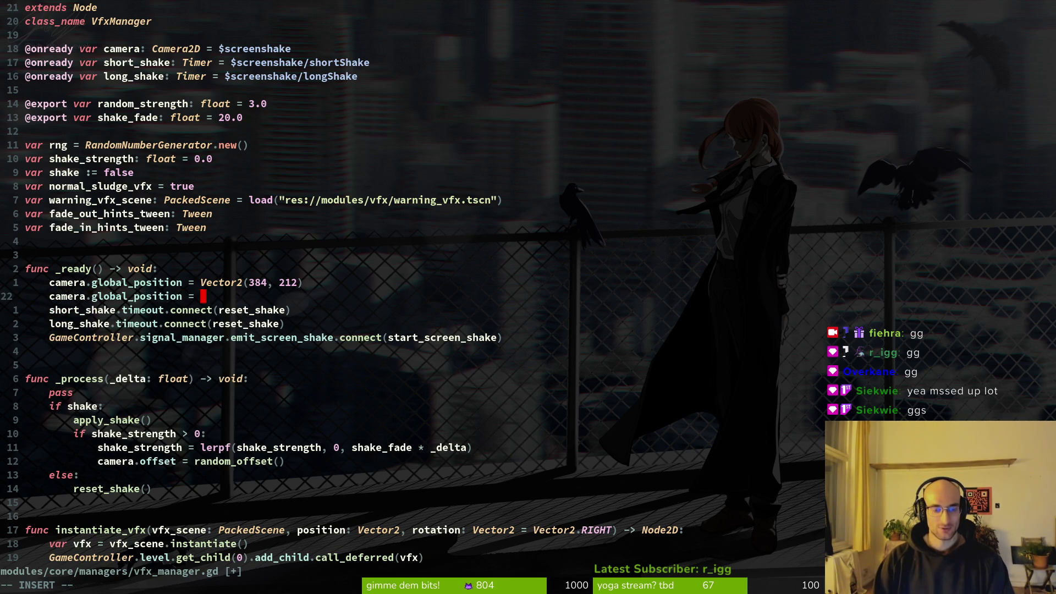
pyautogui.write('get')
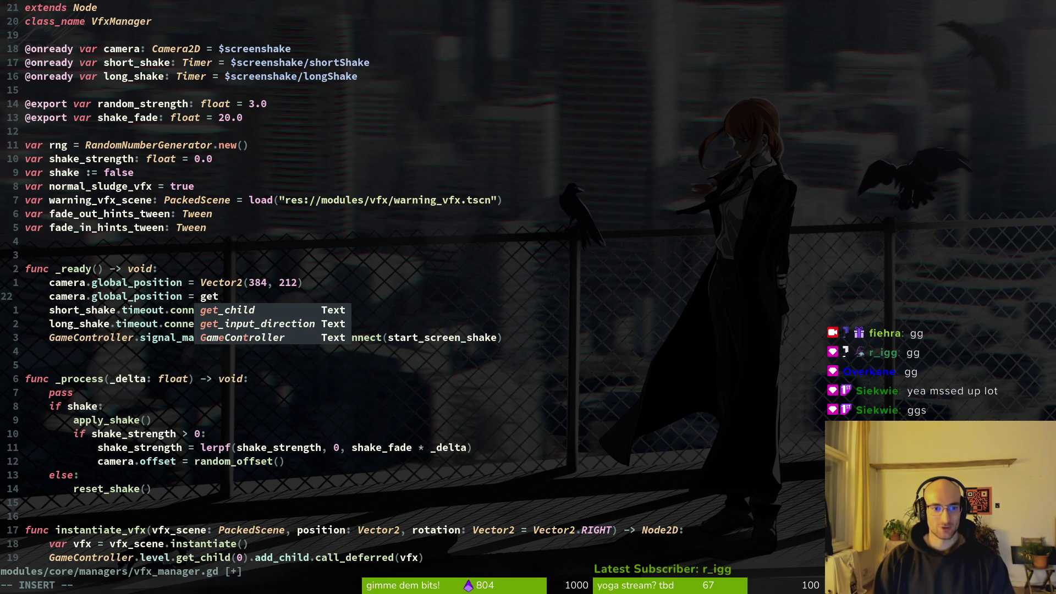
pyautogui.press('Escape')
# Step: Grep the project for 'viewport' with Telescope and browse the matches without jumping
pyautogui.press('space')
pyautogui.press('f')
pyautogui.press('f')
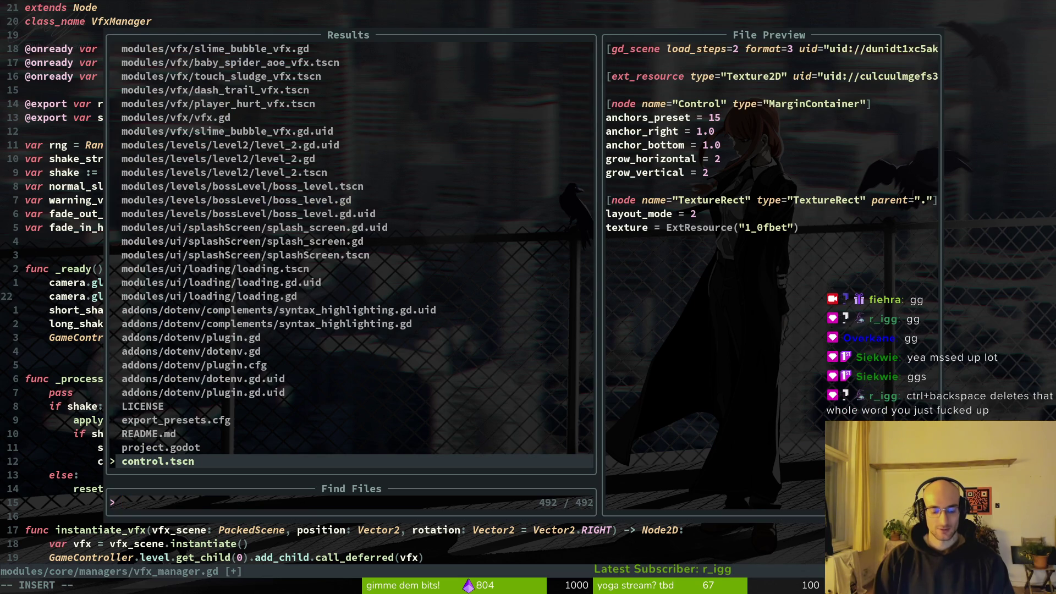
pyautogui.press('Escape')
pyautogui.press('Escape')
pyautogui.press('space')
pyautogui.write('psview')
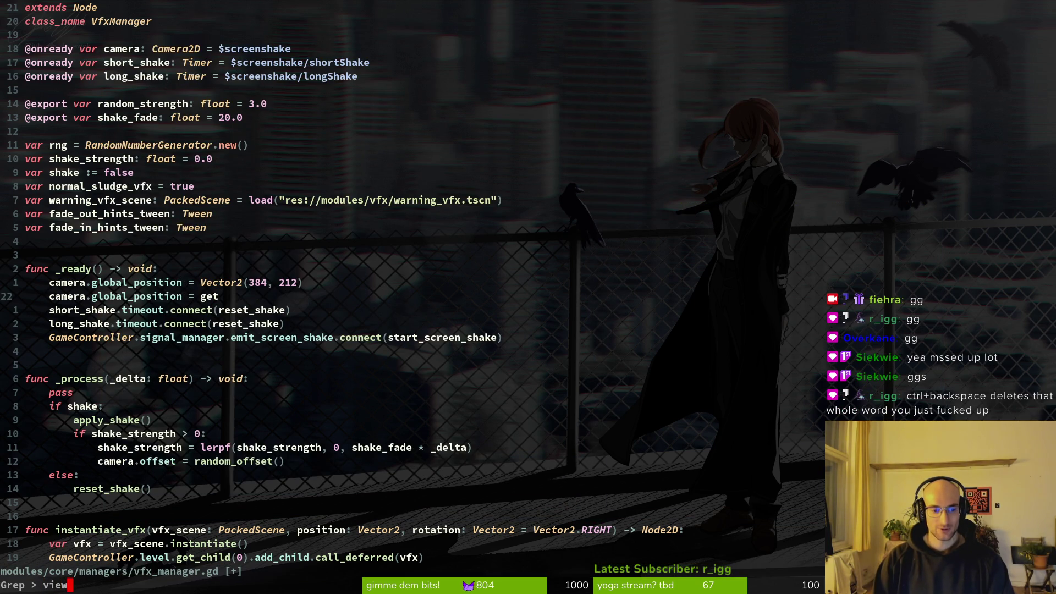
pyautogui.write('port')
pyautogui.press('Return')
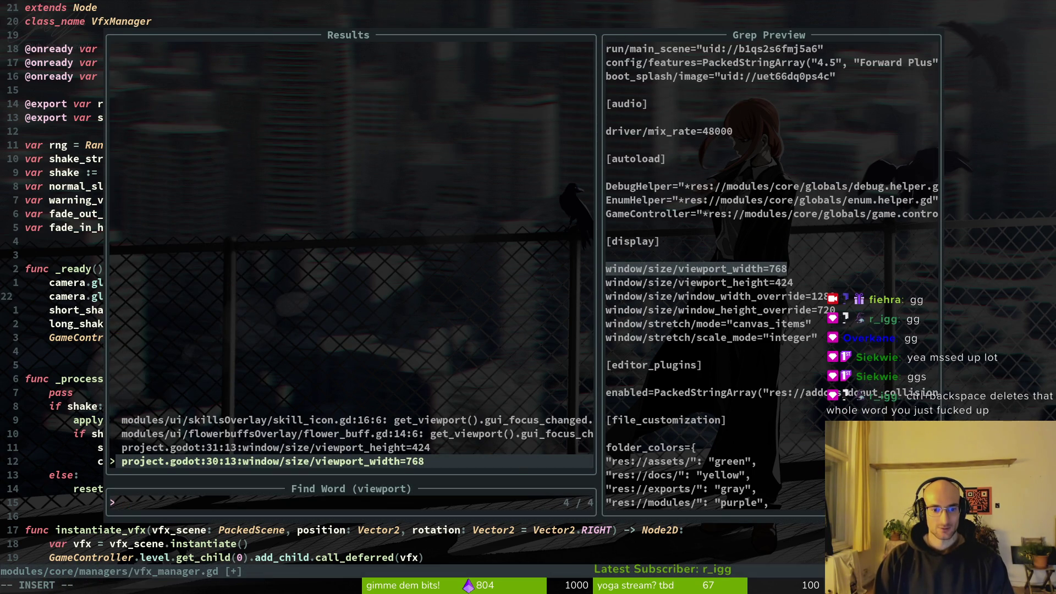
pyautogui.press('Up')
pyautogui.press('Up')
pyautogui.press('Escape')
pyautogui.press('Escape')
# Step: Complete the call as 'get_viewport' and save the vfx_manager scene in Godot
pyautogui.press('A')
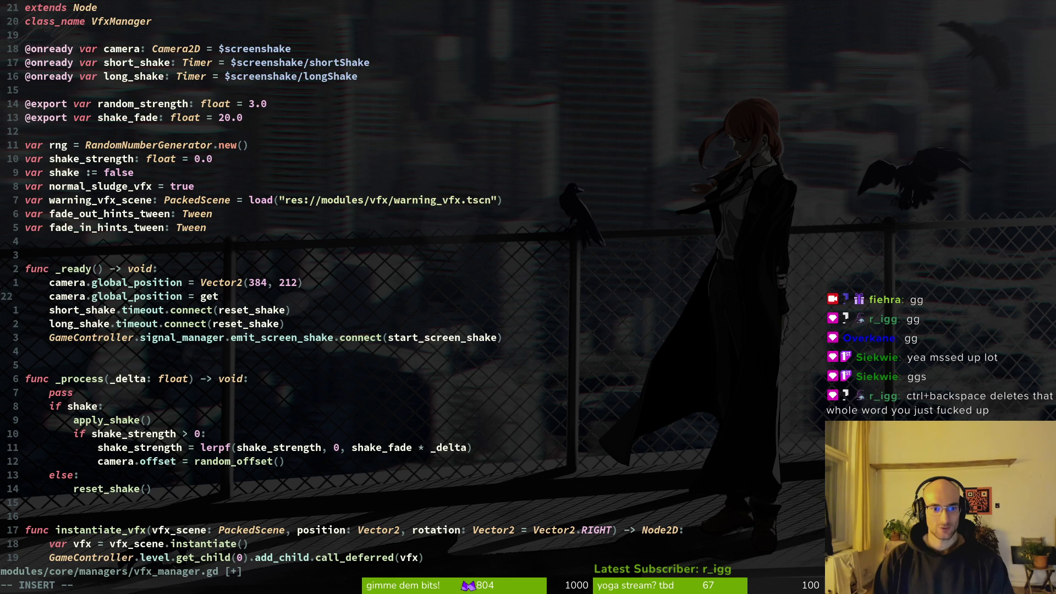
pyautogui.write('_viewport')
pyautogui.hotkey('alt', 'Tab')
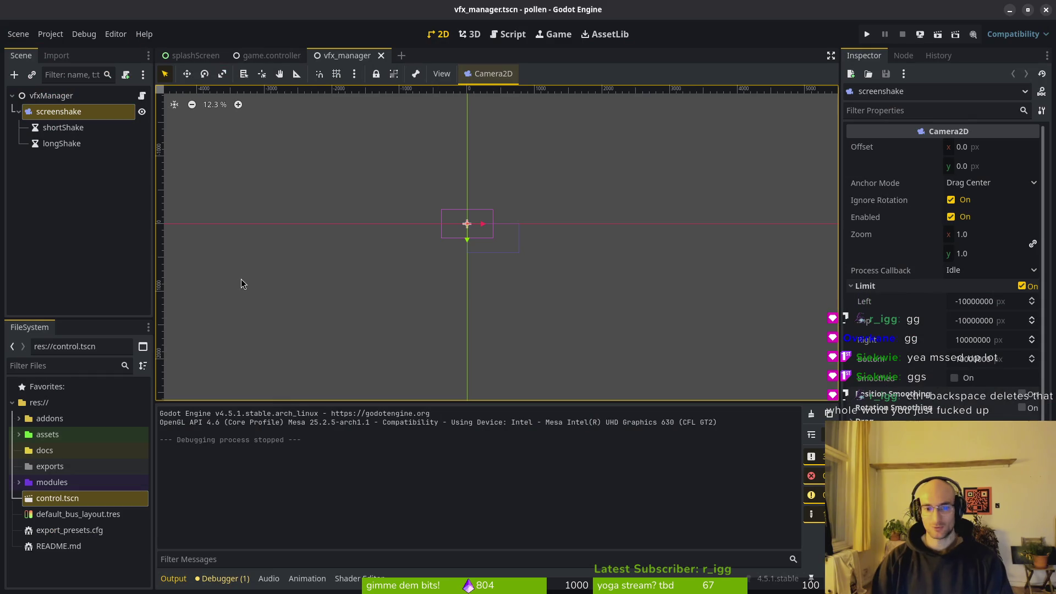
pyautogui.hotkey('ctrl', 's')
pyautogui.hotkey('alt', 'Tab')
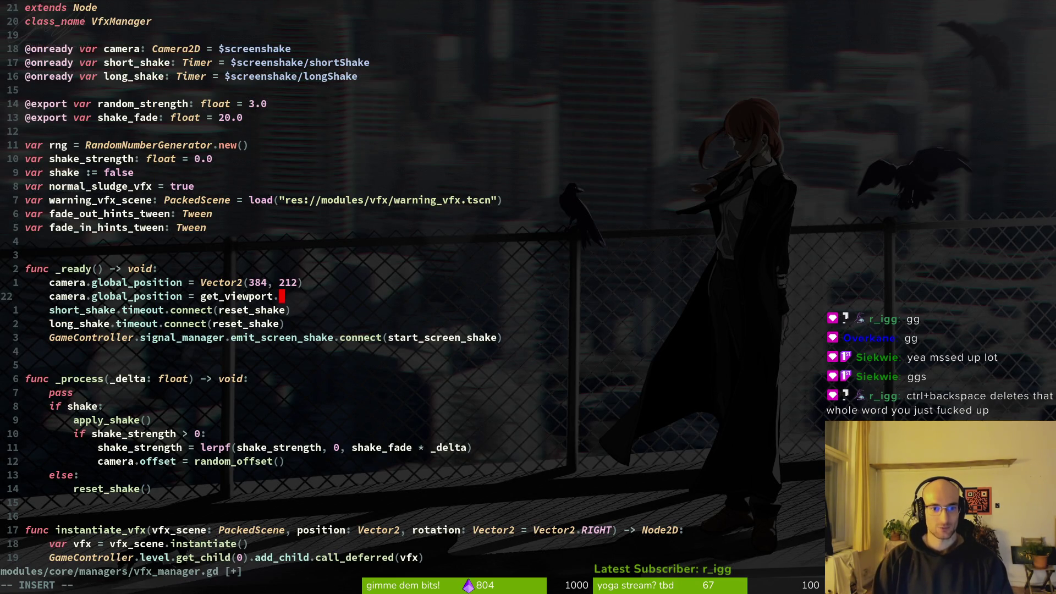
# Step: Delete the old Vector2(384, 212) line and save the script with :w
pyautogui.press('Escape')
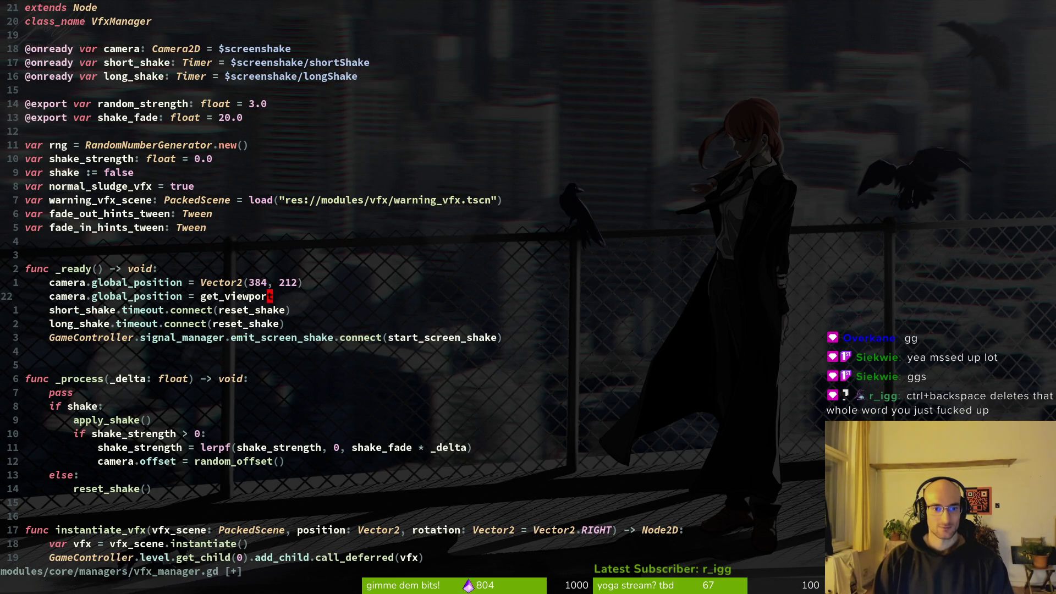
pyautogui.press('k')
pyautogui.press('d')
pyautogui.press('d')
pyautogui.write(':w')
pyautogui.press('Return')
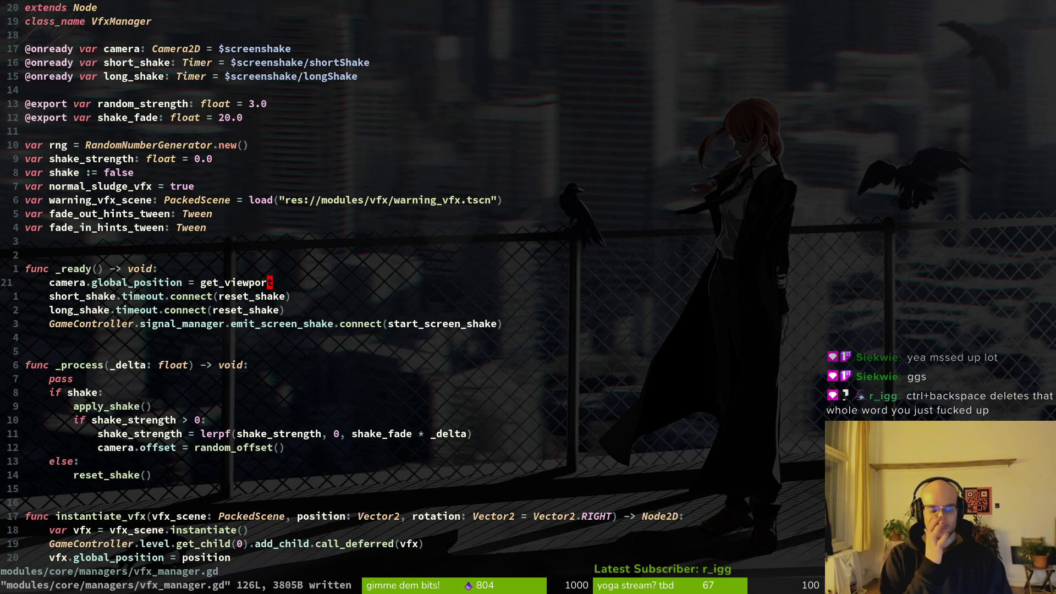
# Step: Try a word search for 'viewport', then close it
pyautogui.press('a')
pyautogui.press('Escape')
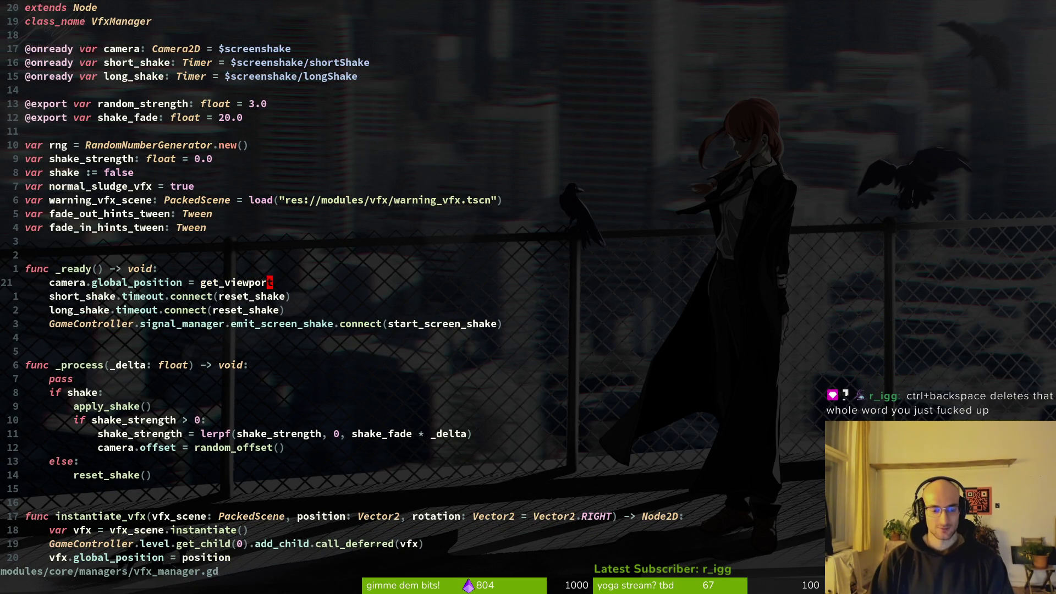
pyautogui.hotkey('ctrl', '6')
pyautogui.hotkey('ctrl', '6')
pyautogui.press('space')
pyautogui.press('f')
pyautogui.press('w')
pyautogui.press('Escape')
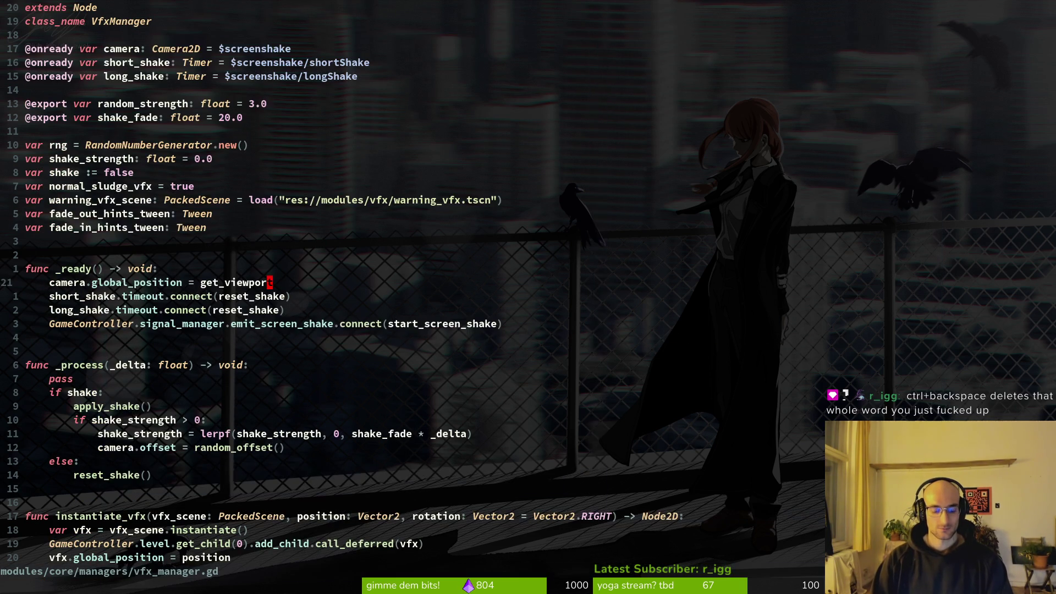
# Step: Check flower_buff.gd's get_viewport usage, then return and append '().get' to the line
pyautogui.press('space')
pyautogui.press('f')
pyautogui.press('w')
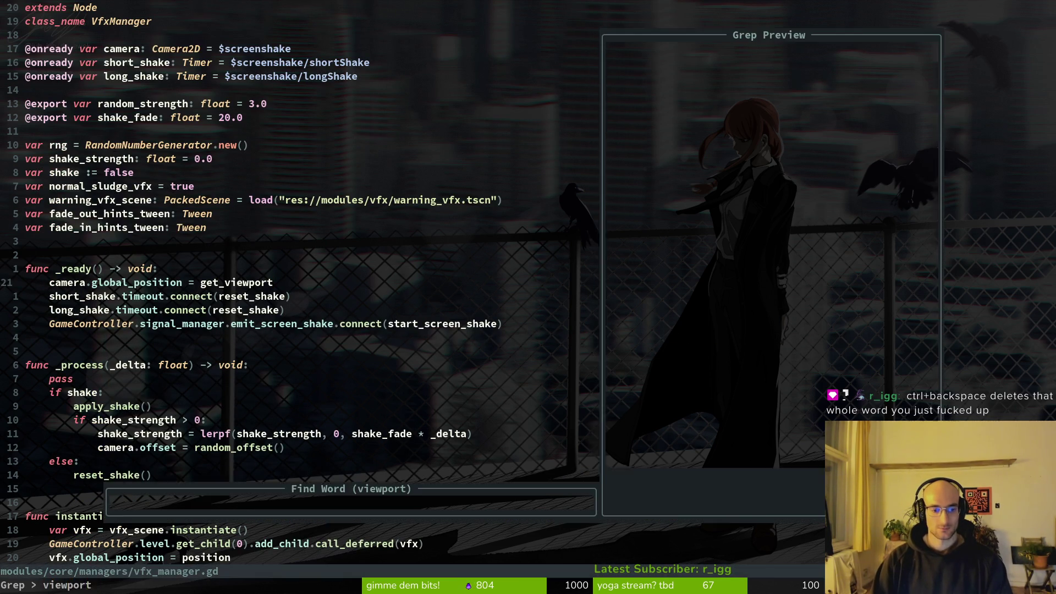
pyautogui.press('Up')
pyautogui.press('Up')
pyautogui.press('Up')
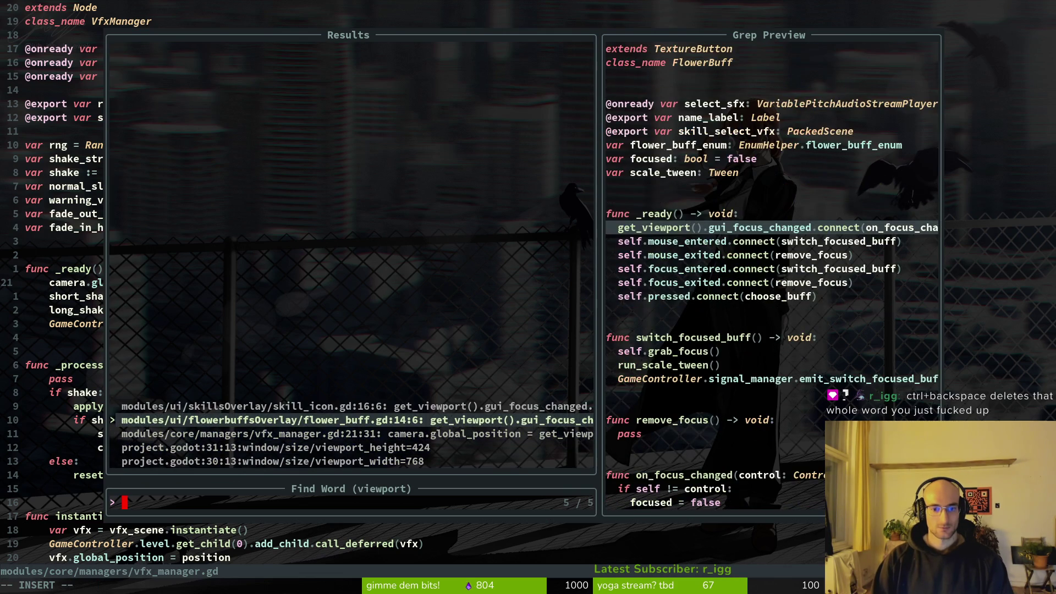
pyautogui.press('Return')
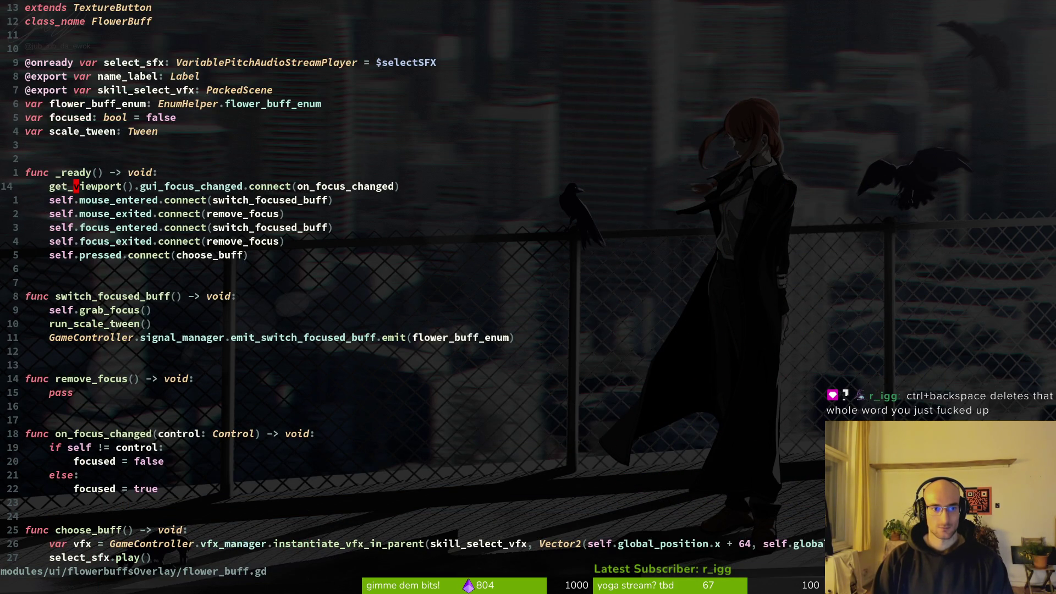
pyautogui.hotkey('ctrl', 'o')
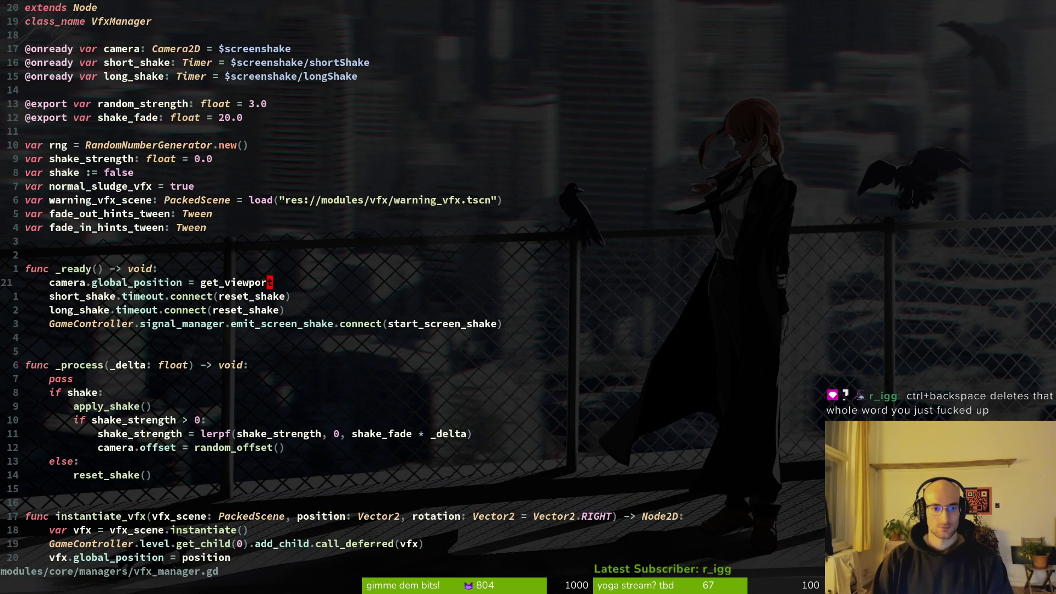
pyautogui.write('A().')
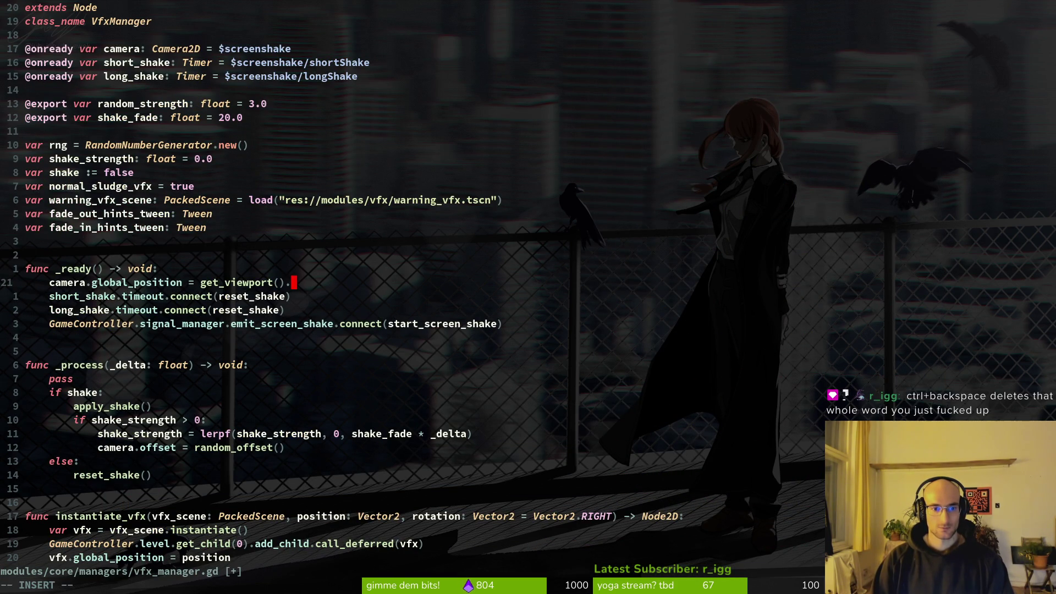
pyautogui.write('get')
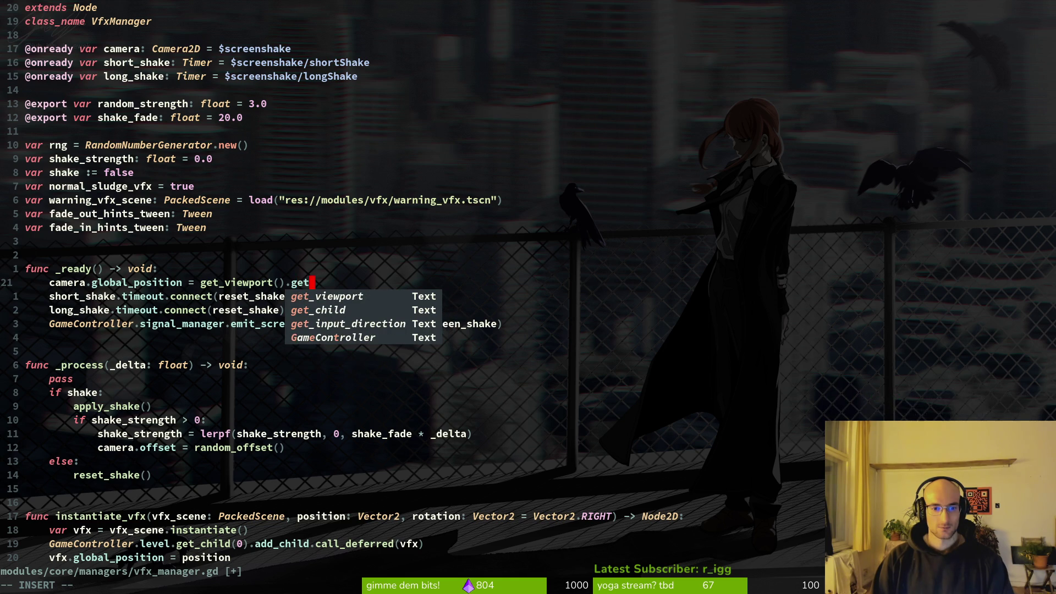
# Step: Fix the line to read 'camera.global_position = get_viewport().'
pyautogui.press('BackSpace')
pyautogui.press('BackSpace')
pyautogui.press('BackSpace')
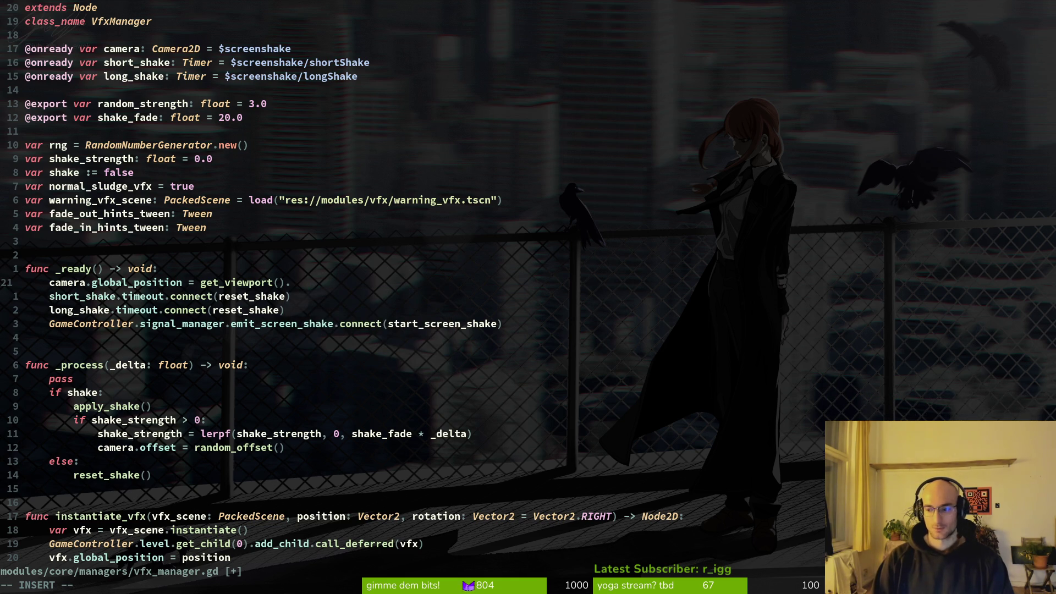
pyautogui.press('BackSpace')
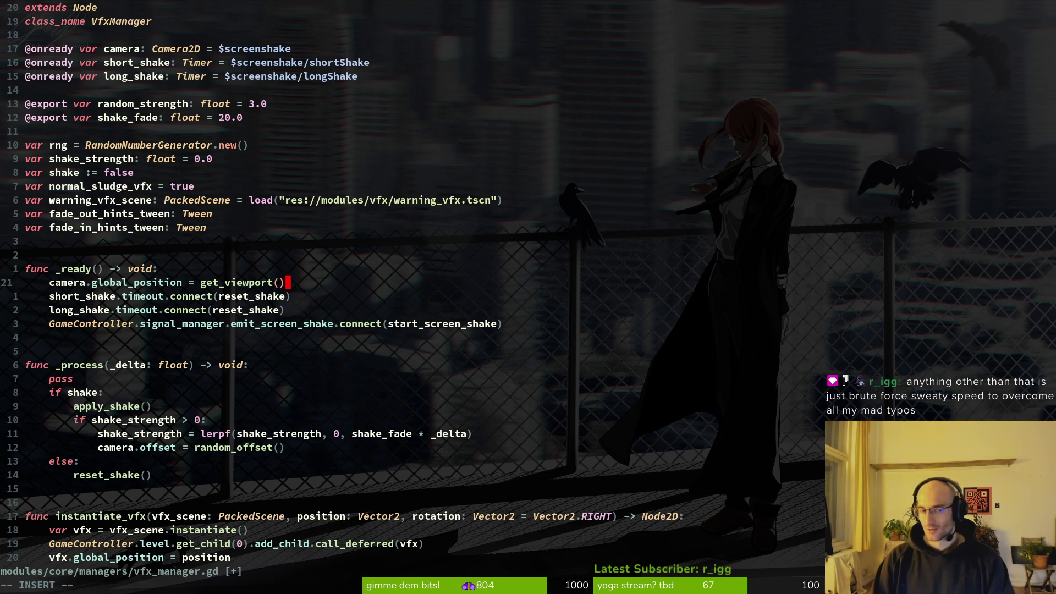
pyautogui.press('Escape')
pyautogui.press('x')
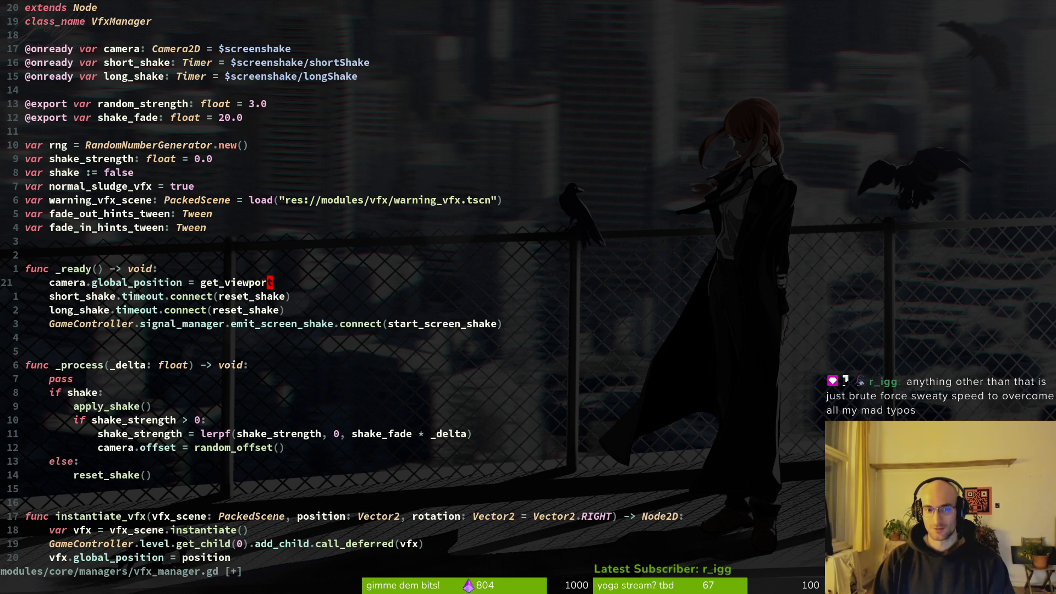
pyautogui.write('art().')
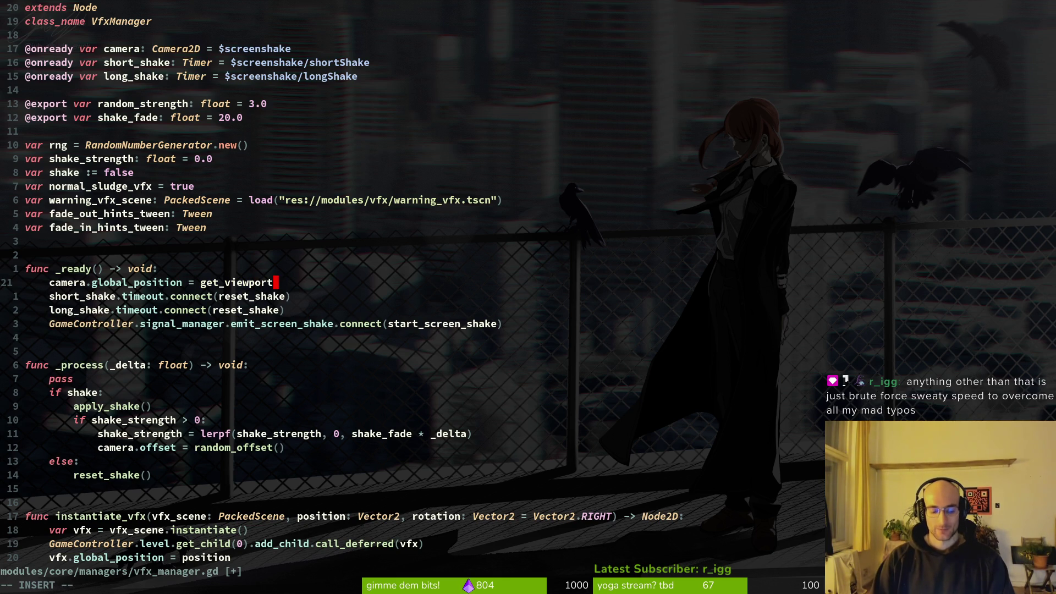
pyautogui.press('Escape')
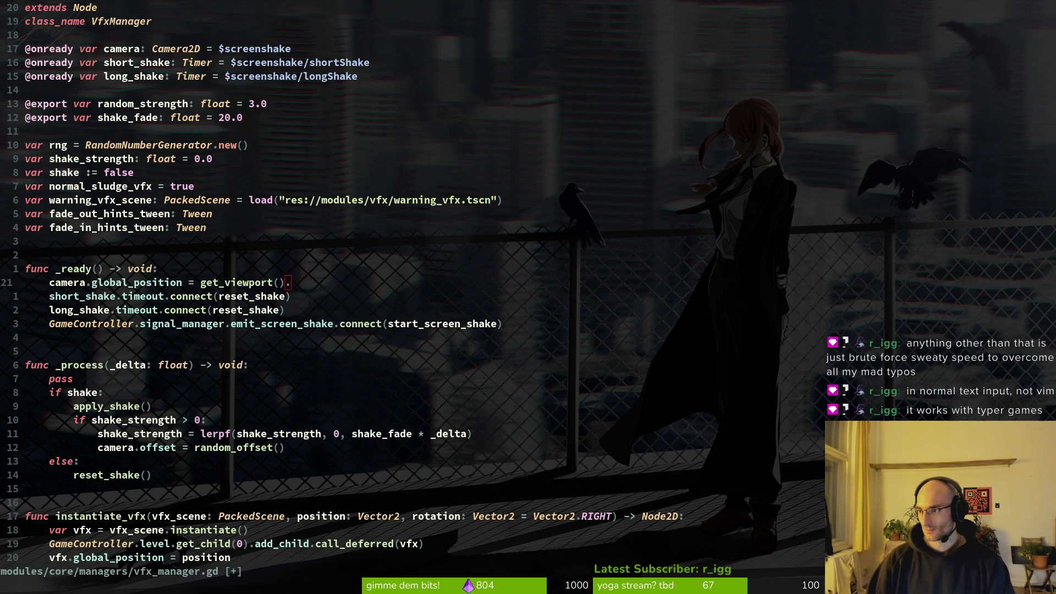
pyautogui.hotkey('alt', 'Tab')
pyautogui.scroll(-5, 487, 263)
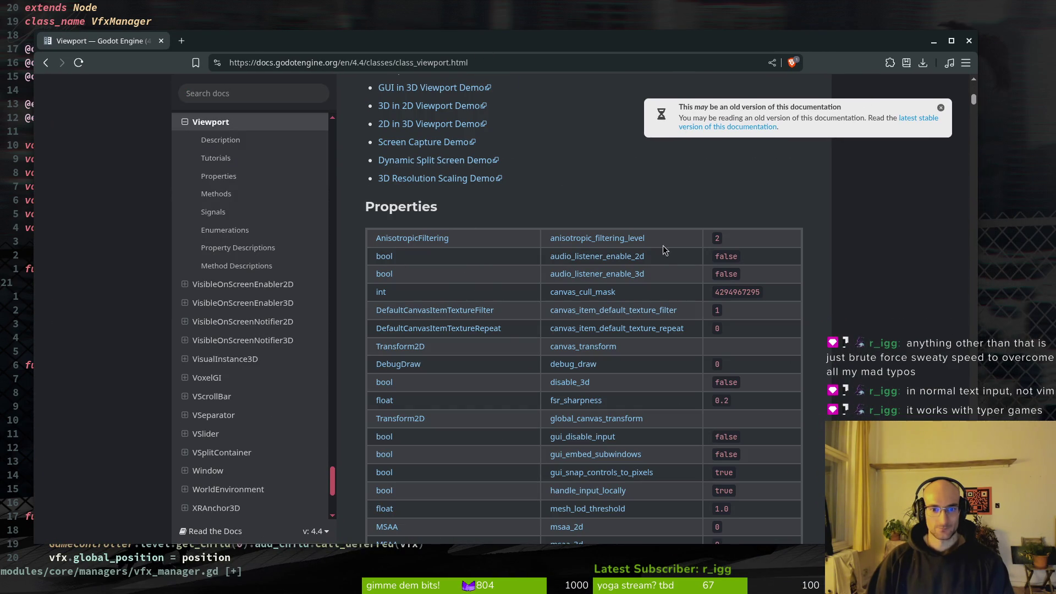
pyautogui.scroll(5, 652, 242)
pyautogui.scroll(-7, 483, 160)
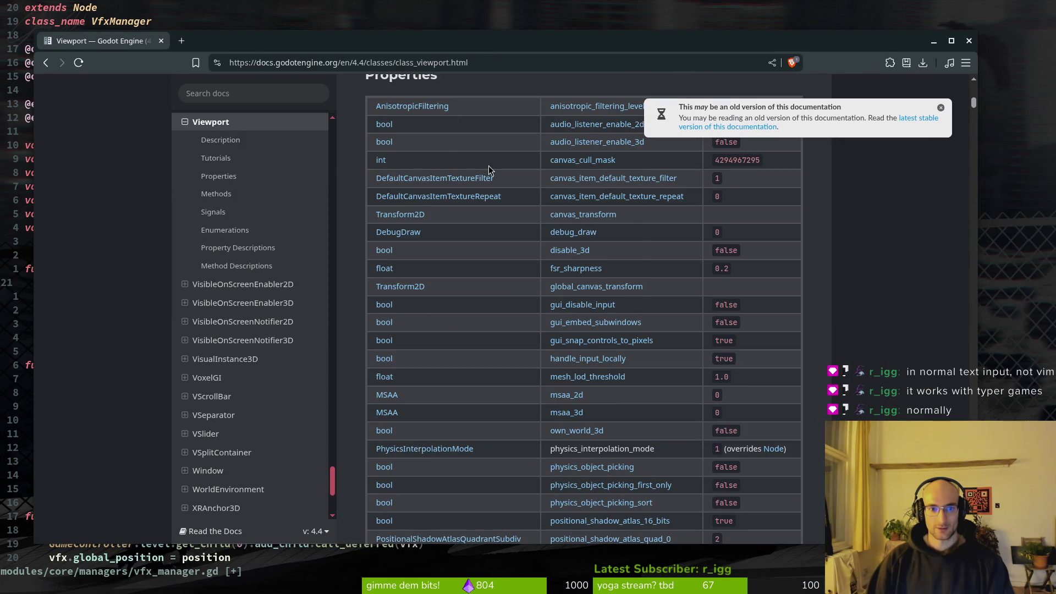
pyautogui.scroll(-20, 443, 220)
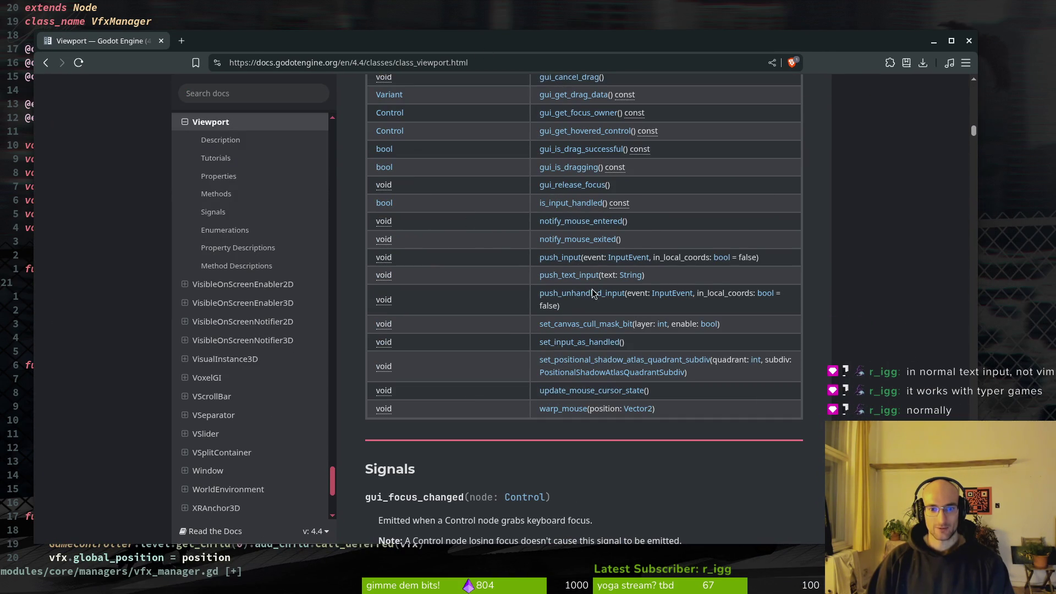
pyautogui.scroll(2, 575, 156)
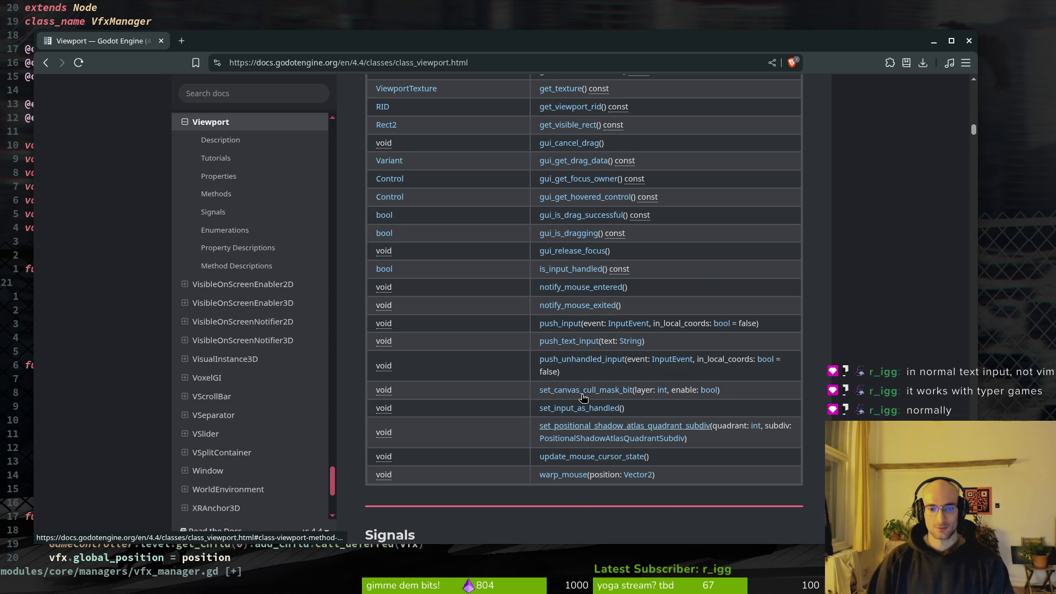
pyautogui.scroll(2, 588, 385)
pyautogui.scroll(2, 566, 179)
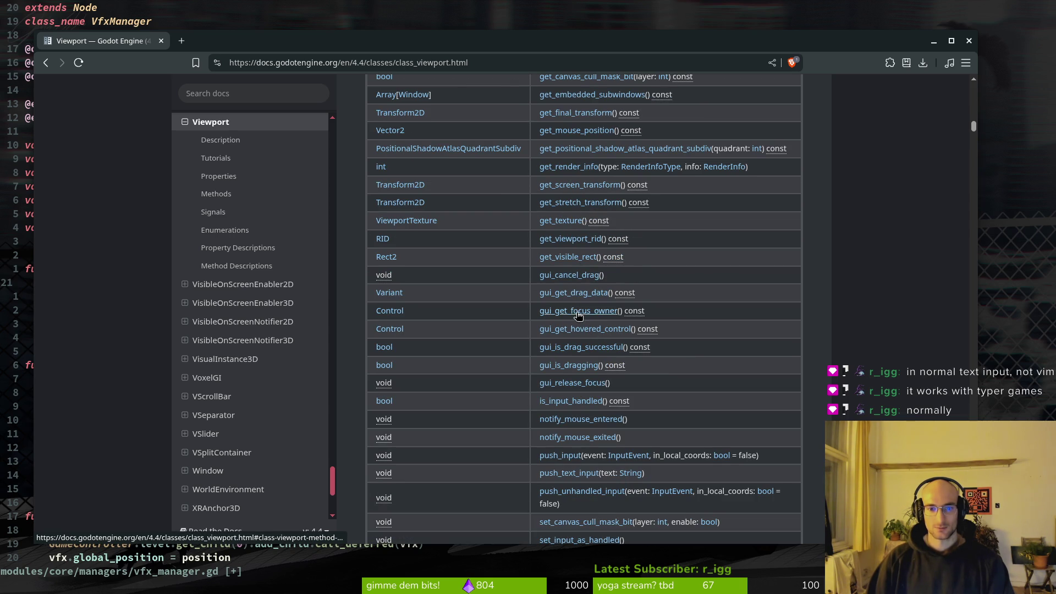
pyautogui.scroll(6, 569, 357)
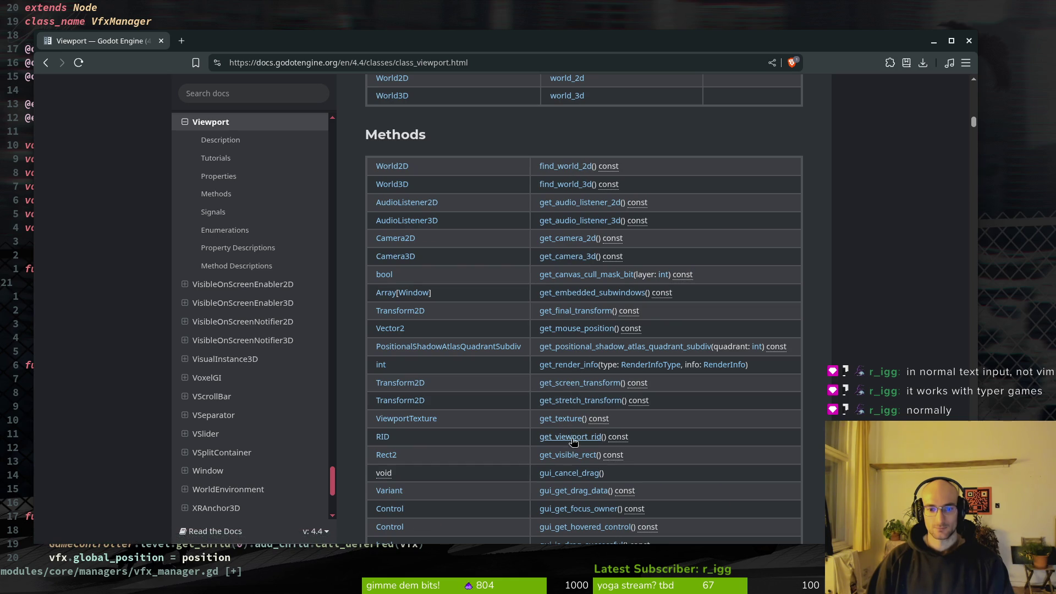
pyautogui.click(570, 454)
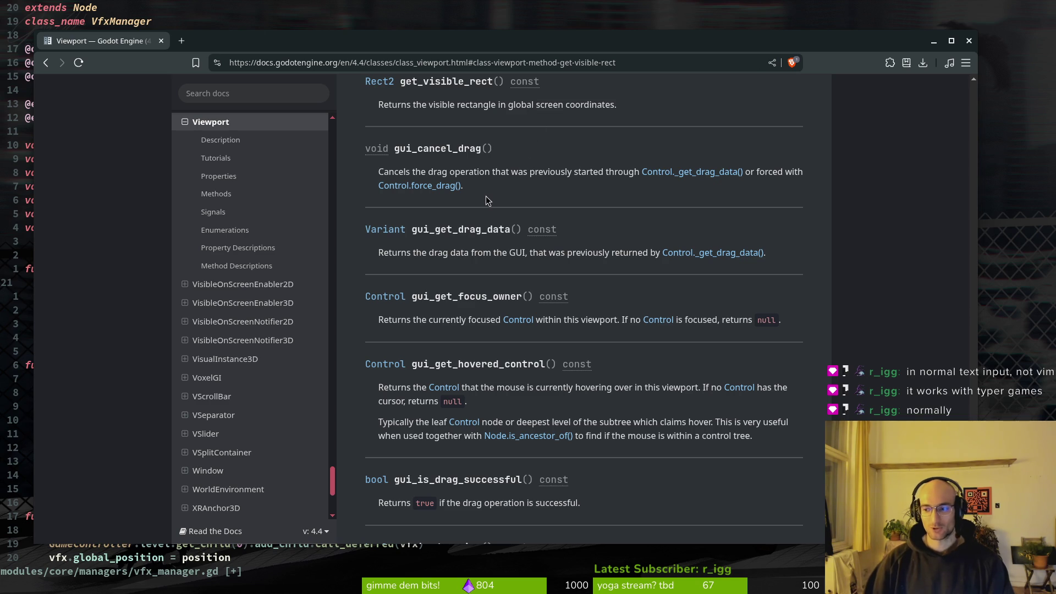
pyautogui.hotkey('alt', 'Left')
pyautogui.scroll(-3, 584, 325)
pyautogui.scroll(-4, 586, 311)
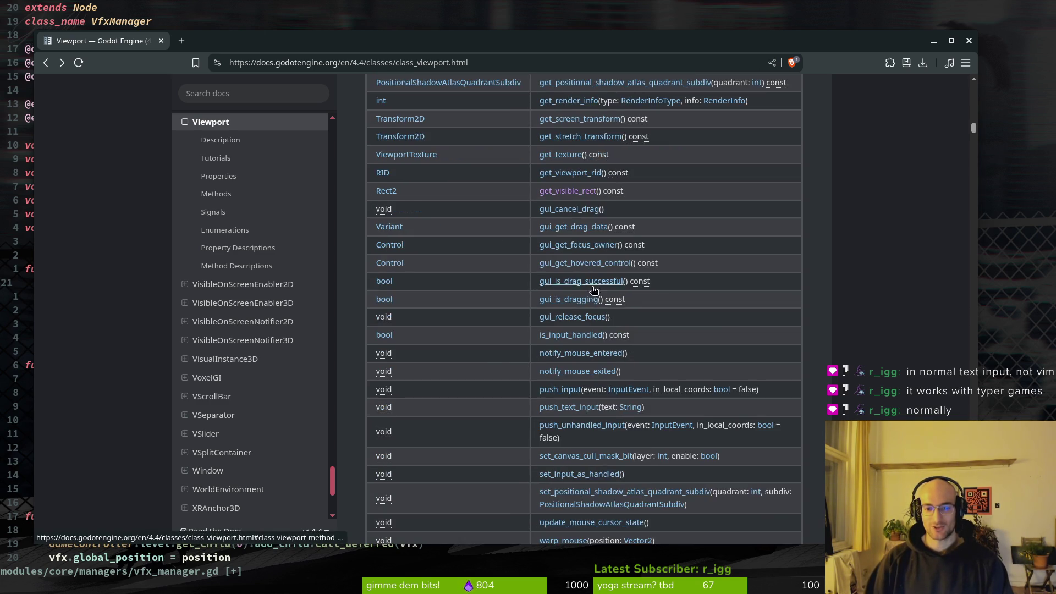
pyautogui.scroll(8, 495, 292)
pyautogui.scroll(15, 523, 201)
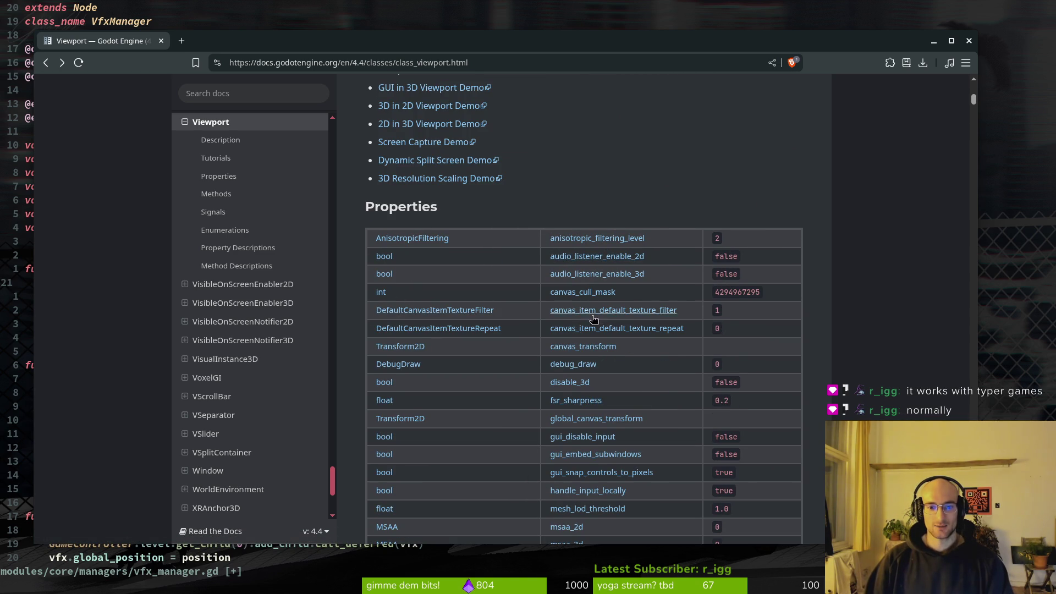
pyautogui.scroll(-2, 575, 316)
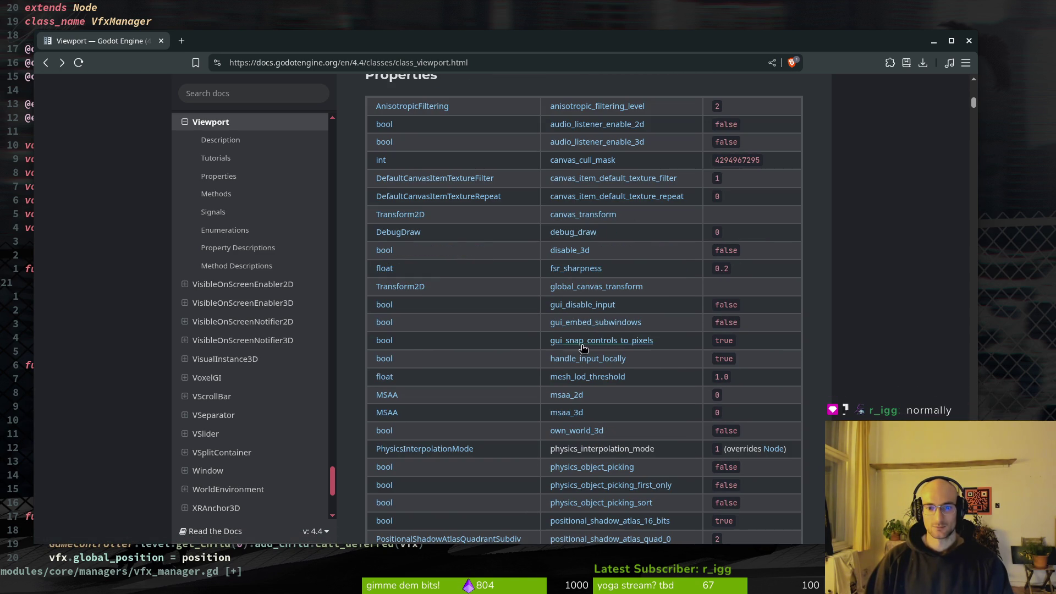
pyautogui.scroll(-5, 583, 409)
pyautogui.scroll(-3, 595, 360)
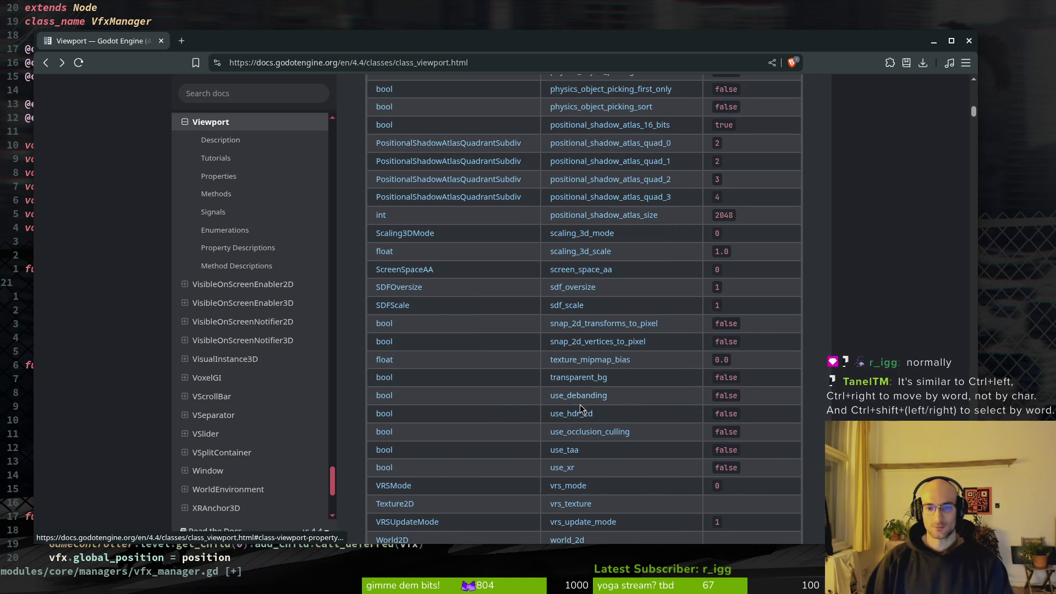
pyautogui.scroll(-3, 582, 378)
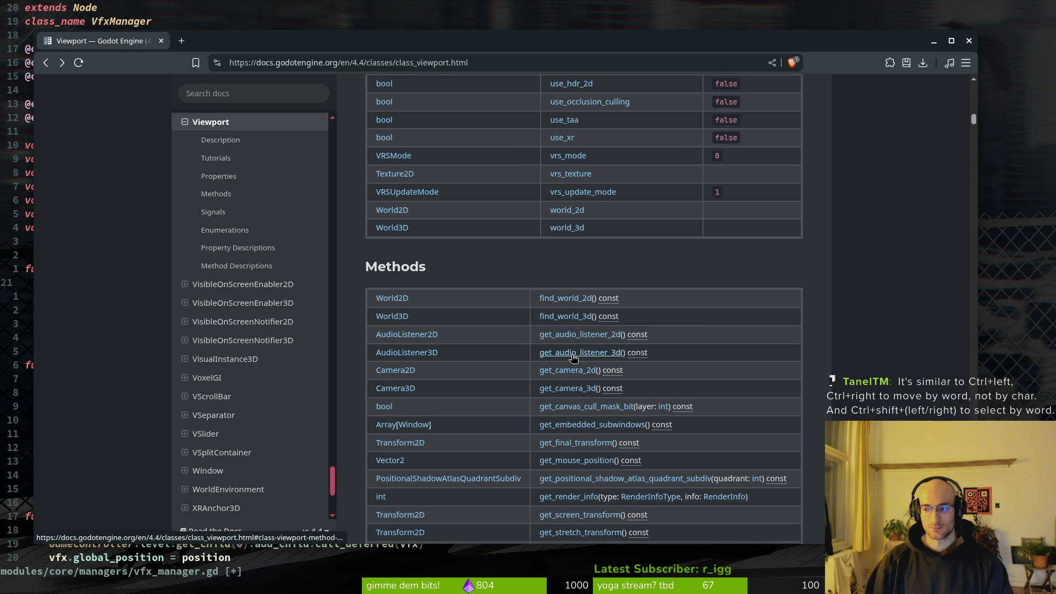
pyautogui.scroll(-2, 576, 353)
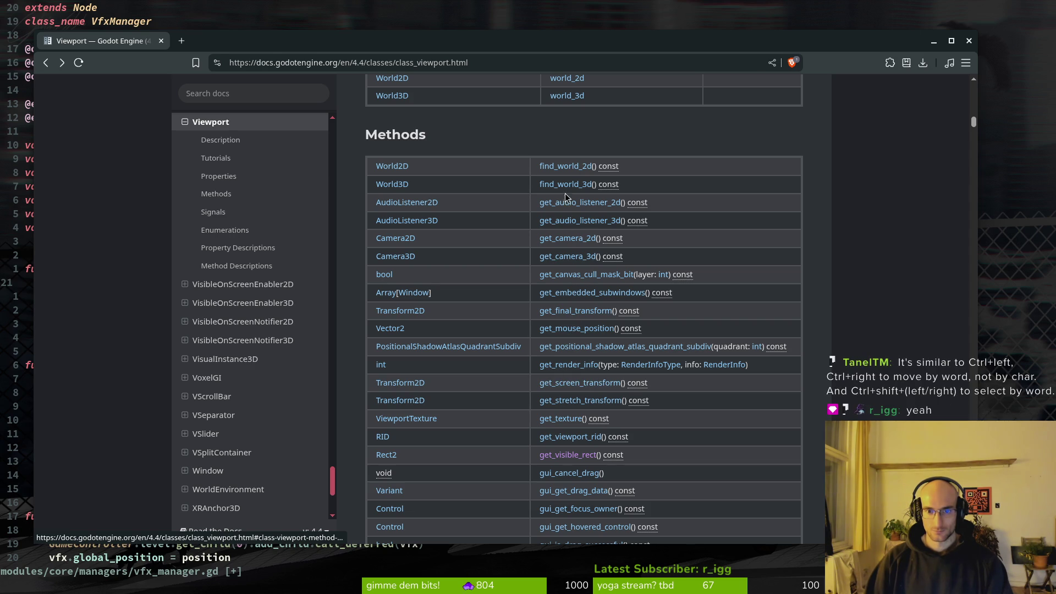
pyautogui.scroll(-4, 585, 327)
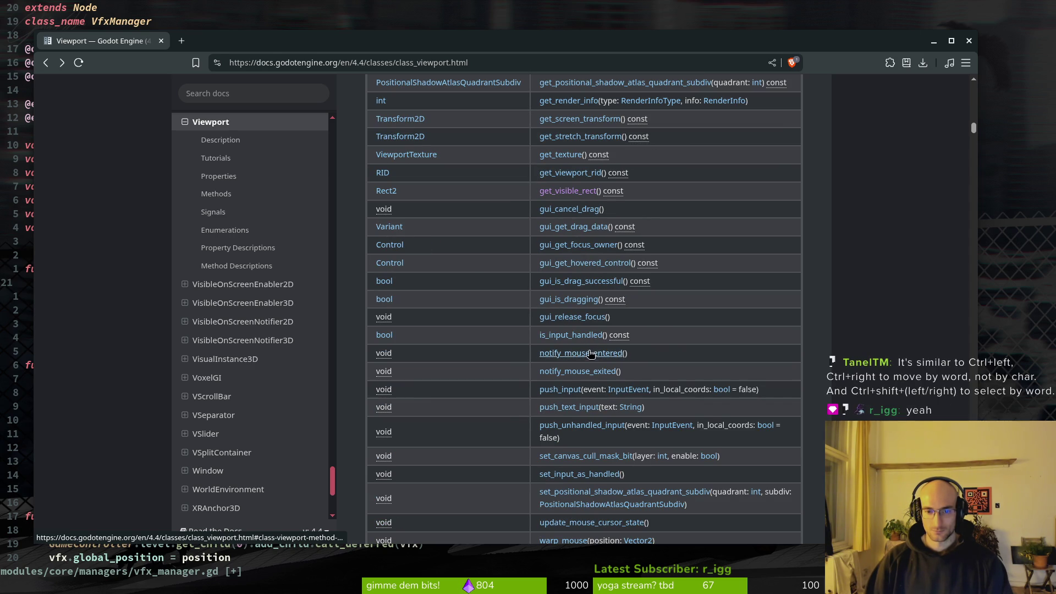
pyautogui.scroll(-2, 584, 410)
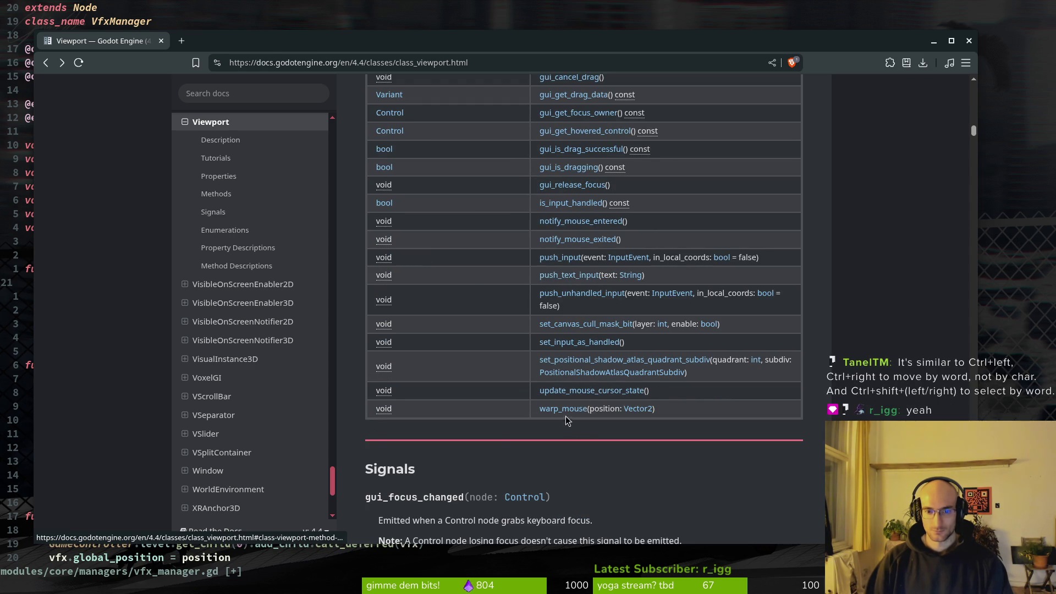
pyautogui.scroll(-4, 568, 425)
pyautogui.scroll(-5, 579, 380)
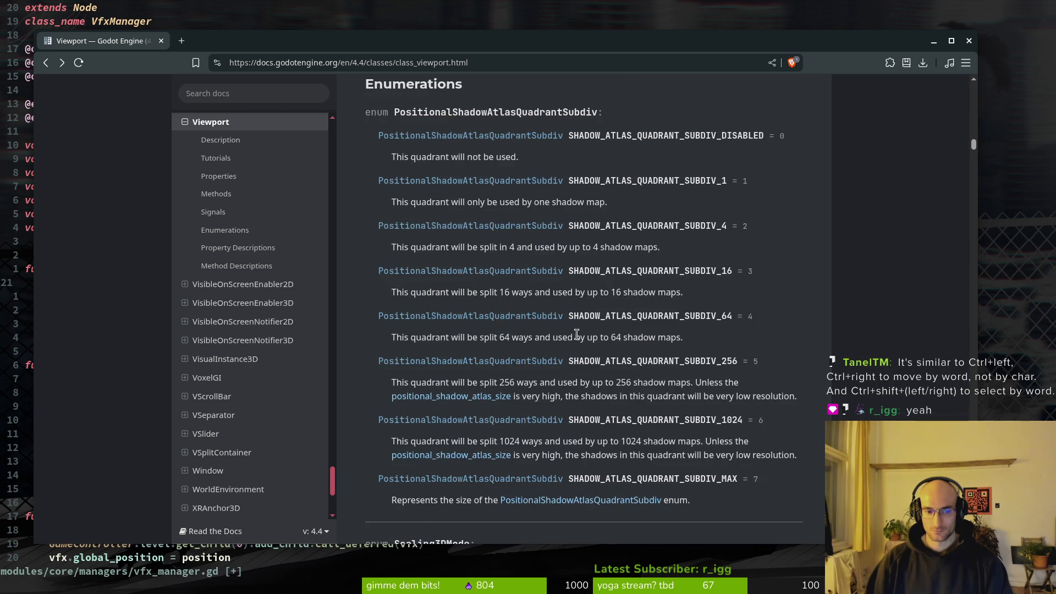
pyautogui.scroll(6, 582, 333)
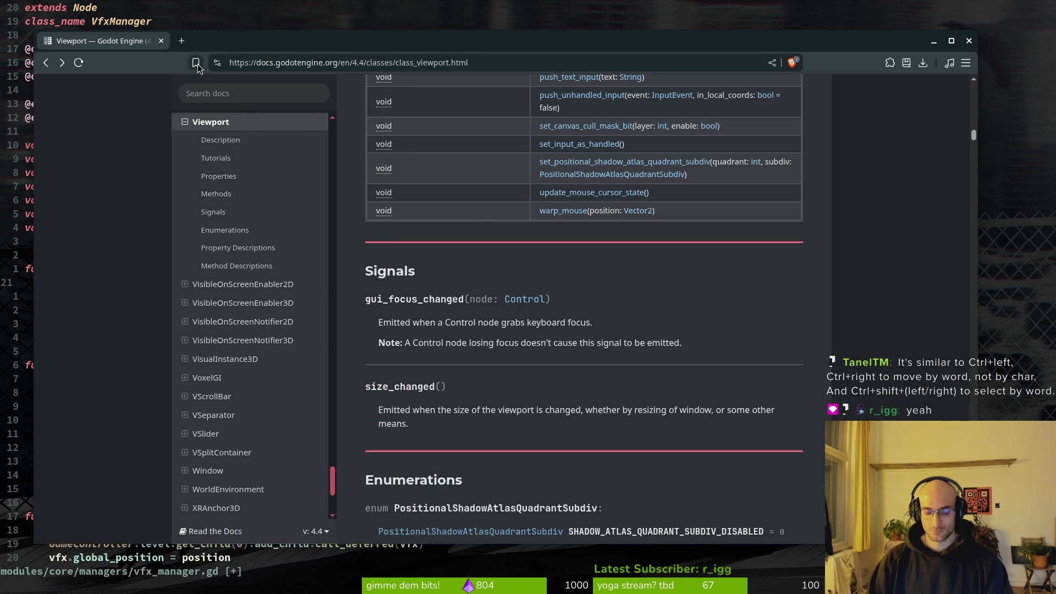
# Step: Search Brave for 'get viewprt size godot', finding get_viewport().get_visible_rect().size
pyautogui.hotkey('ctrl', 't')
pyautogui.write('get cvu')
pyautogui.write('e')
pyautogui.press('BackSpace')
pyautogui.press('BackSpace')
pyautogui.press('BackSpace')
pyautogui.write('vuew')
pyautogui.press('BackSpace')
pyautogui.press('BackSpace')
pyautogui.press('BackSpace')
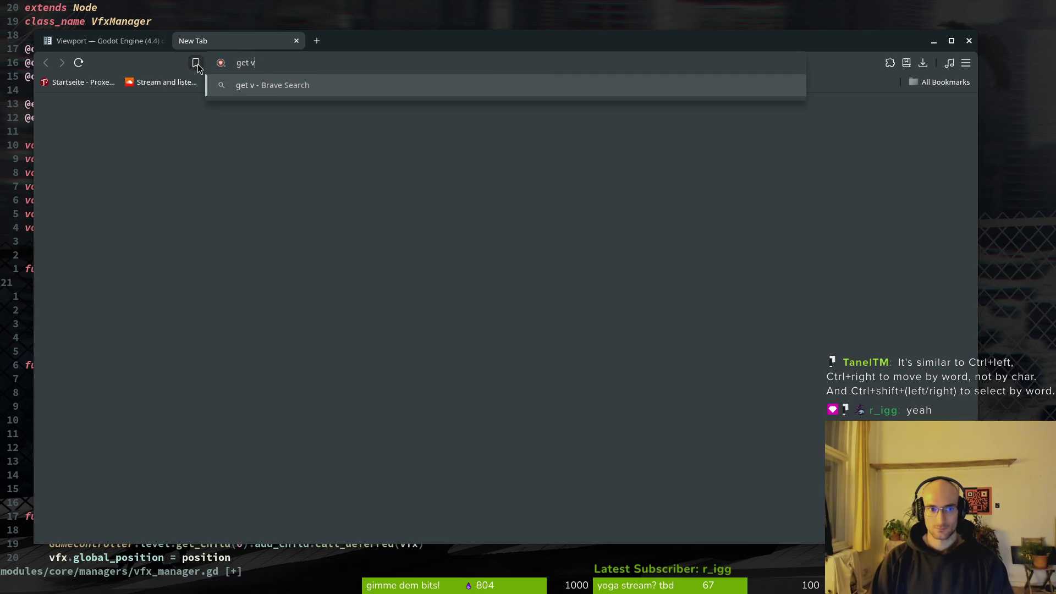
pyautogui.write('iewprt si')
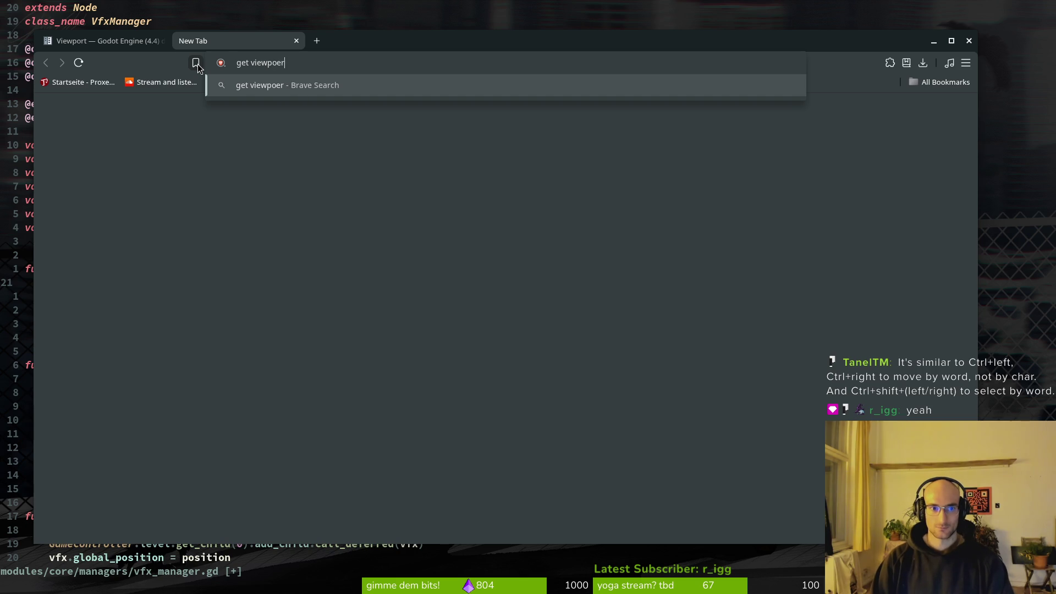
pyautogui.write('ze ')
pyautogui.write('godot')
pyautogui.press('Return')
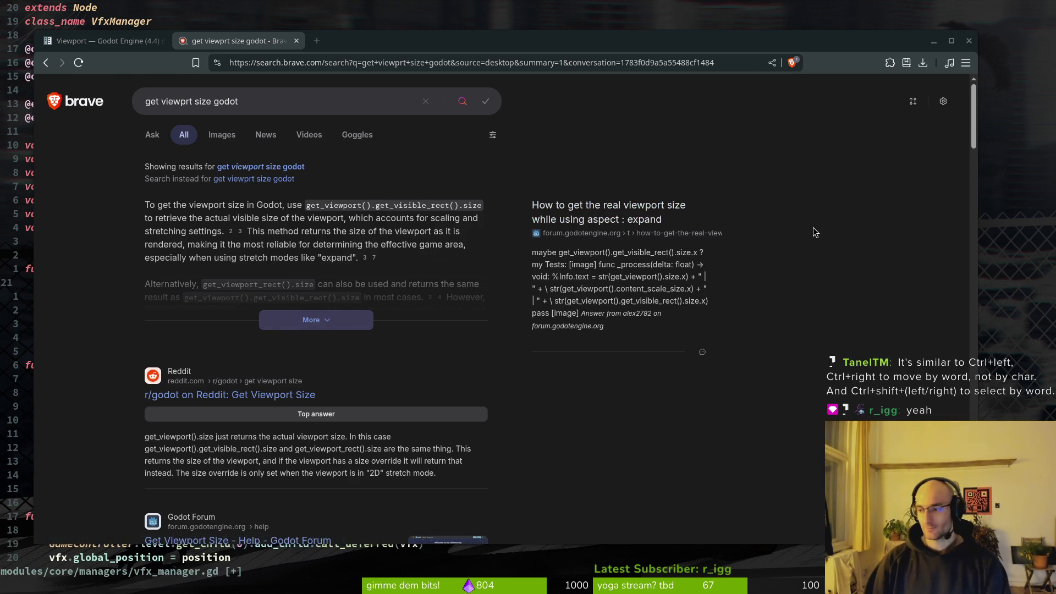
pyautogui.hotkey('alt', 'Tab')
# Step: Undo line 21 back to the original Vector2(384, 212) assignment
pyautogui.press('v')
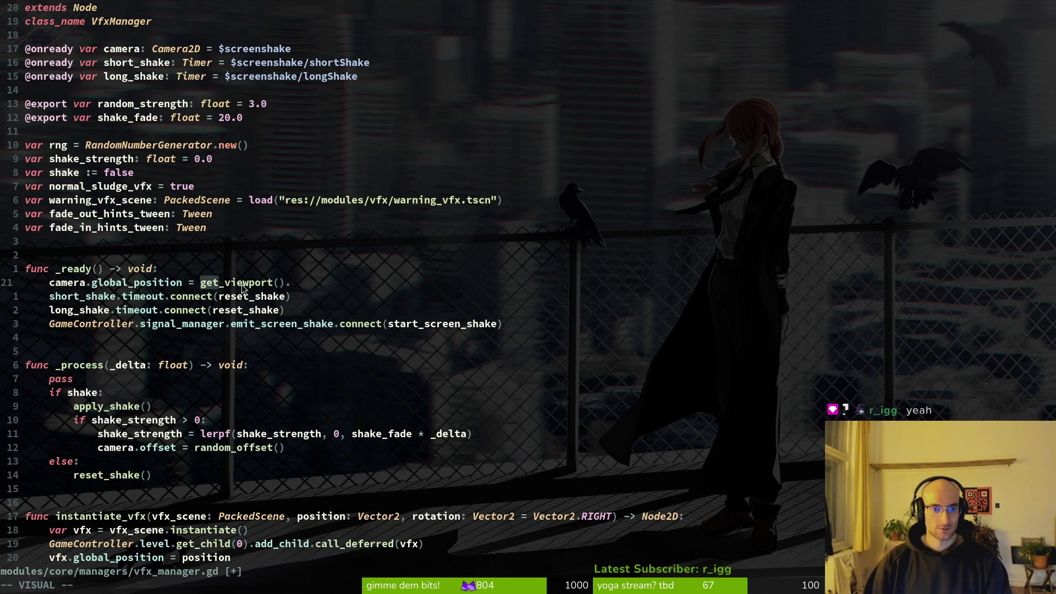
pyautogui.press('B')
pyautogui.press('Escape')
pyautogui.press('u')
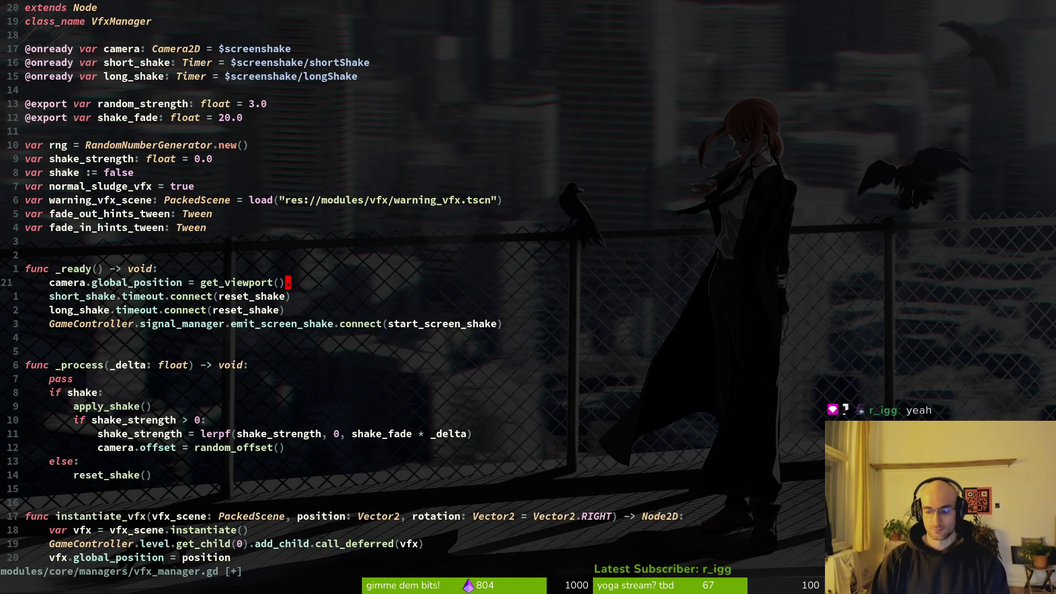
pyautogui.press('u')
pyautogui.press('u')
pyautogui.press('u')
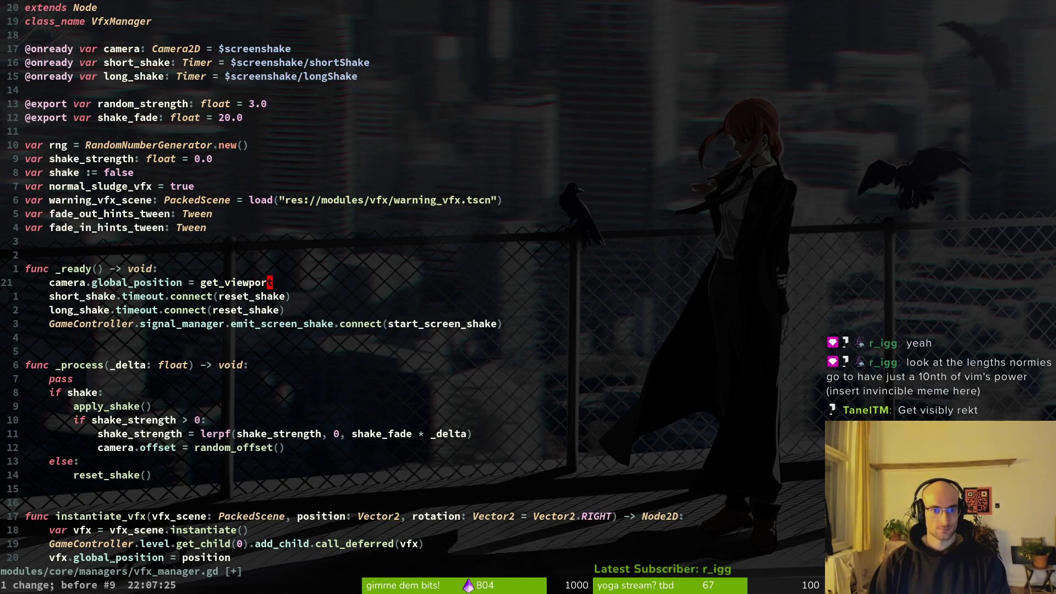
pyautogui.press('j')
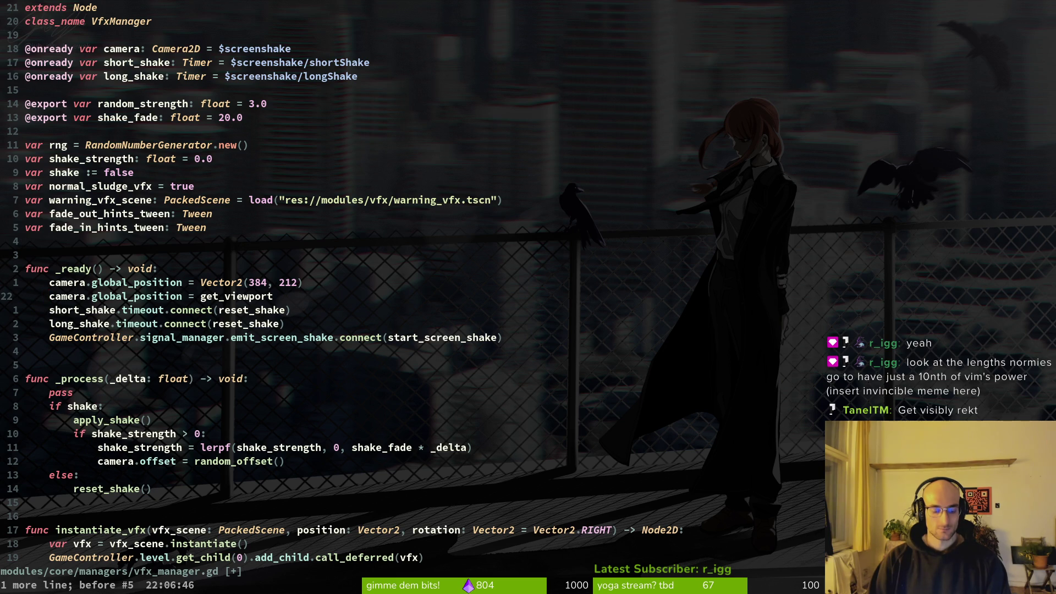
# Step: Extend line 22 to get_viewport().get_visible_rect().size.x, checking the search answer
pyautogui.write('A().get')
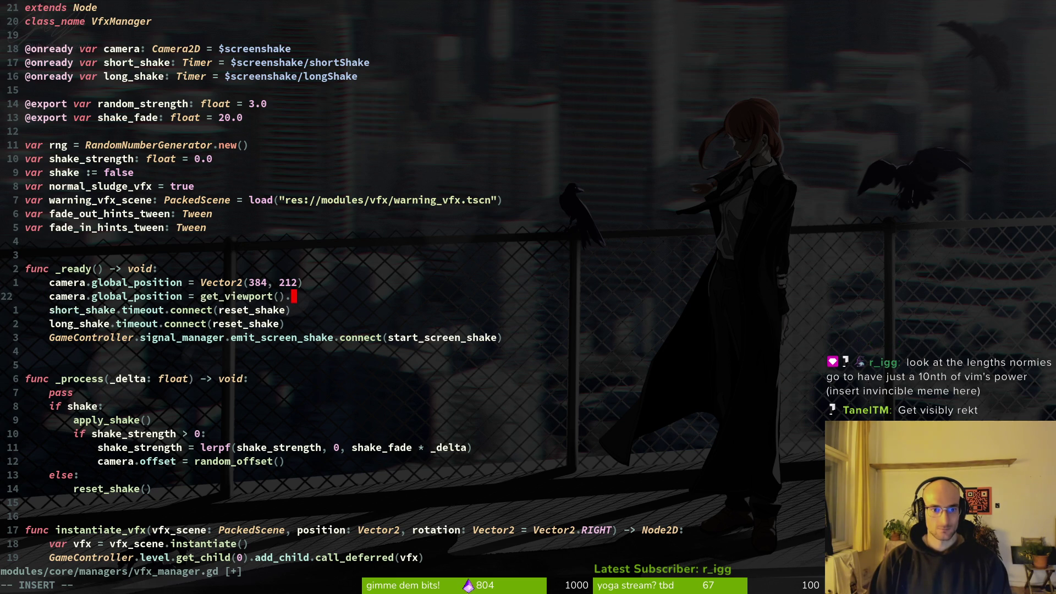
pyautogui.write('_visi')
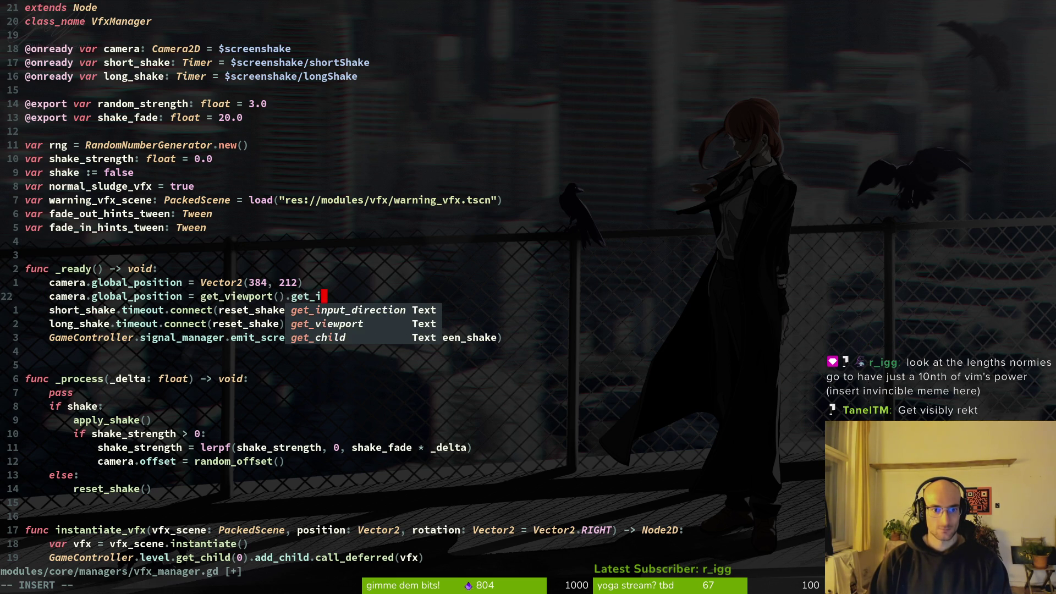
pyautogui.write('ble_rect')
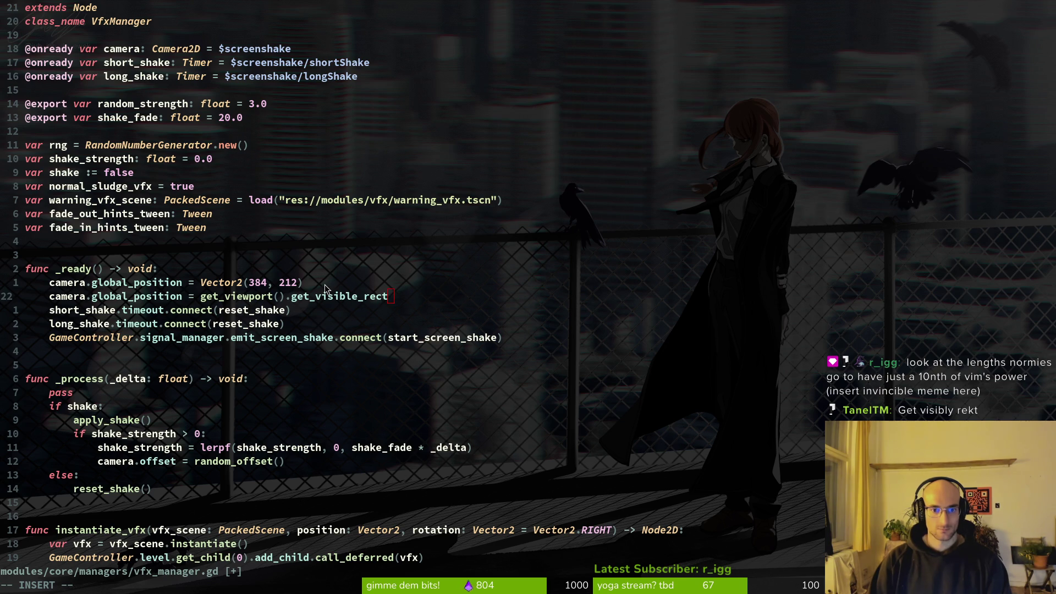
pyautogui.hotkey('alt', 'Tab')
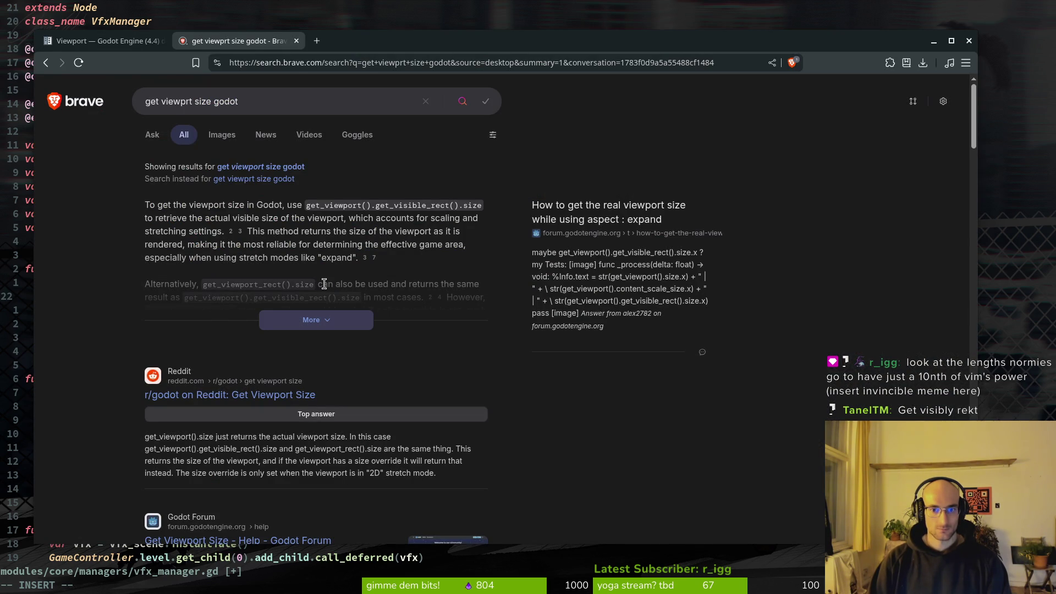
pyautogui.hotkey('alt', 'Tab')
pyautogui.write('().')
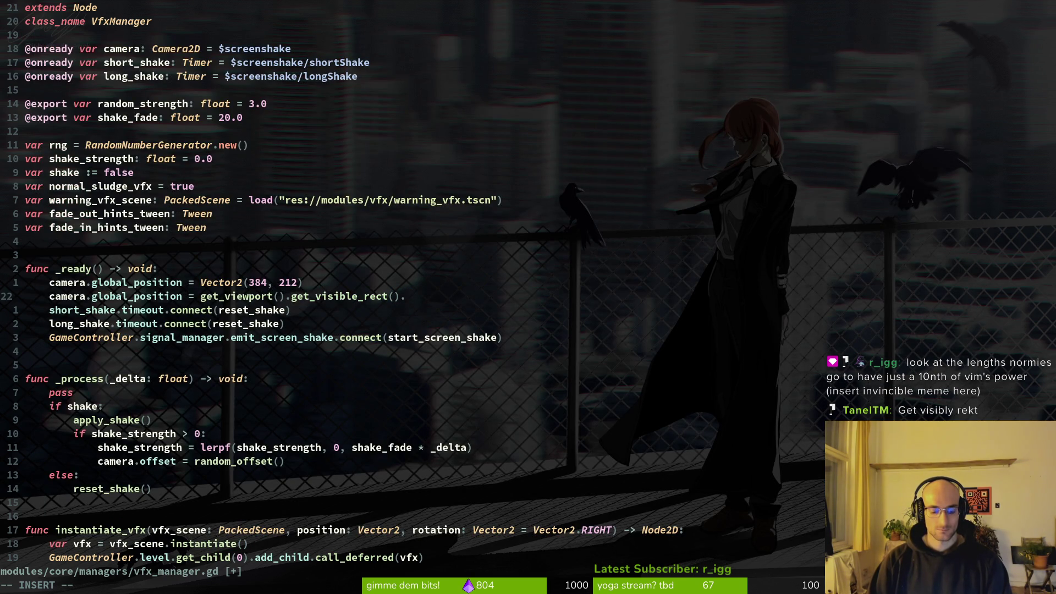
pyautogui.write('size.x')
pyautogui.press('Escape')
# Step: Replace the camera assignment with print_debug(...) around the viewport width and save
pyautogui.press('b')
pyautogui.press('b')
pyautogui.press('b')
pyautogui.press('a')
pyautogui.press('BackSpace')
pyautogui.press('BackSpace')
pyautogui.press('BackSpace')
pyautogui.press('BackSpace')
pyautogui.press('BackSpace')
pyautogui.press('BackSpace')
pyautogui.write('print_debug(')
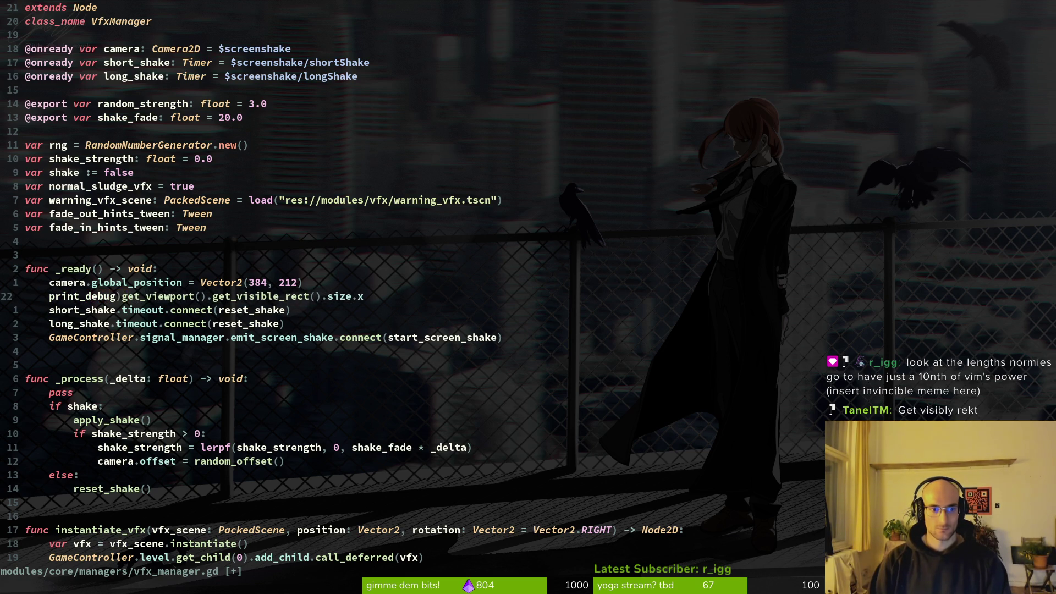
pyautogui.press('Escape')
pyautogui.hotkey('shift', 'a')
pyautogui.write(')')
pyautogui.press('Escape')
pyautogui.write(':w')
pyautogui.press('Return')
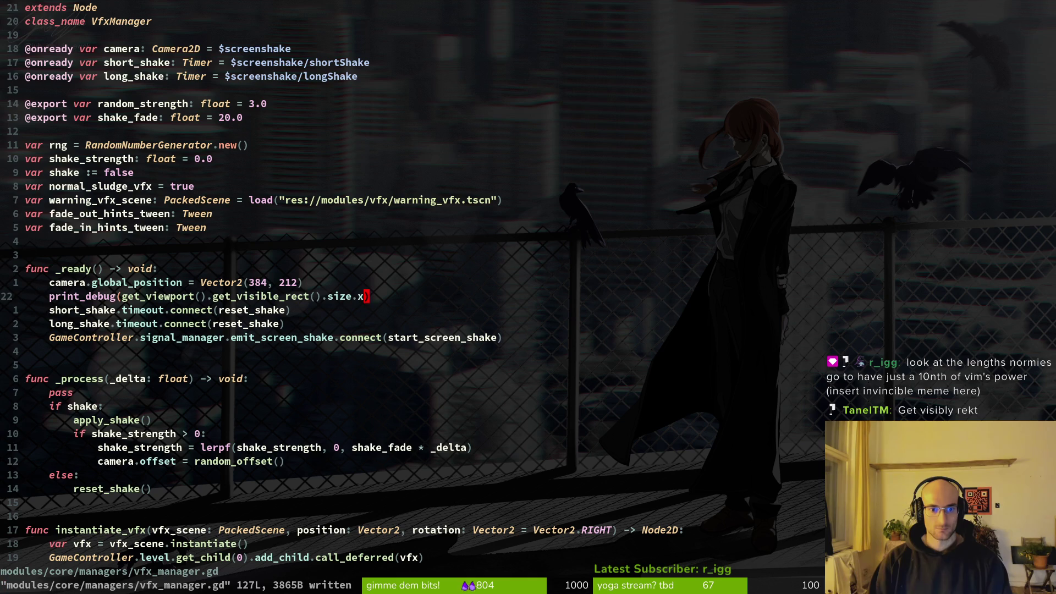
# Step: Yank the print_debug line and switch to the Godot editor
pyautogui.press('k')
pyautogui.press('j')
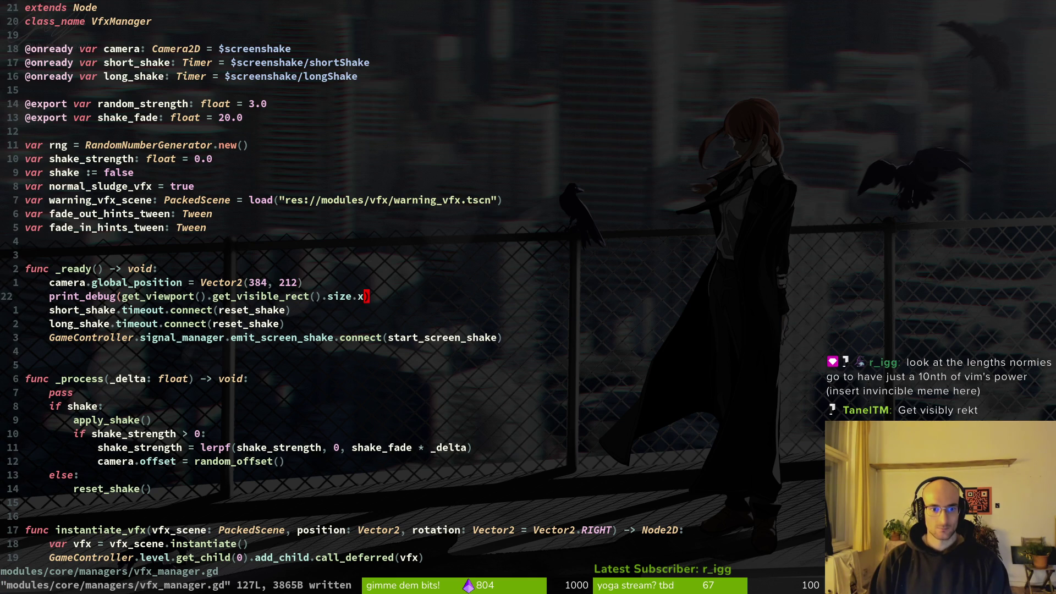
pyautogui.press('k')
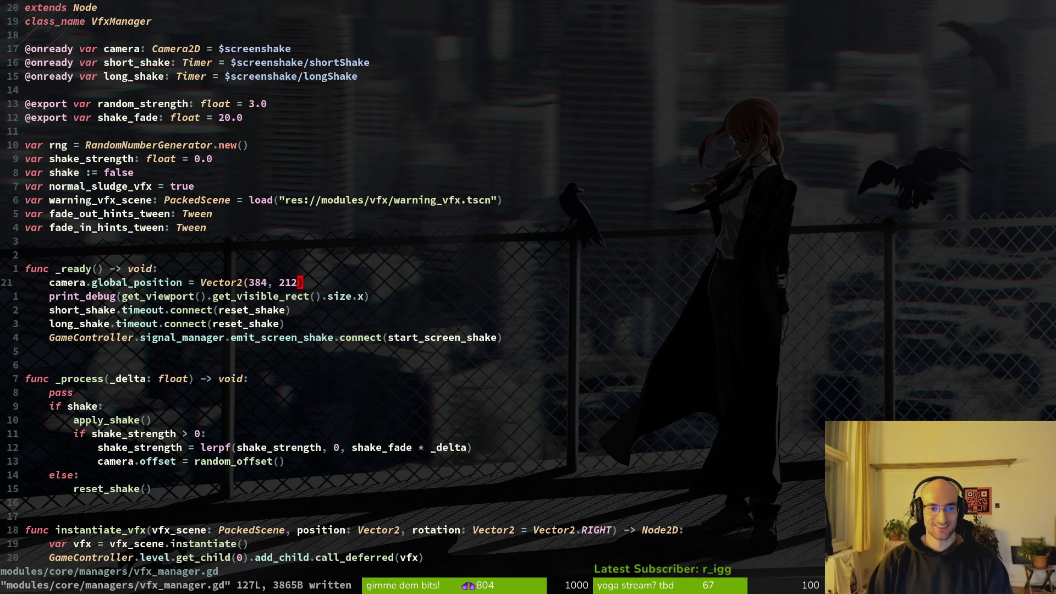
pyautogui.press('j')
pyautogui.hotkey('shift', 'v')
pyautogui.press('y')
pyautogui.hotkey('alt', 'Tab')
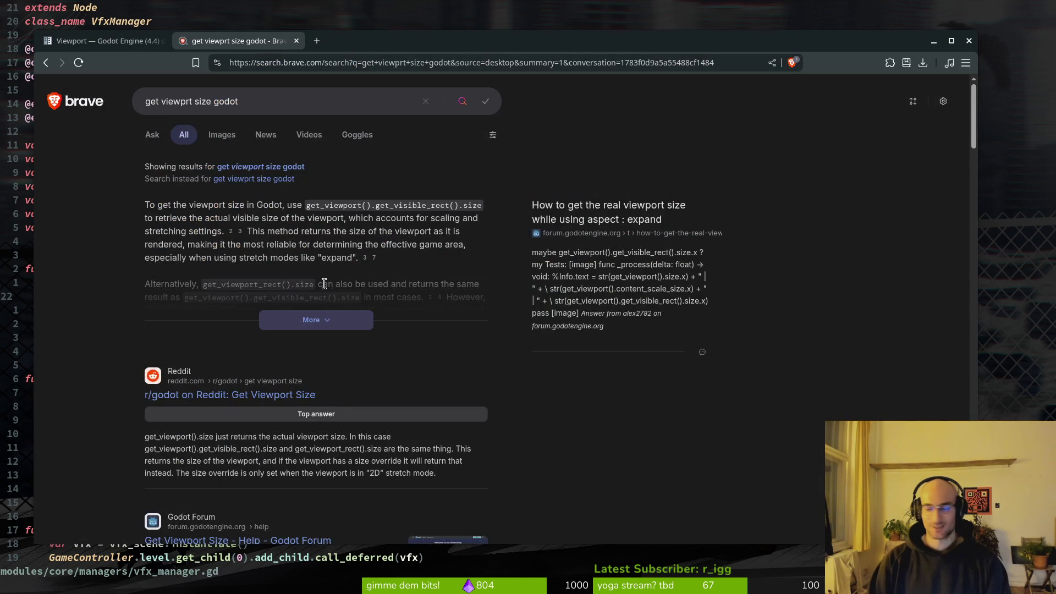
pyautogui.hotkey('alt', 'Tab')
# Step: Run the game, then revert the Window width and height overrides in Project Settings
pyautogui.press('F5')
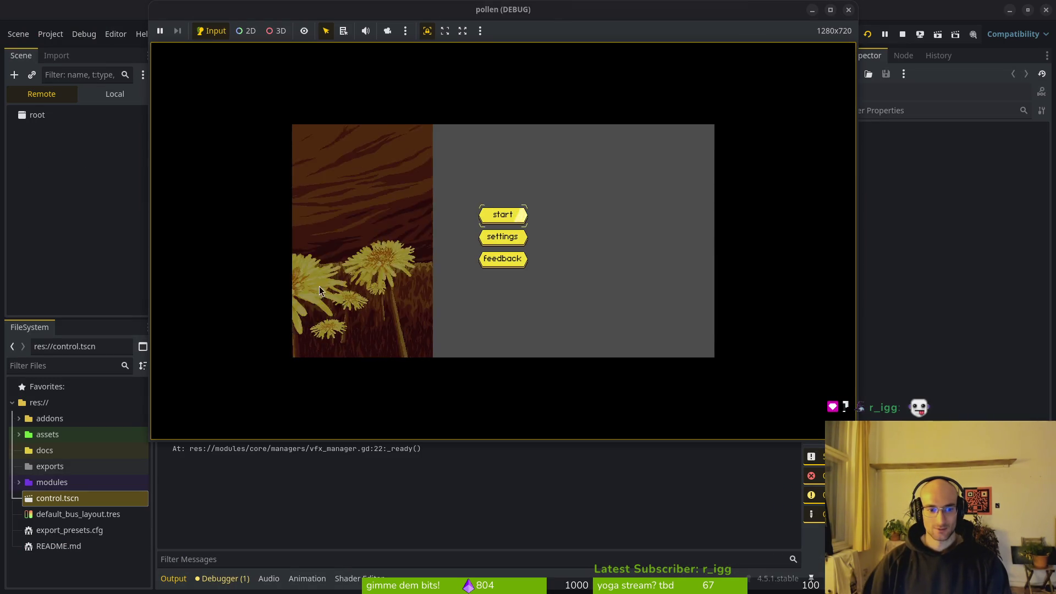
pyautogui.click(418, 532)
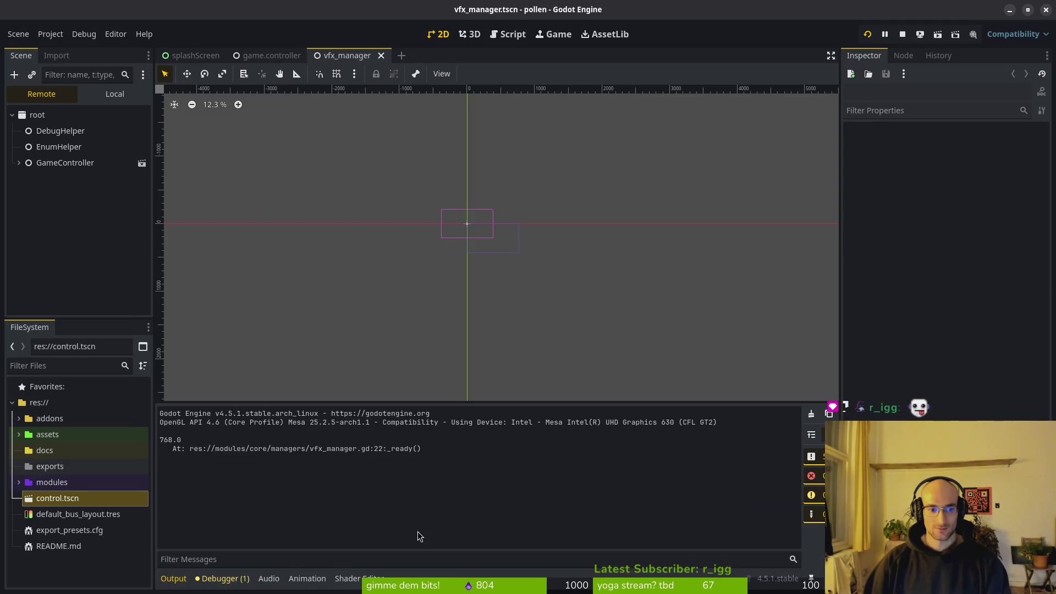
pyautogui.click(50, 34)
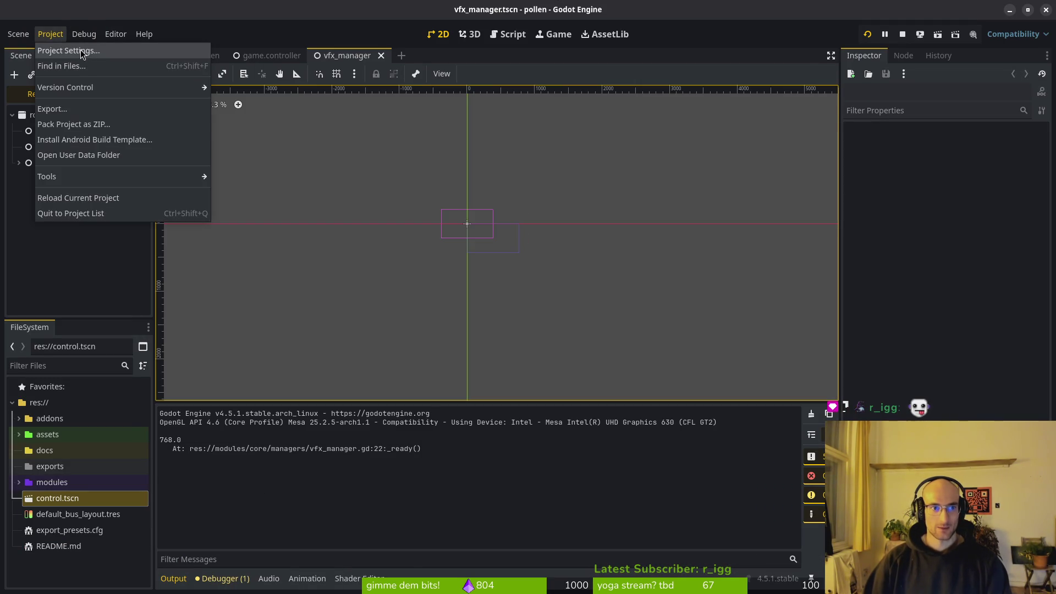
pyautogui.click(58, 48)
pyautogui.scroll(-5, 553, 266)
pyautogui.click(548, 195)
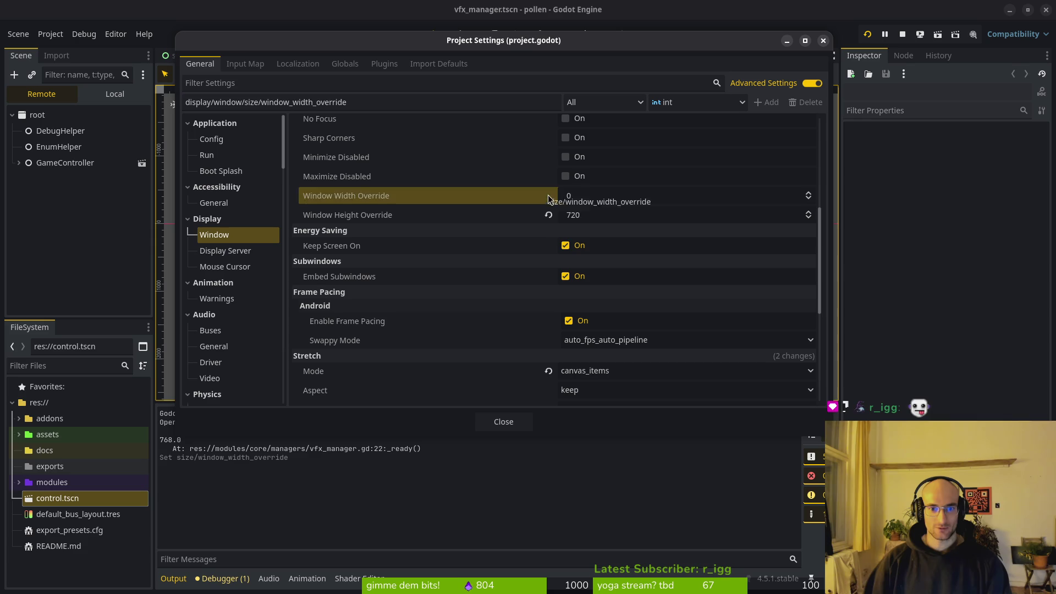
pyautogui.click(549, 215)
pyautogui.click(503, 421)
# Step: Rerun the game, drag its window to the screen centre, and stop it
pyautogui.click(867, 34)
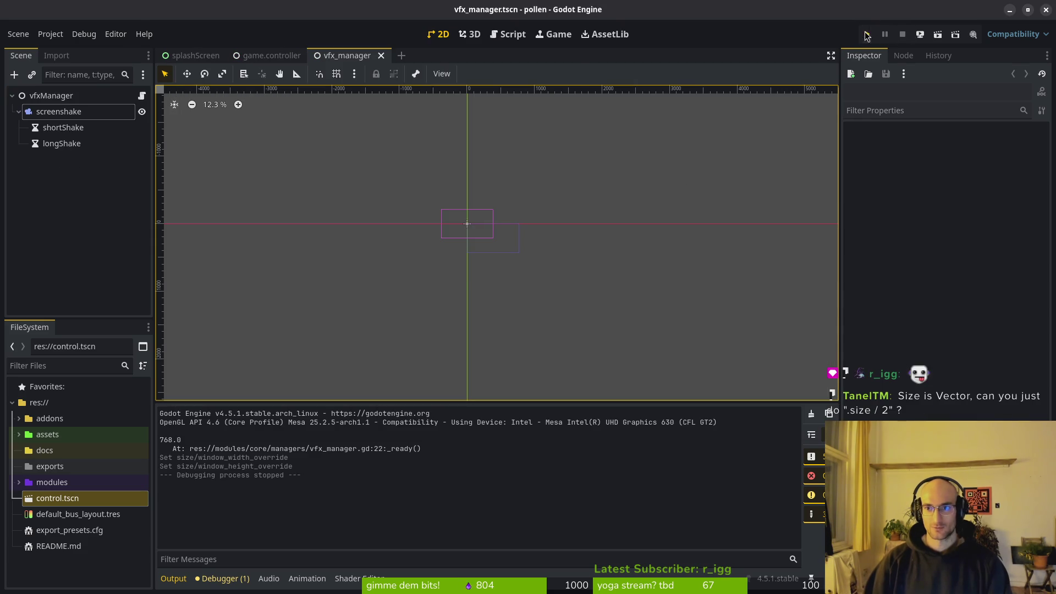
pyautogui.moveTo(320, 20)
pyautogui.mouseDown()
pyautogui.moveTo(454, 51)
pyautogui.moveTo(472, 78)
pyautogui.mouseUp()
pyautogui.click(713, 77)
# Step: Reopen Project Settings and browse the Display Server and Mouse Cursor pages
pyautogui.click(51, 34)
pyautogui.click(66, 50)
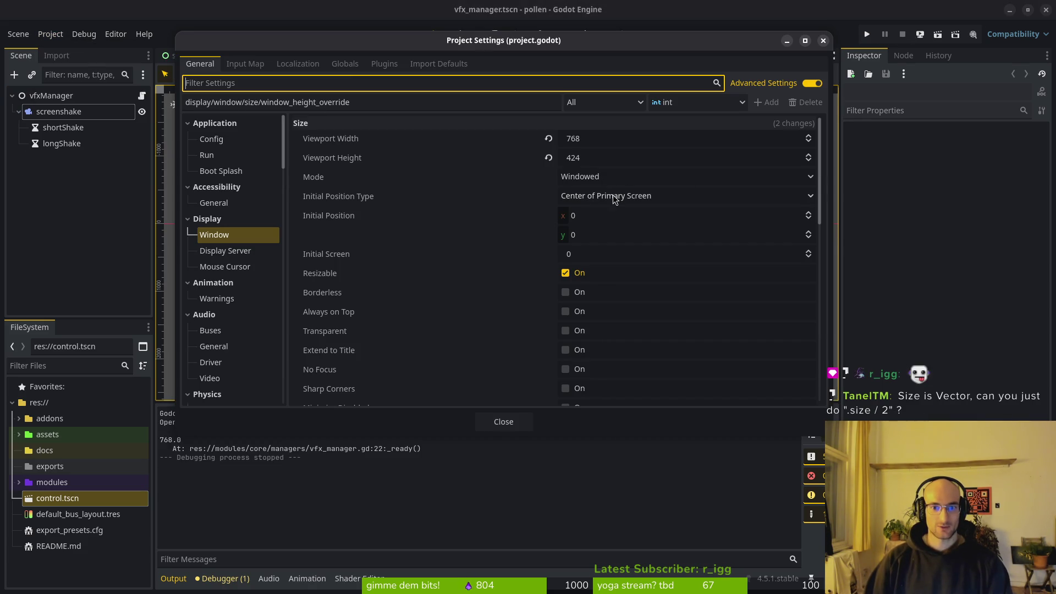
pyautogui.scroll(-3, 636, 276)
pyautogui.scroll(3, 636, 276)
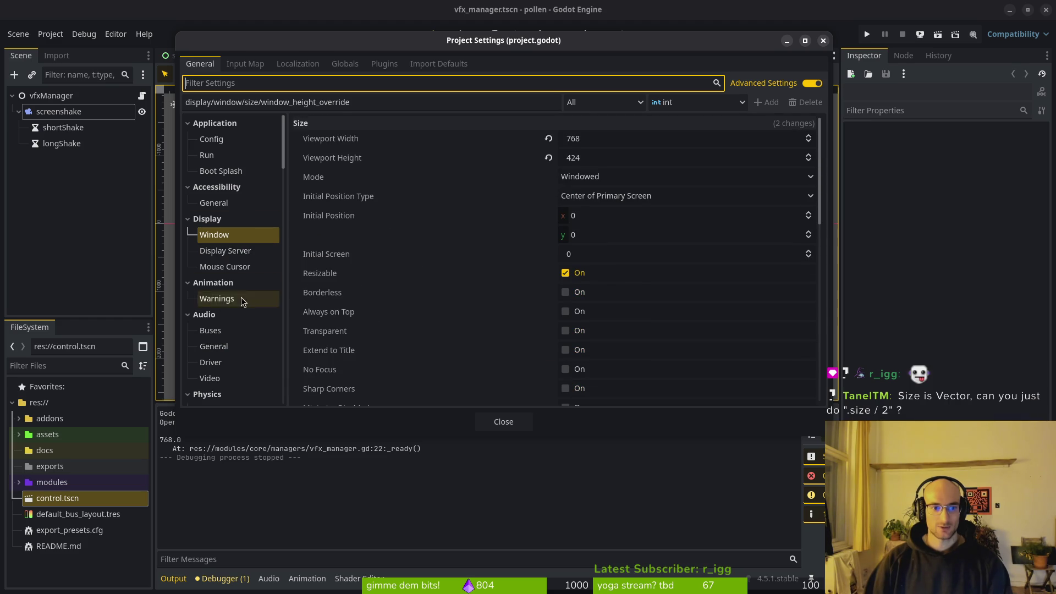
pyautogui.scroll(-8, 693, 259)
pyautogui.scroll(8, 649, 275)
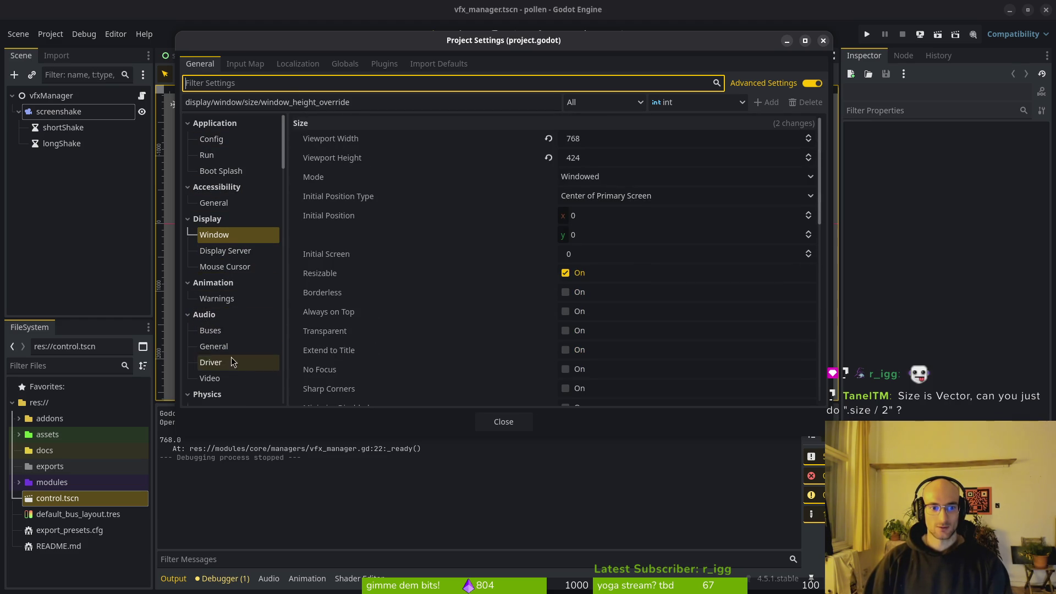
pyautogui.click(233, 251)
pyautogui.click(230, 269)
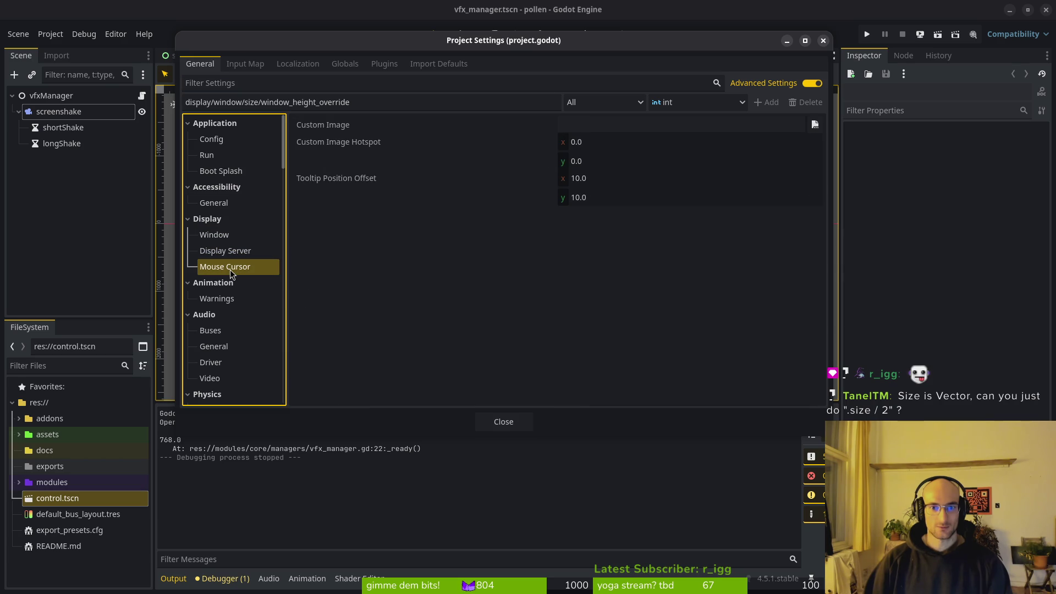
# Step: Review the Window, Debug Settings, File Logging and Canvas Items debug project settings
pyautogui.click(219, 234)
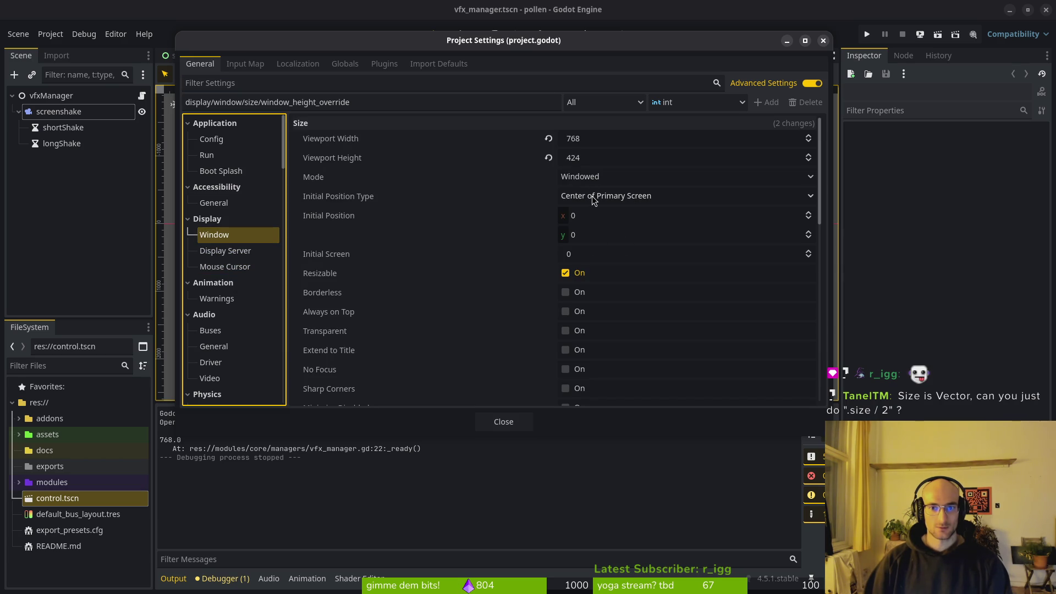
pyautogui.scroll(-8, 595, 293)
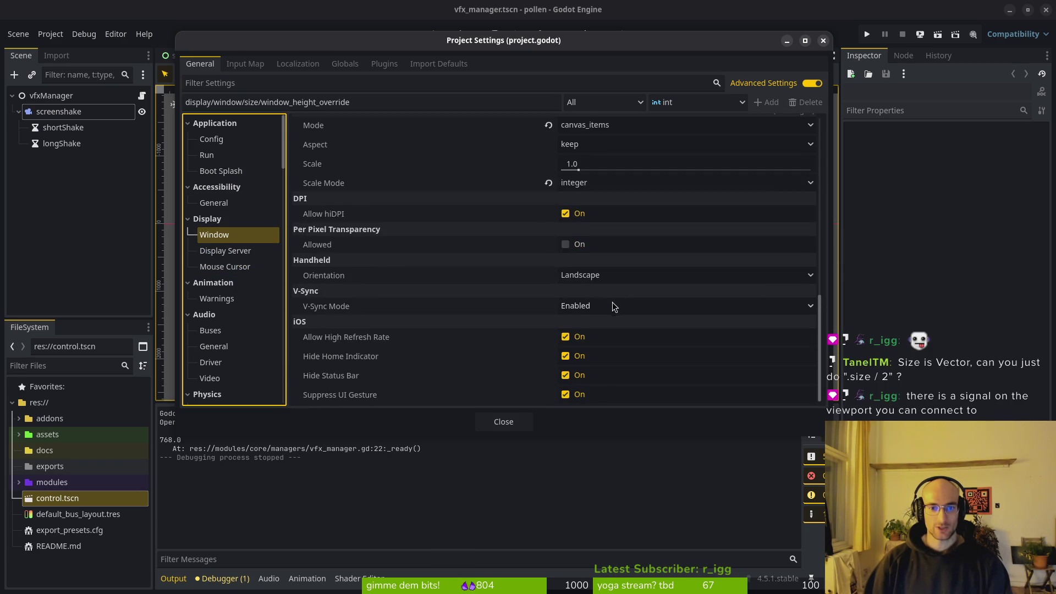
pyautogui.scroll(4, 683, 302)
pyautogui.scroll(-10, 231, 308)
pyautogui.scroll(3, 228, 231)
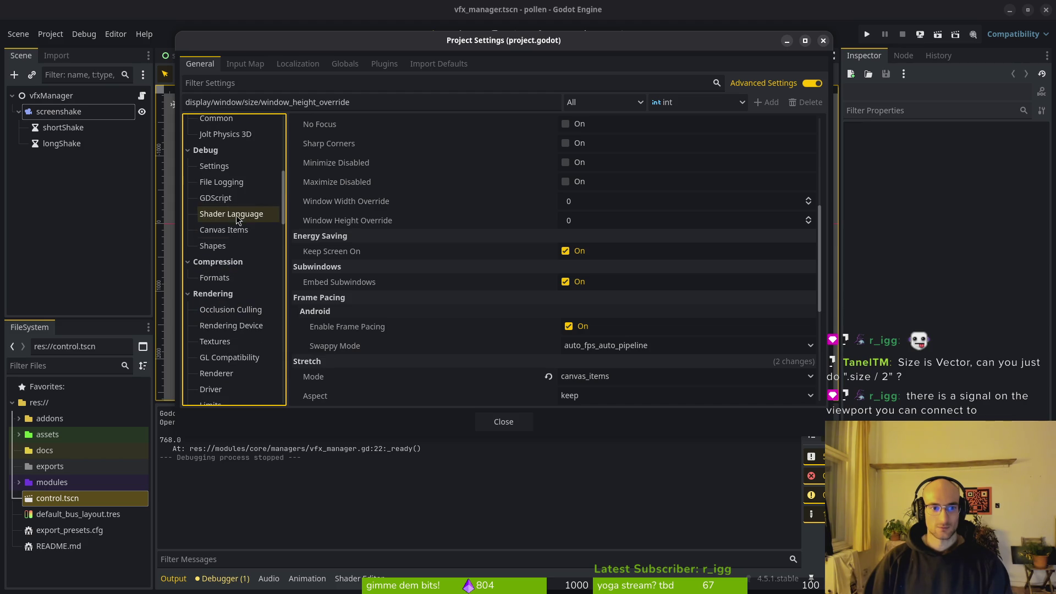
pyautogui.click(224, 168)
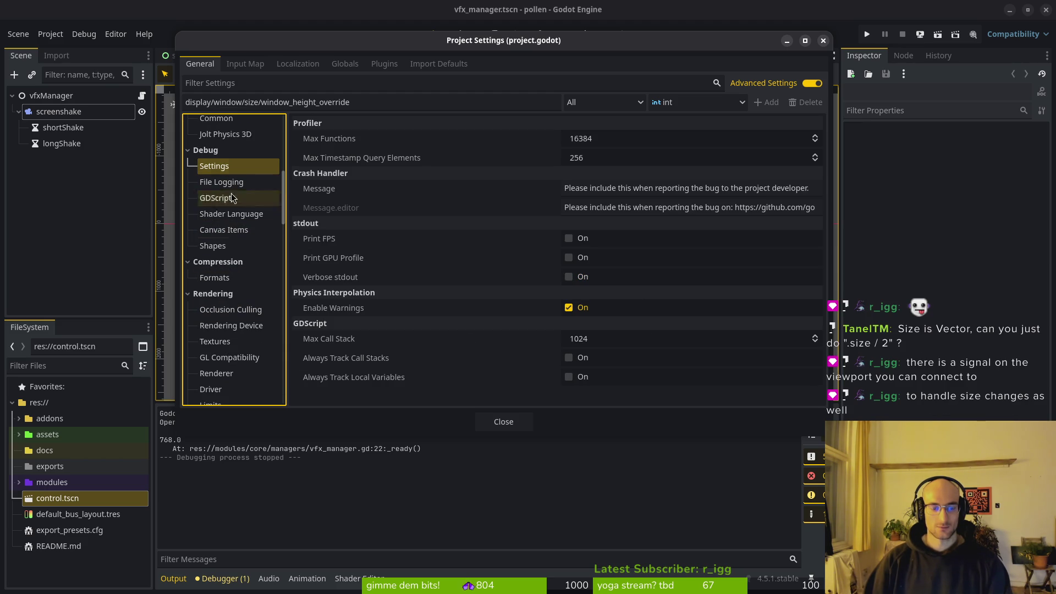
pyautogui.click(220, 182)
pyautogui.click(220, 228)
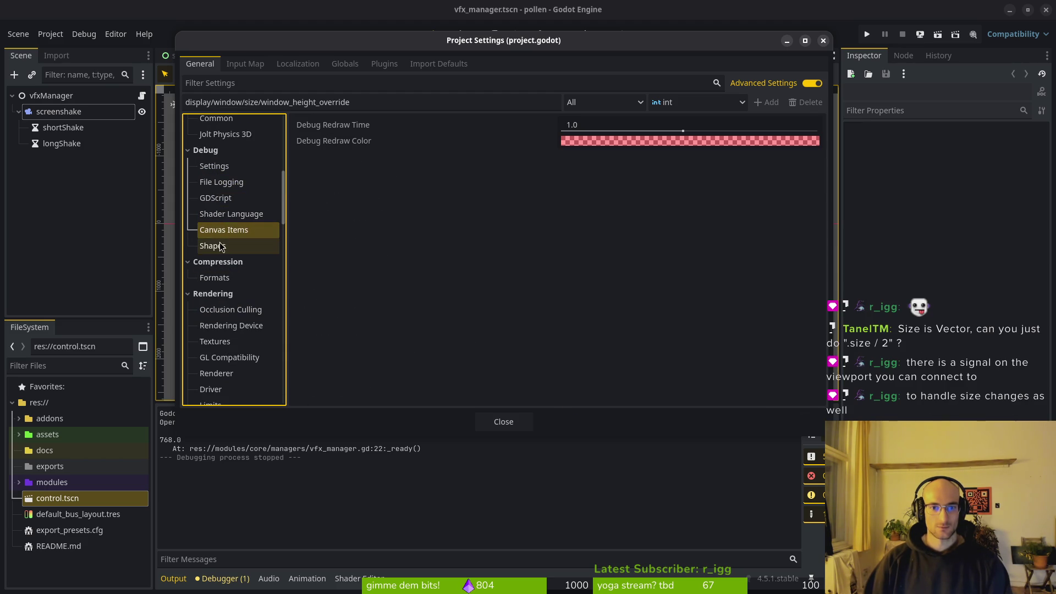
pyautogui.scroll(-10, 220, 311)
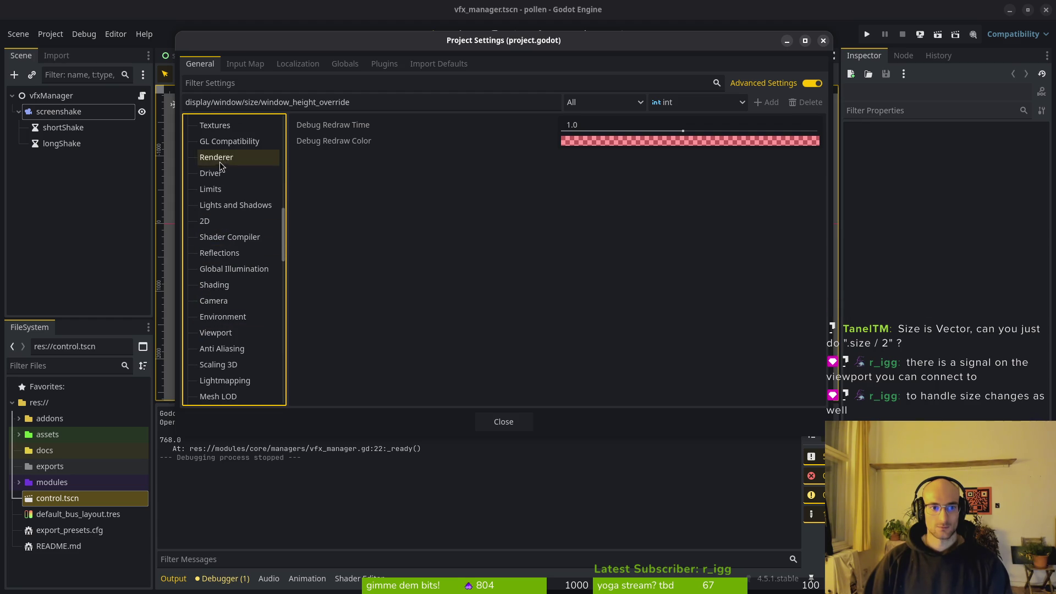
# Step: Check the Renderer, Environment and Viewport rendering settings, then close Project Settings
pyautogui.click(223, 160)
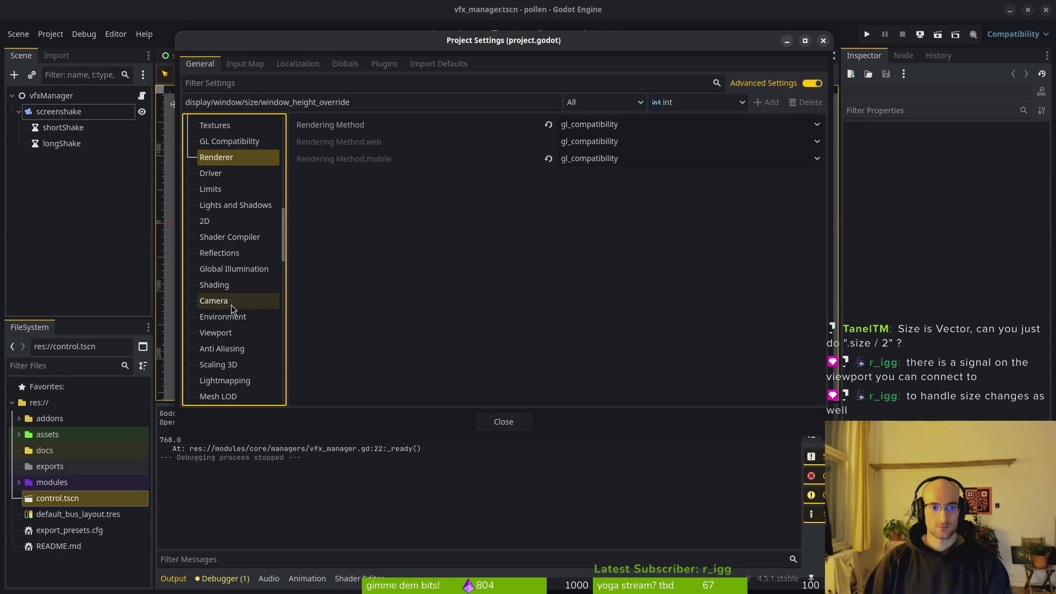
pyautogui.scroll(-3, 237, 302)
pyautogui.click(225, 245)
pyautogui.click(217, 261)
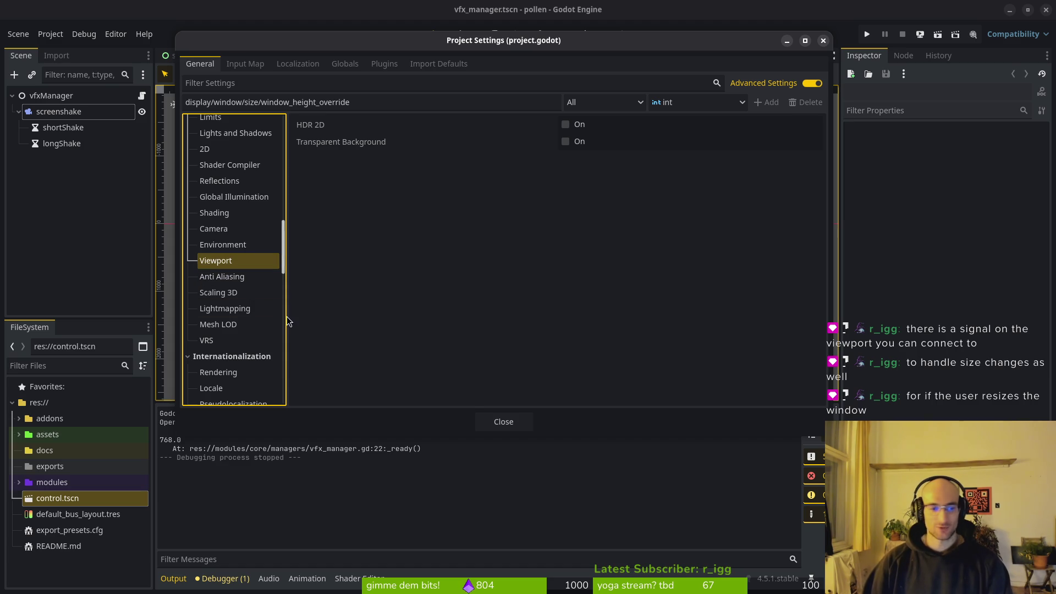
pyautogui.scroll(-3, 209, 287)
pyautogui.scroll(-5, 231, 253)
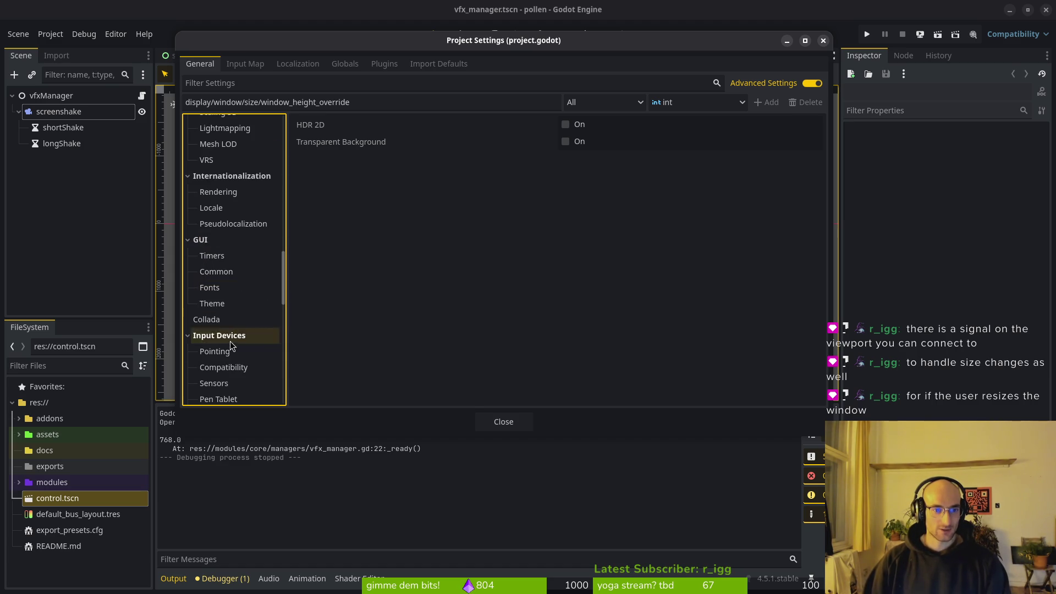
pyautogui.scroll(-4, 239, 325)
pyautogui.scroll(-2, 231, 357)
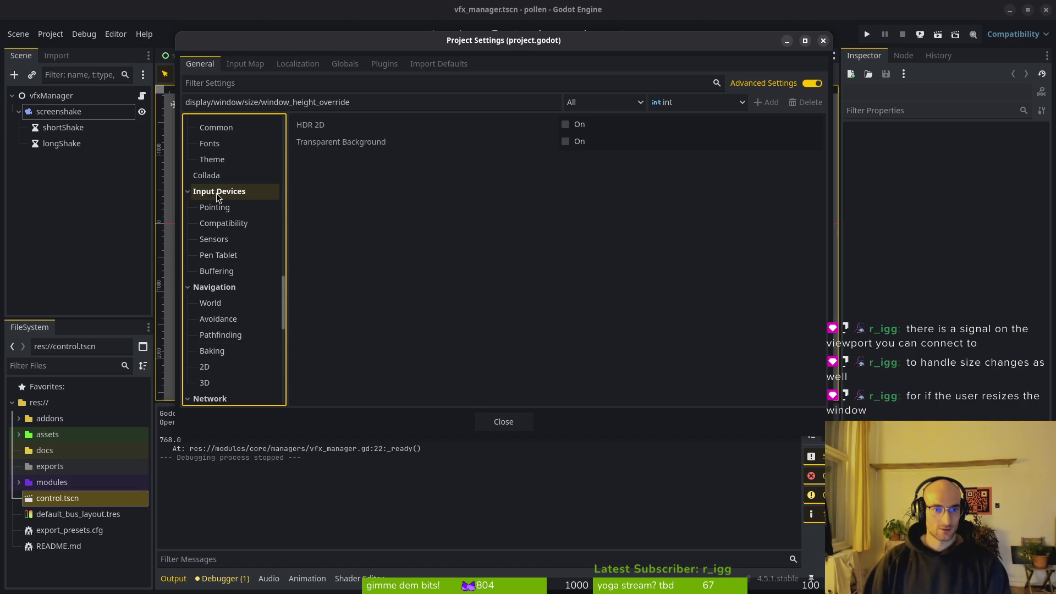
pyautogui.scroll(15, 226, 247)
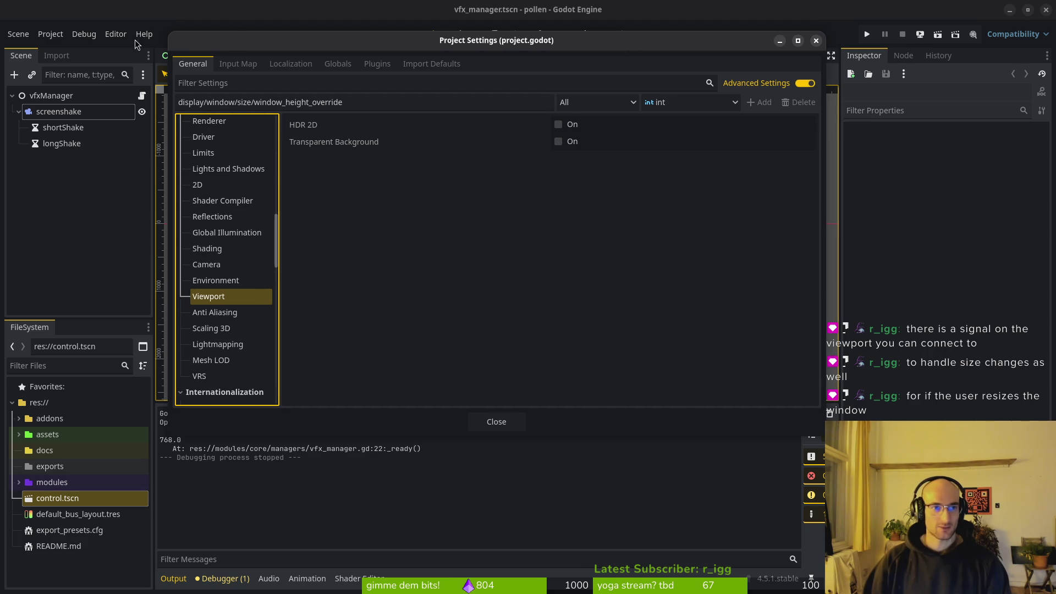
pyautogui.click(503, 421)
pyautogui.click(115, 34)
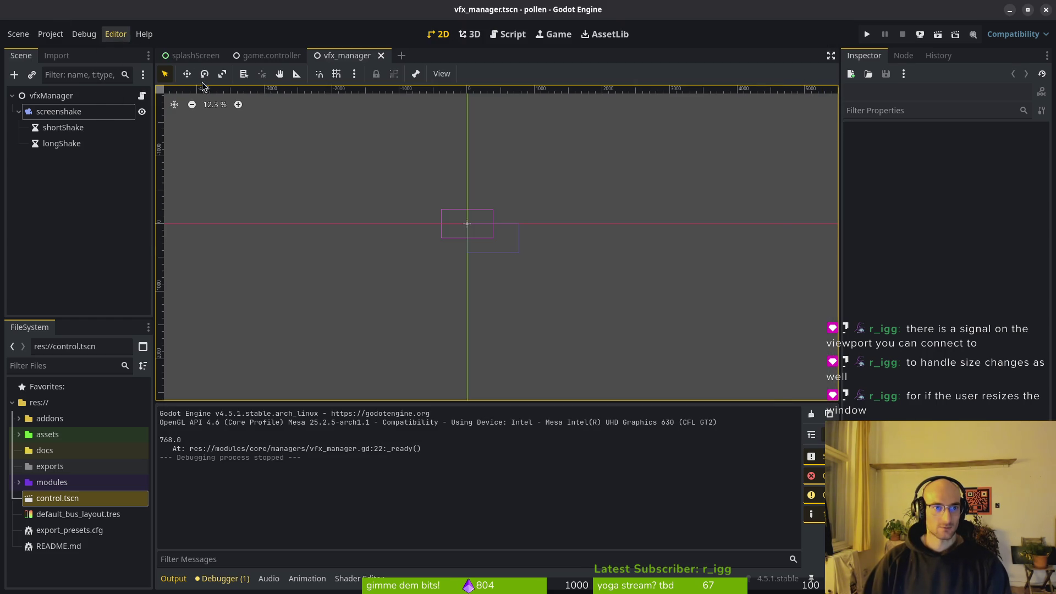
# Step: Set the run window's custom position to 420, 100 and test-run the game
pyautogui.click(131, 47)
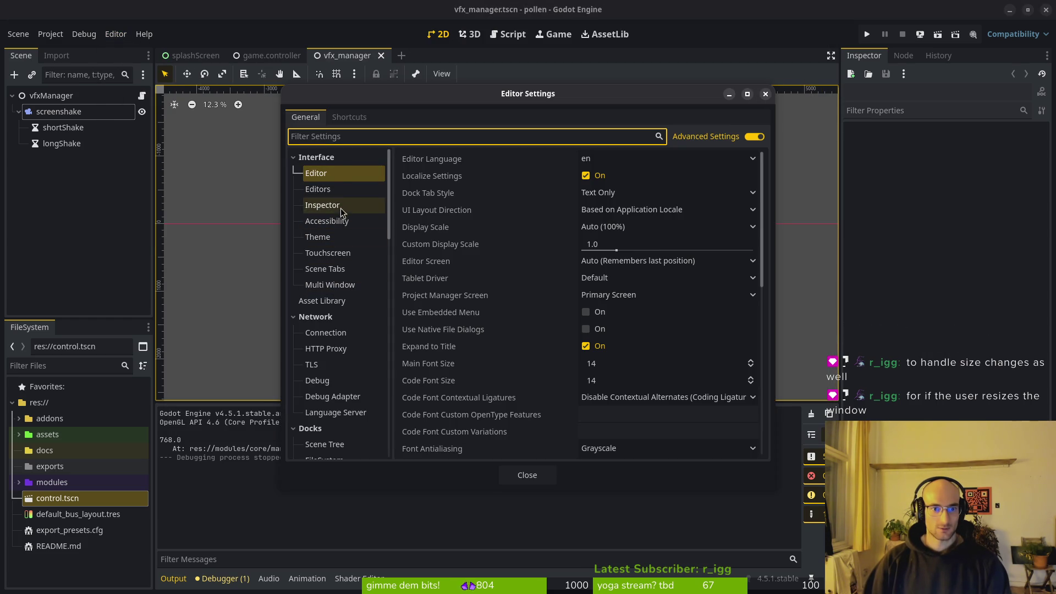
pyautogui.scroll(-10, 335, 299)
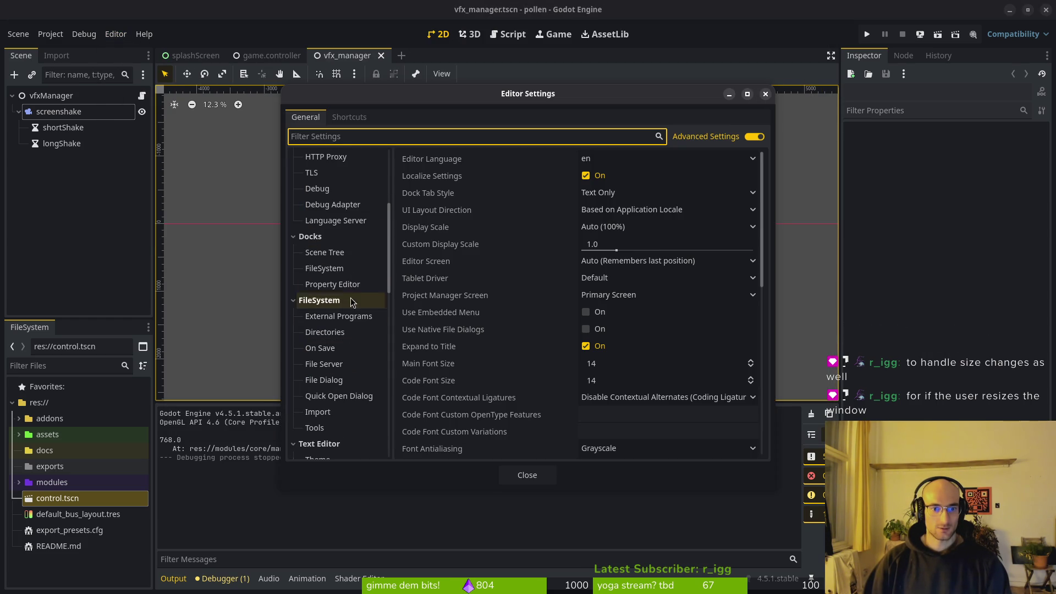
pyautogui.scroll(-10, 351, 275)
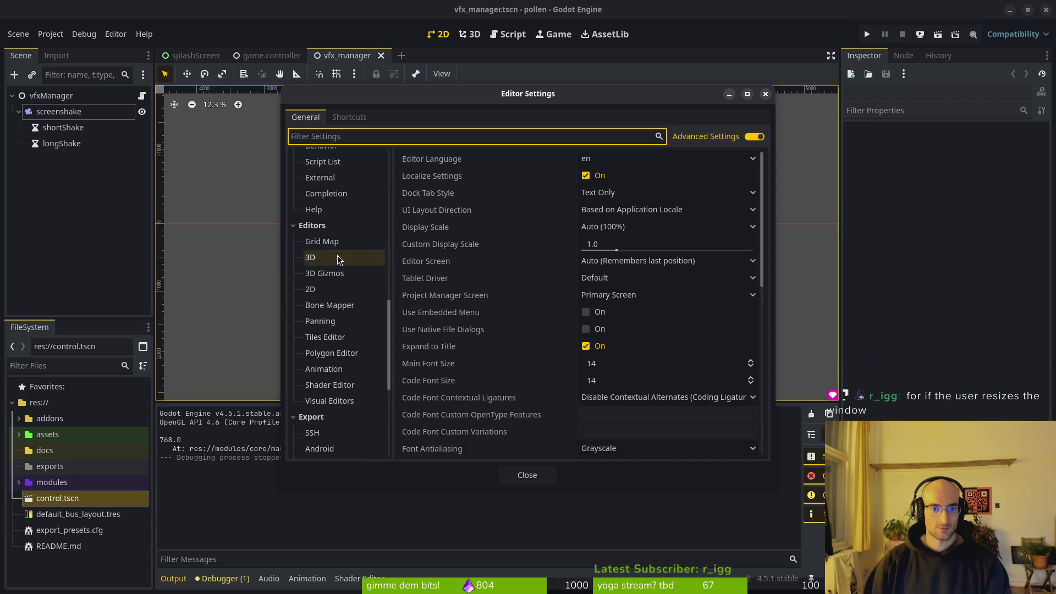
pyautogui.click(336, 337)
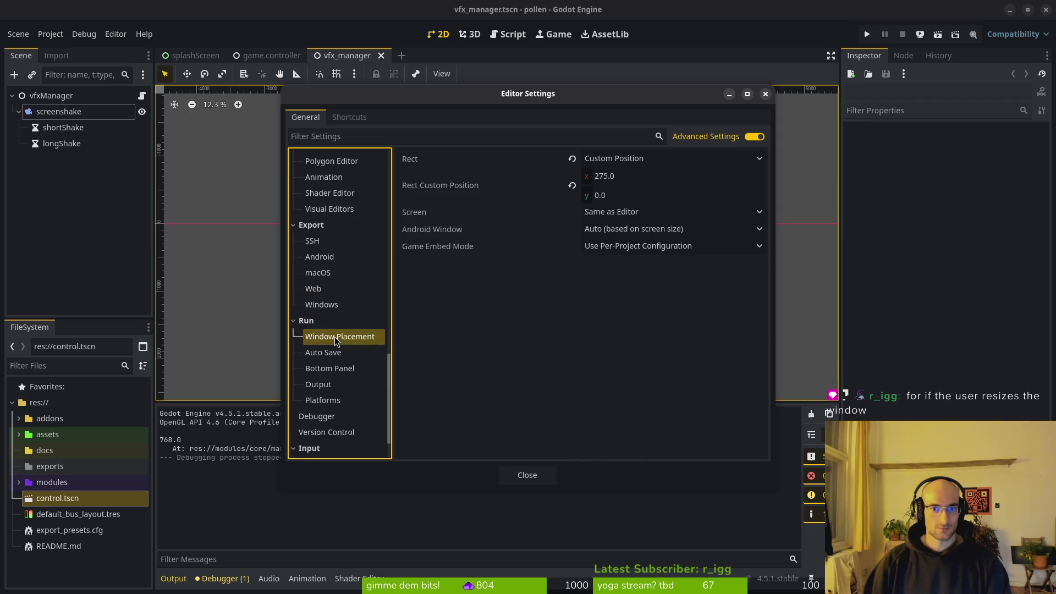
pyautogui.click(627, 178)
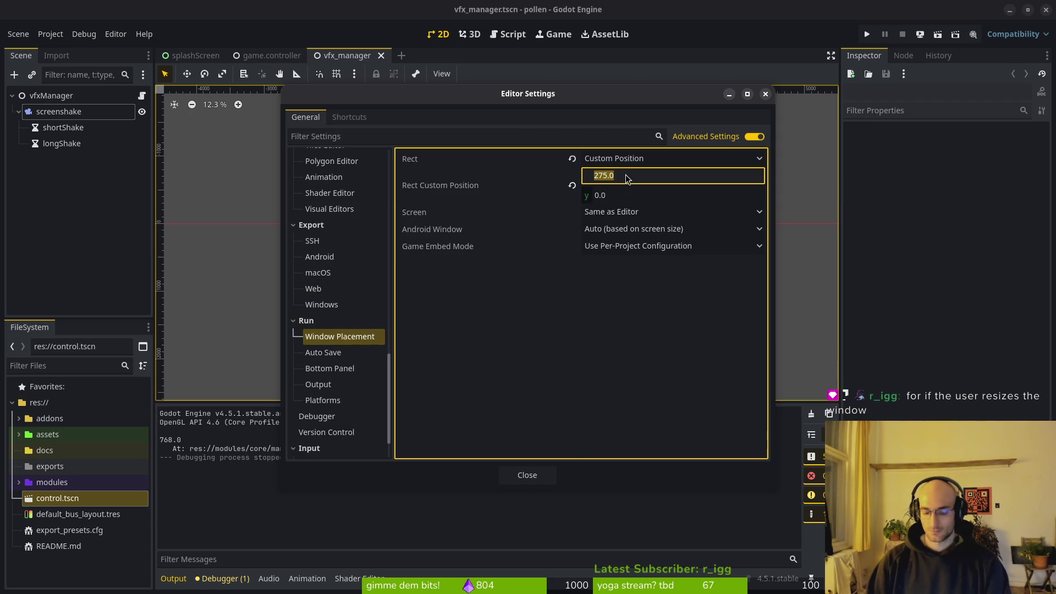
pyautogui.write('420')
pyautogui.press('Return')
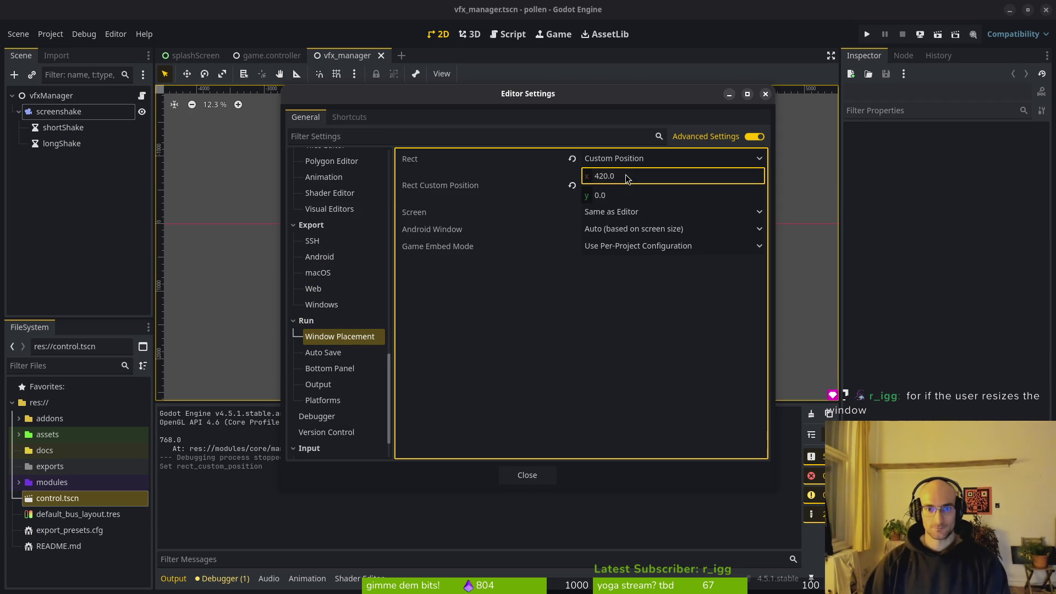
pyautogui.click(634, 198)
pyautogui.write('100')
pyautogui.press('Return')
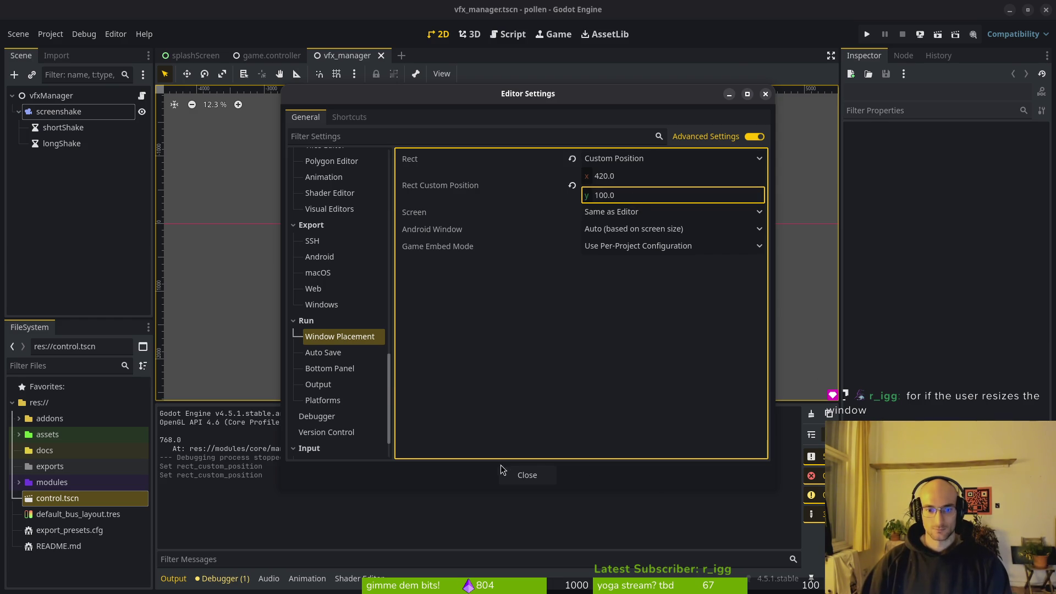
pyautogui.click(506, 470)
pyautogui.click(867, 34)
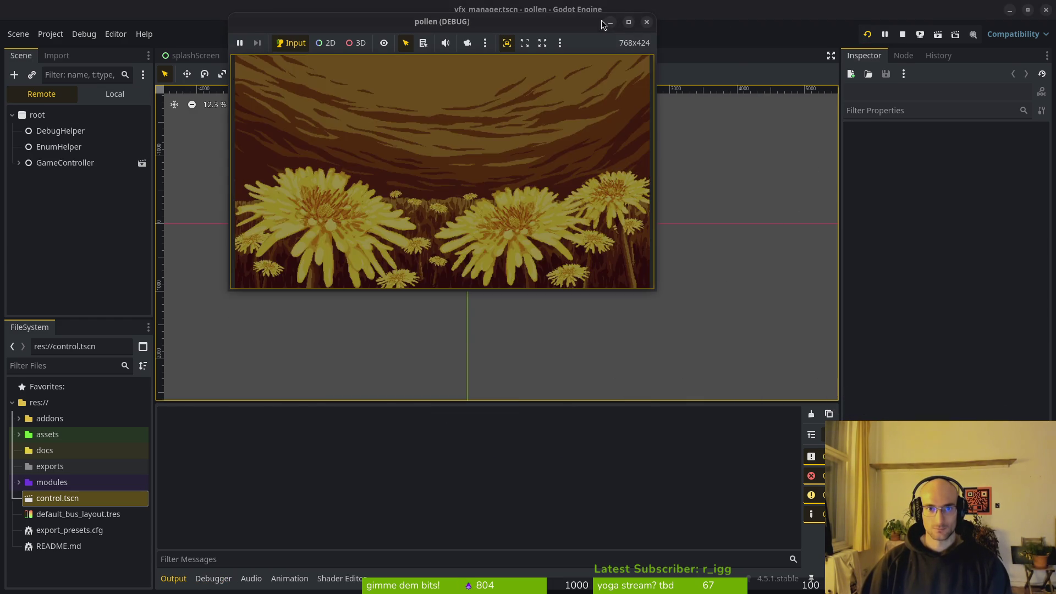
pyautogui.click(646, 22)
# Step: Try a custom window position with y 300 and a new x value, then test-run again
pyautogui.click(116, 34)
pyautogui.click(118, 48)
pyautogui.click(644, 195)
pyautogui.write('300')
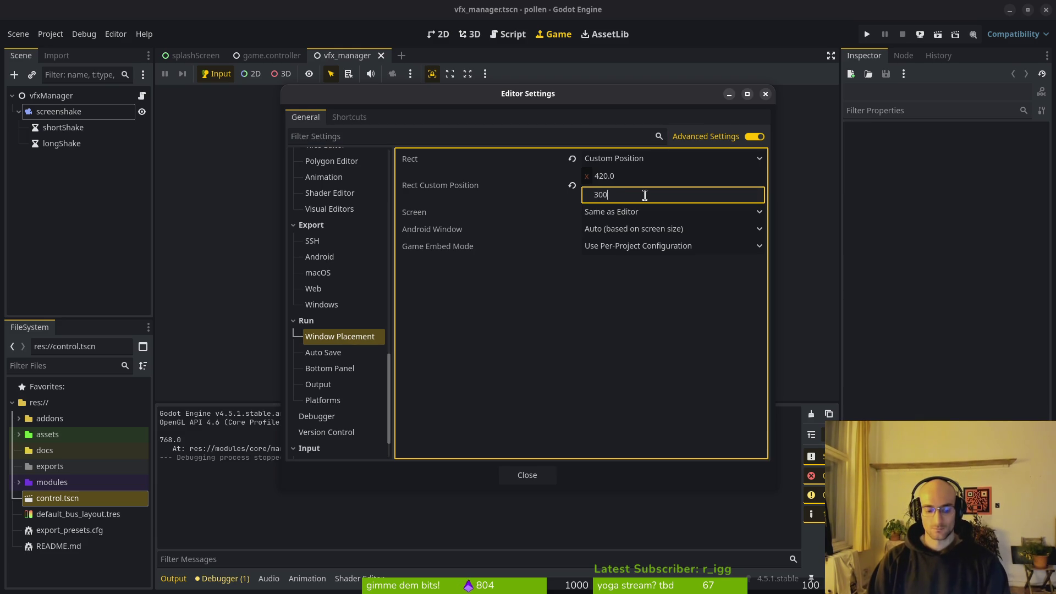
pyautogui.hotkey('shift', 'Tab')
pyautogui.write('5')
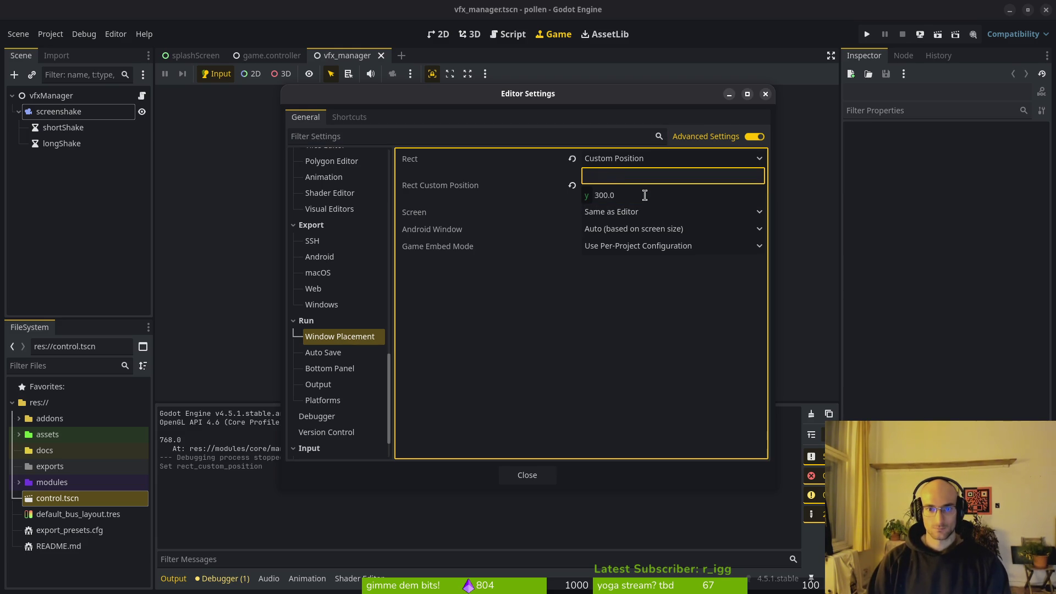
pyautogui.write('00')
pyautogui.press('Return')
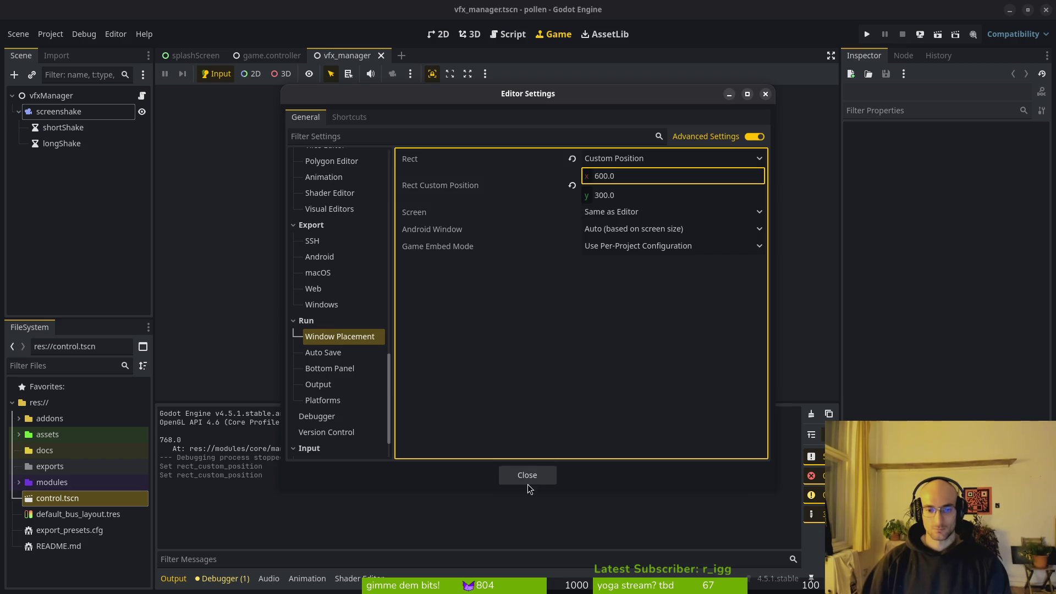
pyautogui.click(527, 476)
pyautogui.click(867, 34)
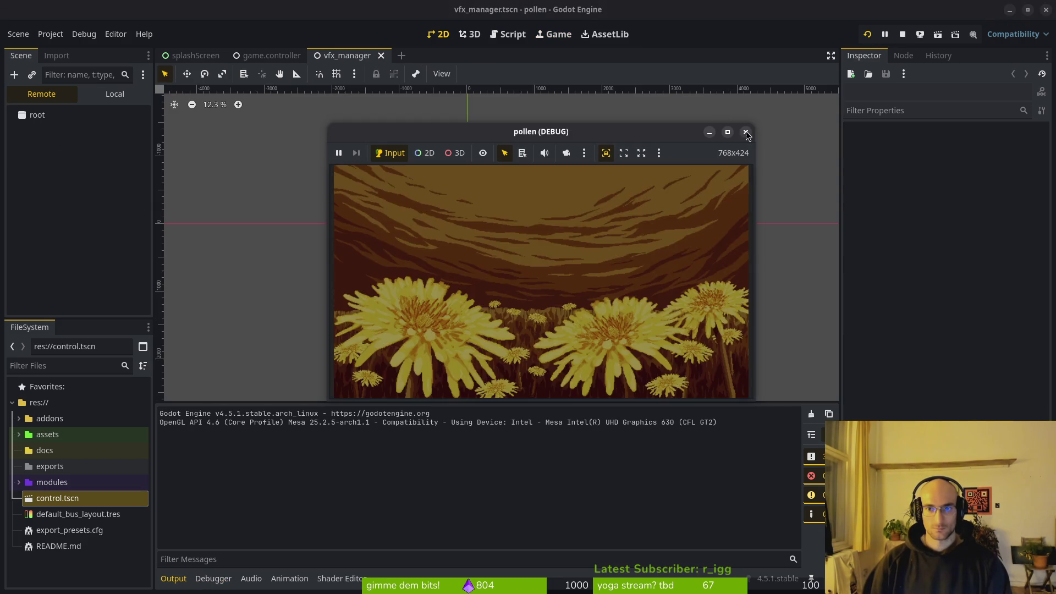
pyautogui.click(746, 133)
# Step: Set the custom window position to 500, 250 and test-run the game once more
pyautogui.click(116, 35)
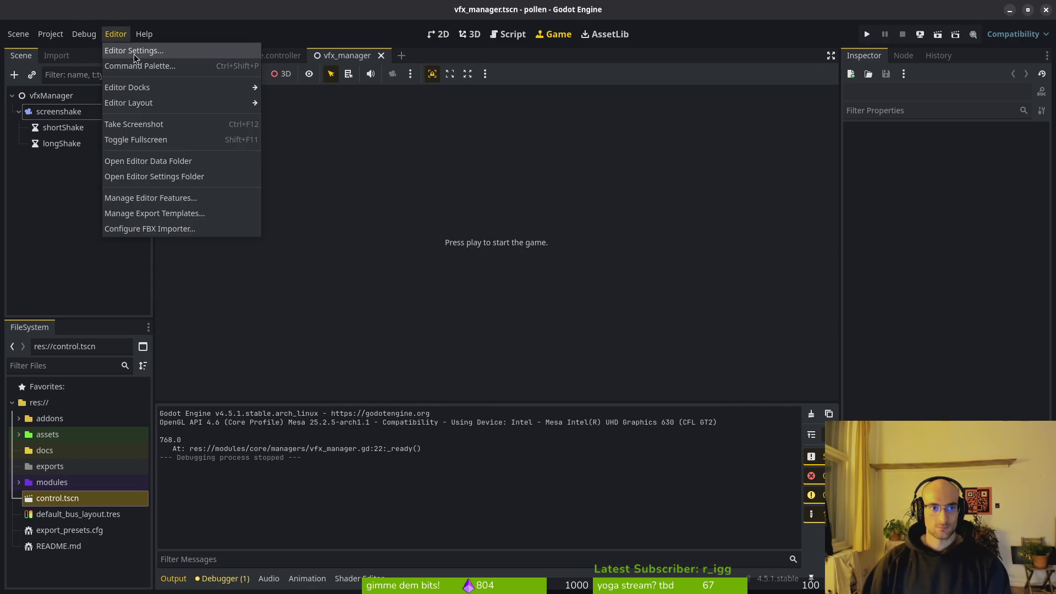
pyautogui.click(132, 47)
pyautogui.click(627, 176)
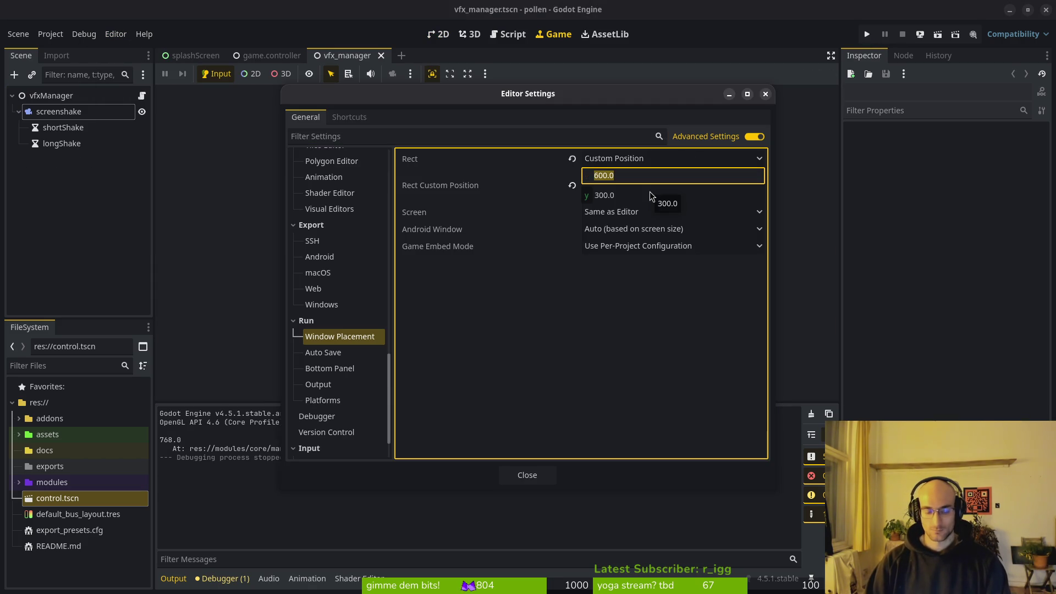
pyautogui.press('Tab')
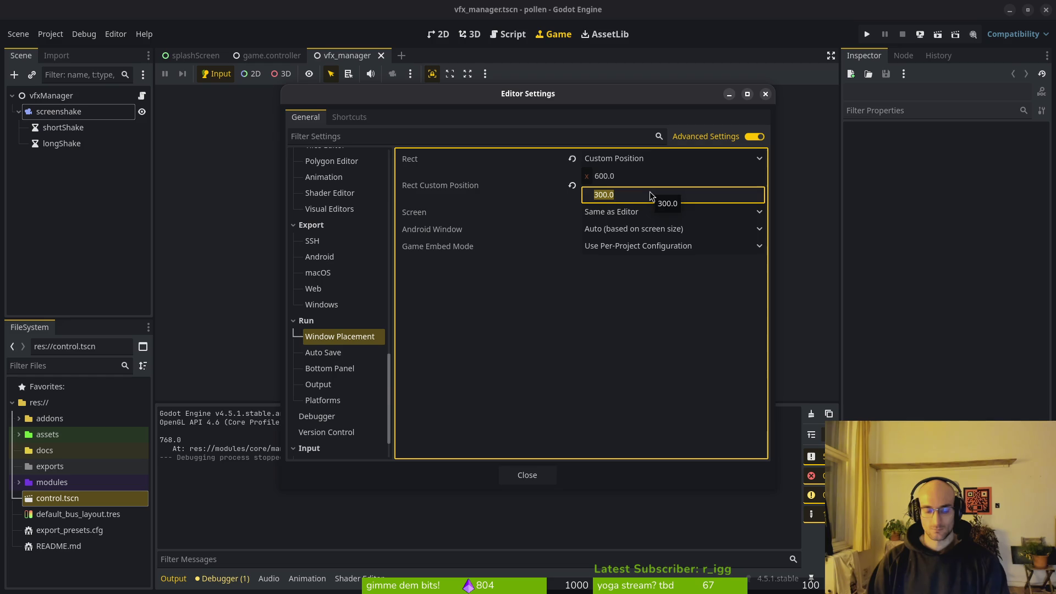
pyautogui.hotkey('shift', 'Tab')
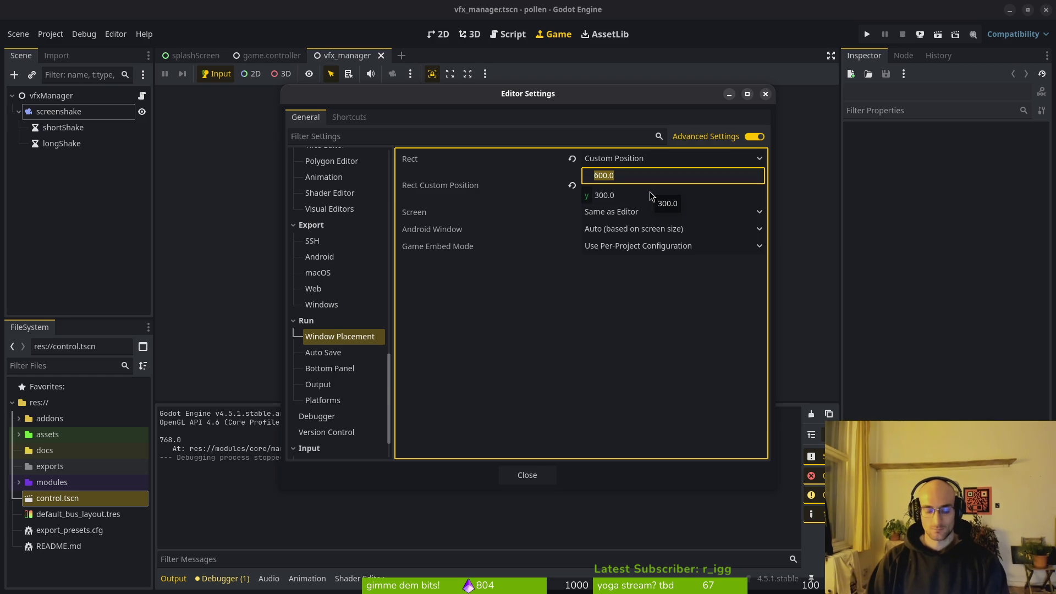
pyautogui.write('55')
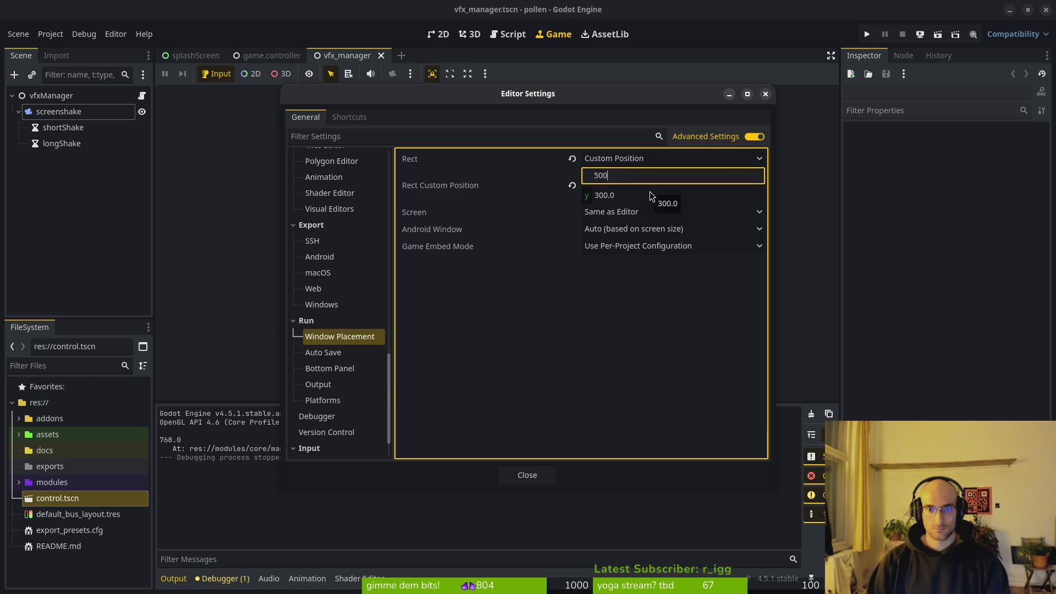
pyautogui.press('Tab')
pyautogui.write('24')
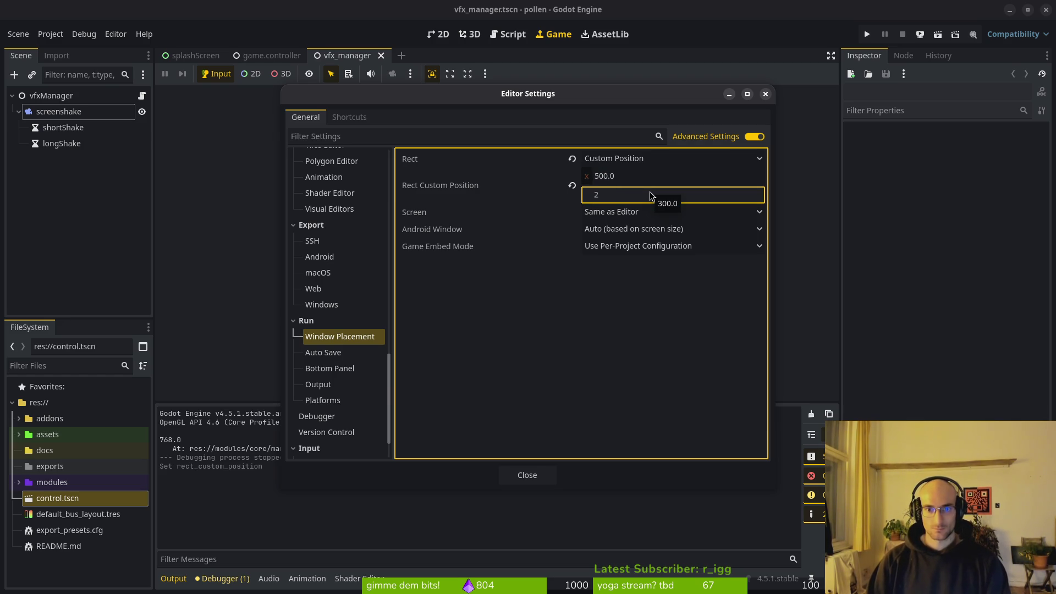
pyautogui.press('Return')
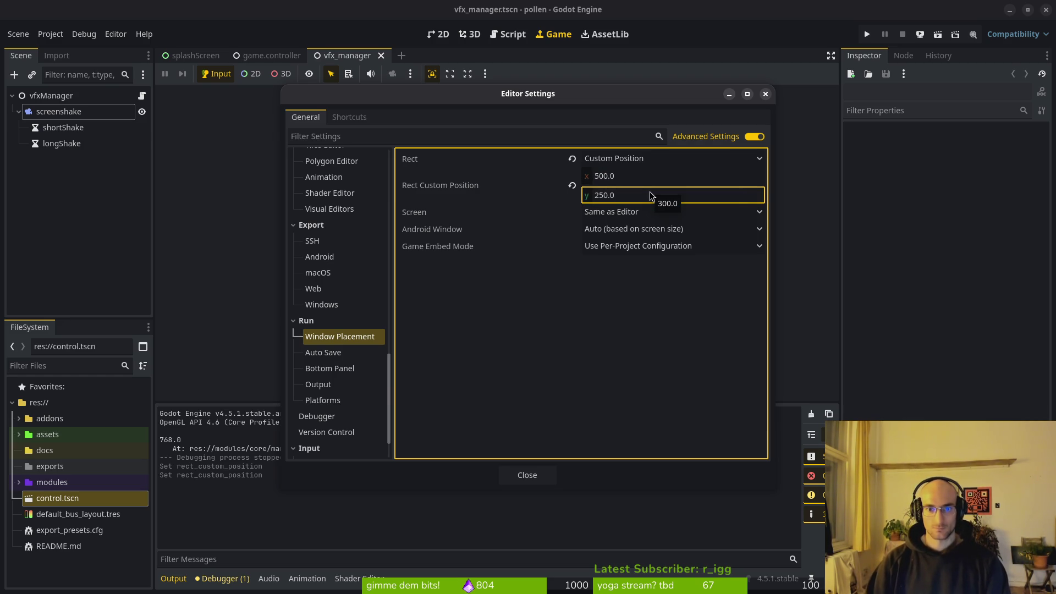
pyautogui.click(527, 474)
pyautogui.click(867, 36)
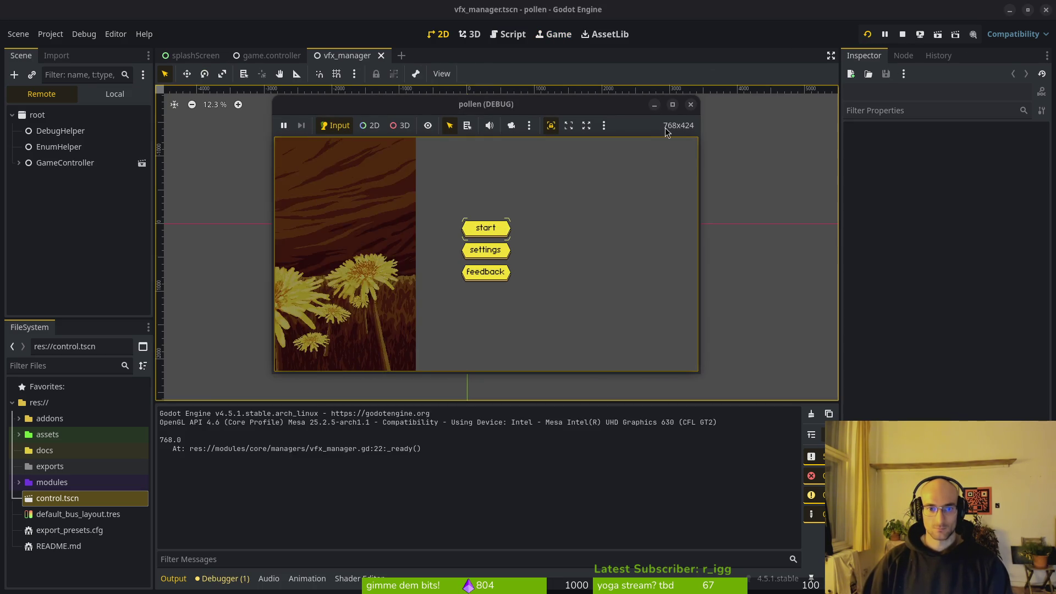
pyautogui.click(691, 105)
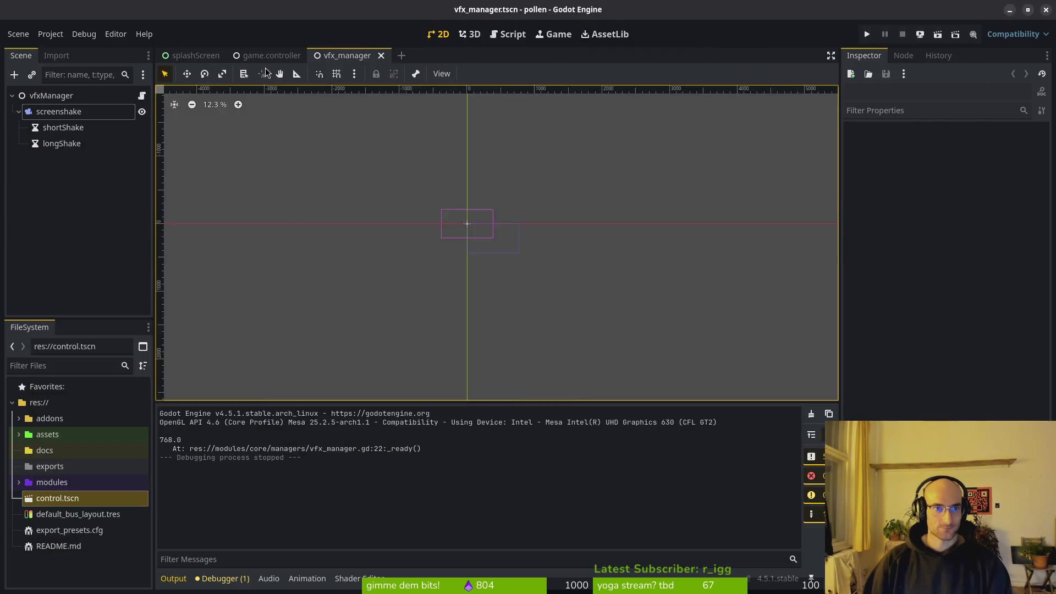
pyautogui.hotkey('alt', 'Tab')
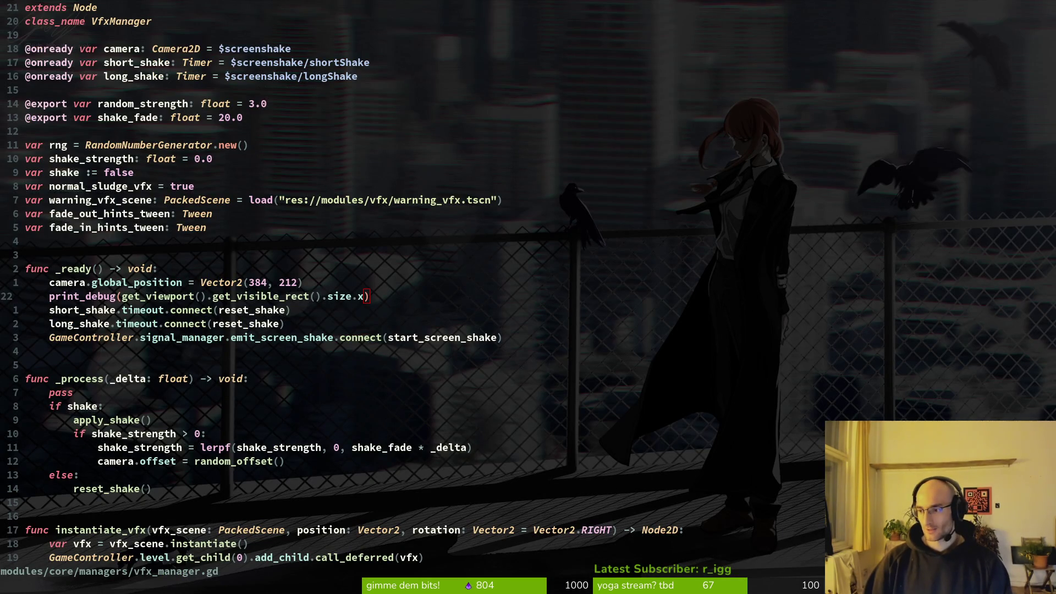
# Step: Remove the print_debug line and the fixed 384 x value from the camera position line
pyautogui.click(251, 282)
pyautogui.press('v')
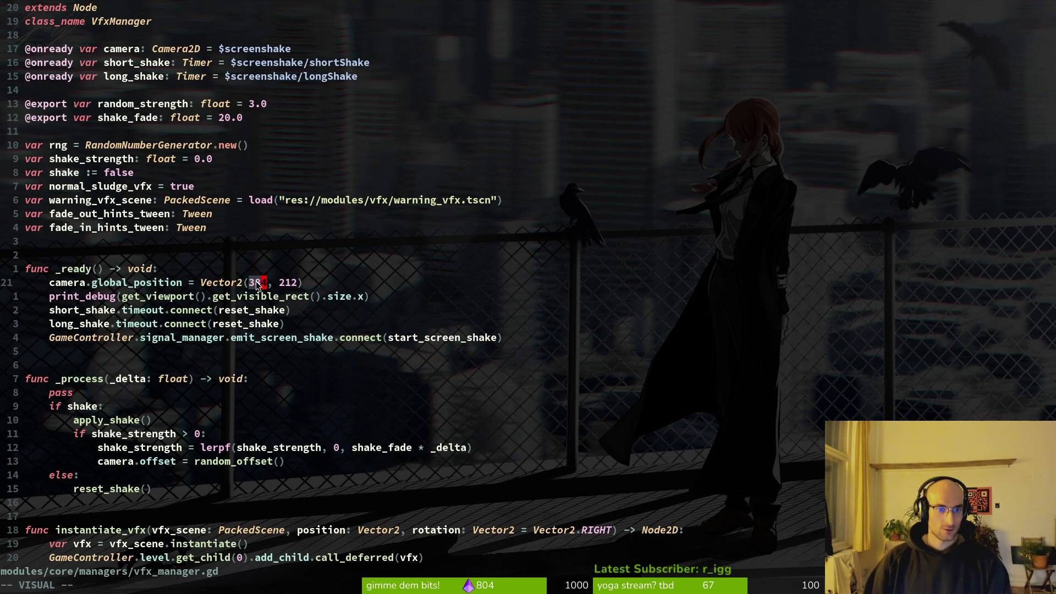
pyautogui.press('e')
pyautogui.press('Escape')
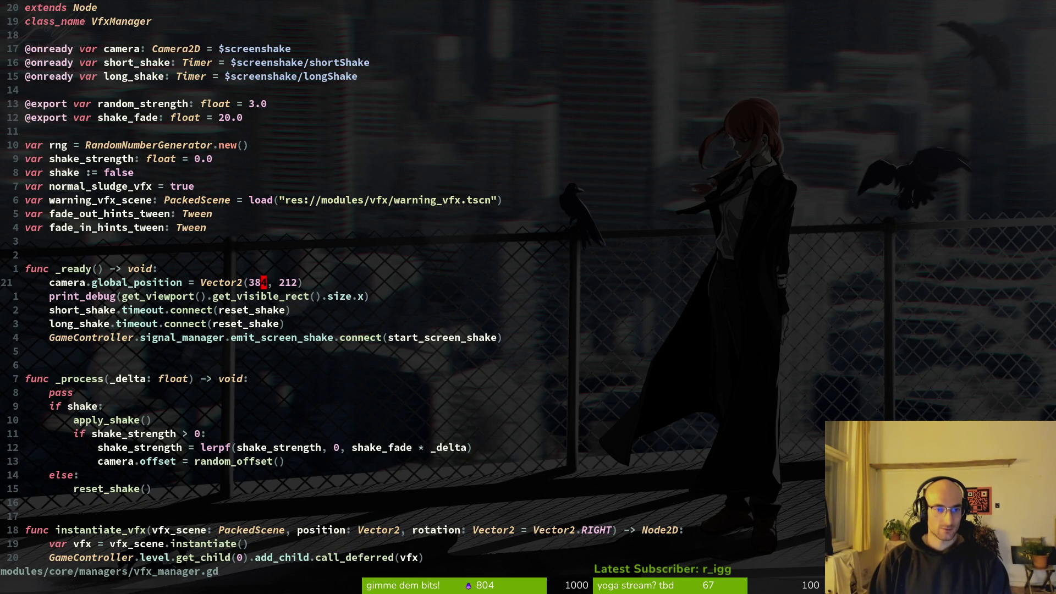
pyautogui.press('h')
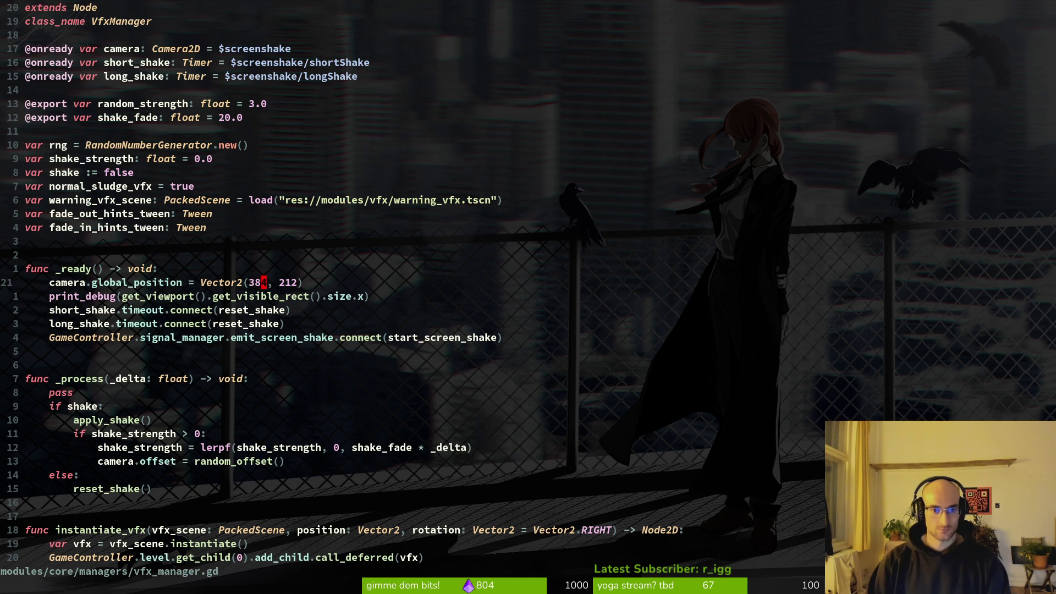
pyautogui.press('j')
pyautogui.press('^')
pyautogui.press('c')
pyautogui.press('w')
pyautogui.press('Delete')
pyautogui.press('Delete')
pyautogui.press('BackSpace')
pyautogui.press('BackSpace')
pyautogui.press('BackSpace')
pyautogui.press('BackSpace')
pyautogui.press('BackSpace')
pyautogui.press('BackSpace')
pyautogui.press('Escape')
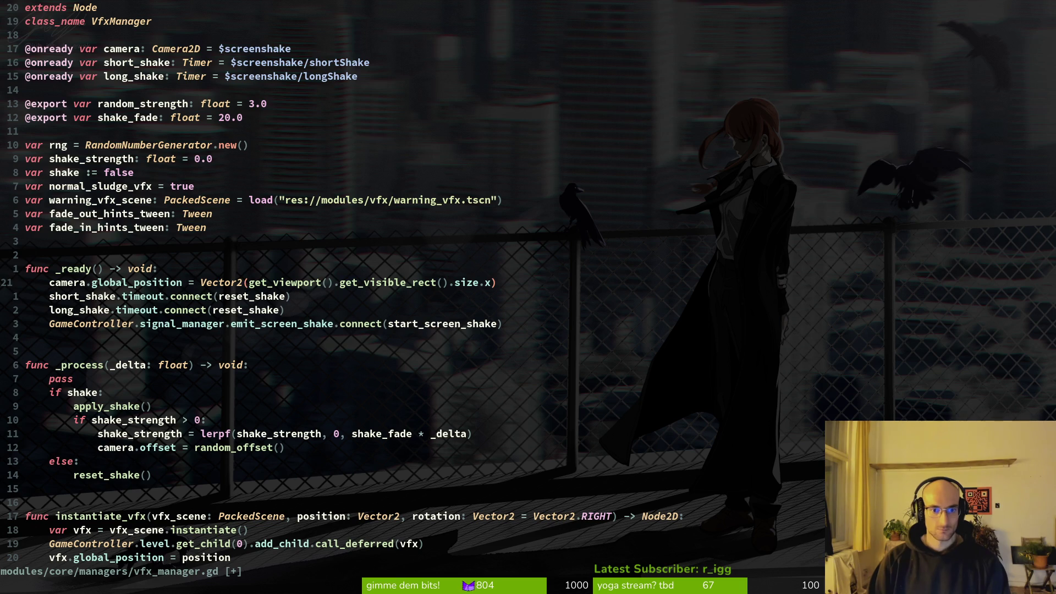
# Step: Write the y argument as get_viewport().get_visible_rect().size.y/2
pyautogui.press('%')
pyautogui.write('ize.x, ')
pyautogui.write('get_viewport.get')
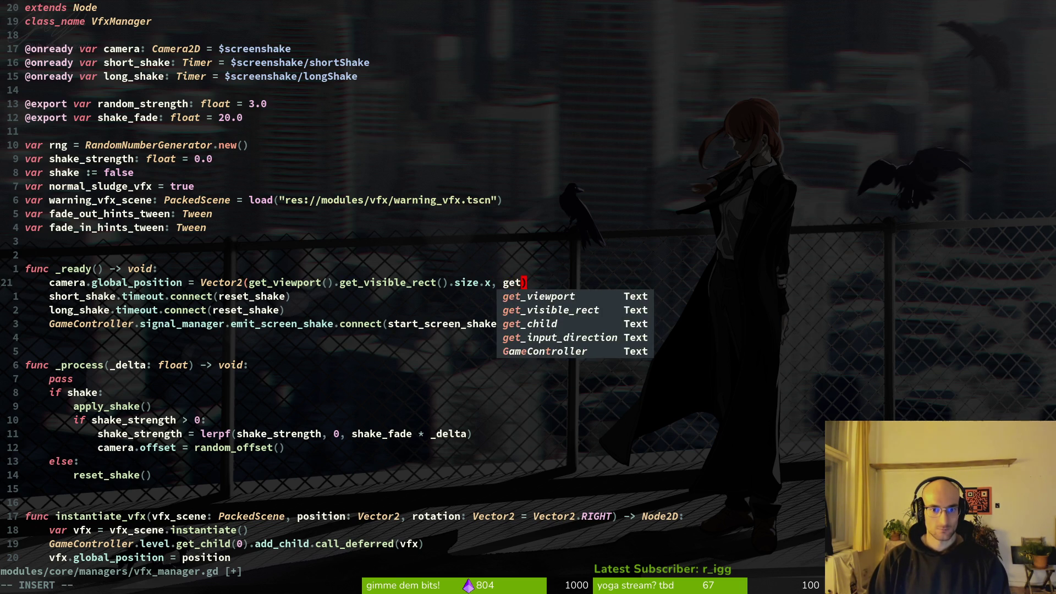
pyautogui.press('BackSpace')
pyautogui.press('BackSpace')
pyautogui.press('BackSpace')
pyautogui.write('x')
pyautogui.press('BackSpace')
pyautogui.write('().get')
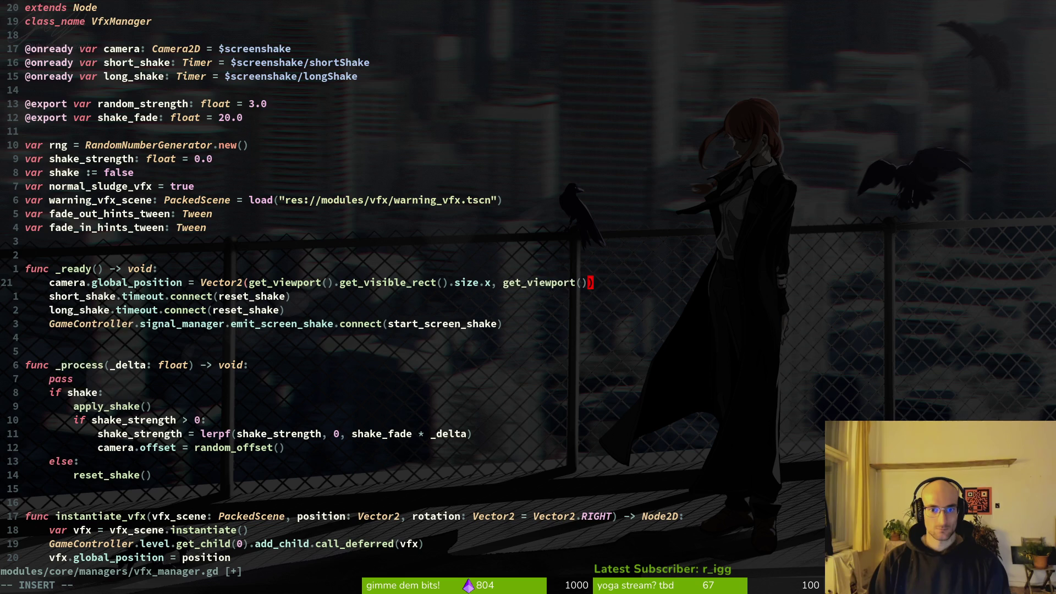
pyautogui.press('Tab')
pyautogui.press('Tab')
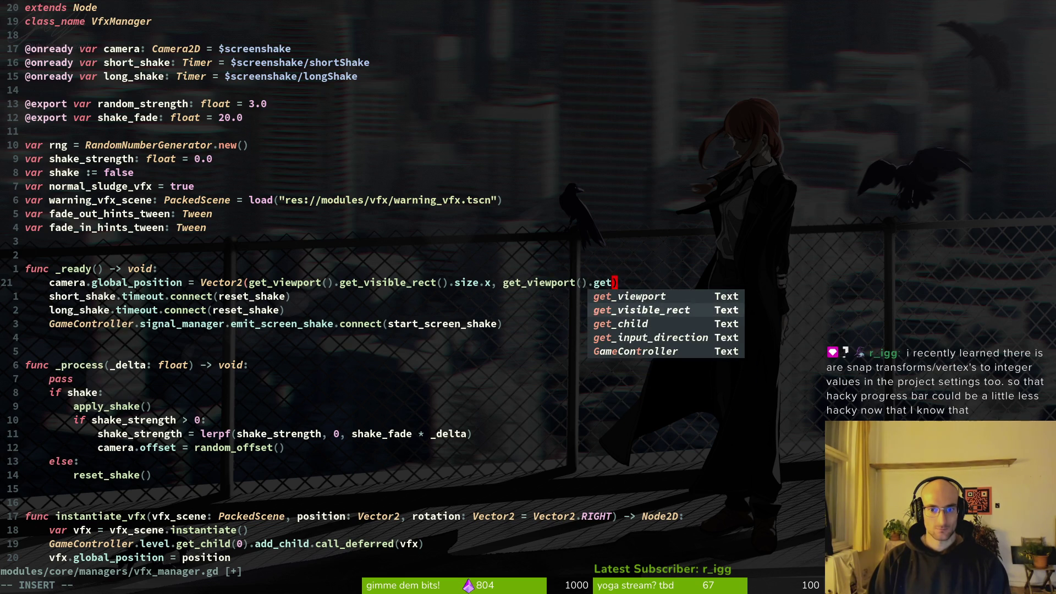
pyautogui.write('().si')
pyautogui.write('ze.y/')
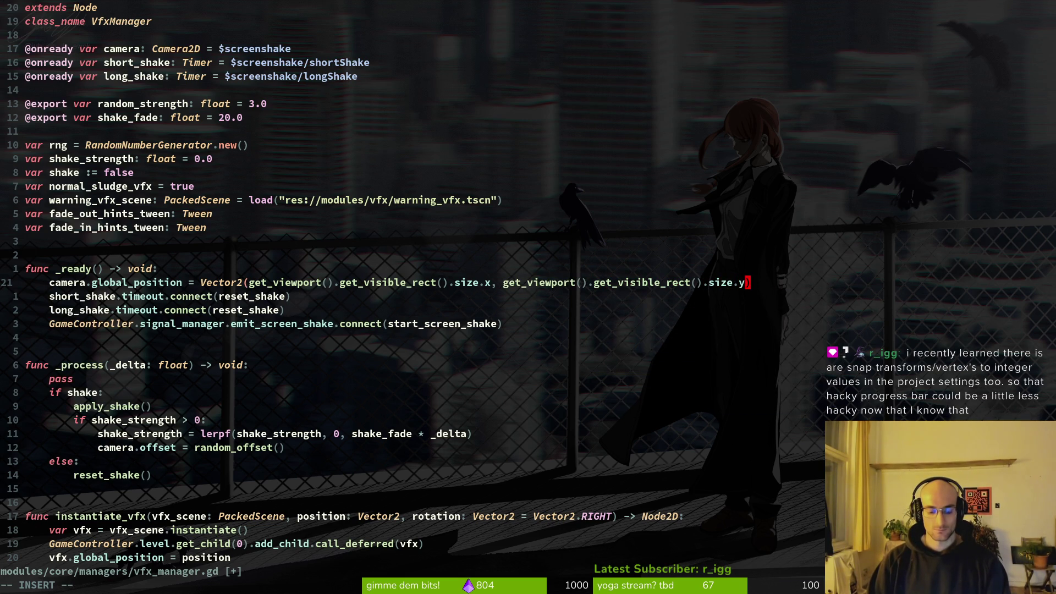
pyautogui.write('2')
pyautogui.press('Escape')
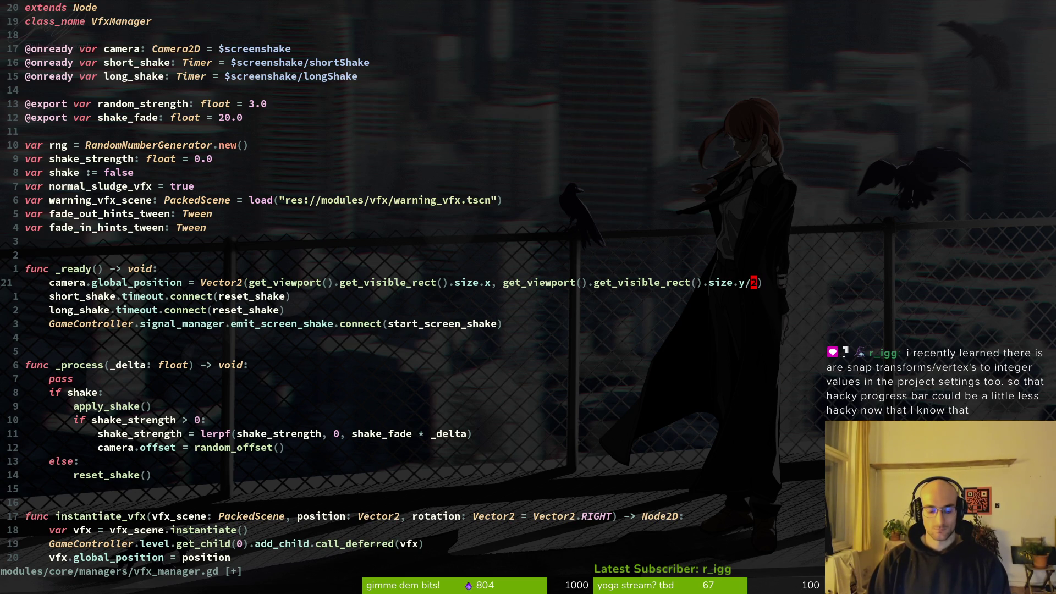
# Step: Halve the x value with /2 and save vfx_manager.gd
pyautogui.hotkey('shift', 'f')
pyautogui.write('xa')
pyautogui.write('/2')
pyautogui.press('Escape')
pyautogui.write(':w')
pyautogui.press('Return')
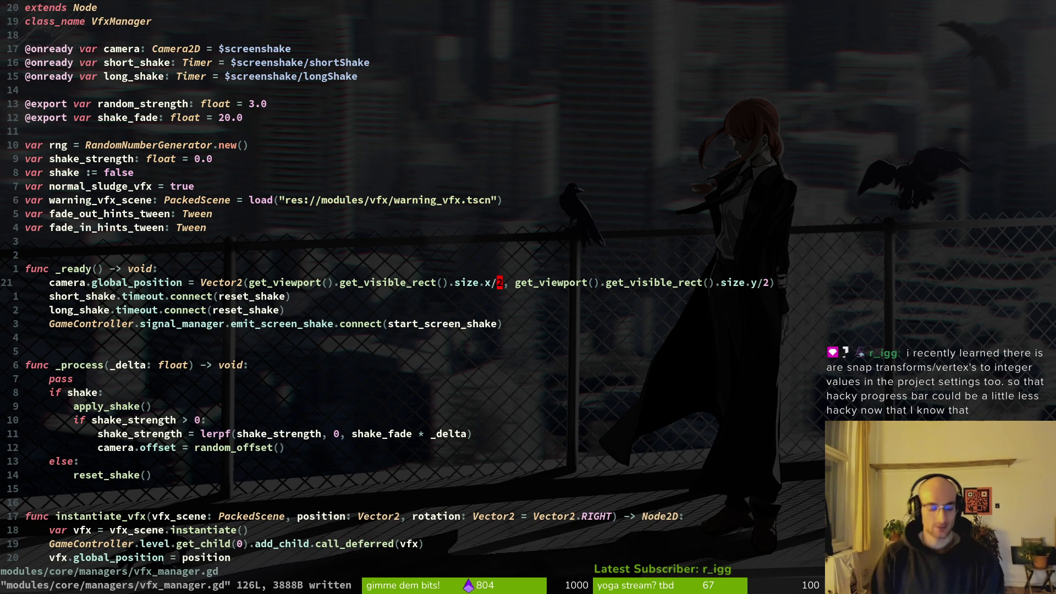
pyautogui.hotkey('alt', 'Tab')
# Step: Leave Display > Window stretch Scale Mode on 'integer' and close Project Settings
pyautogui.click(50, 34)
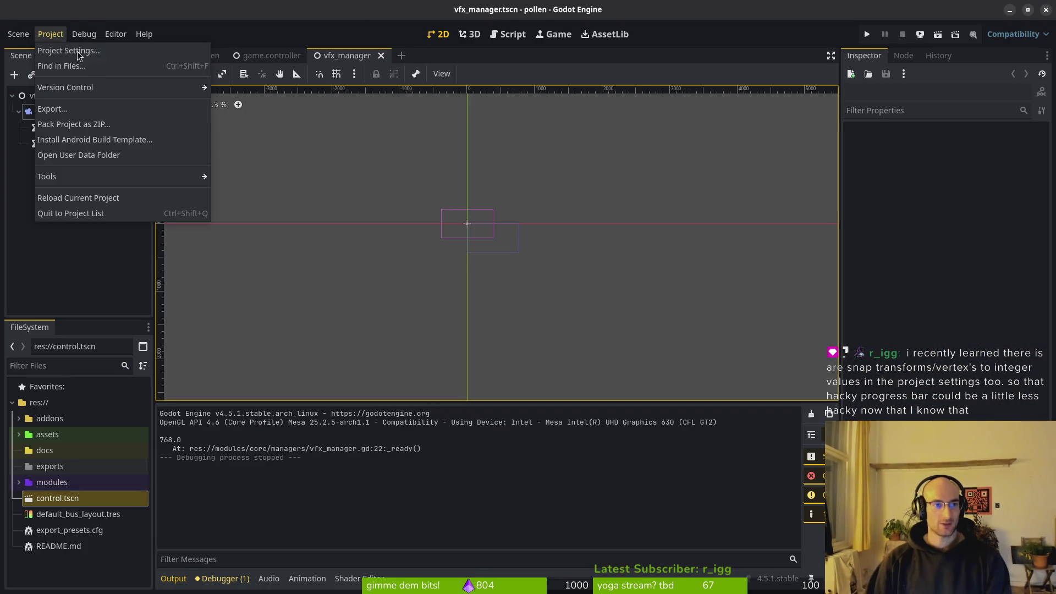
pyautogui.click(61, 49)
pyautogui.scroll(3, 275, 226)
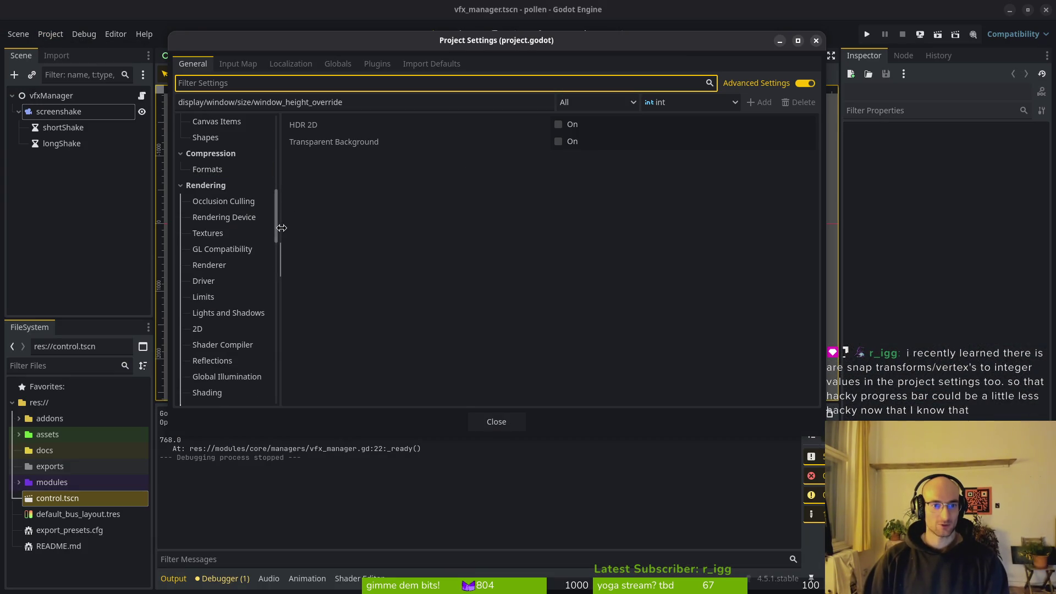
pyautogui.click(259, 234)
pyautogui.scroll(5, 258, 233)
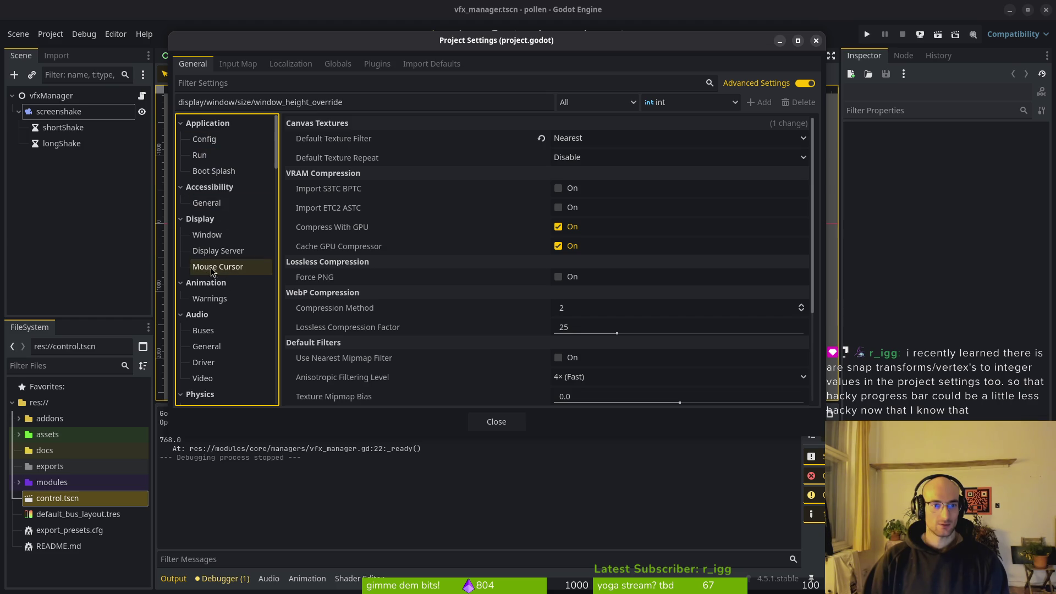
pyautogui.click(206, 234)
pyautogui.scroll(-5, 572, 278)
pyautogui.click(582, 184)
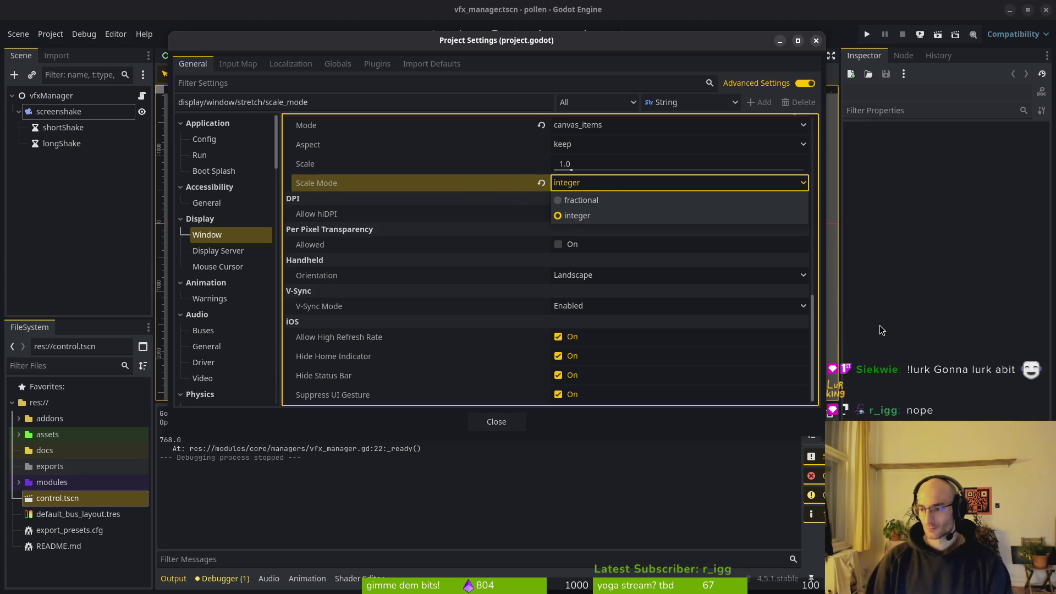
pyautogui.click(505, 205)
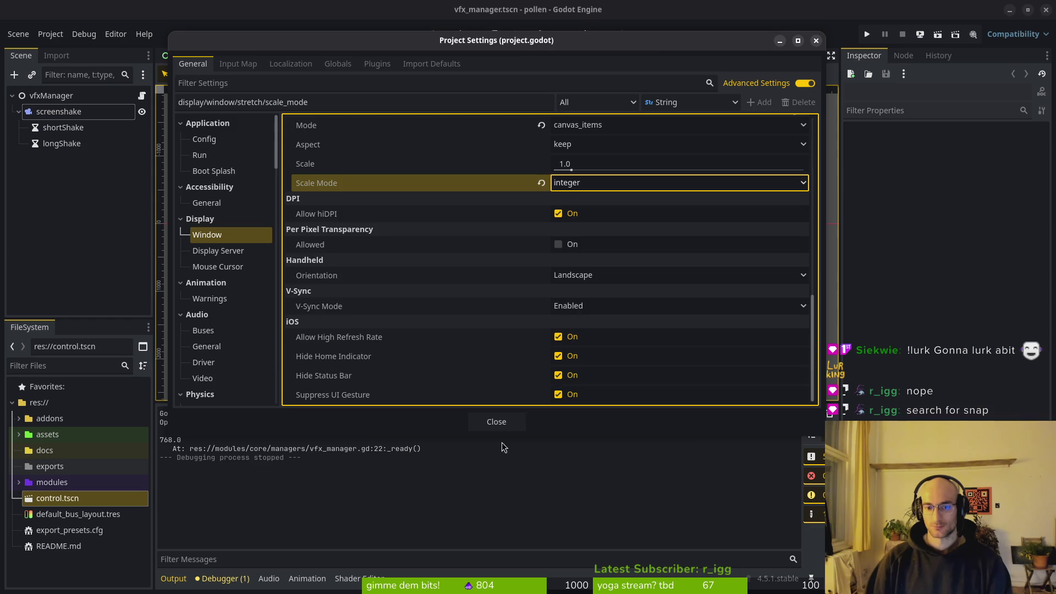
pyautogui.click(498, 422)
pyautogui.click(19, 112)
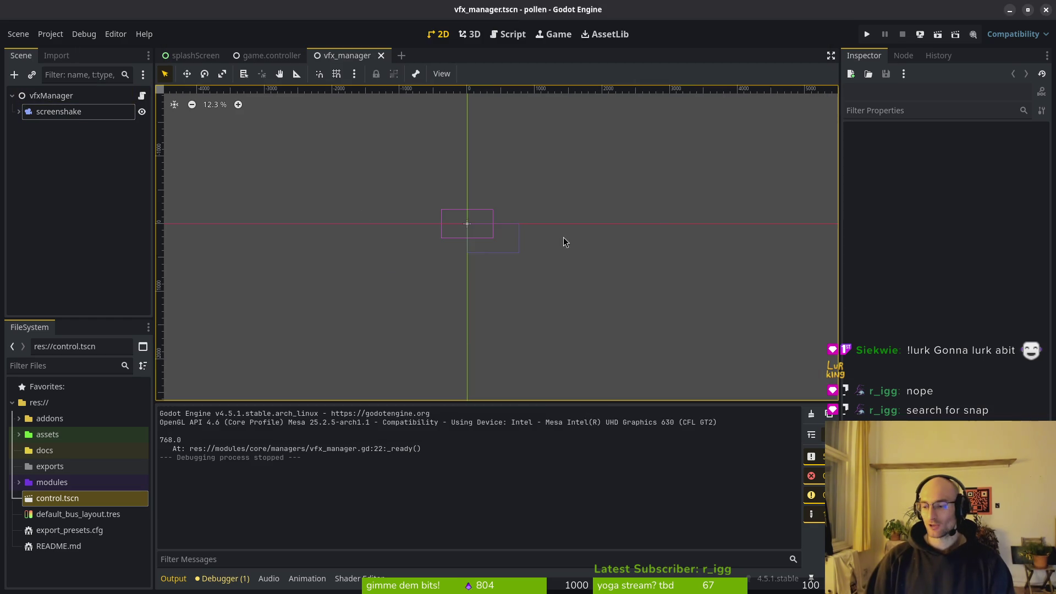
pyautogui.click(50, 34)
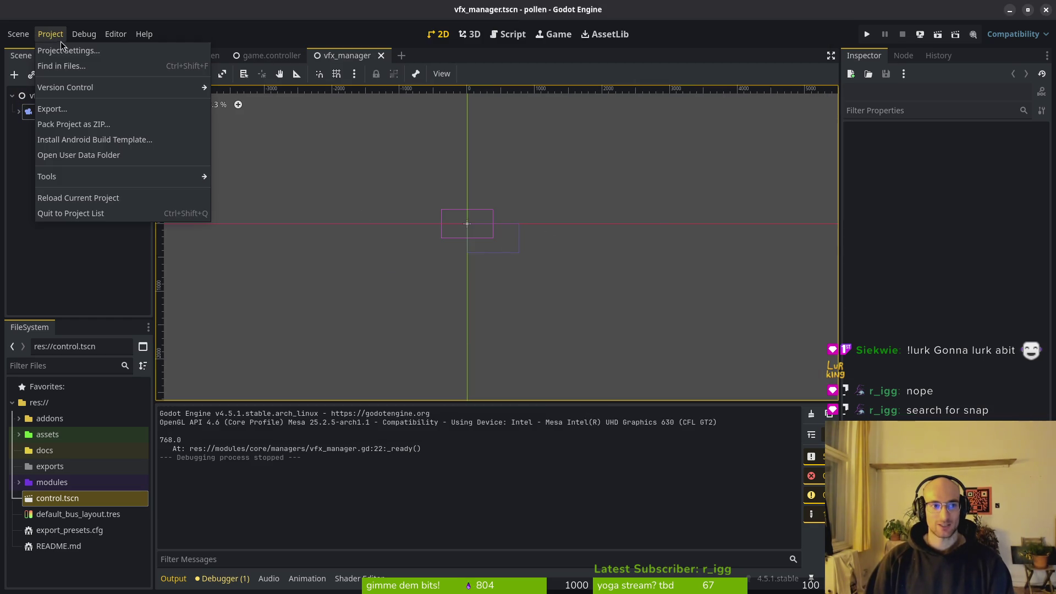
pyautogui.click(63, 50)
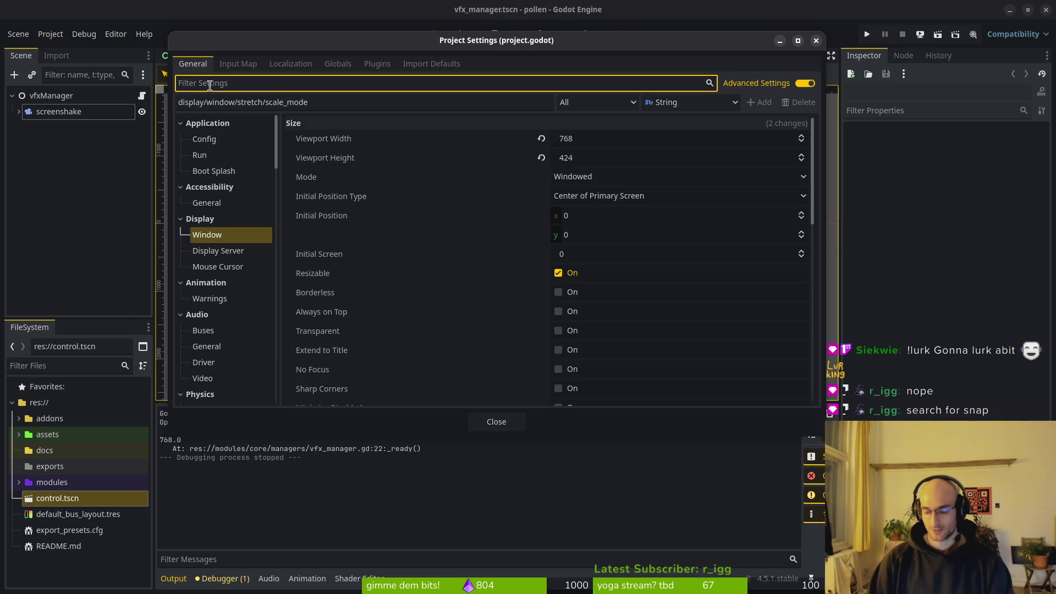
pyautogui.write('snap')
pyautogui.click(226, 202)
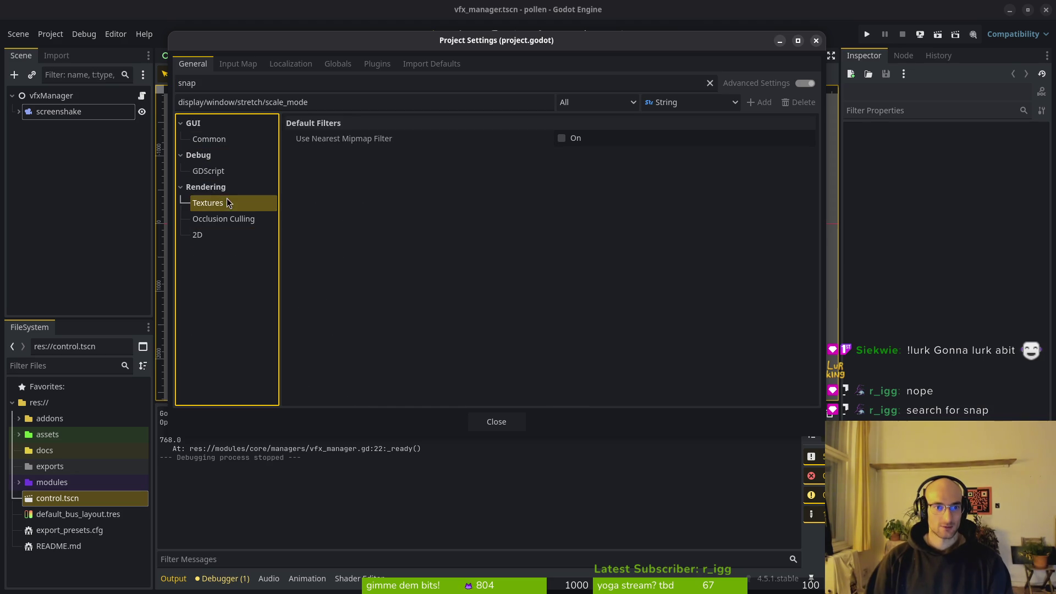
pyautogui.click(243, 214)
pyautogui.click(240, 235)
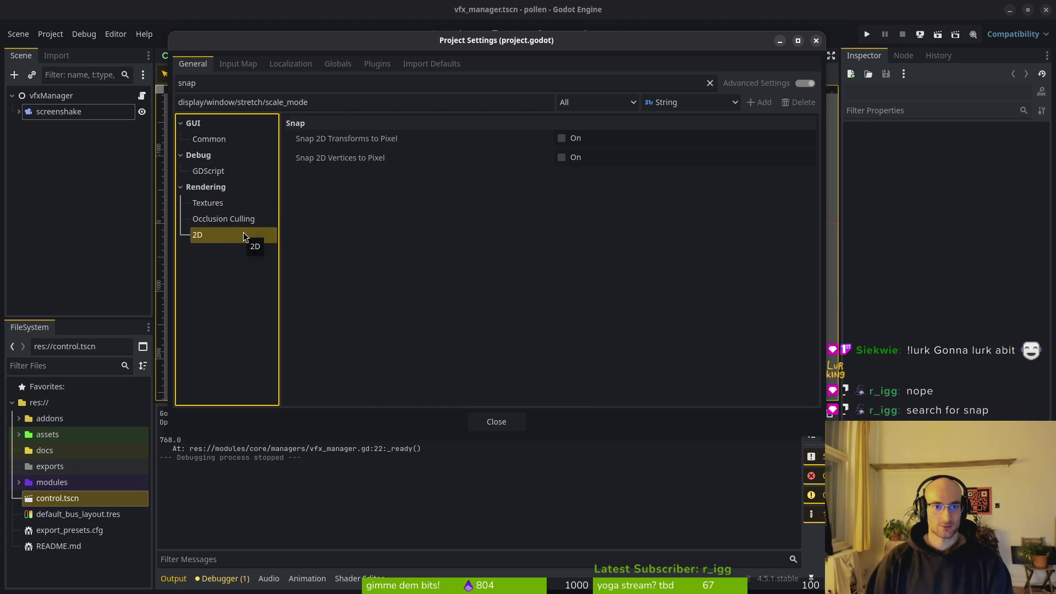
pyautogui.moveTo(402, 136)
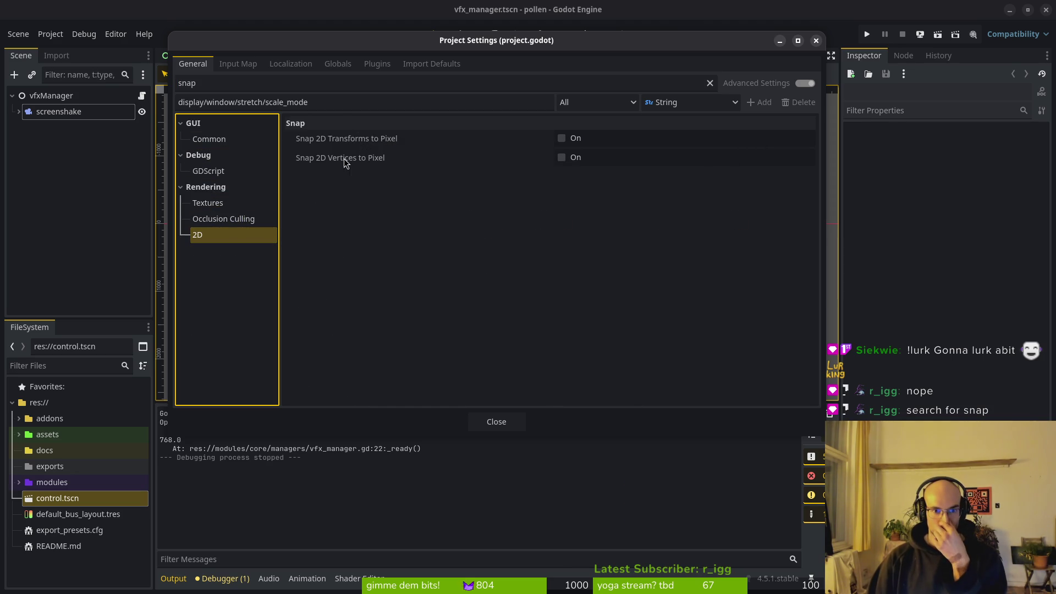
pyautogui.moveTo(345, 160)
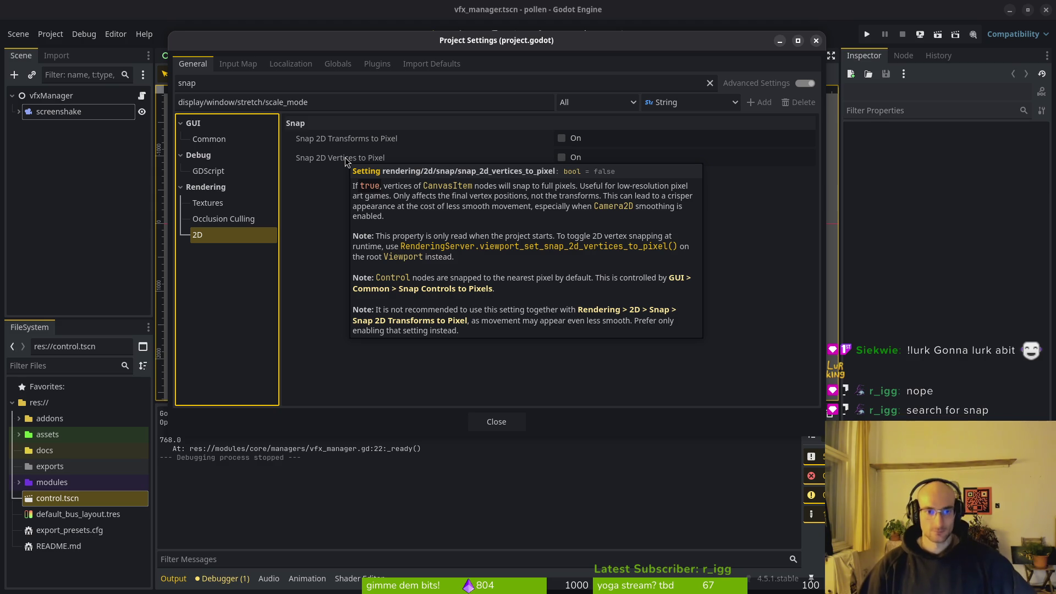
pyautogui.click(210, 167)
pyautogui.click(219, 139)
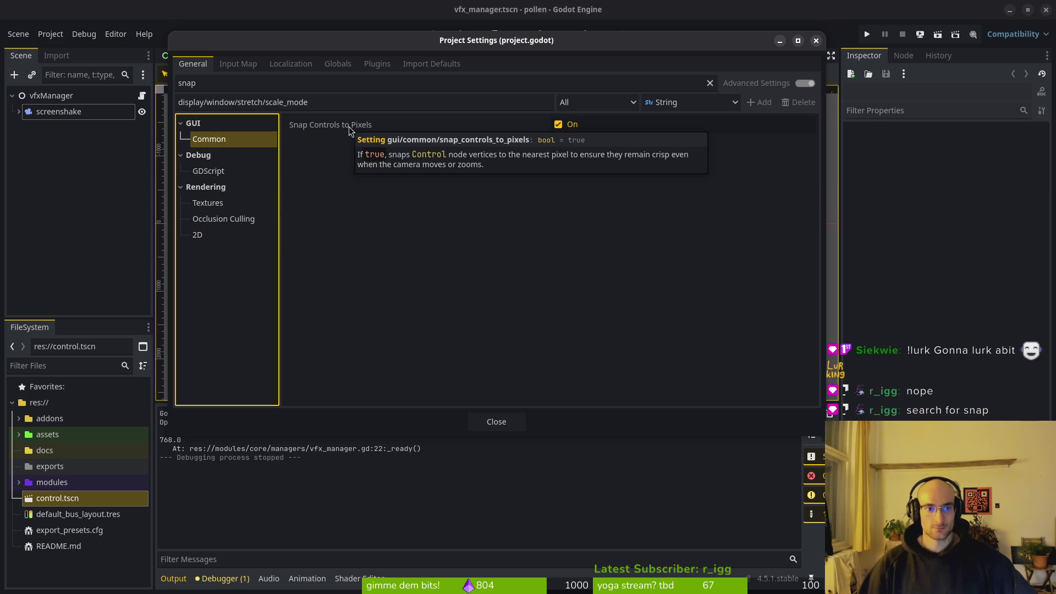
pyautogui.click(222, 235)
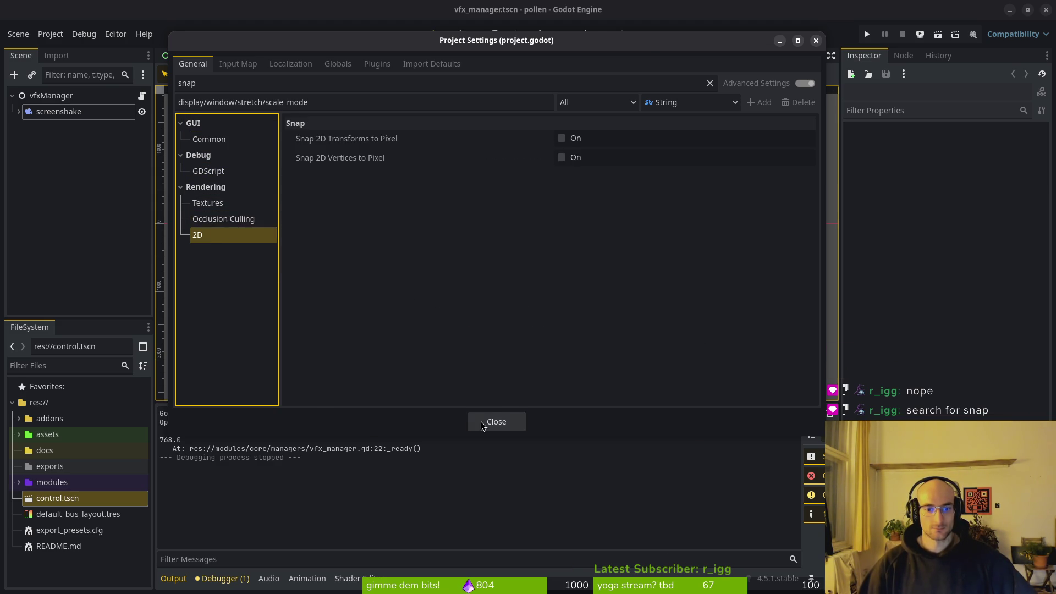
pyautogui.click(480, 421)
pyautogui.scroll(6, 476, 226)
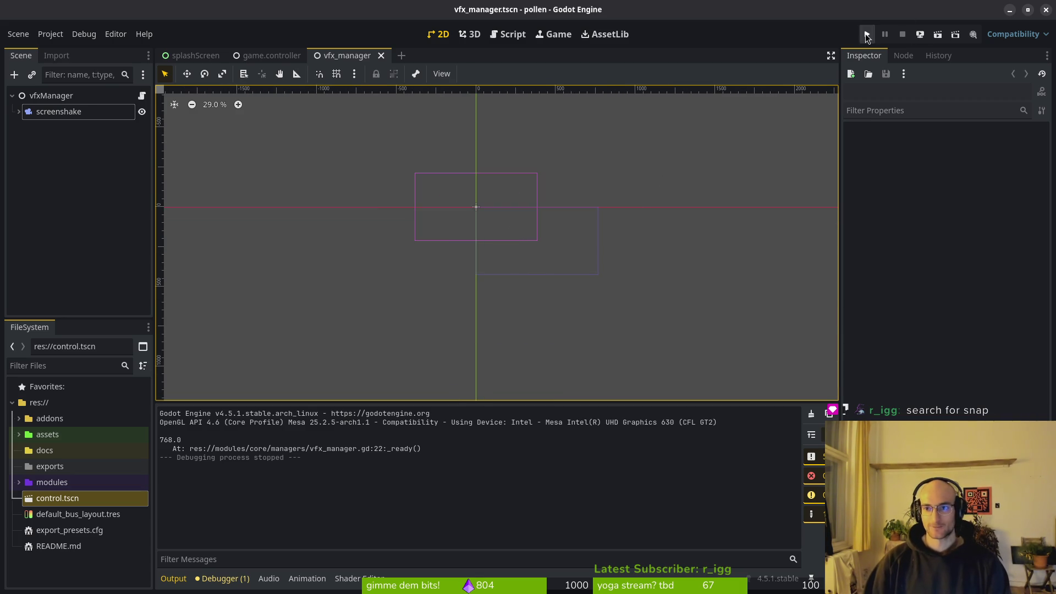
# Step: Play-test the game from its start menu, stop it, and close the game.controller tab
pyautogui.click(866, 34)
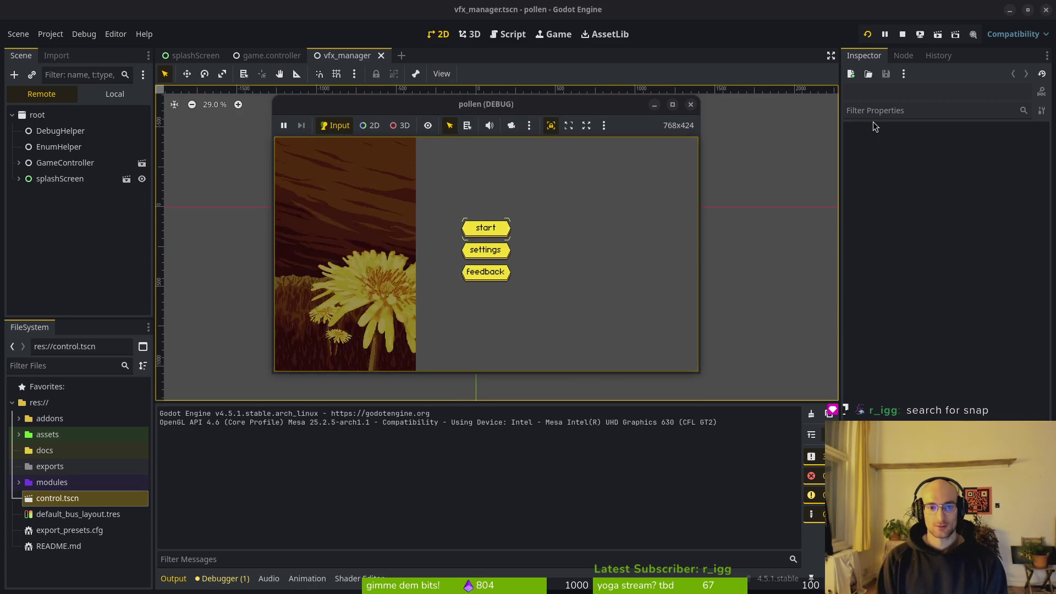
pyautogui.press('Return')
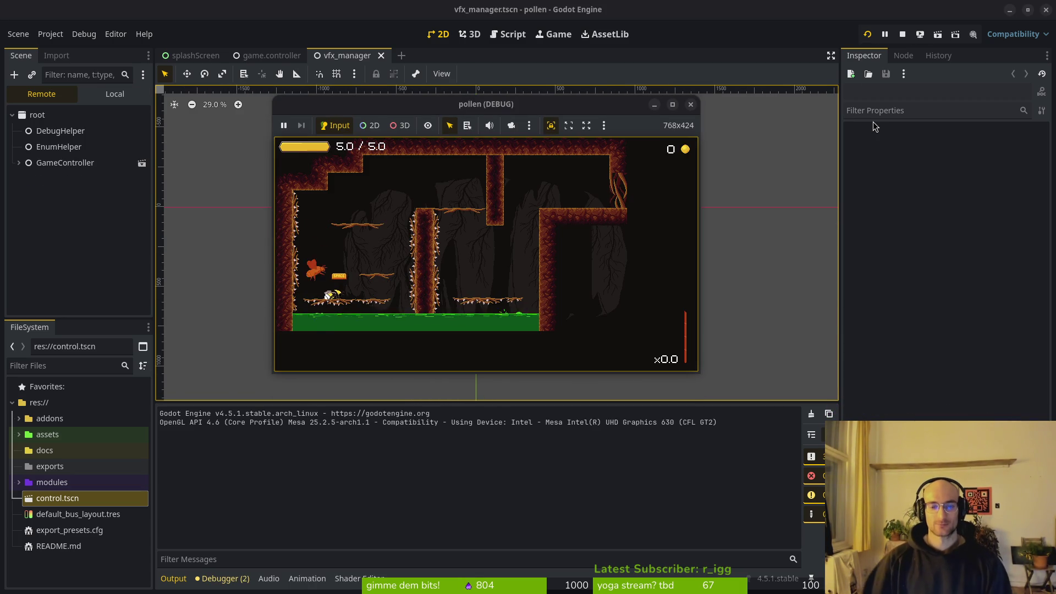
pyautogui.click(690, 105)
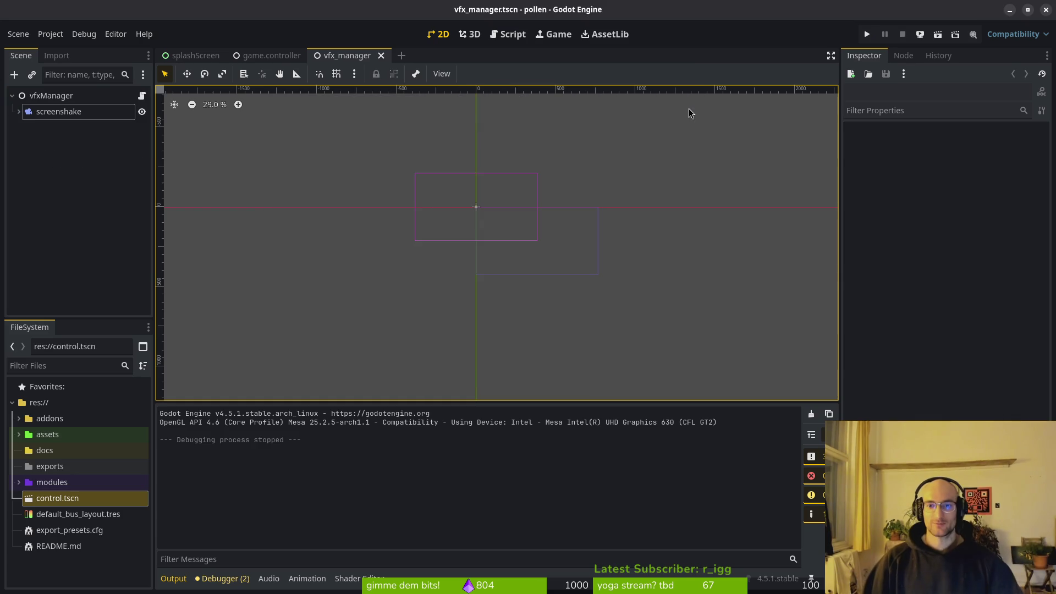
pyautogui.click(261, 57)
pyautogui.middleClick(261, 57)
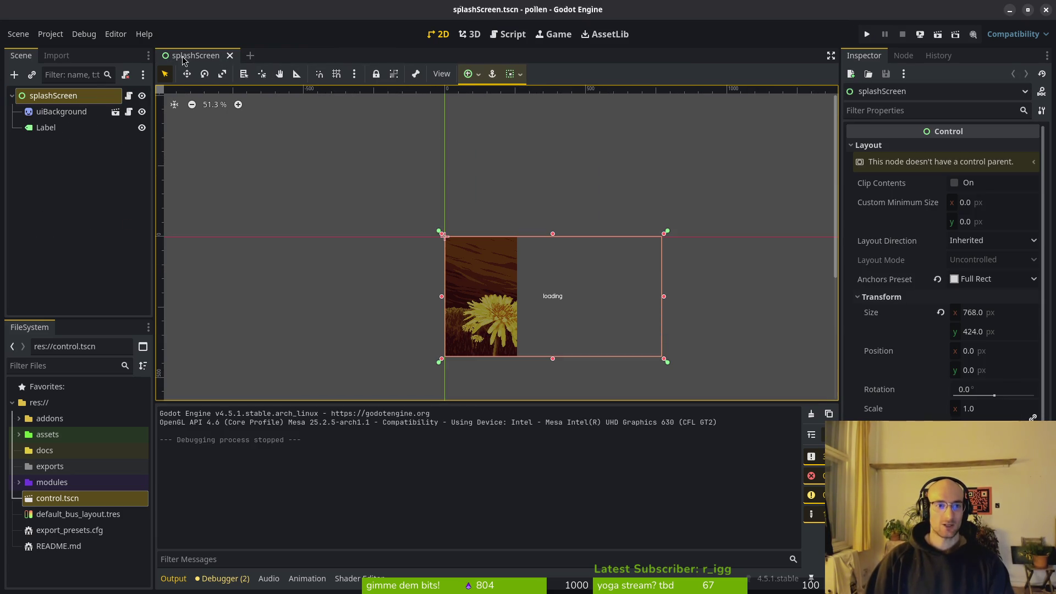
pyautogui.hotkey('alt', 'Tab')
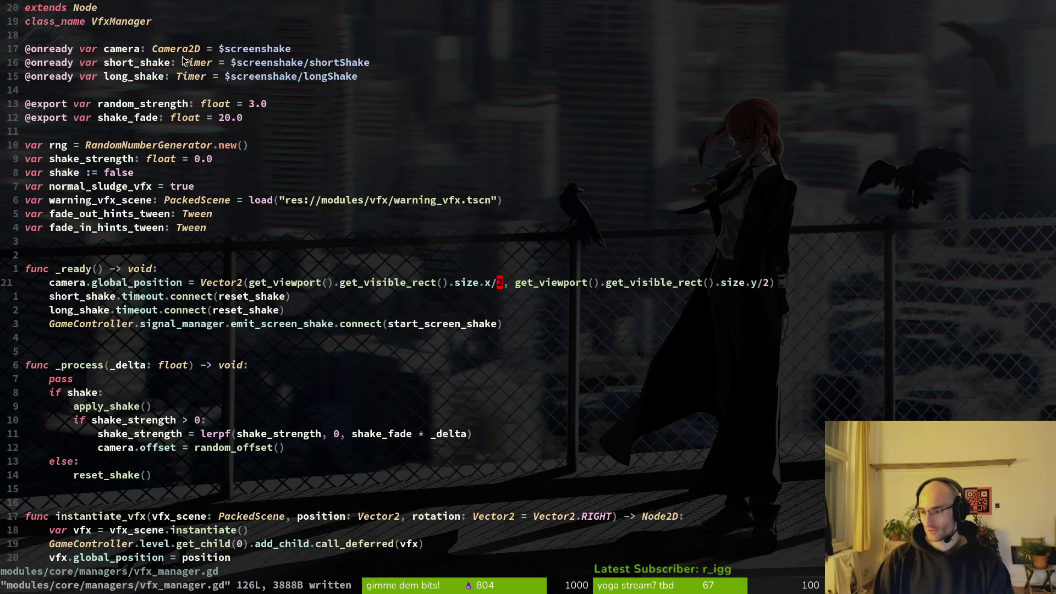
# Step: Quit vim and stage vfx_manager.gd in tig status
pyautogui.write(':q')
pyautogui.press('Return')
pyautogui.write('tig status')
pyautogui.press('Return')
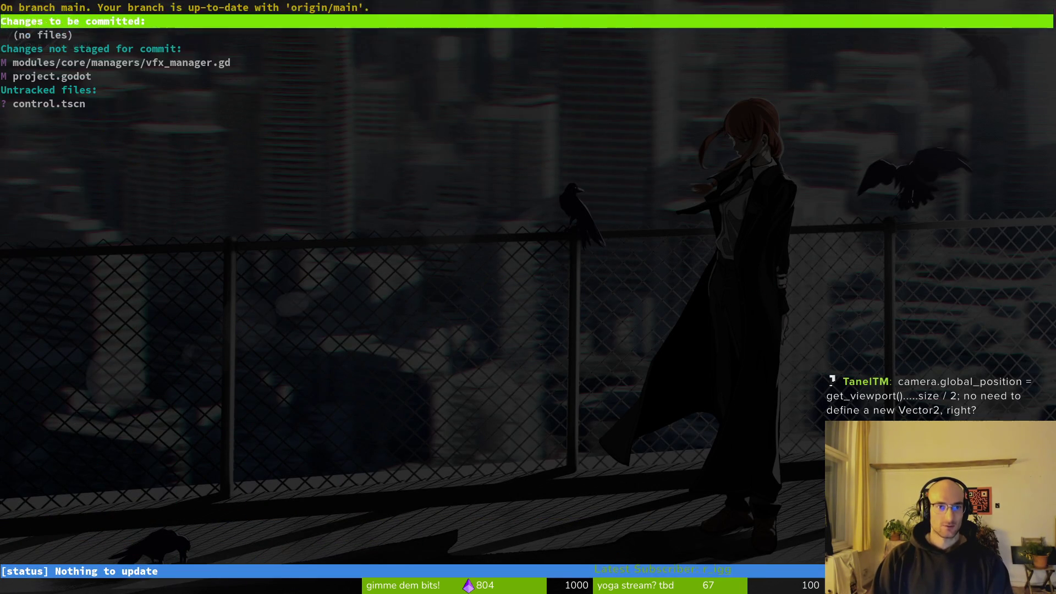
pyautogui.press('Down')
pyautogui.press('Return')
pyautogui.press('u')
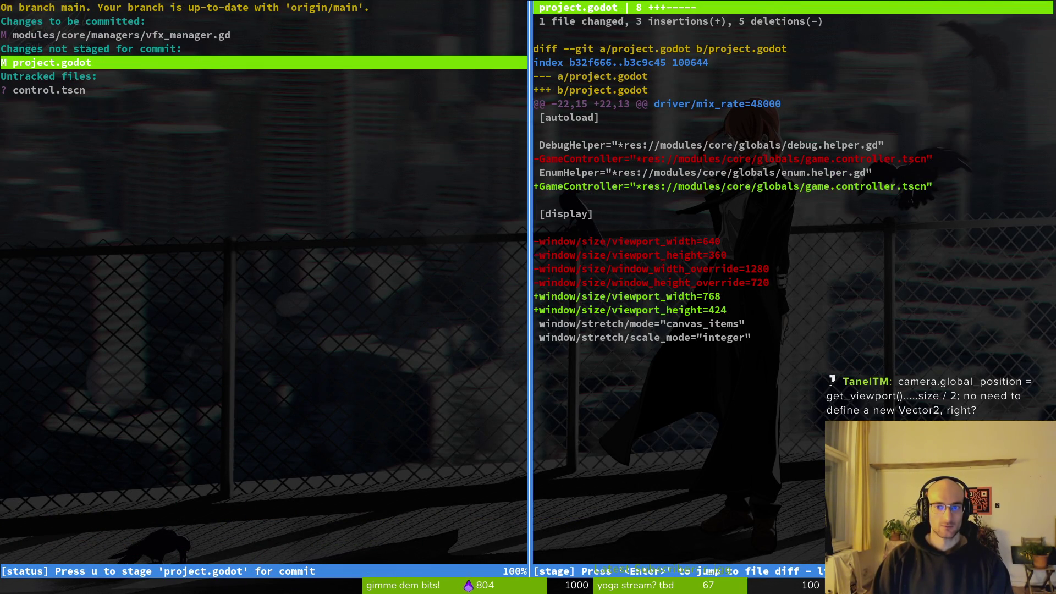
# Step: Stage project.godot and commit with message 'changed viewport size to 768x424 to give hud more space'
pyautogui.write('u')
pyautogui.write('qgit commit -')
pyautogui.write('m "chagne')
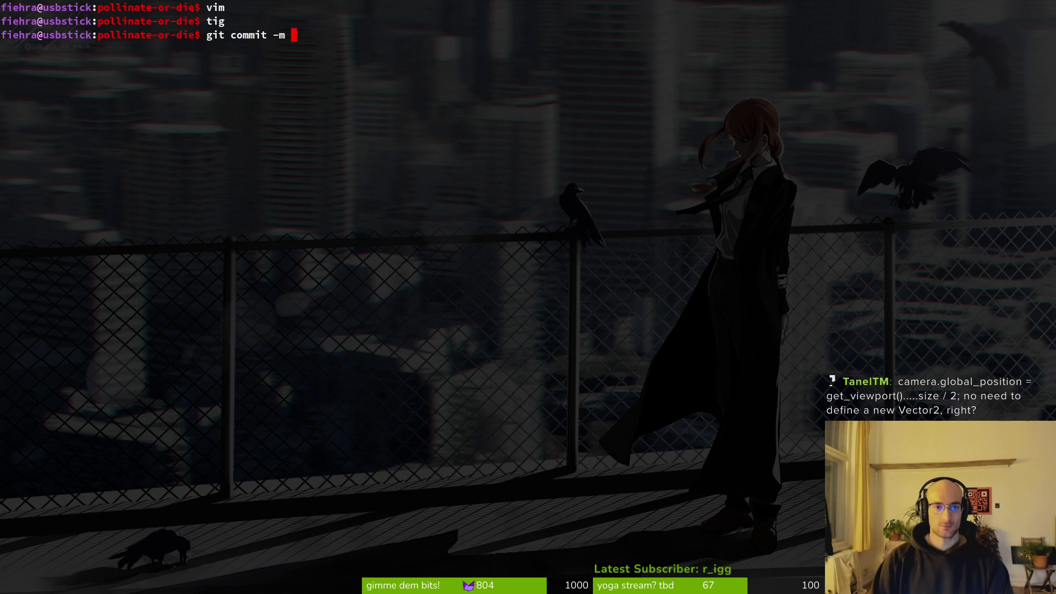
pyautogui.press('BackSpace')
pyautogui.press('BackSpace')
pyautogui.press('BackSpace')
pyautogui.write('nged i')
pyautogui.write('vew')
pyautogui.press('BackSpace')
pyautogui.press('BackSpace')
pyautogui.press('BackSpace')
pyautogui.write('viewport')
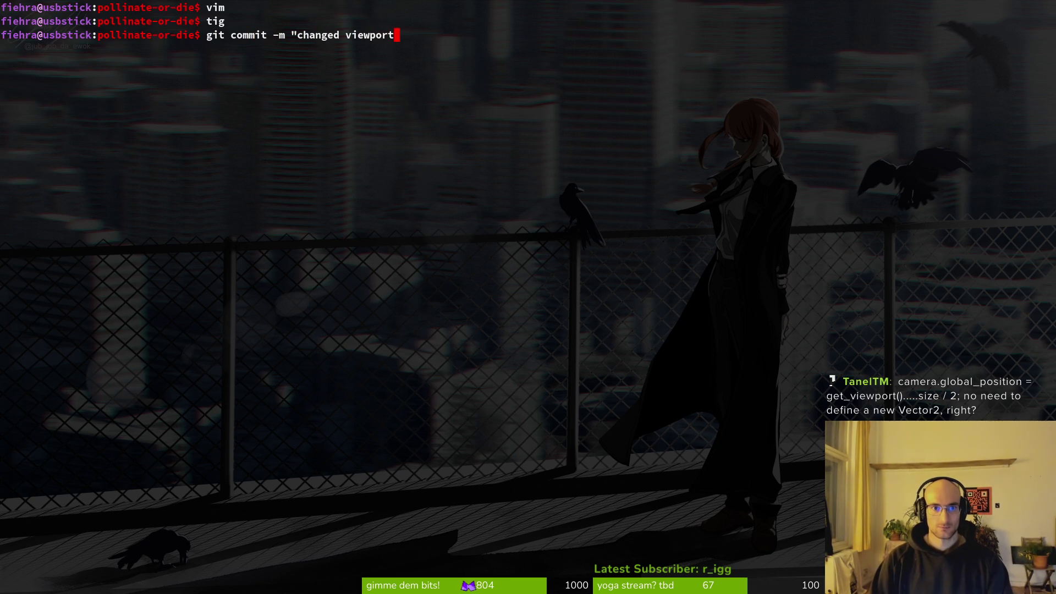
pyautogui.write(' size to 768x')
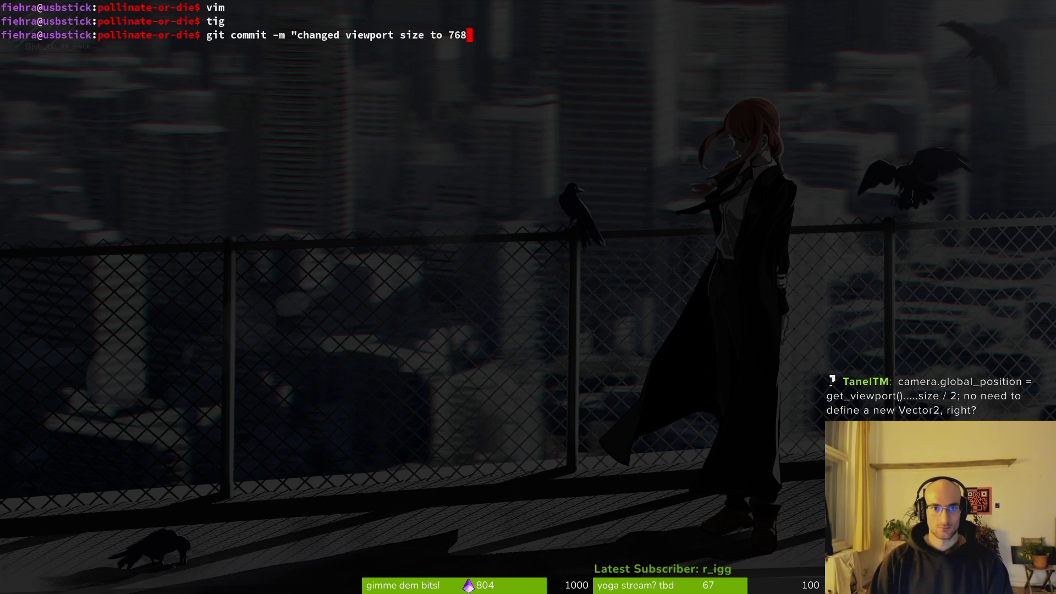
pyautogui.write('424')
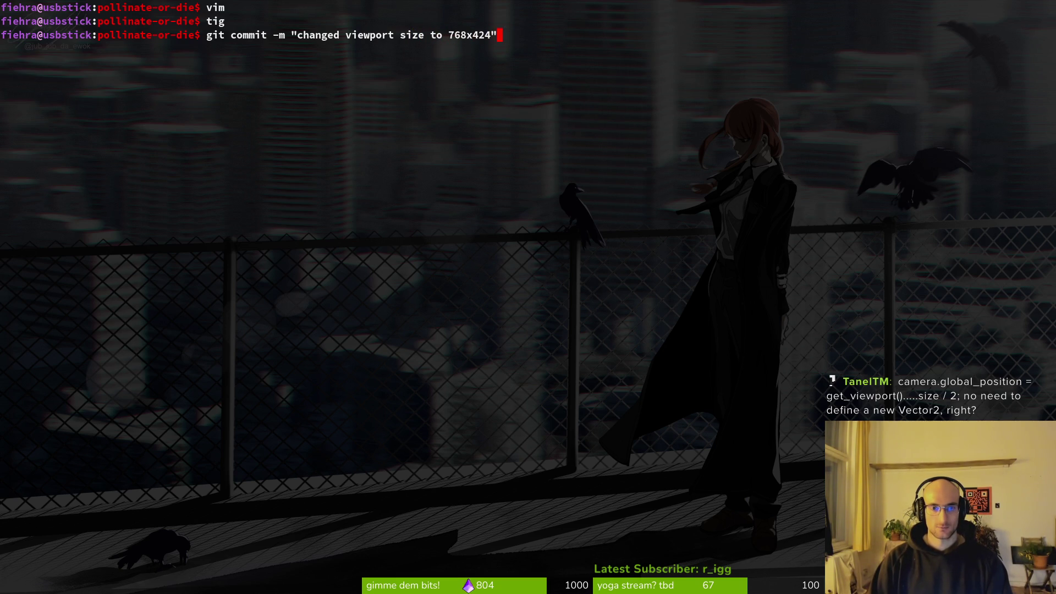
pyautogui.press('BackSpace')
pyautogui.write('to ')
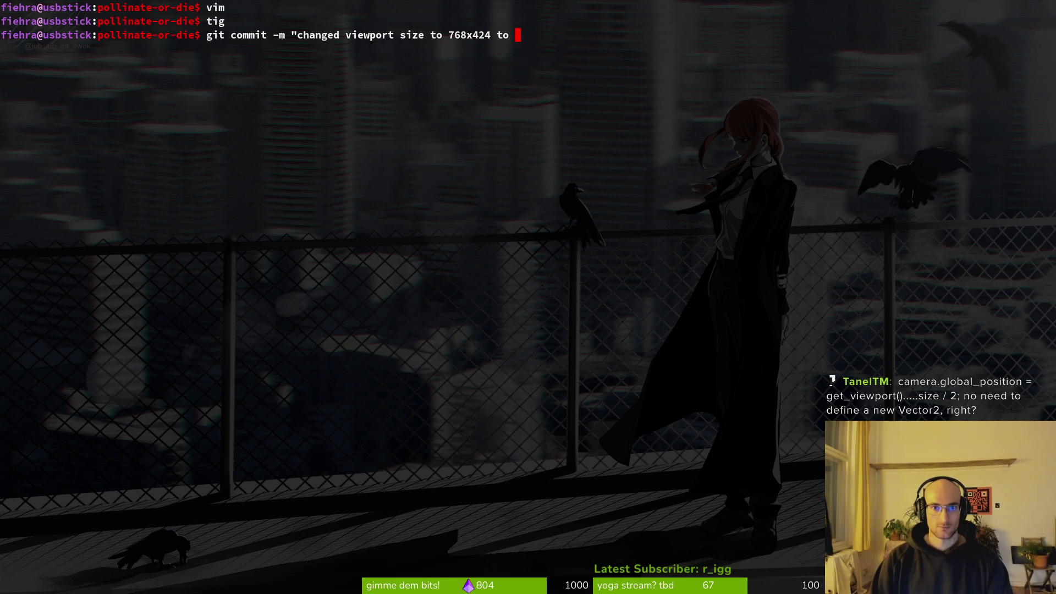
pyautogui.write('give hud more s')
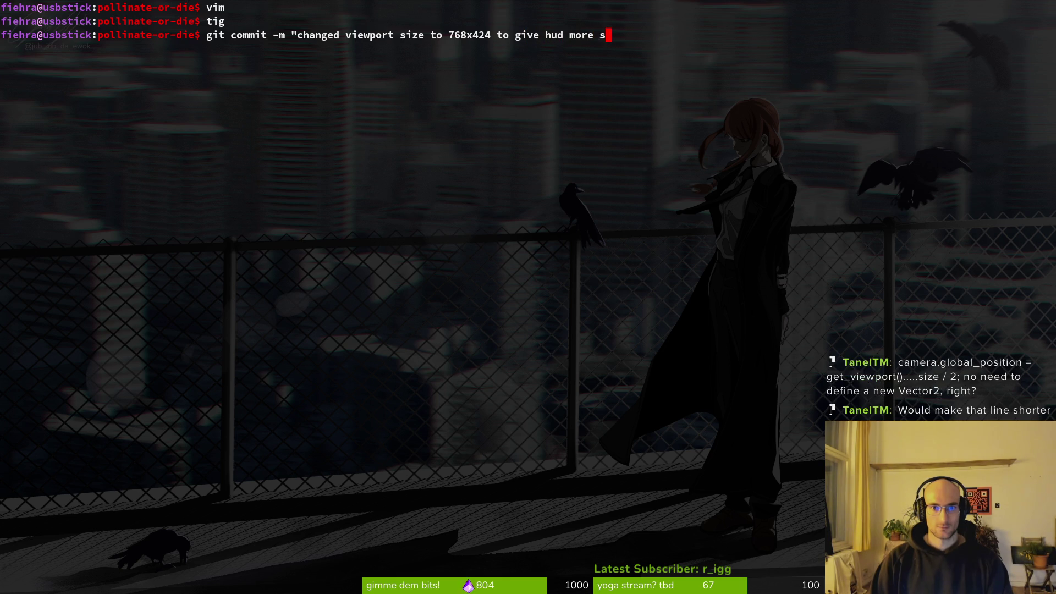
pyautogui.write('pace"')
pyautogui.press('Return')
# Step: Check the branch, push main to the remote, and reopen the project folder in vim
pyautogui.write('git ')
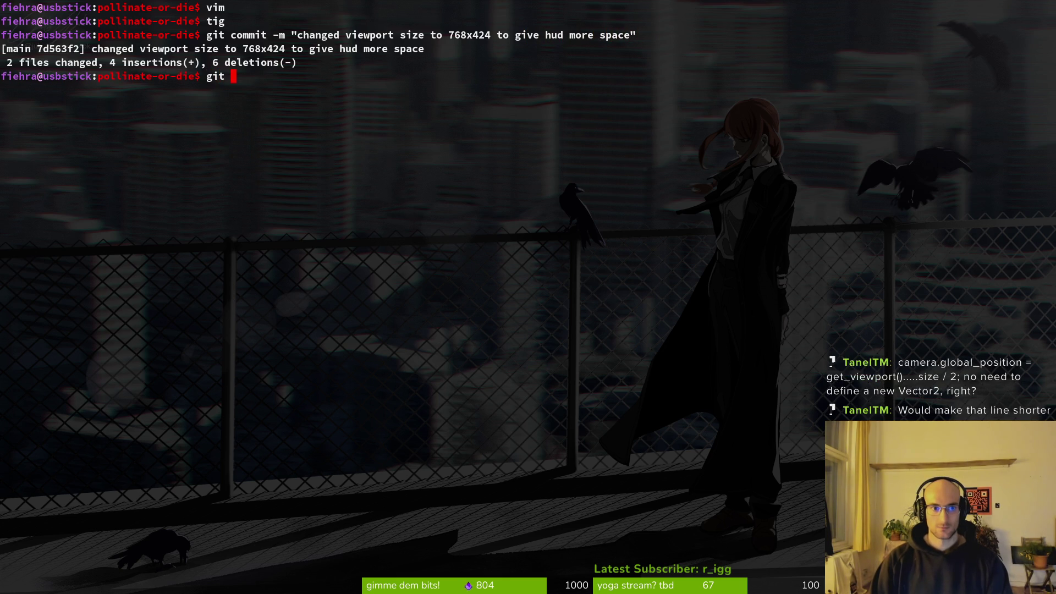
pyautogui.write('branch')
pyautogui.press('Return')
pyautogui.write('git push')
pyautogui.press('Return')
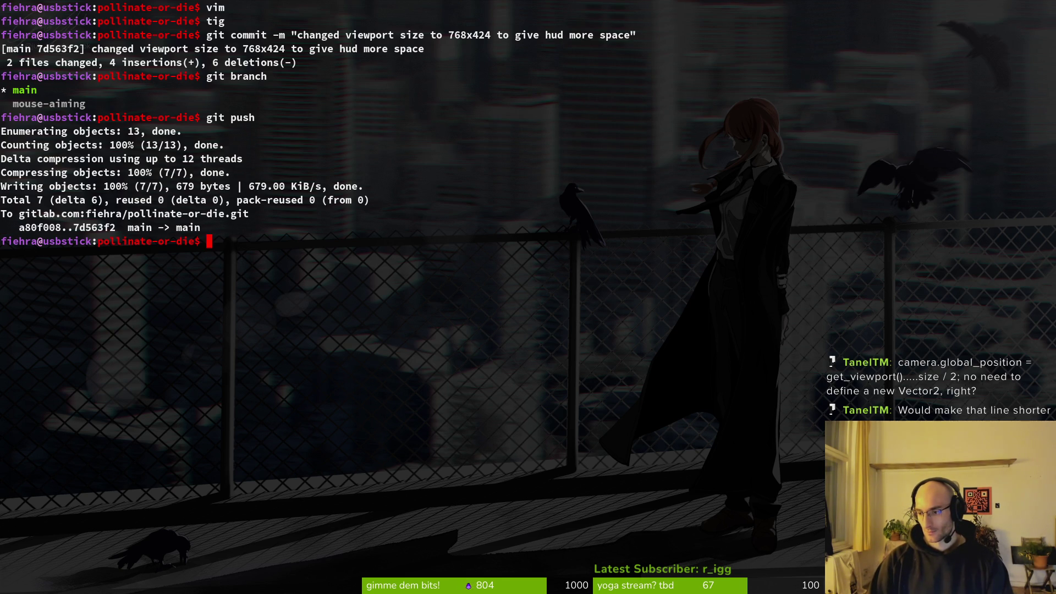
pyautogui.write('vim .')
pyautogui.press('Return')
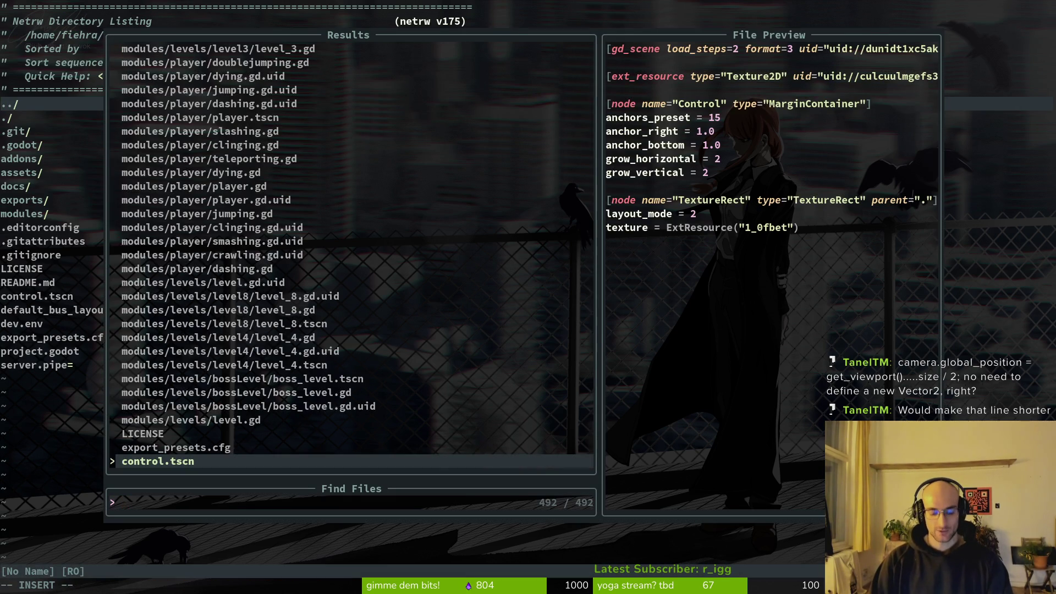
# Step: Open vfx_manager.gd and go to the camera.global_position line in _ready
pyautogui.write('v')
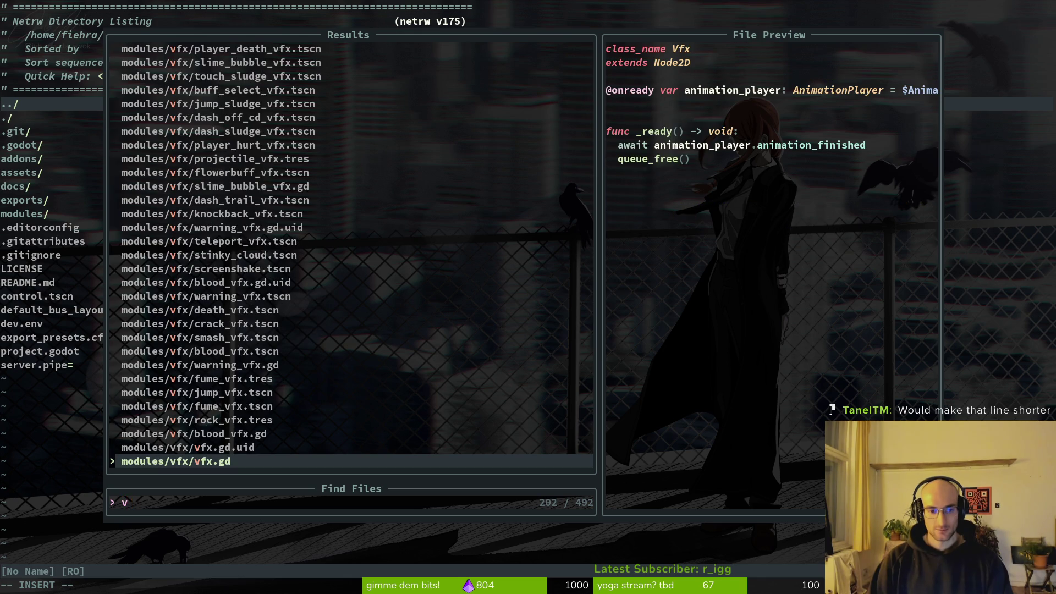
pyautogui.write('fx_m')
pyautogui.press('Return')
pyautogui.press('j')
pyautogui.press('j')
pyautogui.press('j')
pyautogui.press('k')
pyautogui.press('k')
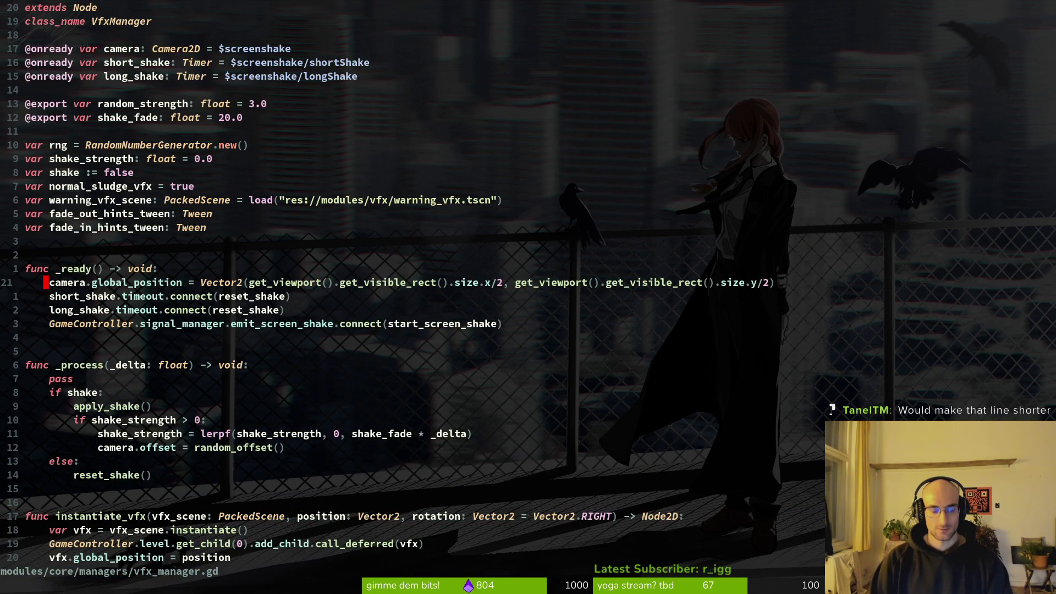
# Step: Rewrite the line as camera.global_position = get_viewport().get_visible_rect().size
pyautogui.write('ocamera.global_position')
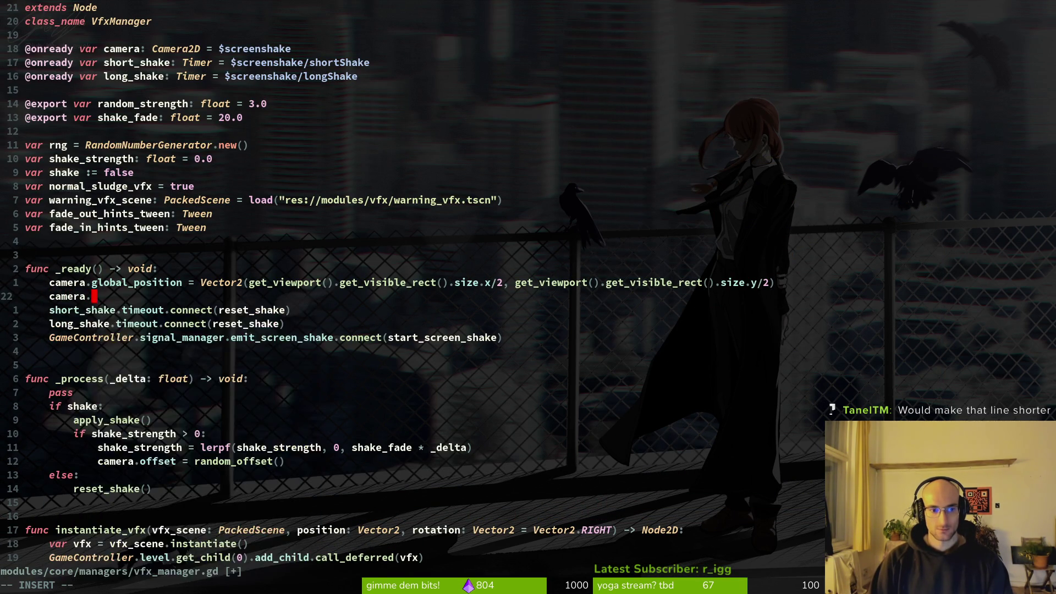
pyautogui.write(' = ')
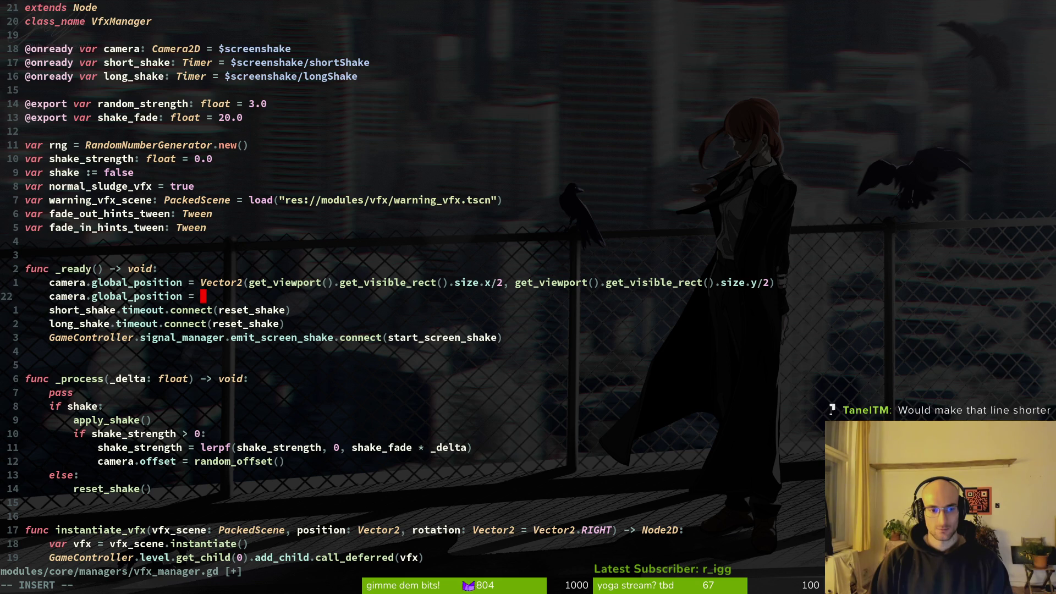
pyautogui.write('Ve')
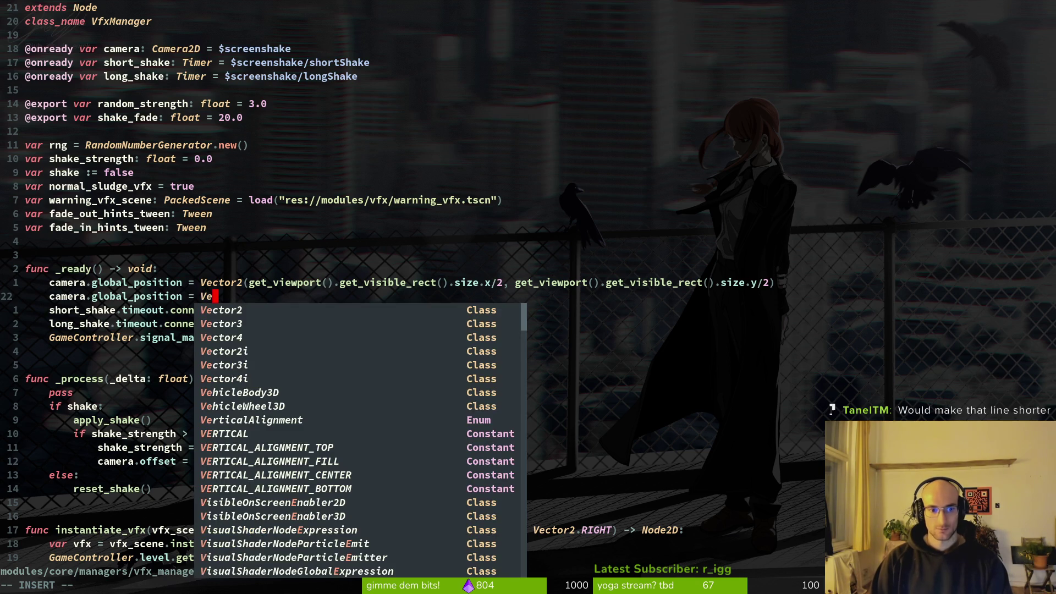
pyautogui.press('BackSpace')
pyautogui.press('BackSpace')
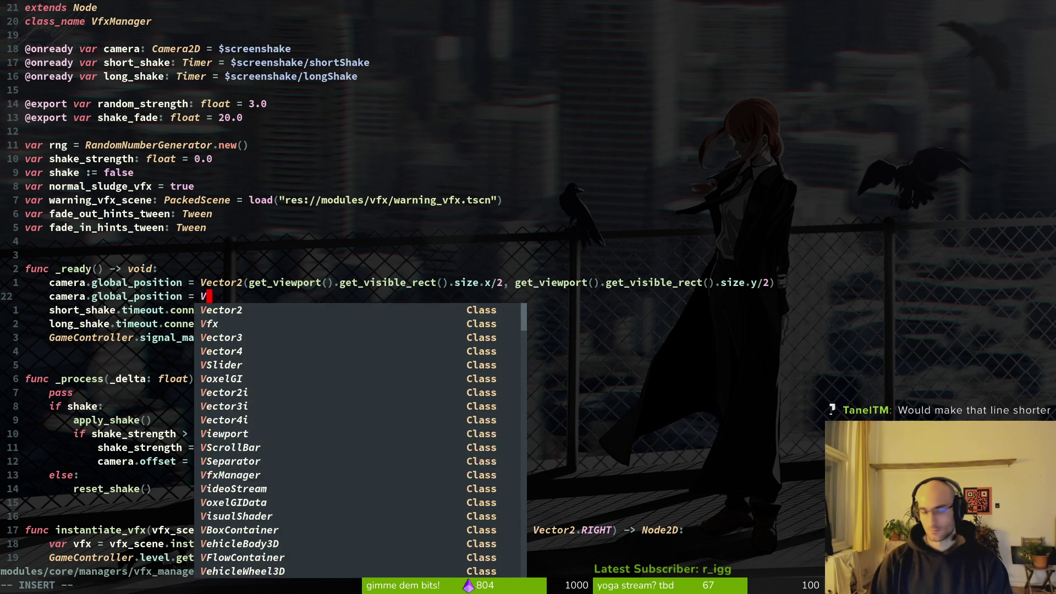
pyautogui.write('getv')
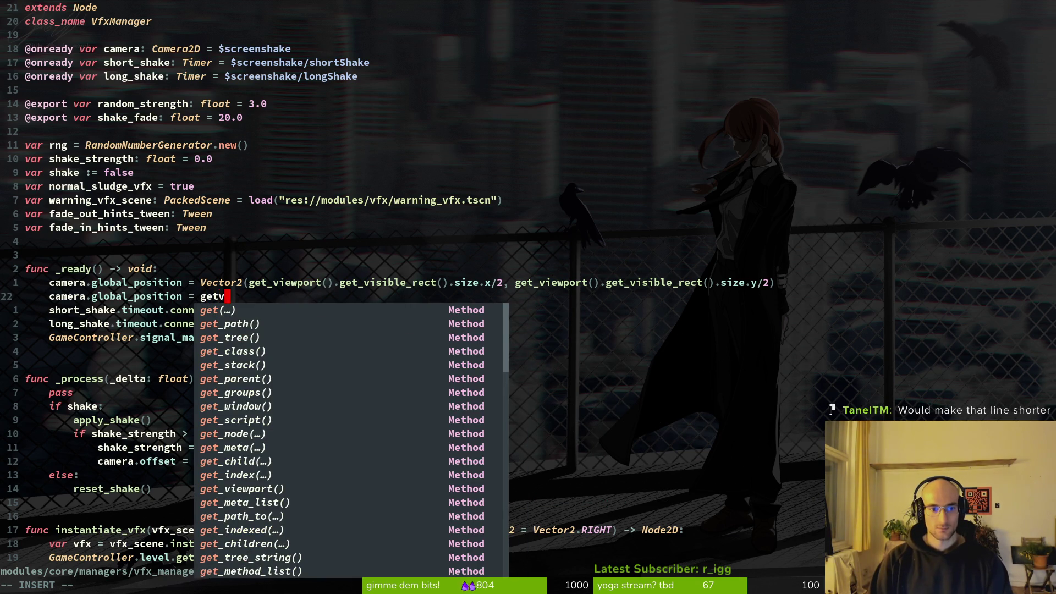
pyautogui.write('_v')
pyautogui.press('Return')
pyautogui.write('.ge')
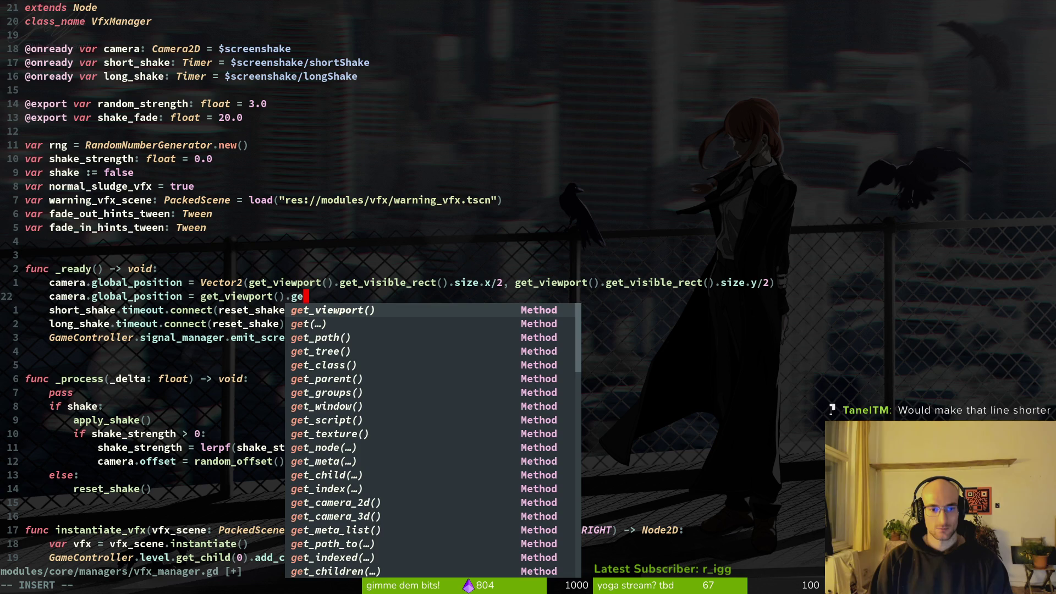
pyautogui.write('t_vis')
pyautogui.press('Return')
pyautogui.write('.')
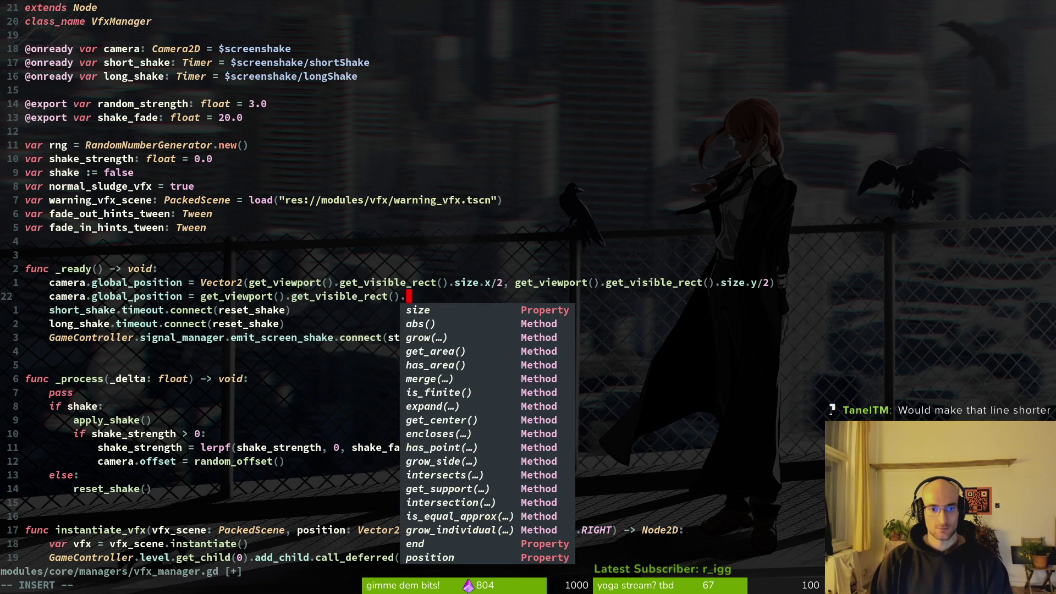
pyautogui.press('Return')
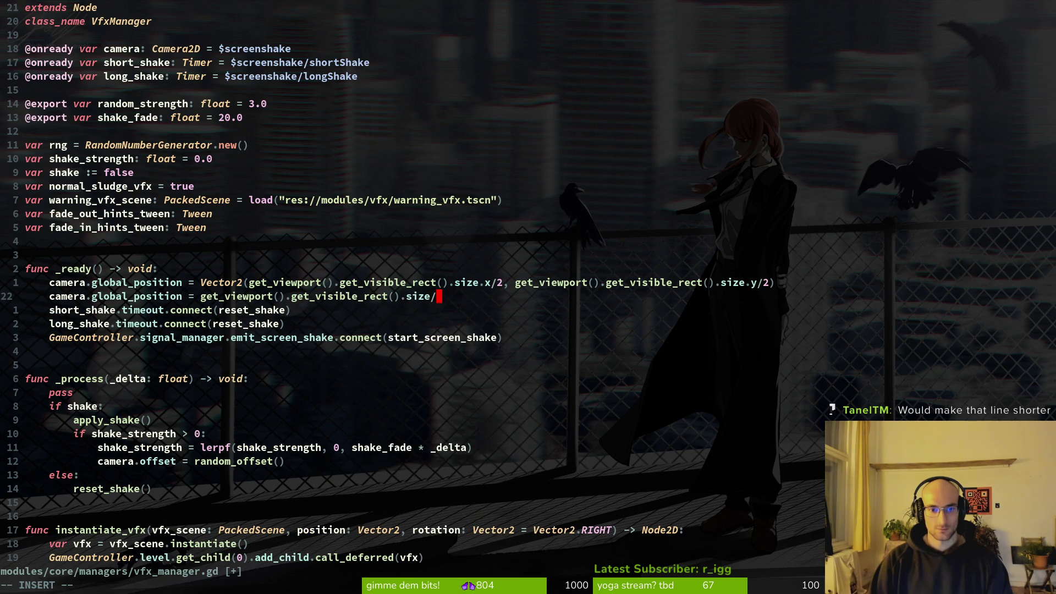
pyautogui.press('Escape')
# Step: Delete the old Vector2 camera line, save vfx_manager.gd, and run the pollen project in Godot
pyautogui.hotkey('ctrl', 's')
pyautogui.press('k')
pyautogui.press('V')
pyautogui.press('d')
pyautogui.hotkey('ctrl', 's')
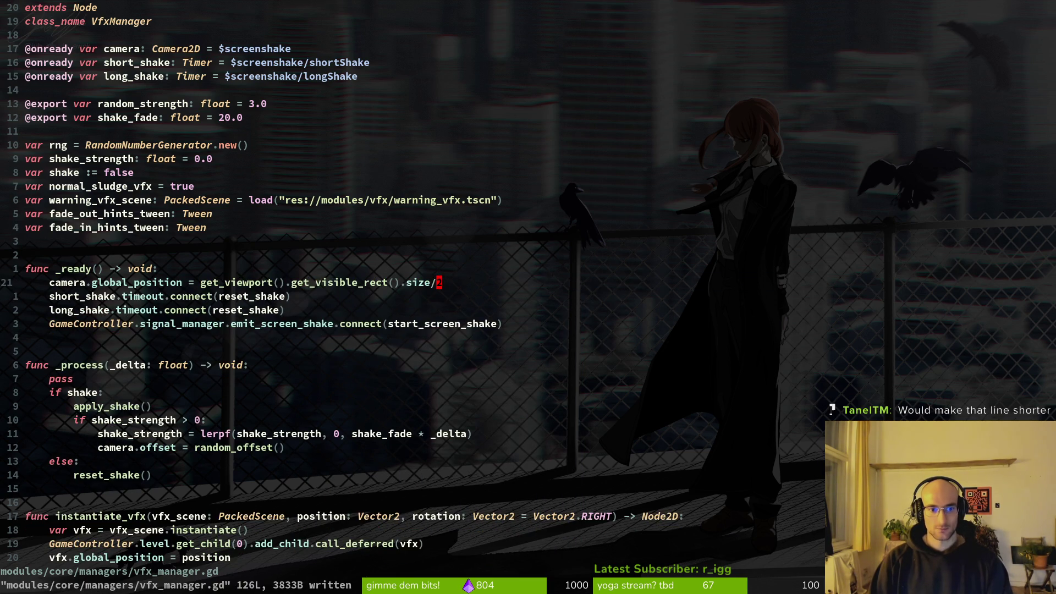
pyautogui.hotkey('alt', 'Tab')
pyautogui.press('F5')
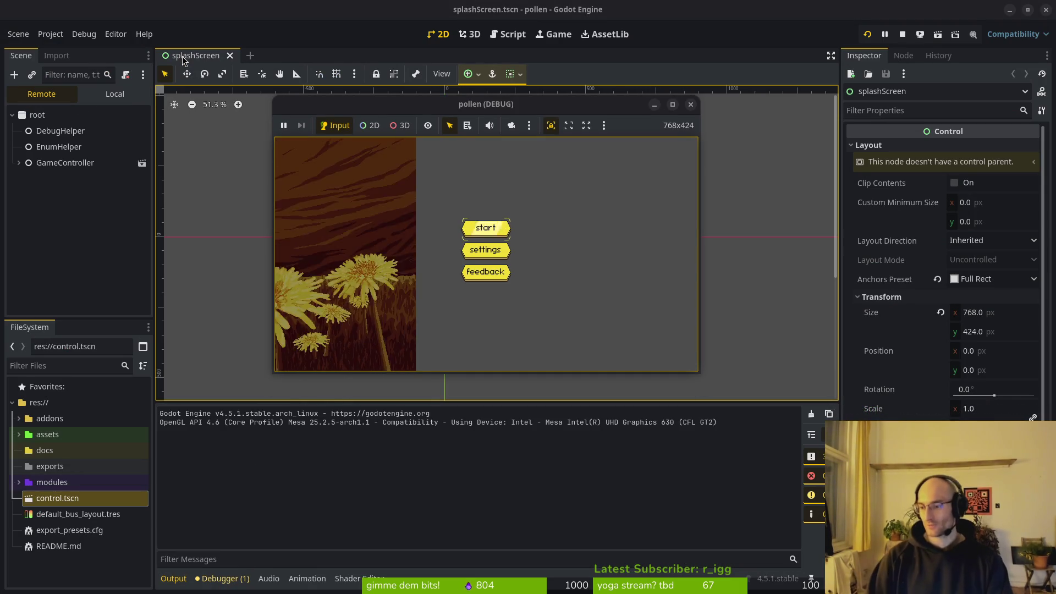
# Step: Check the pollen (DEBUG) window's start menu, then close the running game
pyautogui.click(184, 60)
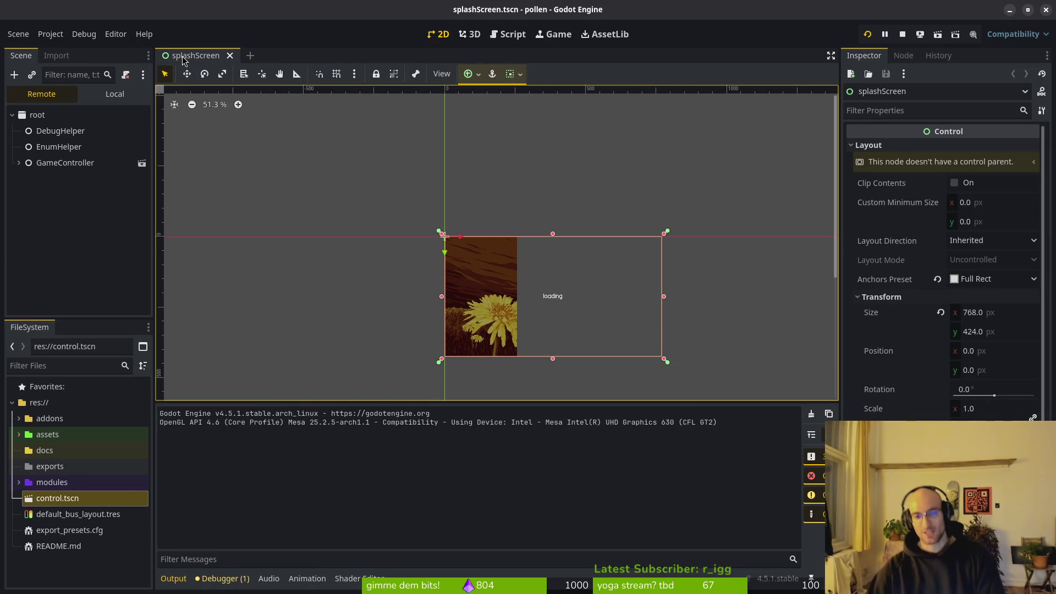
pyautogui.hotkey('ctrl', 'shift', 'o')
pyautogui.press('Escape')
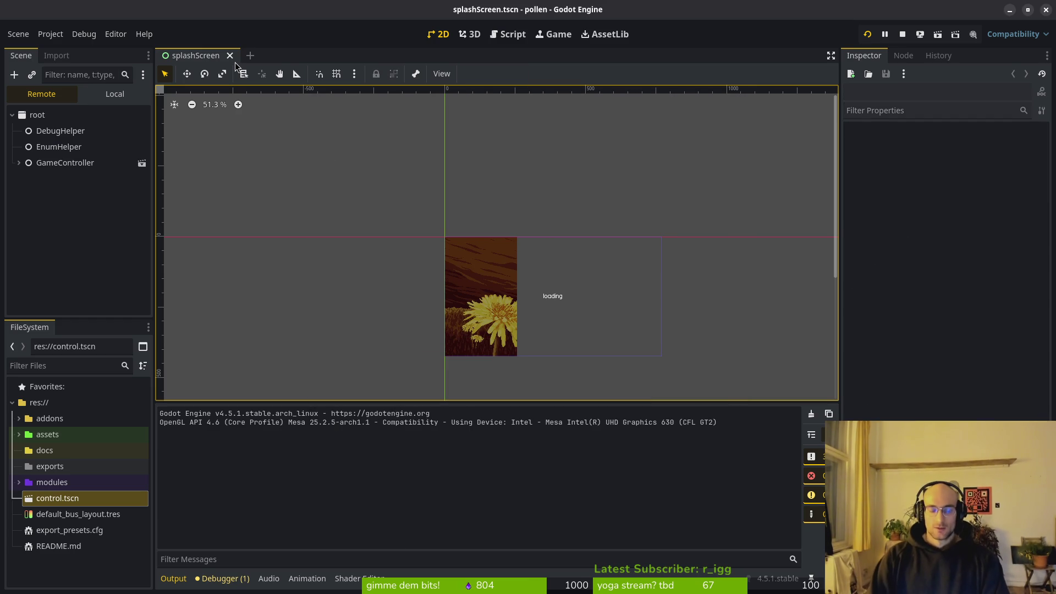
pyautogui.hotkey('alt', 'Tab')
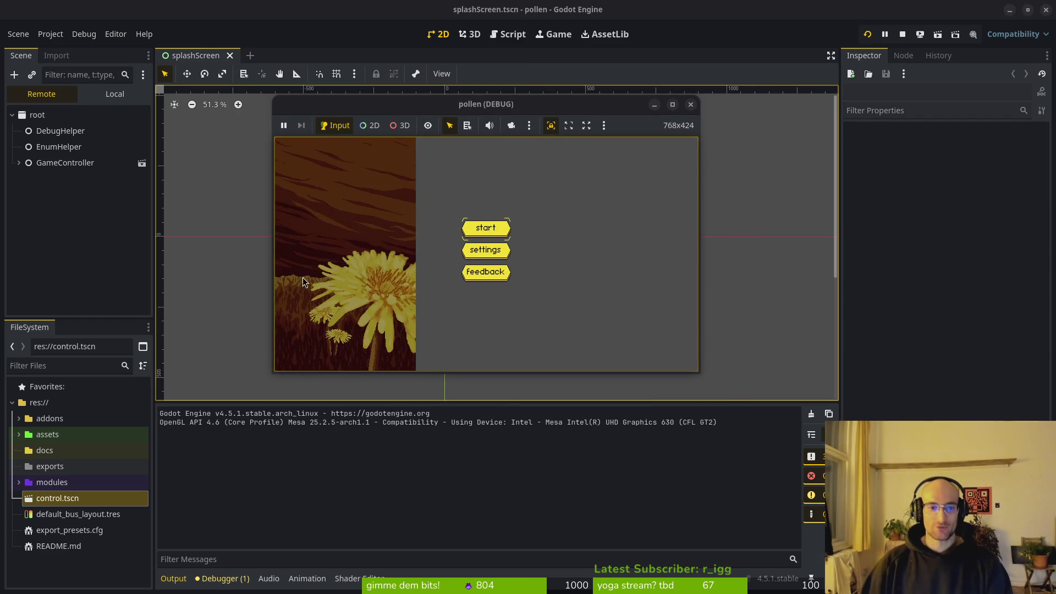
pyautogui.click(691, 105)
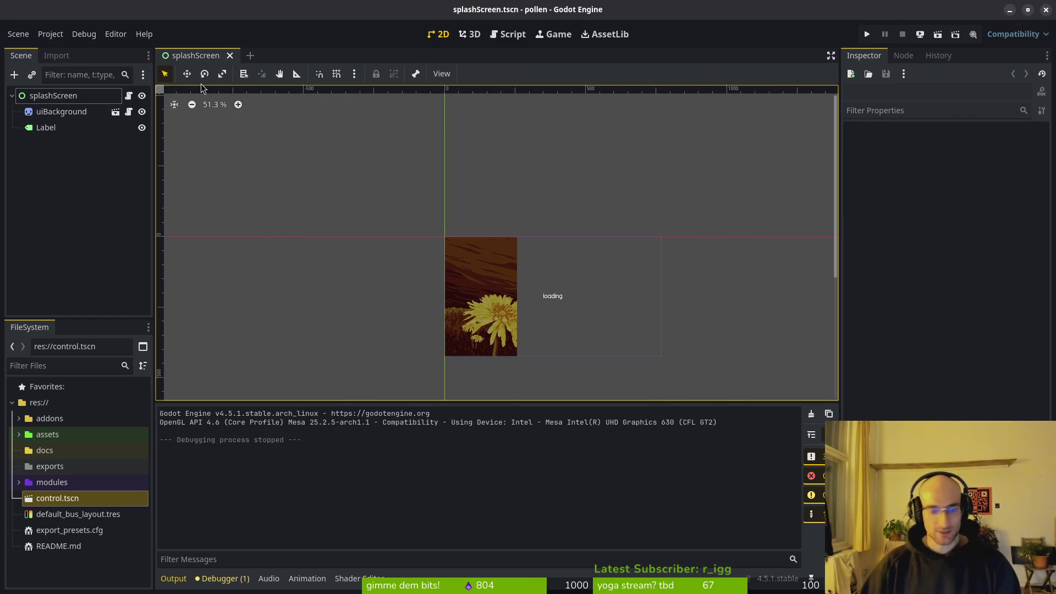
# Step: Open ui_background.tscn, set the uiBackground sprite's Hframes to 1, and save
pyautogui.hotkey('ctrl', 'shift', 'o')
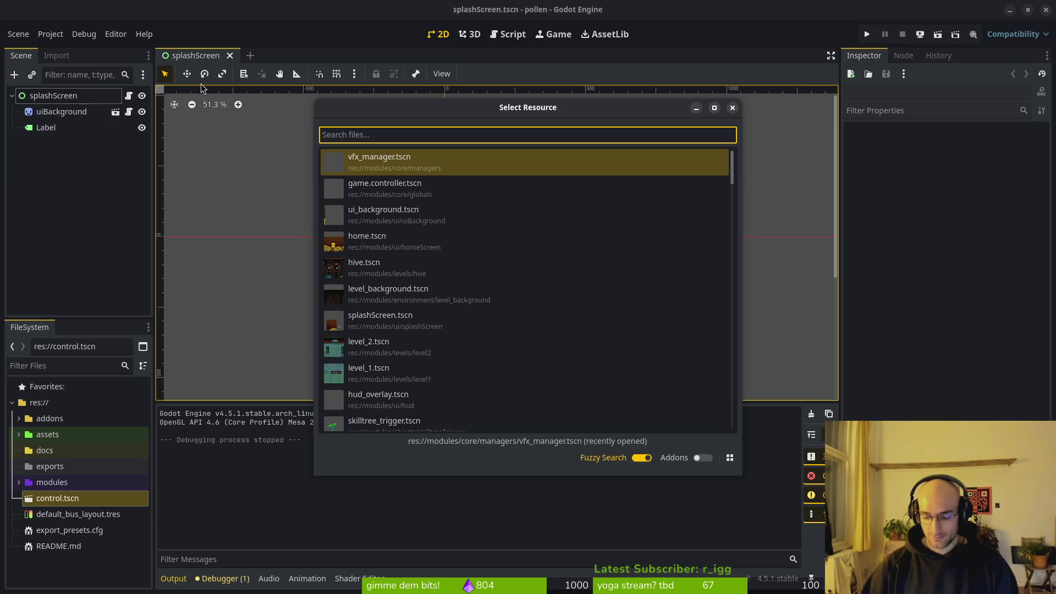
pyautogui.write('backgr')
pyautogui.press('Return')
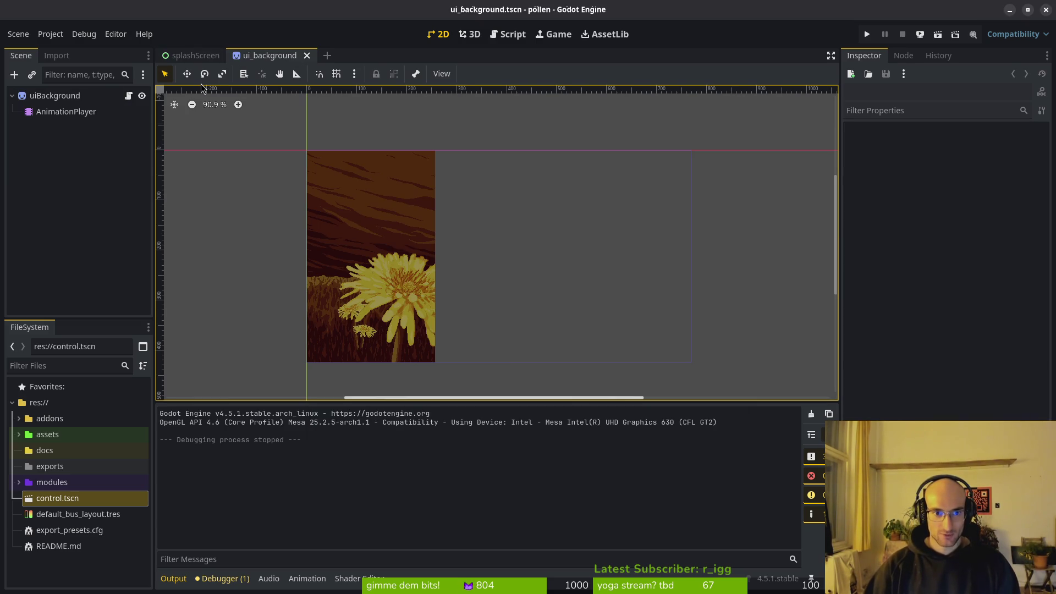
pyautogui.click(55, 96)
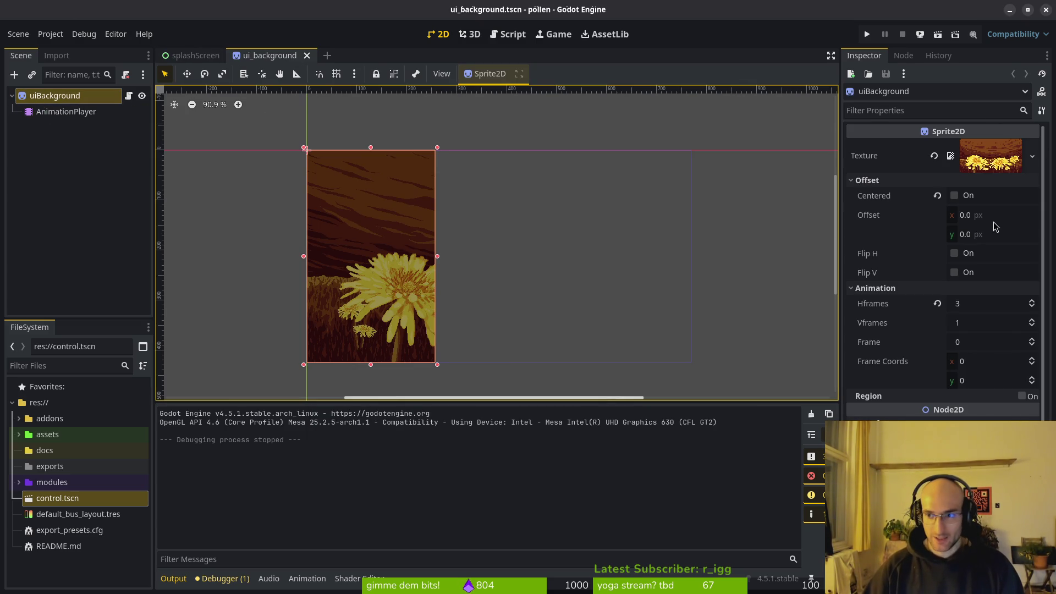
pyautogui.click(978, 306)
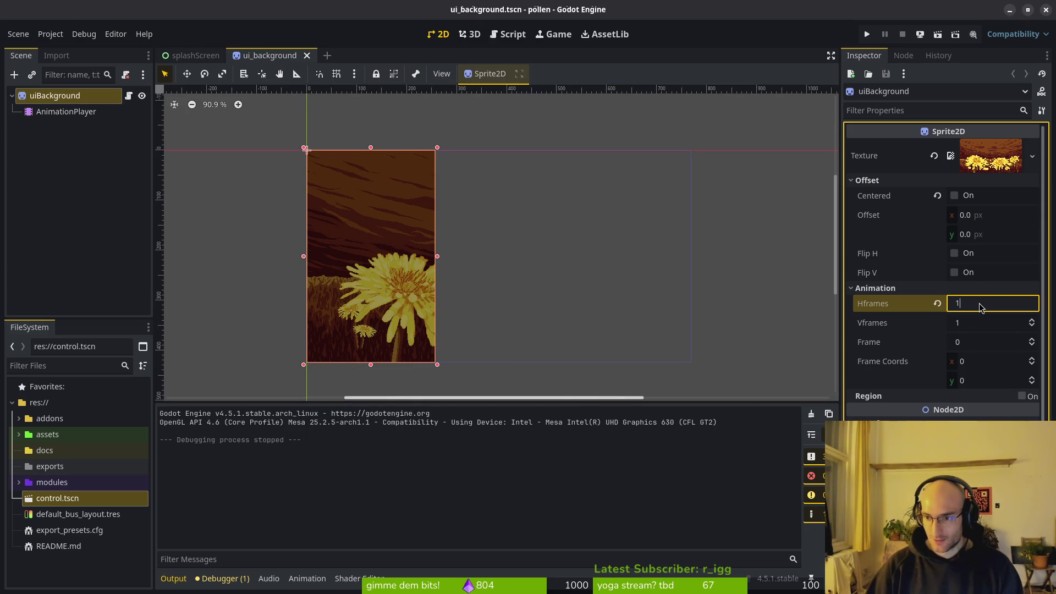
pyautogui.press('Return')
pyautogui.hotkey('ctrl', 's')
# Step: Delete the frame track from the AnimationPlayer's 'active' animation and save the scene
pyautogui.click(66, 112)
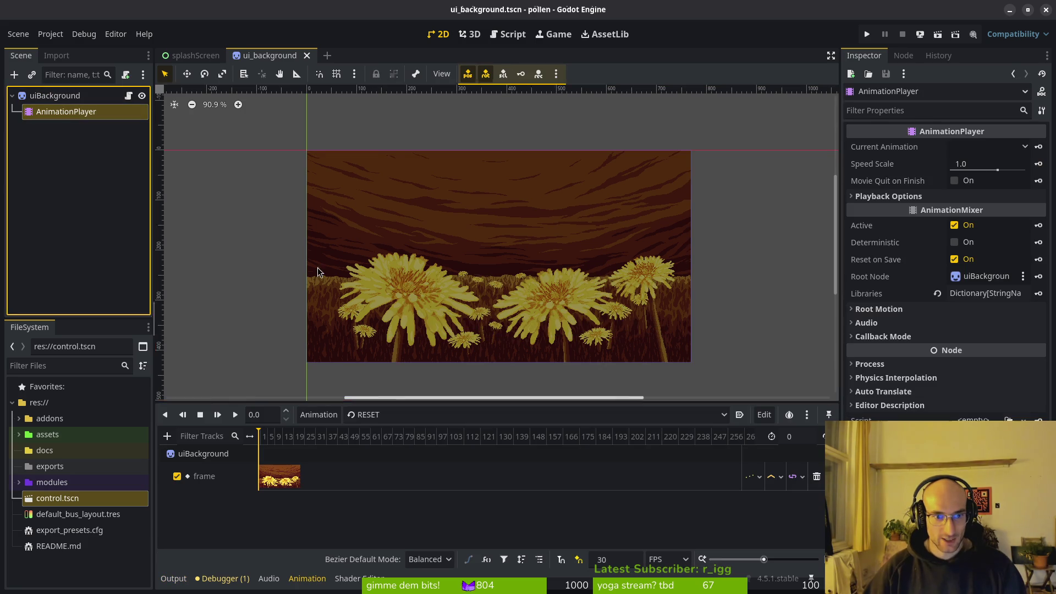
pyautogui.click(440, 415)
pyautogui.click(384, 445)
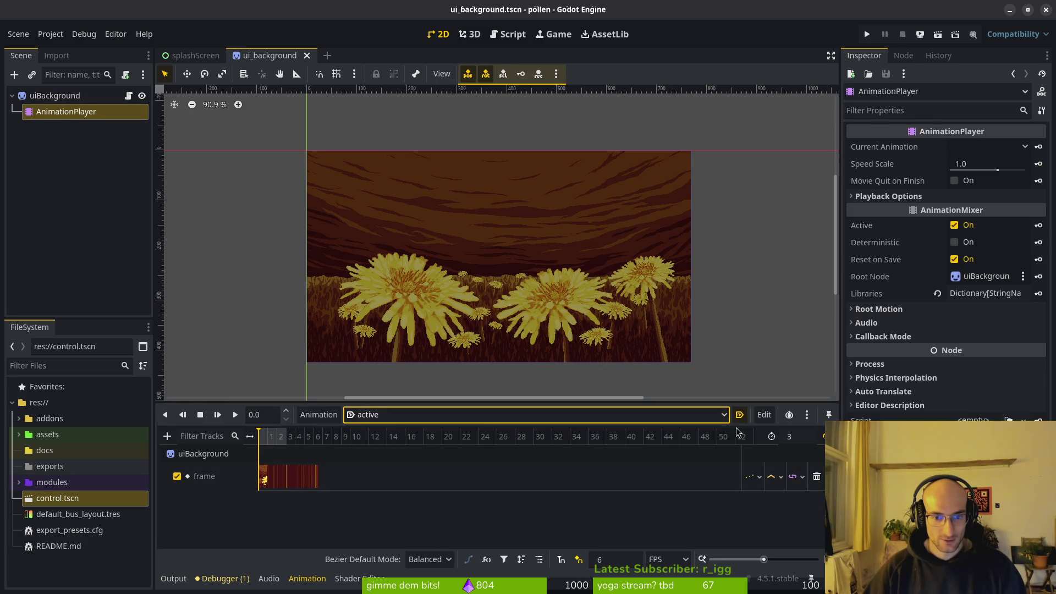
pyautogui.click(816, 476)
pyautogui.hotkey('ctrl', 's')
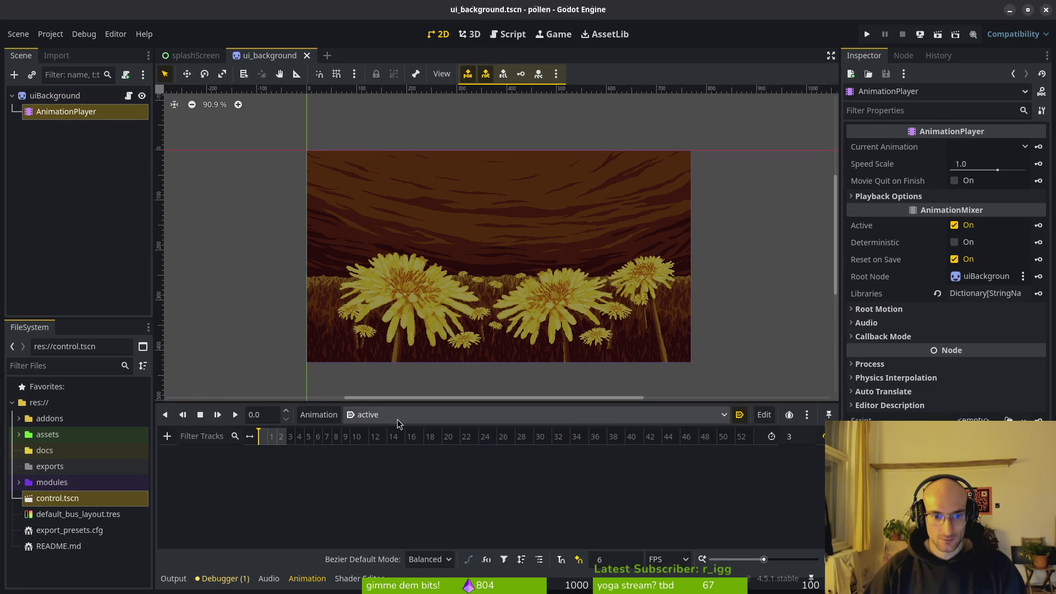
# Step: Toggle autoplay on load for the 'active' animation, save, and run the game
pyautogui.click(414, 415)
pyautogui.click(739, 415)
pyautogui.click(739, 415)
pyautogui.hotkey('ctrl', 's')
pyautogui.click(867, 34)
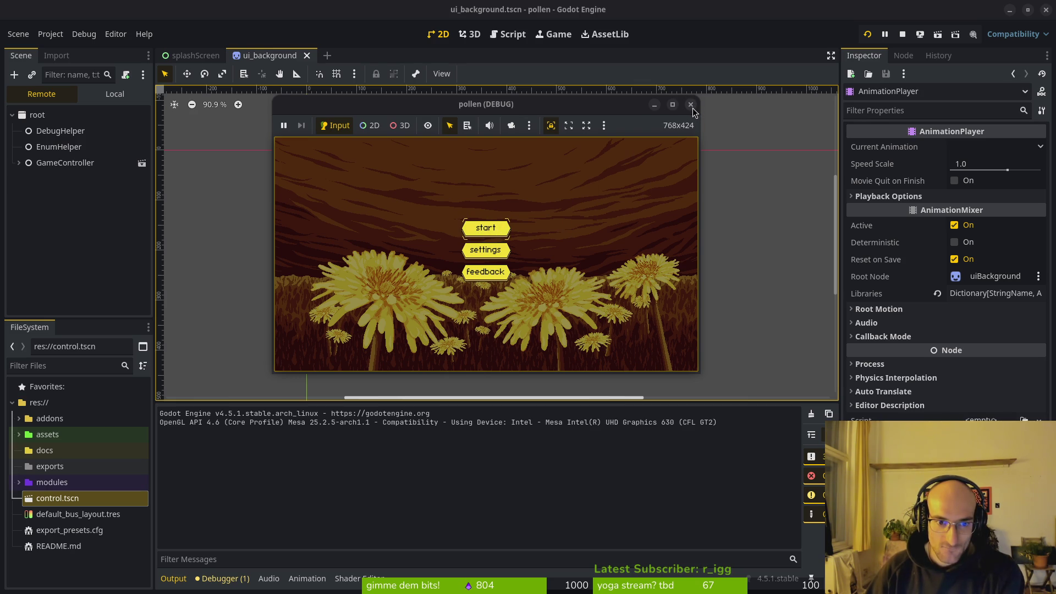
# Step: Close the pollen game and drag the output panel splitter down to enlarge the 2D canvas
pyautogui.click(691, 106)
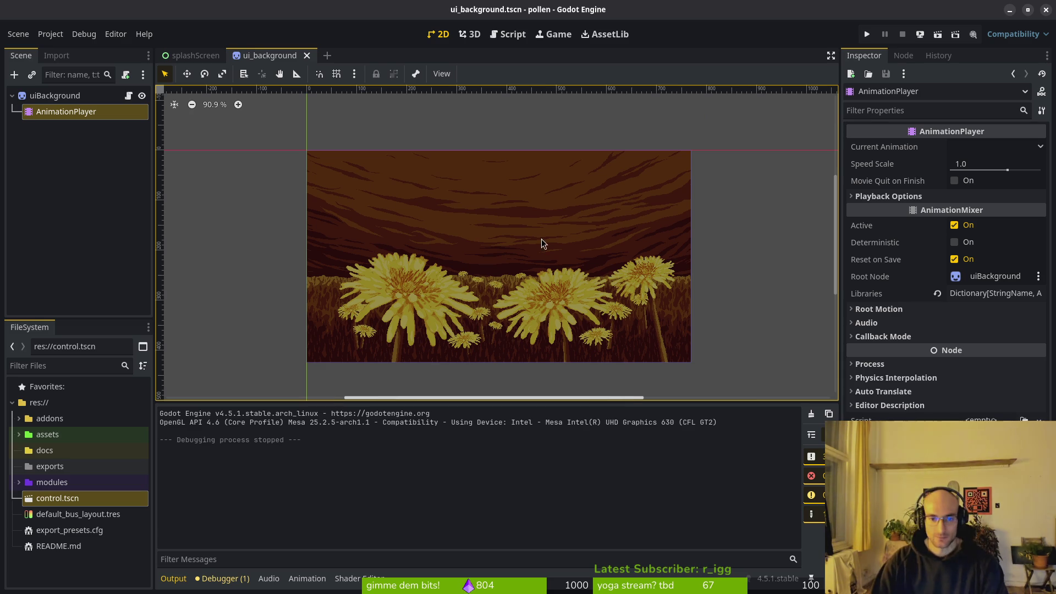
pyautogui.hscroll(2, 533, 239)
pyautogui.moveTo(499, 407)
pyautogui.mouseDown()
pyautogui.moveTo(500, 456)
pyautogui.moveTo(499, 437)
pyautogui.mouseUp()
pyautogui.moveTo(198, 61)
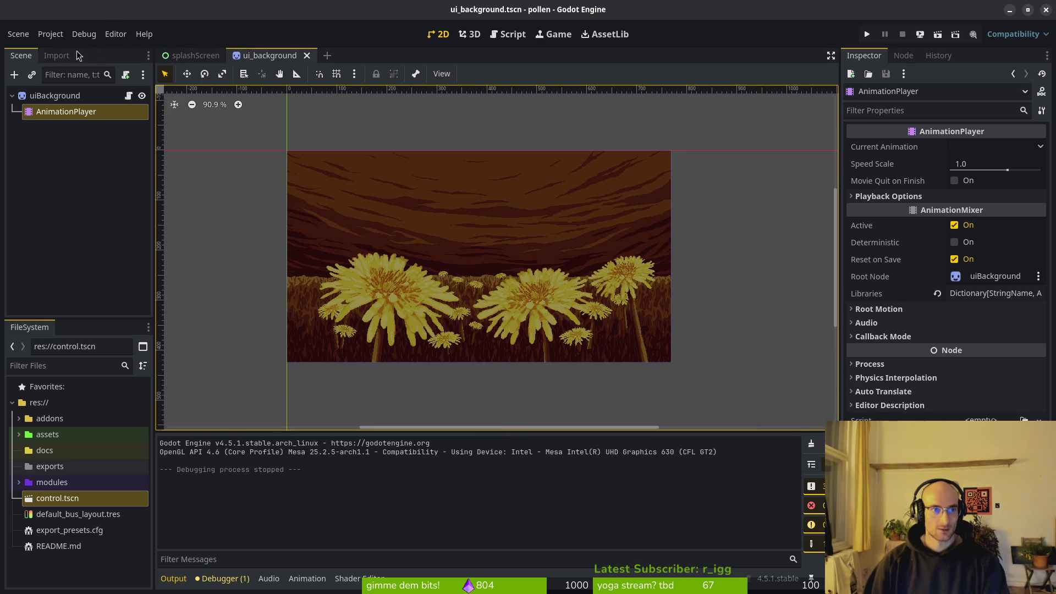
pyautogui.click(50, 34)
# Step: In Project Settings > Display > Window, set stretch Scale to 1.5 with integer Scale Mode
pyautogui.click(77, 49)
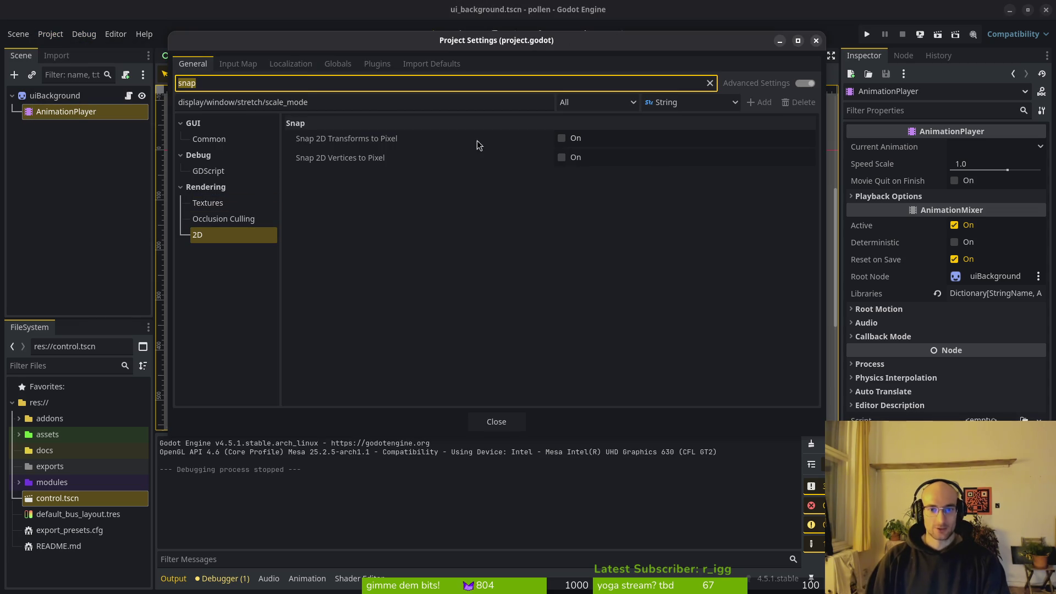
pyautogui.click(709, 83)
pyautogui.click(206, 234)
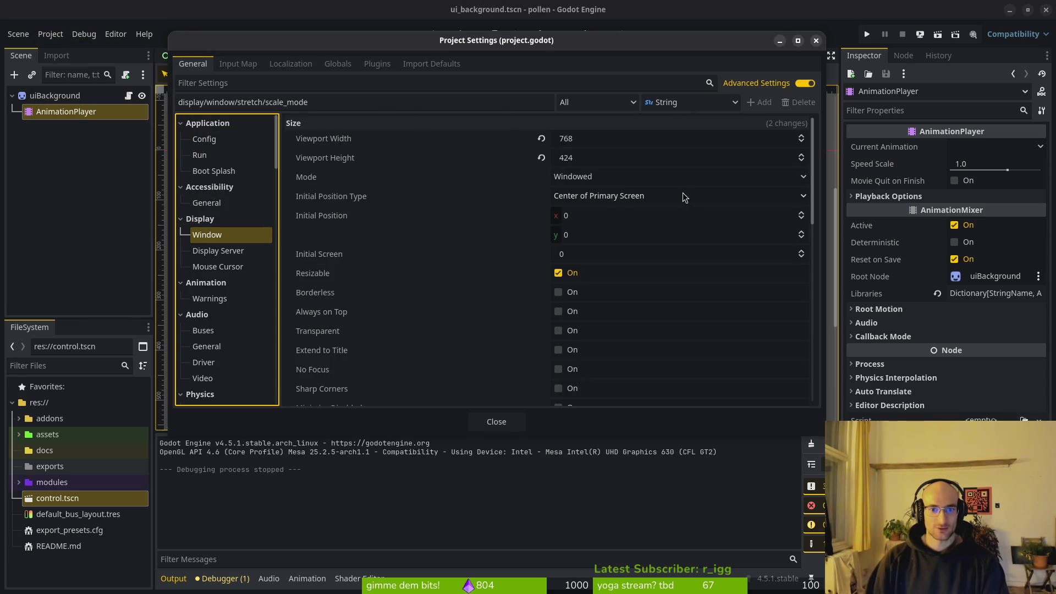
pyautogui.scroll(-5, 636, 319)
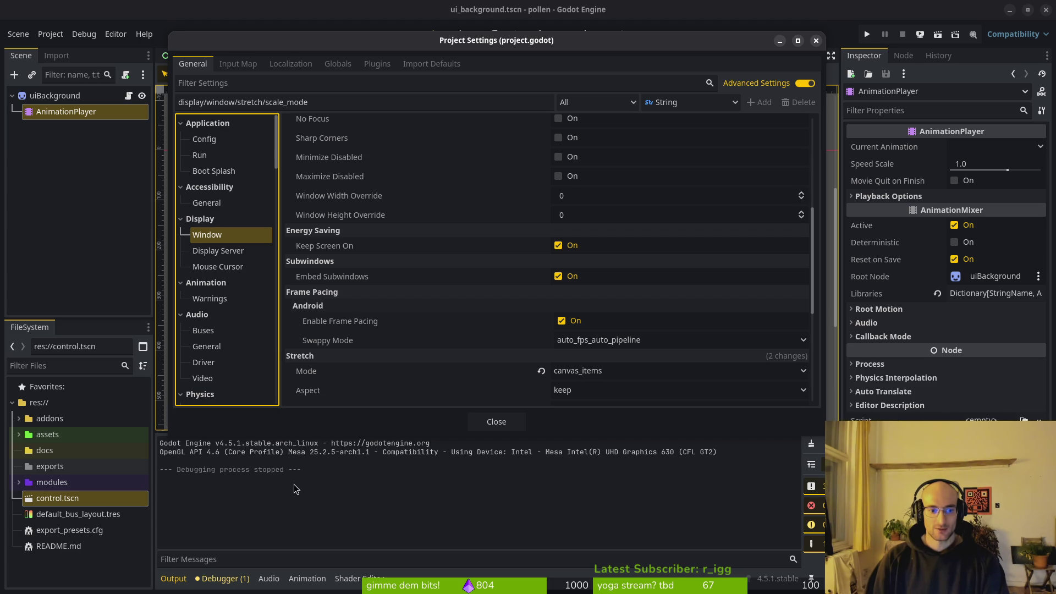
pyautogui.scroll(3, 566, 237)
pyautogui.scroll(-5, 589, 203)
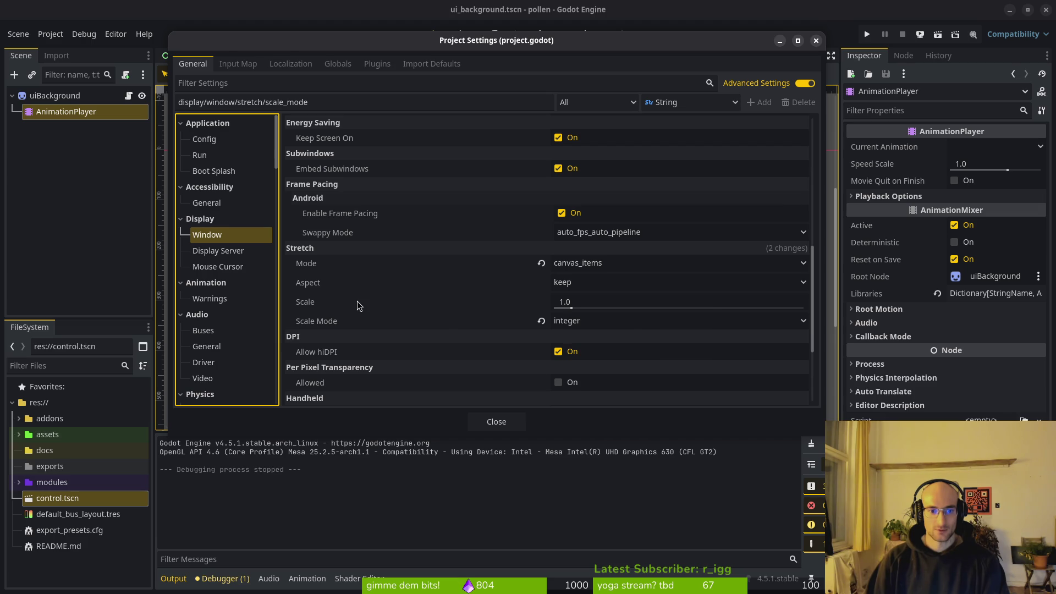
pyautogui.moveTo(357, 305)
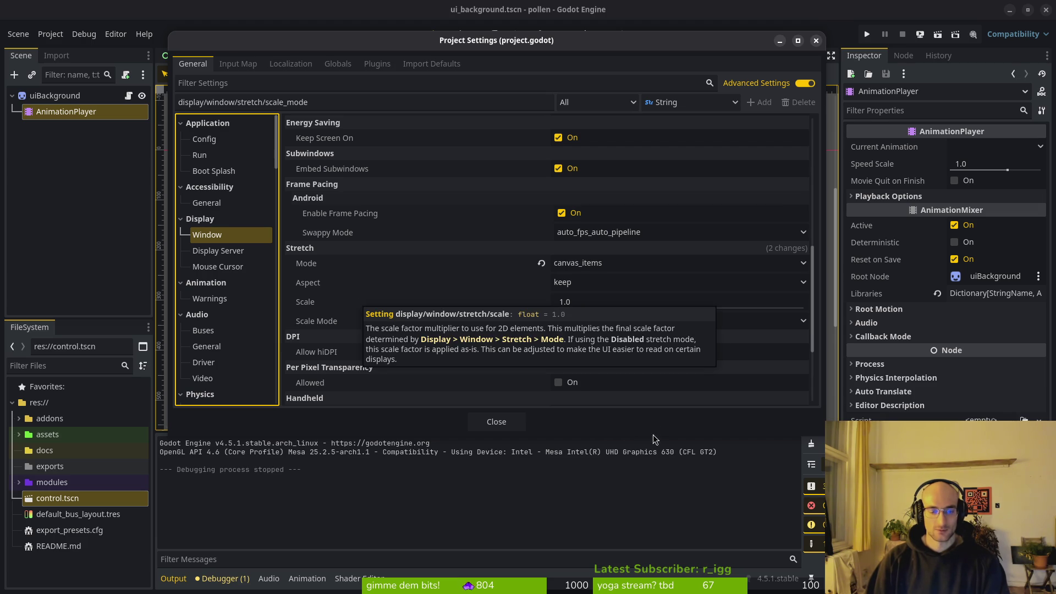
pyautogui.moveTo(581, 308)
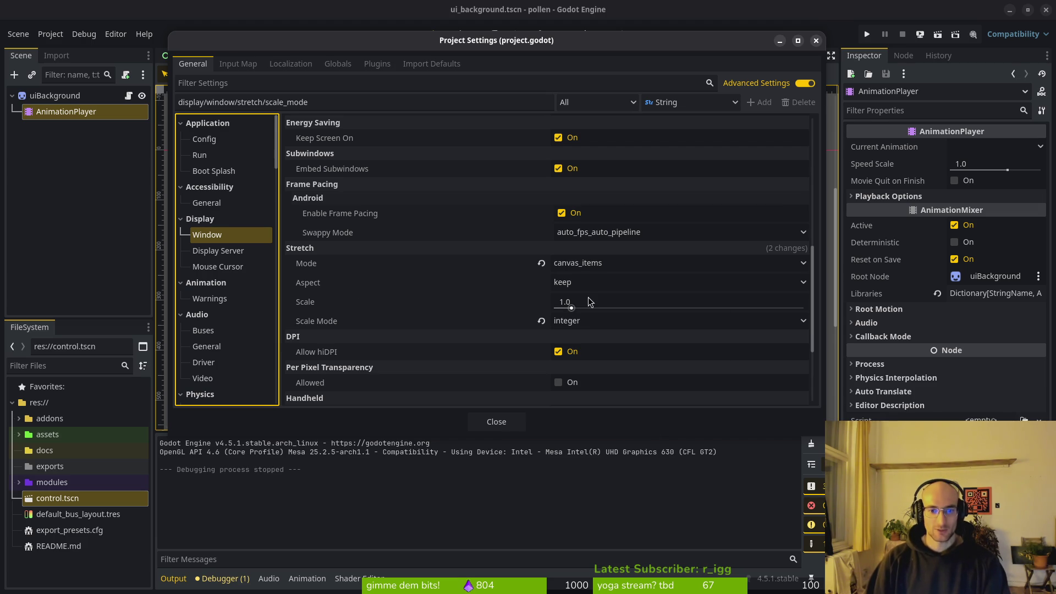
pyautogui.click(596, 301)
pyautogui.write('1')
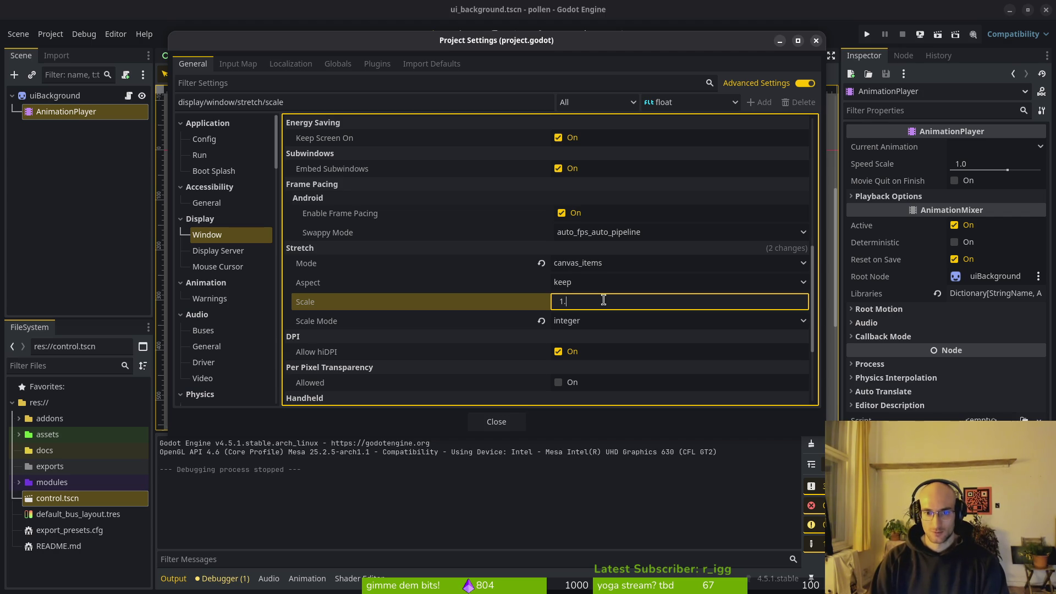
pyautogui.write('5')
pyautogui.press('Return')
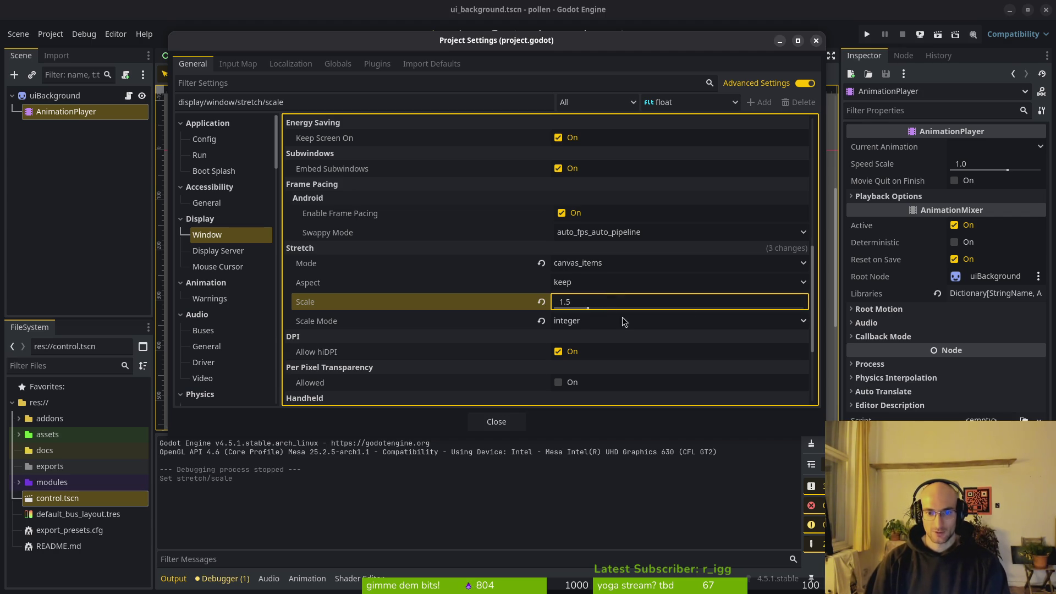
pyautogui.click(605, 320)
pyautogui.click(593, 351)
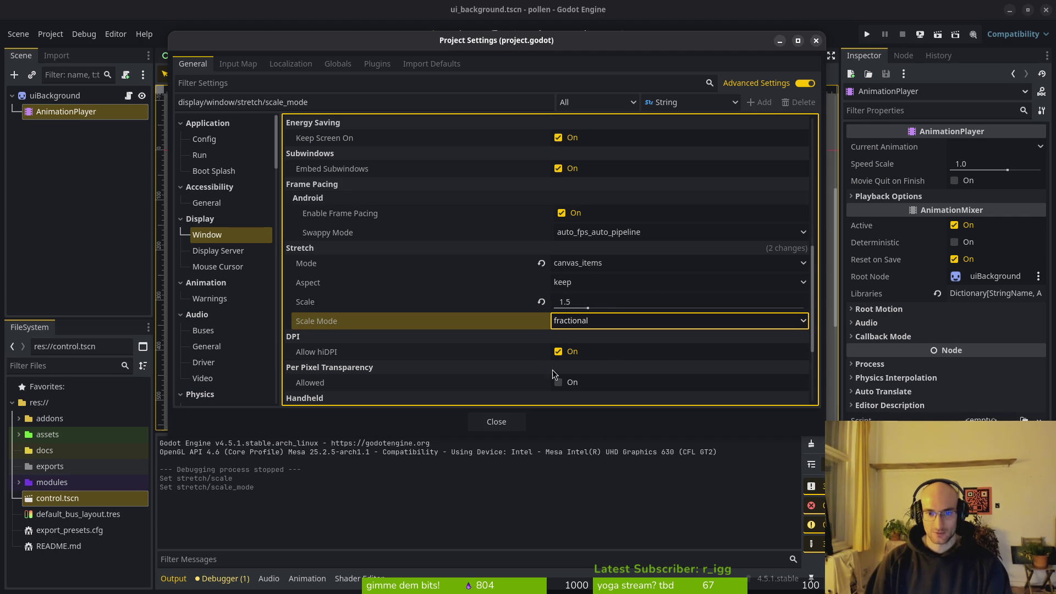
pyautogui.click(496, 421)
# Step: Test the game at 1.5 scale, stop it, and reset the stretch scale to 1.0
pyautogui.click(867, 34)
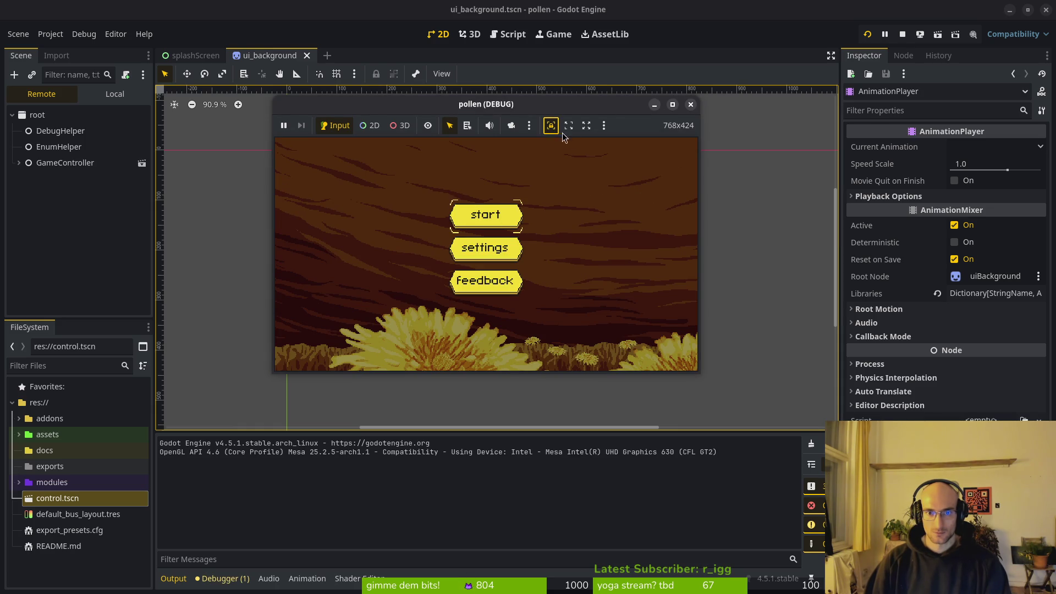
pyautogui.click(586, 126)
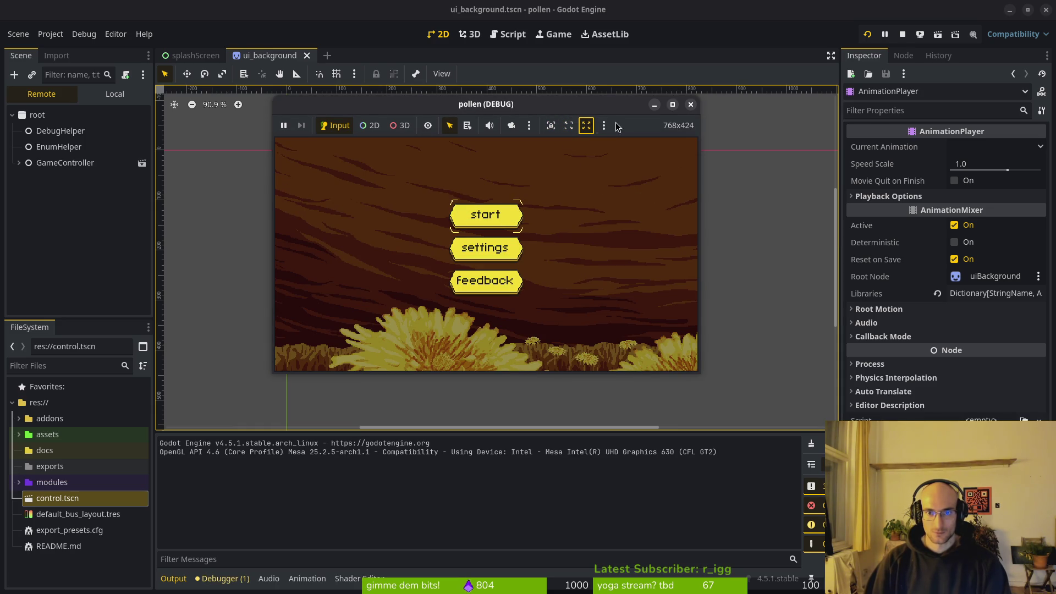
pyautogui.click(691, 104)
pyautogui.click(50, 34)
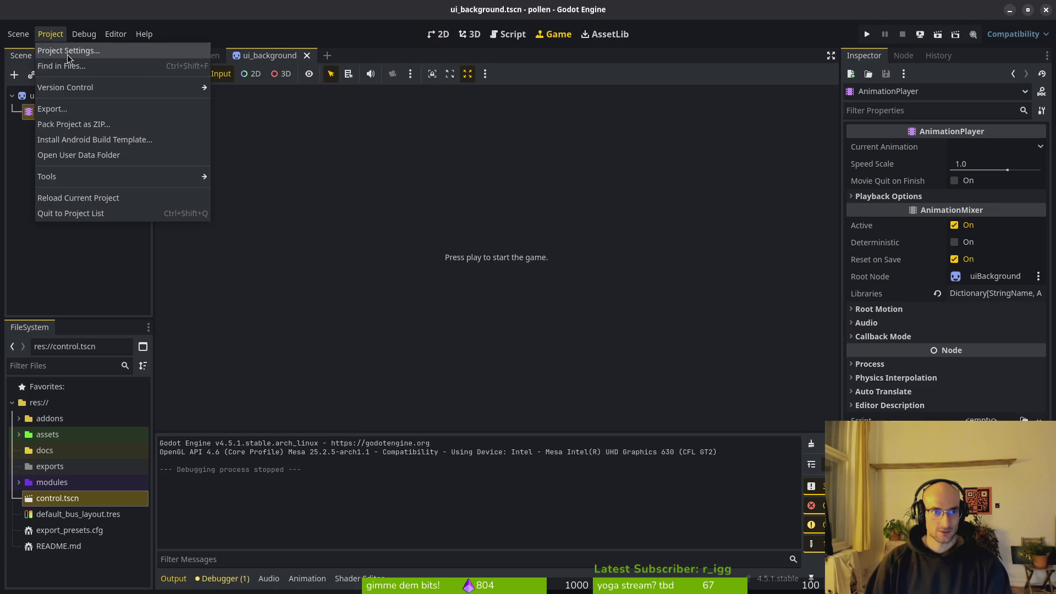
pyautogui.click(66, 46)
pyautogui.scroll(-10, 609, 281)
pyautogui.click(565, 242)
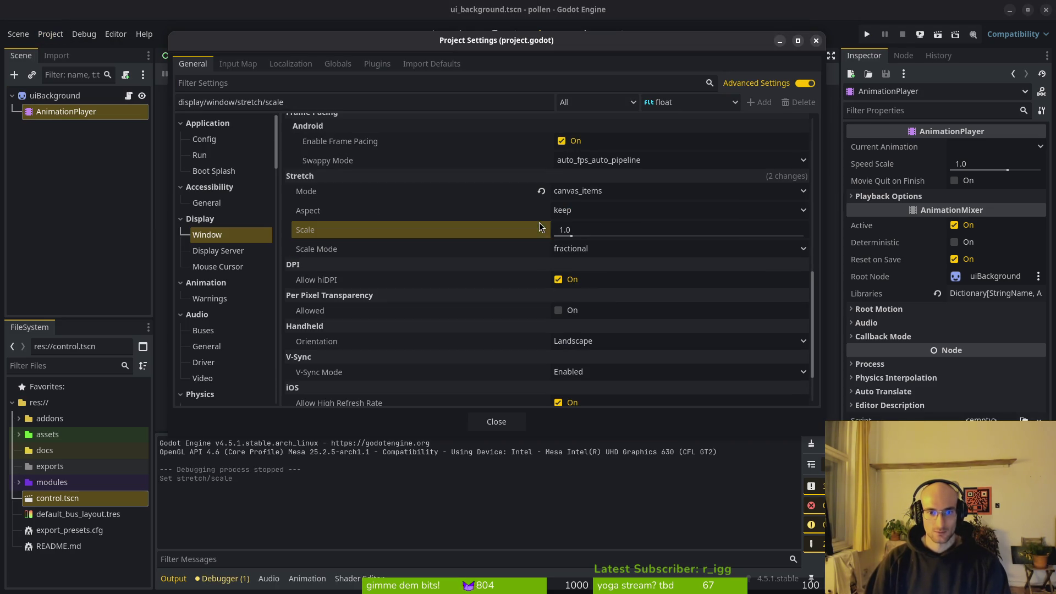
pyautogui.click(523, 428)
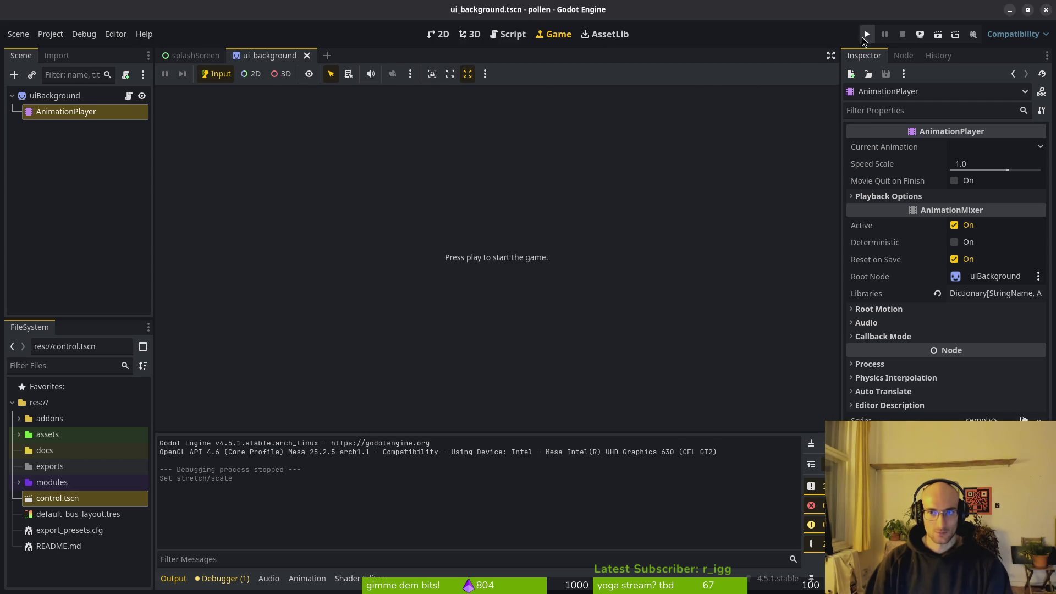
# Step: Re-test the game, then reopen Project Settings on the Display Window page
pyautogui.press('F5')
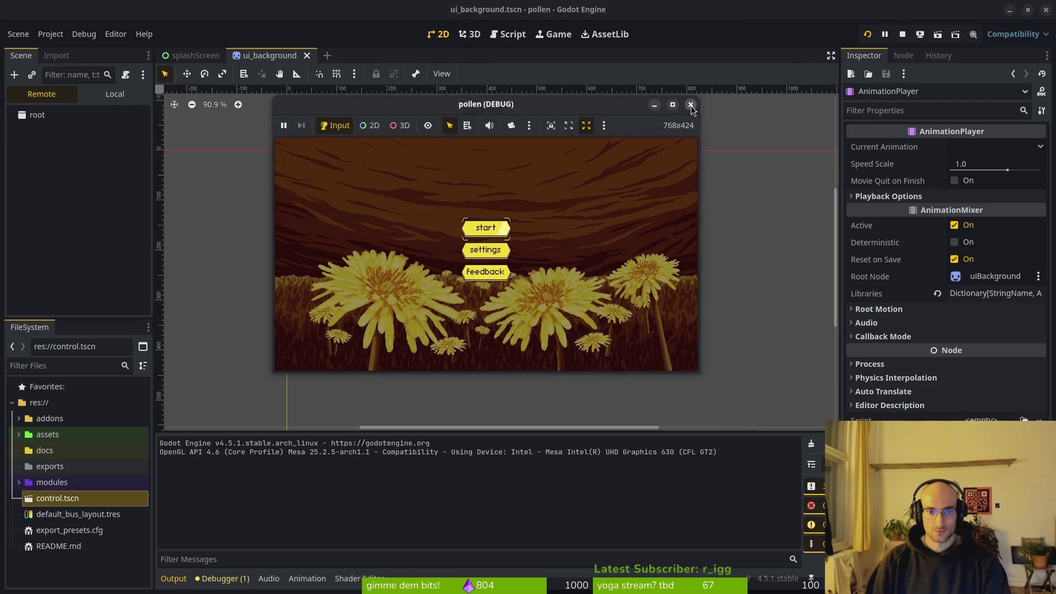
pyautogui.press('F8')
pyautogui.click(50, 34)
pyautogui.click(55, 47)
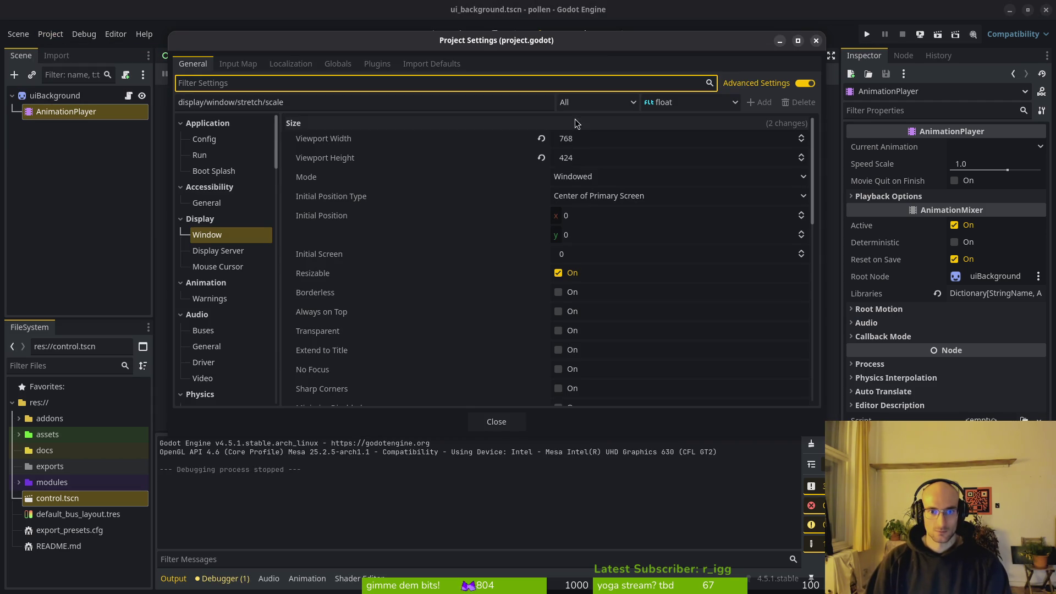
pyautogui.scroll(-5, 599, 295)
pyautogui.scroll(-4, 576, 284)
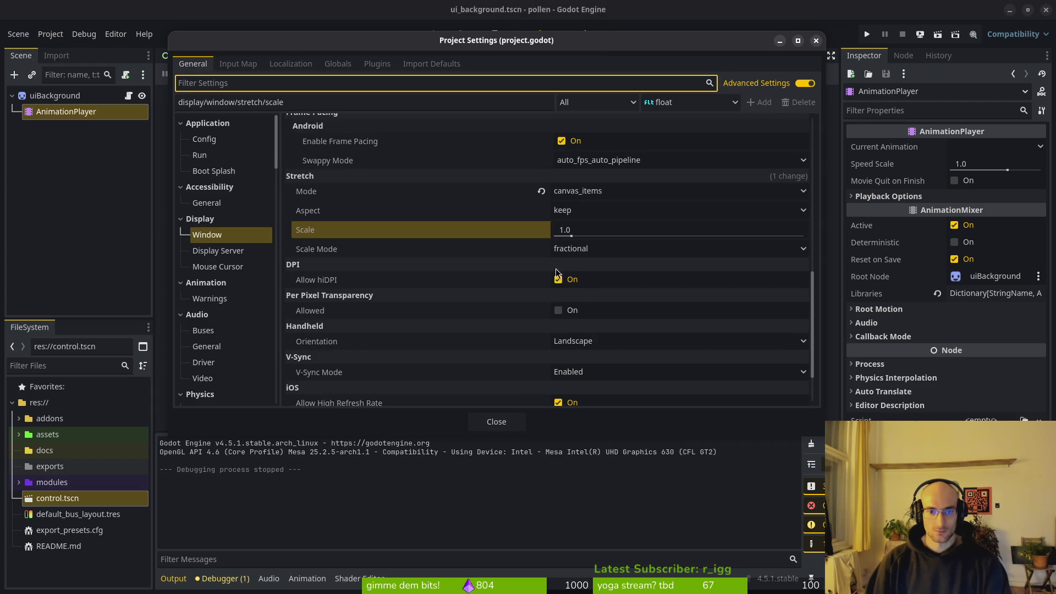
pyautogui.scroll(4, 554, 287)
pyautogui.press('super')
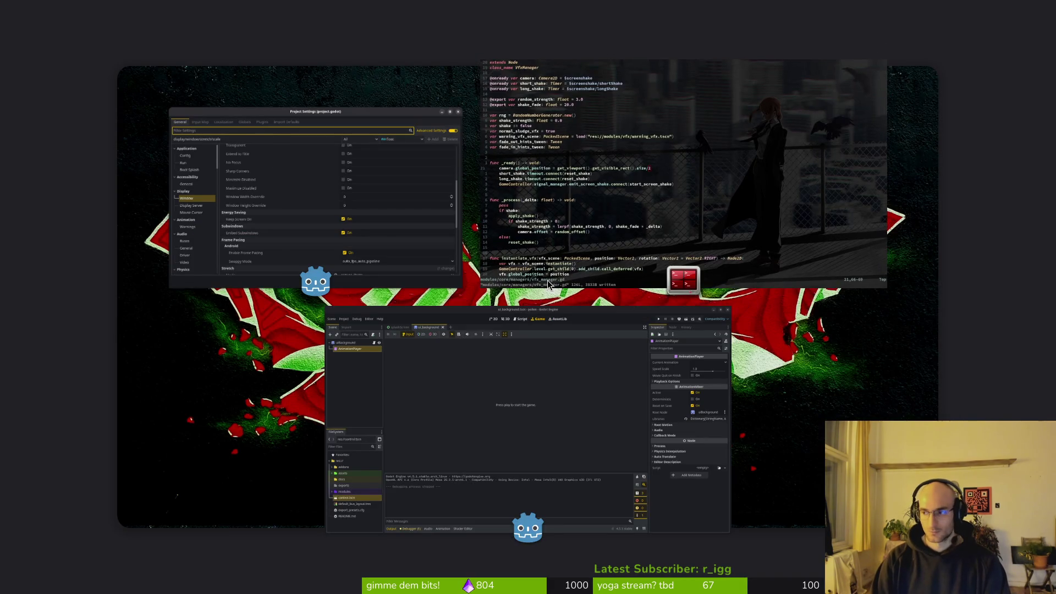
# Step: Compute 768 × 1.5 = 1152 in a calculator
pyautogui.press('super')
pyautogui.write('768')
pyautogui.click(565, 371)
pyautogui.click(453, 423)
pyautogui.click(490, 450)
pyautogui.click(490, 398)
pyautogui.click(603, 439)
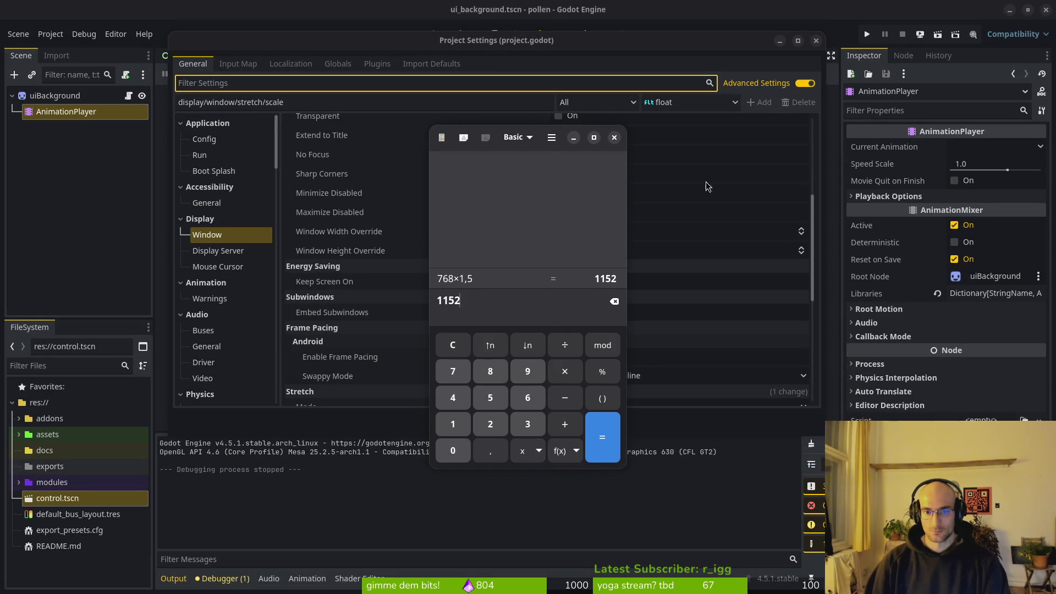
pyautogui.click(601, 58)
# Step: Set Window Width Override to 1152 and Height Override to 636, then close Project Settings
pyautogui.click(588, 234)
pyautogui.write('1152')
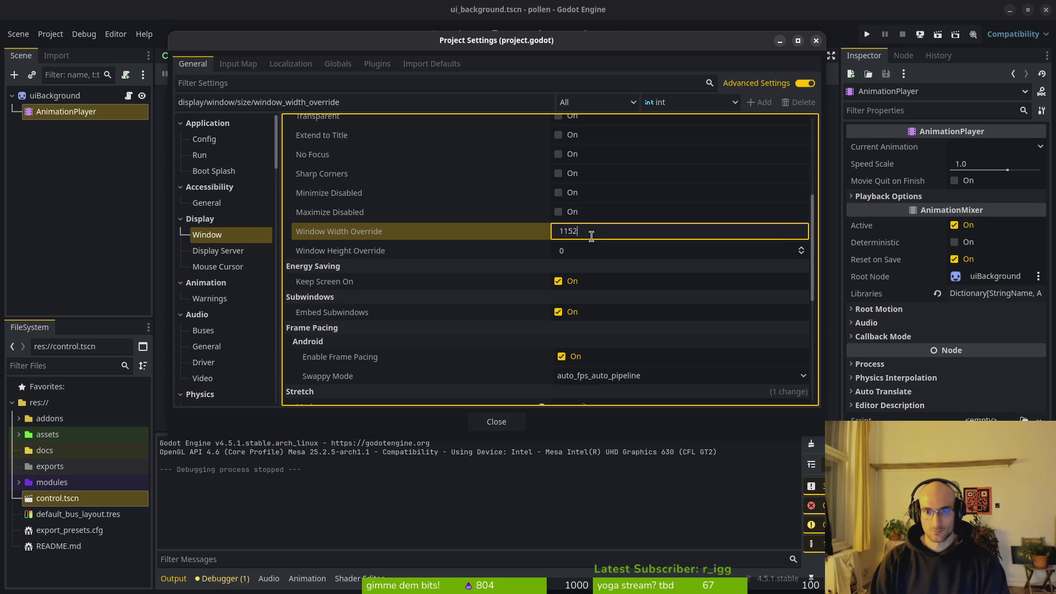
pyautogui.press('Tab')
pyautogui.write('636')
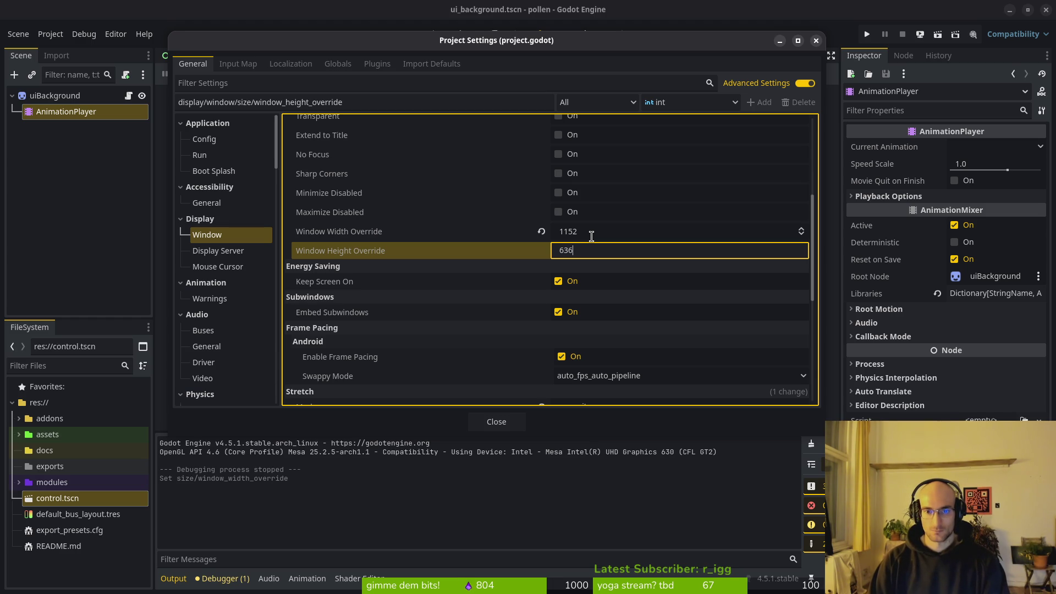
pyautogui.press('Return')
pyautogui.click(507, 421)
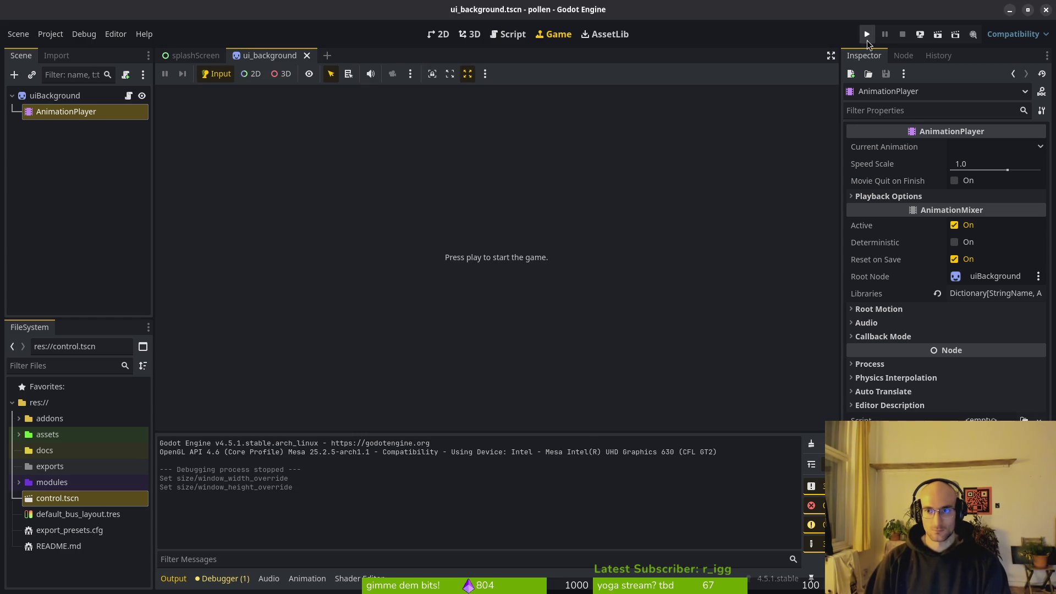
# Step: Run the game at 1152×636, start a level from the title menu, and stop it
pyautogui.click(867, 34)
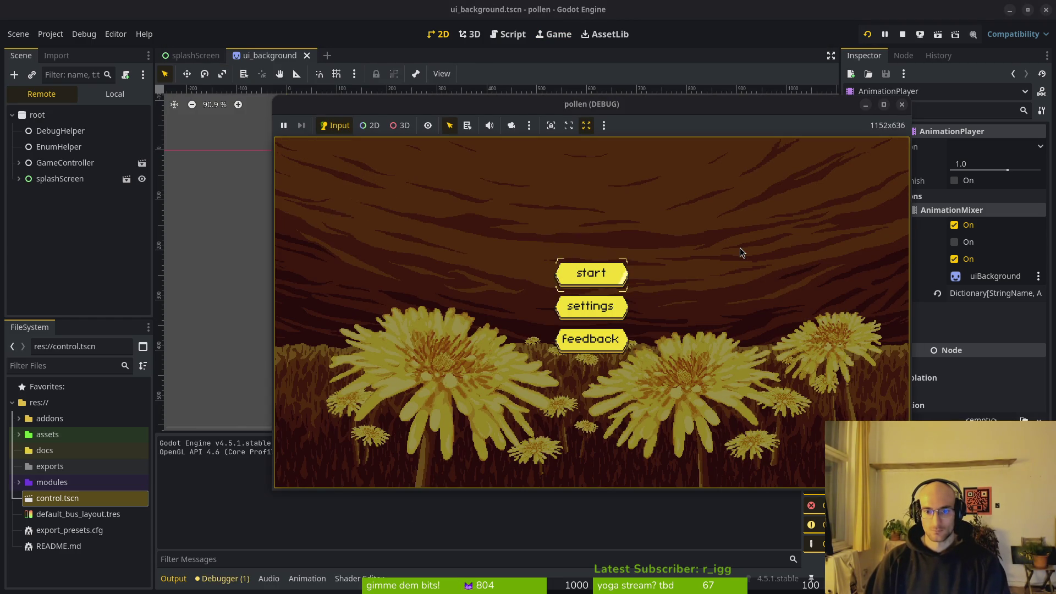
pyautogui.click(599, 278)
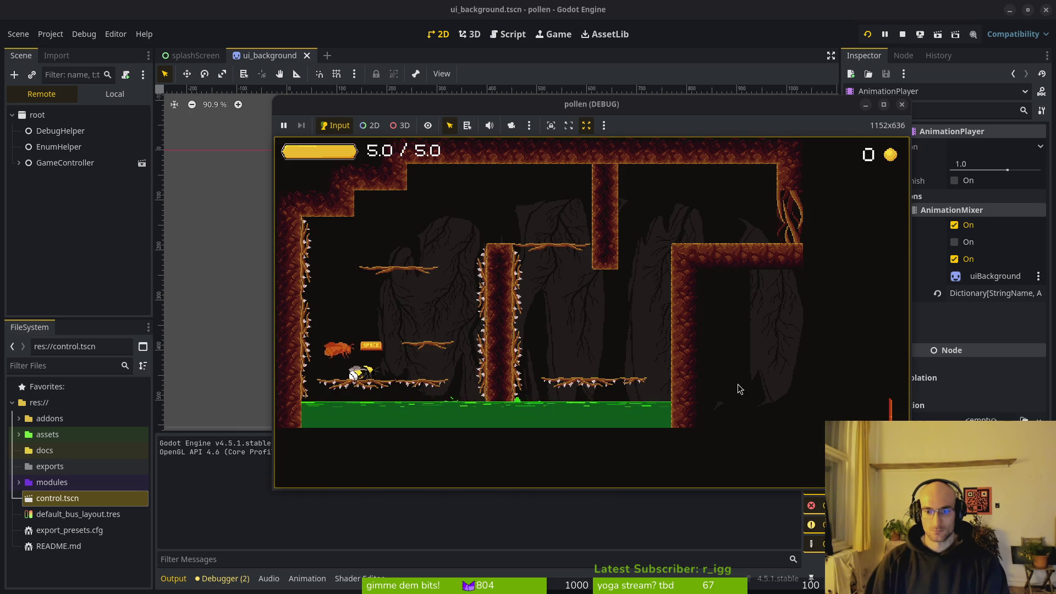
pyautogui.press('F8')
# Step: Reopen Project Settings to verify the Window Width Override, then close it
pyautogui.click(50, 34)
pyautogui.click(60, 49)
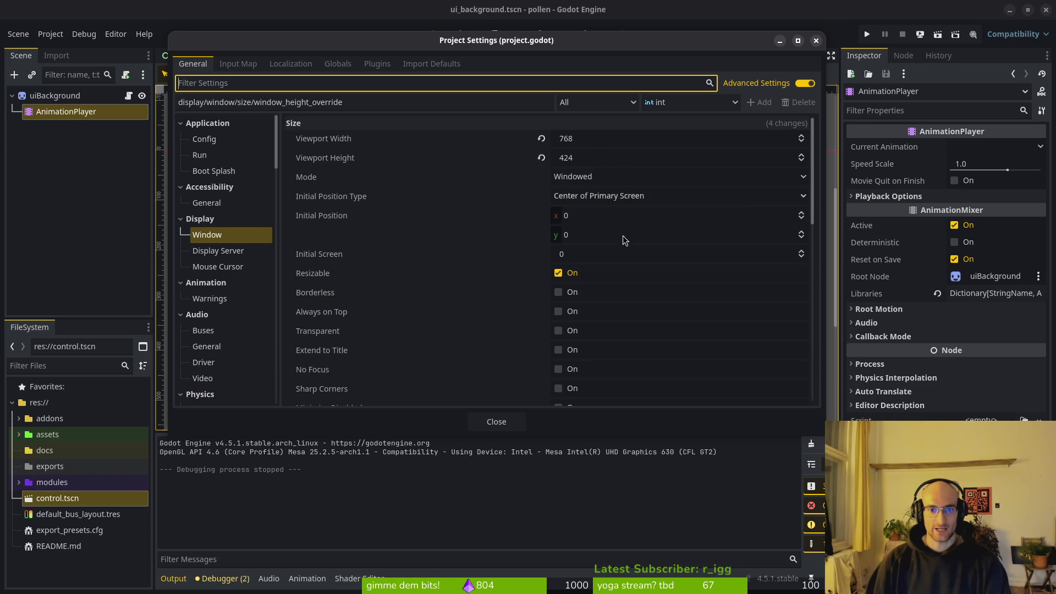
pyautogui.scroll(-5, 607, 187)
pyautogui.click(610, 232)
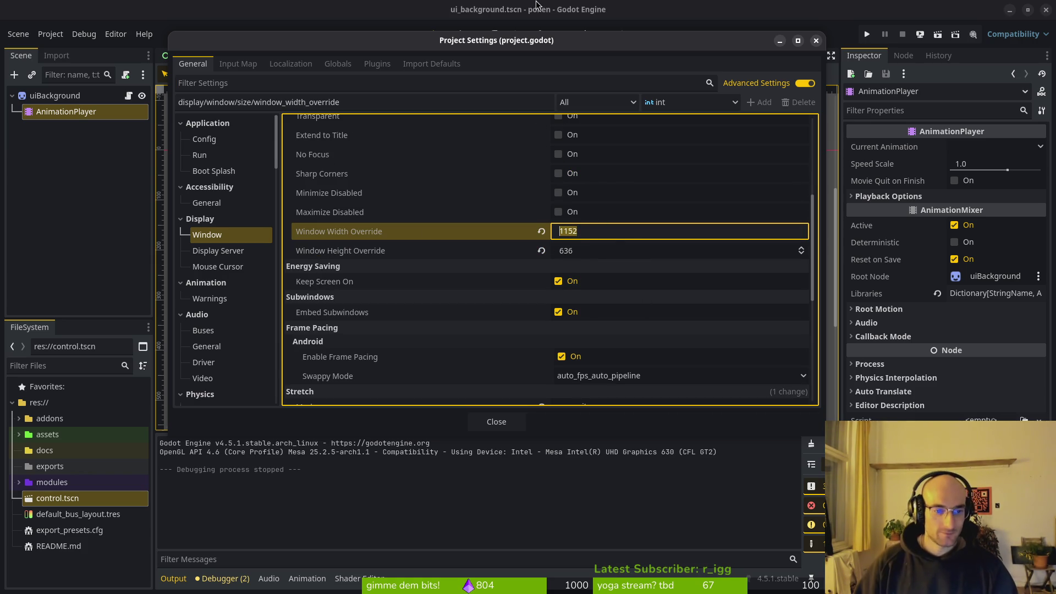
pyautogui.click(253, 460)
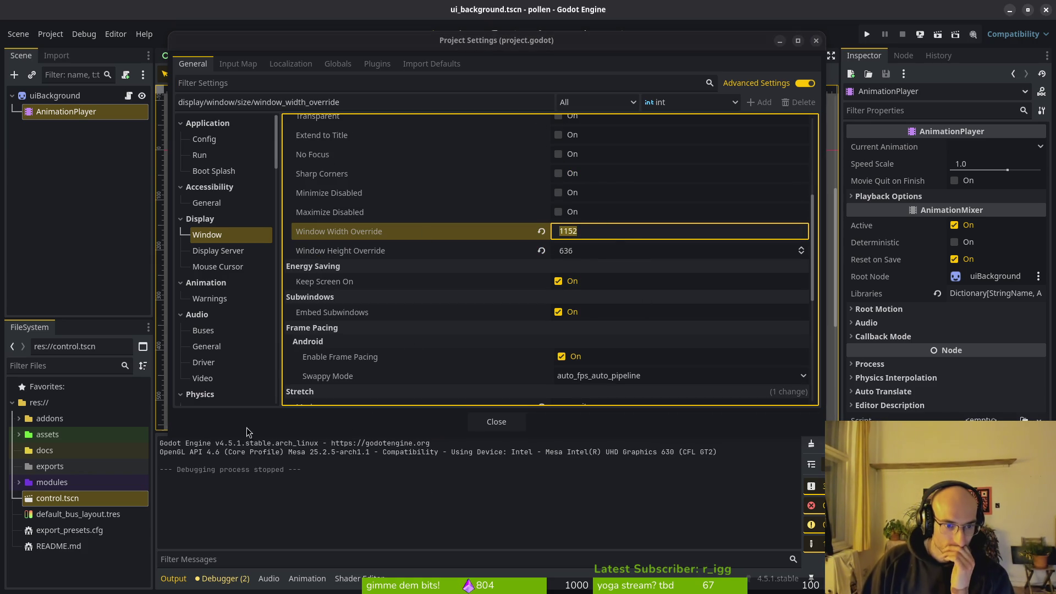
pyautogui.press('Escape')
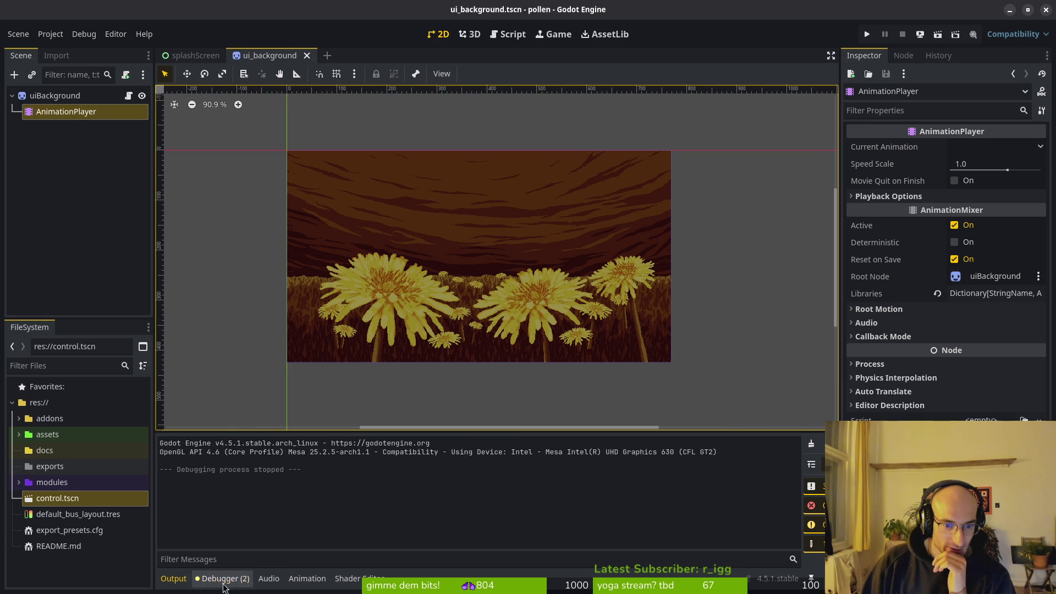
# Step: Look through the Inspector dock options and toggle the bottom output panel closed and open
pyautogui.click(563, 565)
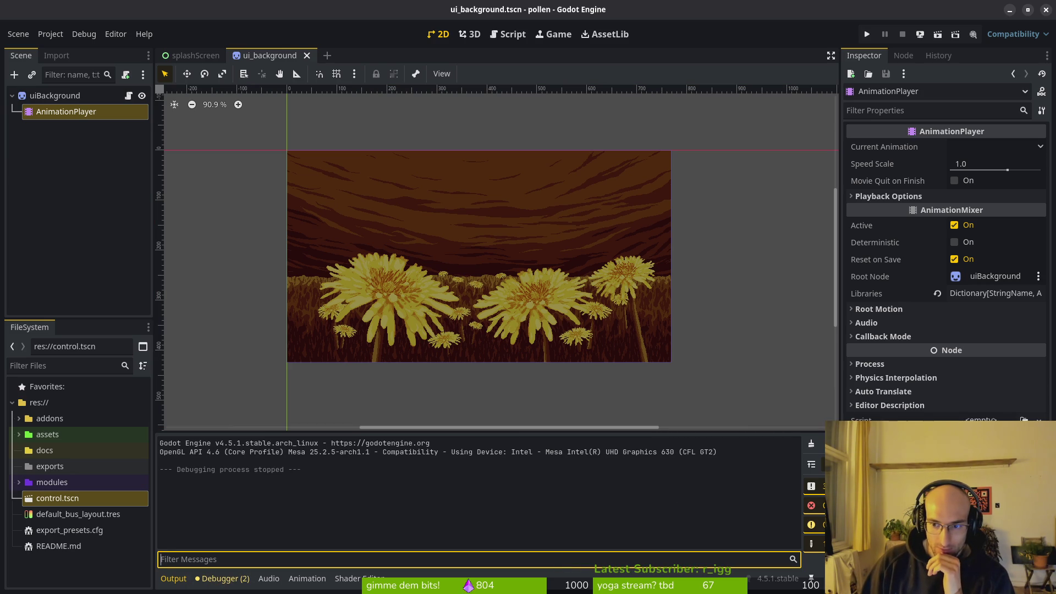
pyautogui.click(955, 75)
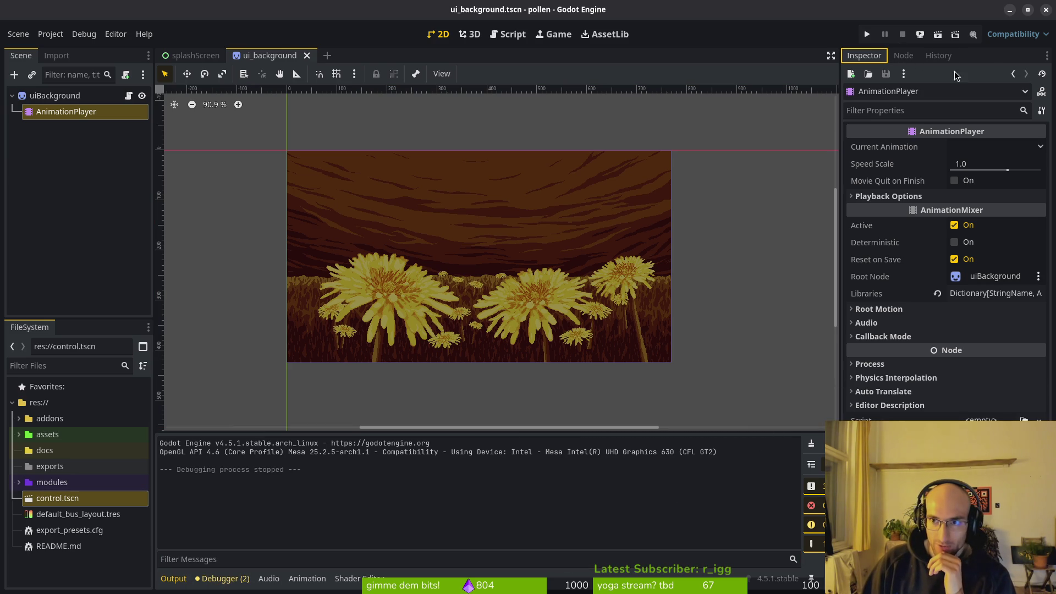
pyautogui.click(1046, 57)
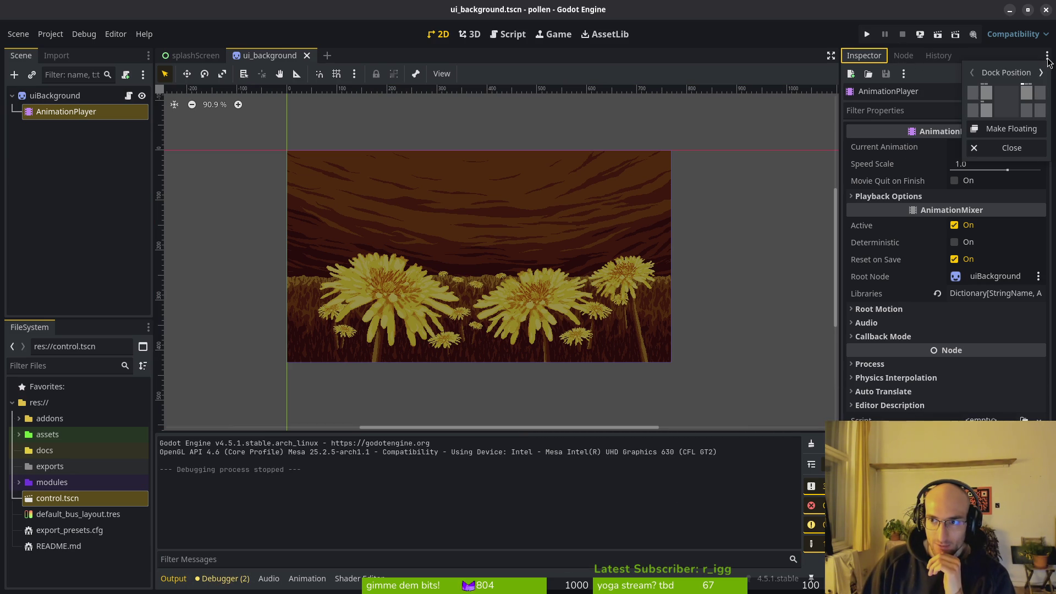
pyautogui.click(769, 466)
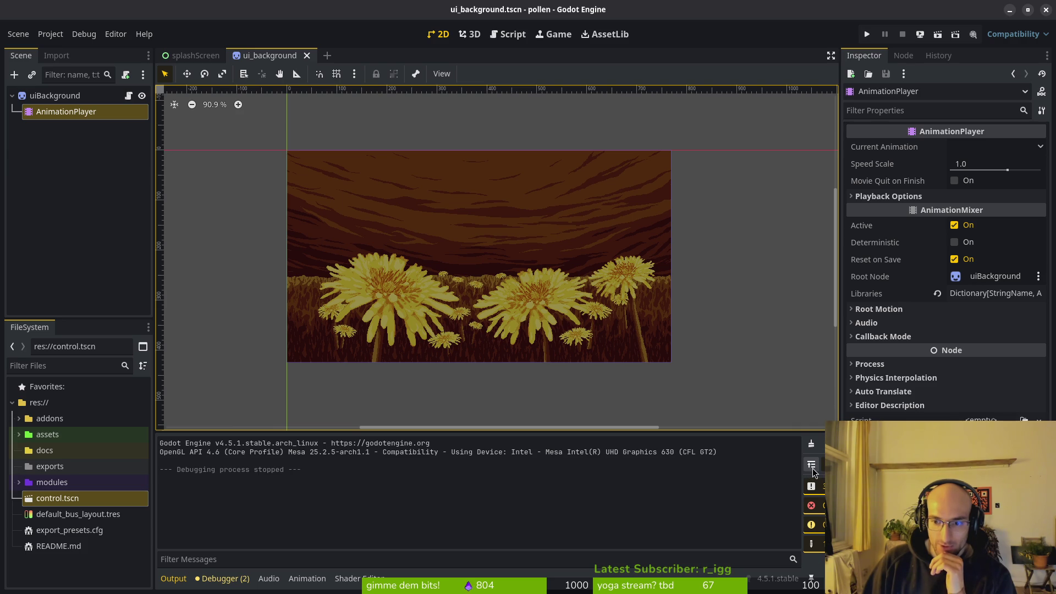
pyautogui.click(175, 580)
pyautogui.click(186, 586)
pyautogui.click(190, 586)
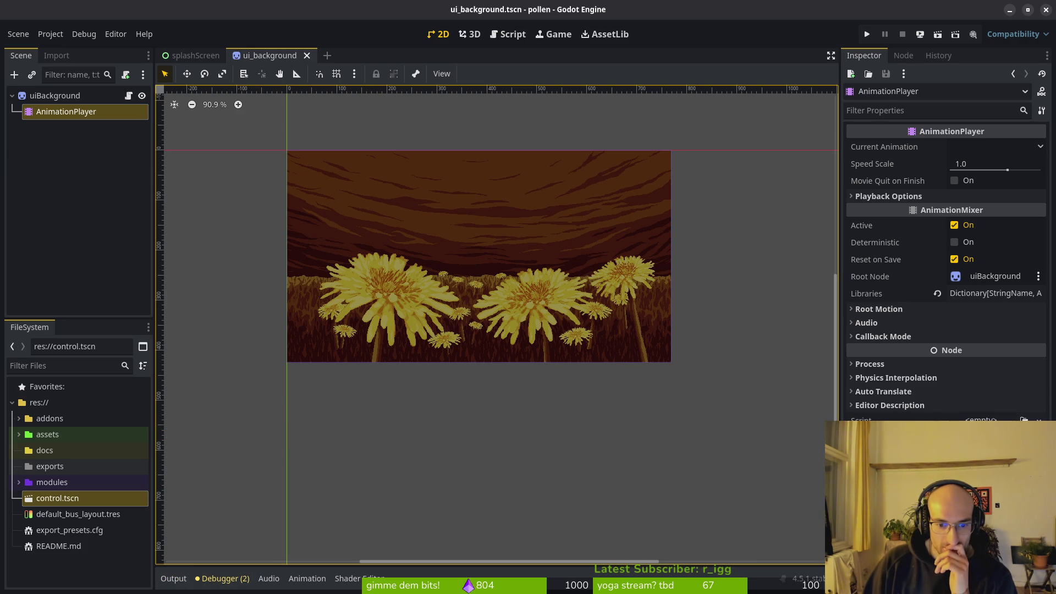
pyautogui.click(173, 579)
# Step: Select a log line, maximize and restore the output panel, then clear the output log
pyautogui.moveTo(159, 469); pyautogui.dragTo(220, 469)
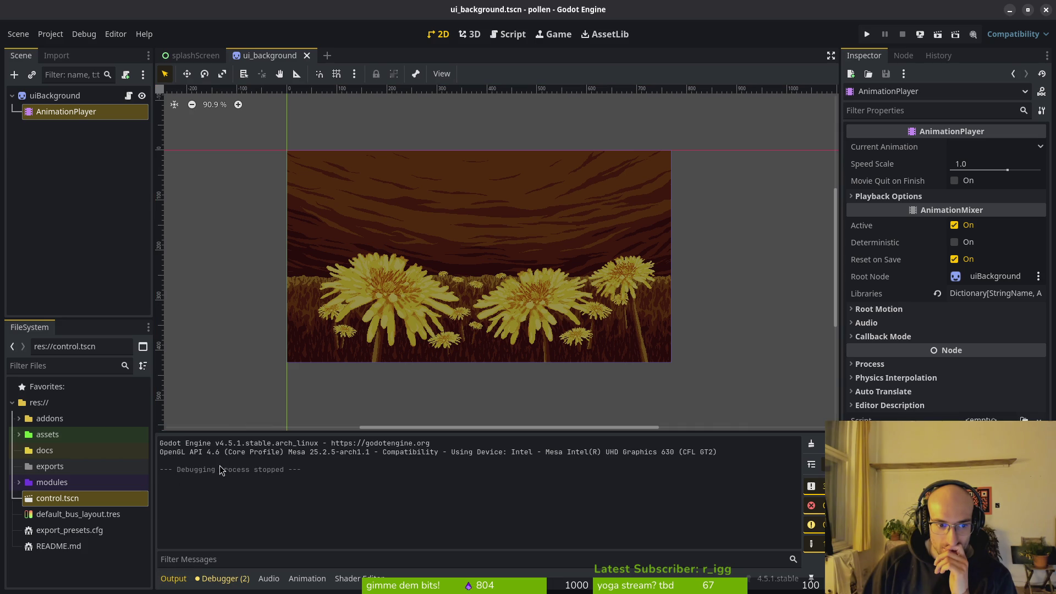
pyautogui.rightClick(252, 503)
pyautogui.click(269, 509)
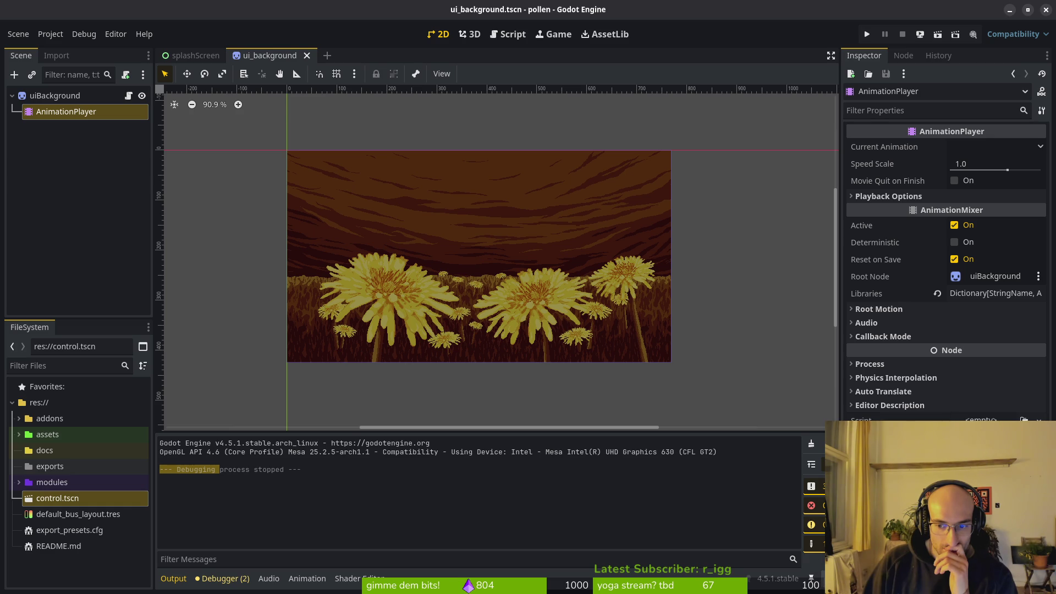
pyautogui.hotkey('shift', 'F12')
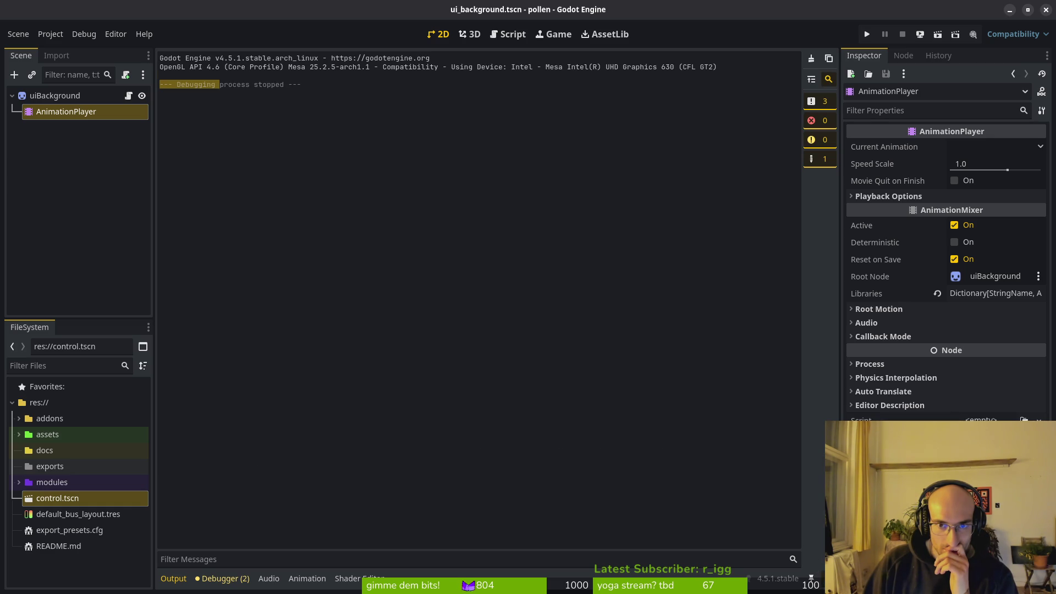
pyautogui.hotkey('shift', 'F12')
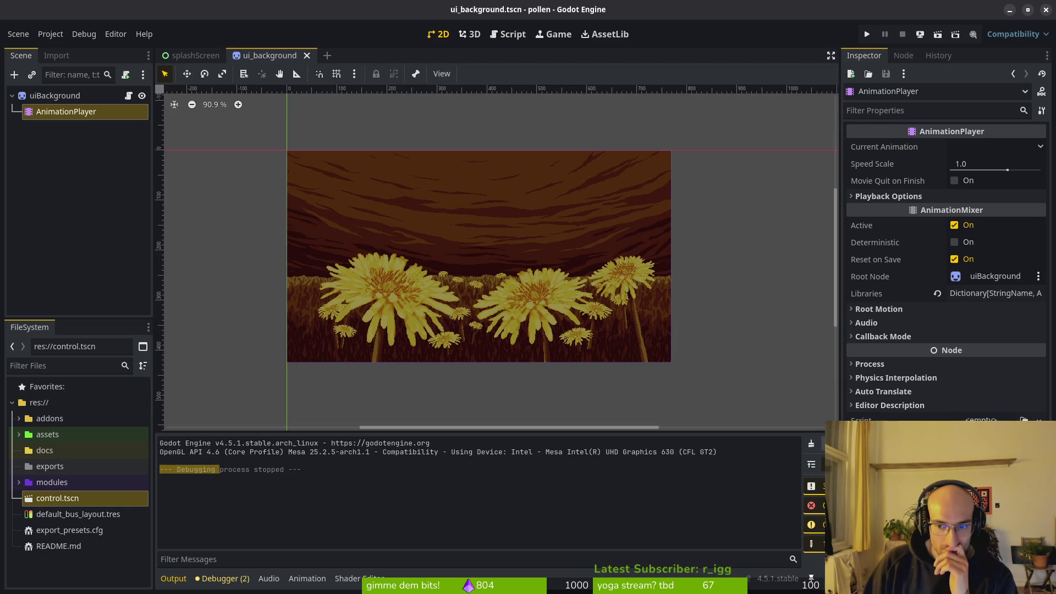
pyautogui.click(811, 443)
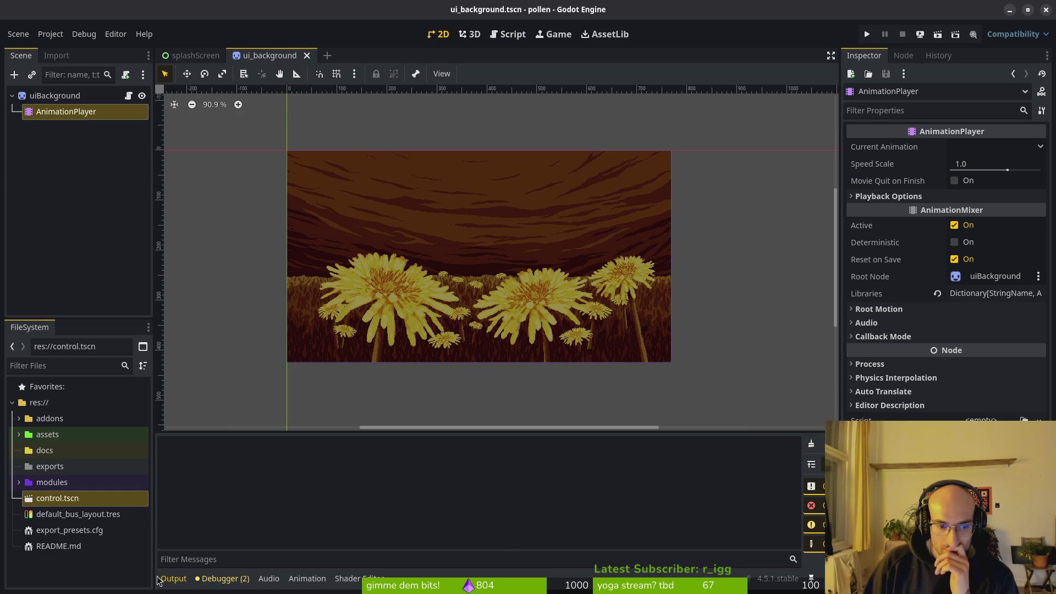
# Step: Review Run > Output options in Editor Settings filtered for 'output', then reopen Project Settings
pyautogui.click(117, 34)
pyautogui.click(186, 107)
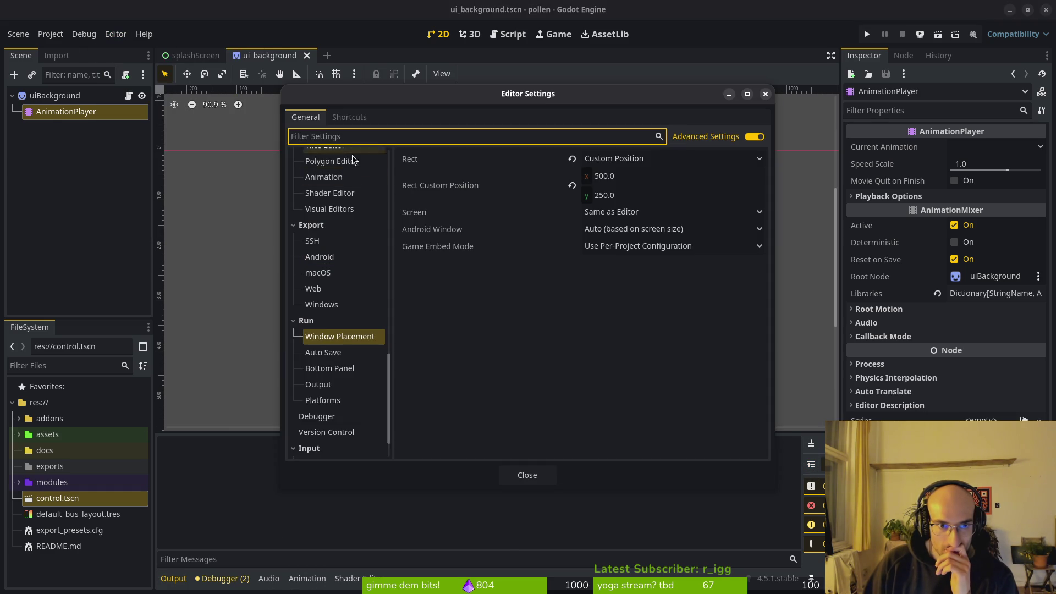
pyautogui.write('o')
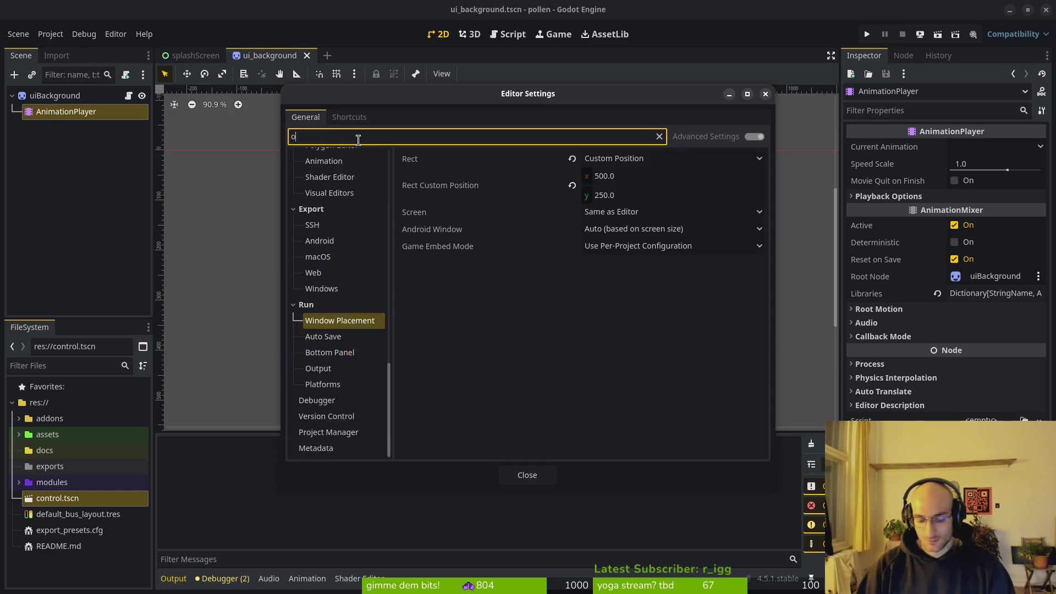
pyautogui.write('utp')
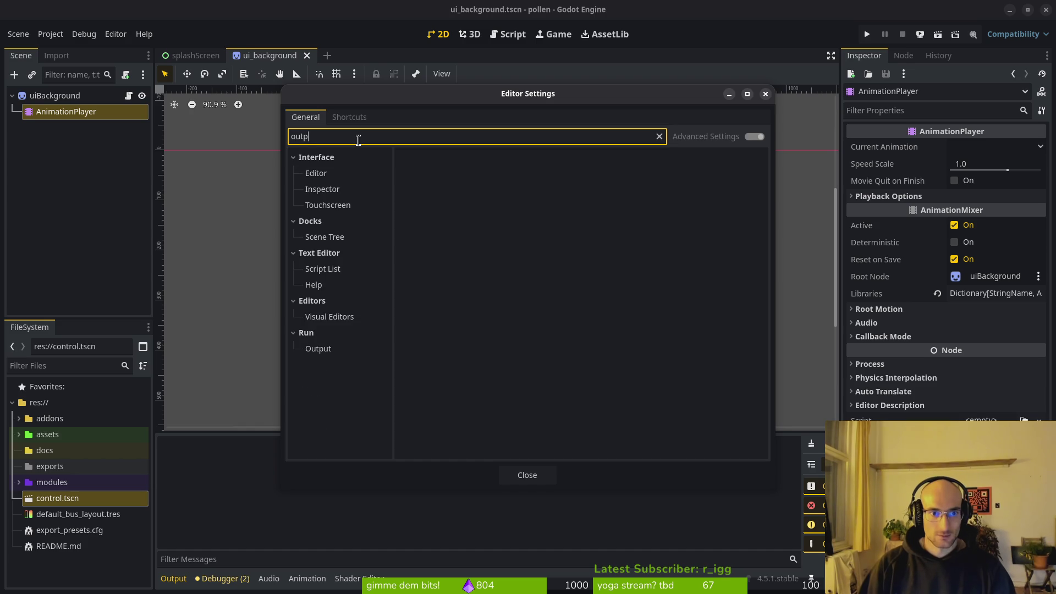
pyautogui.write('ut')
pyautogui.click(316, 202)
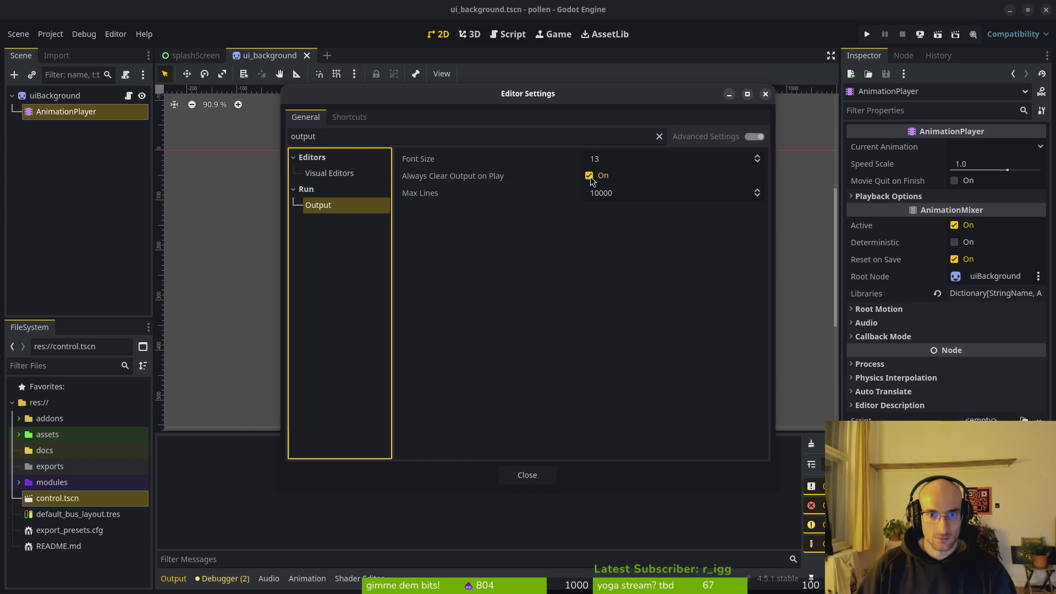
pyautogui.moveTo(486, 176)
pyautogui.click(540, 479)
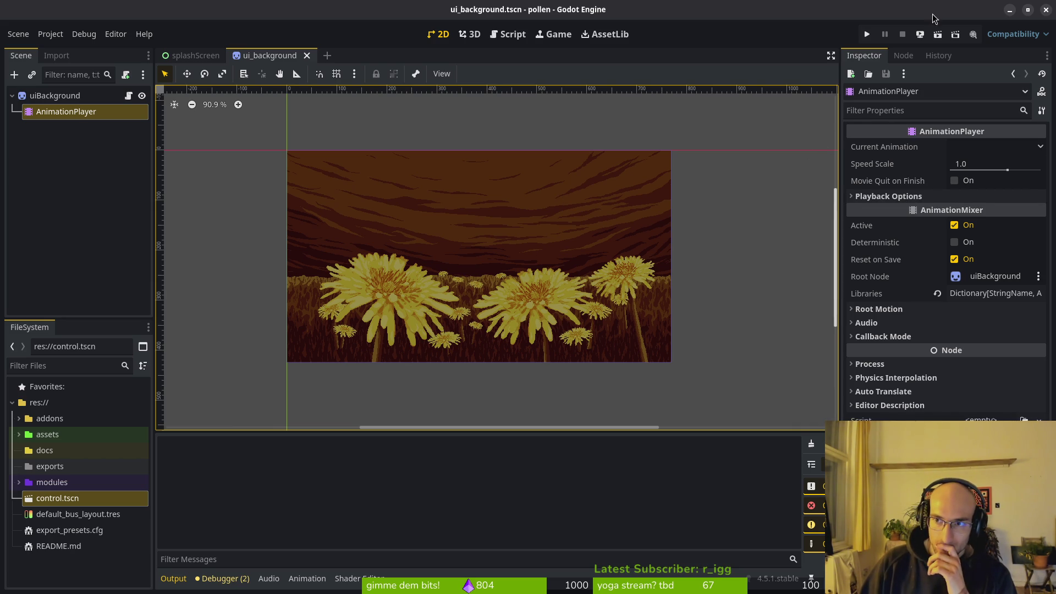
pyautogui.click(50, 34)
pyautogui.click(66, 47)
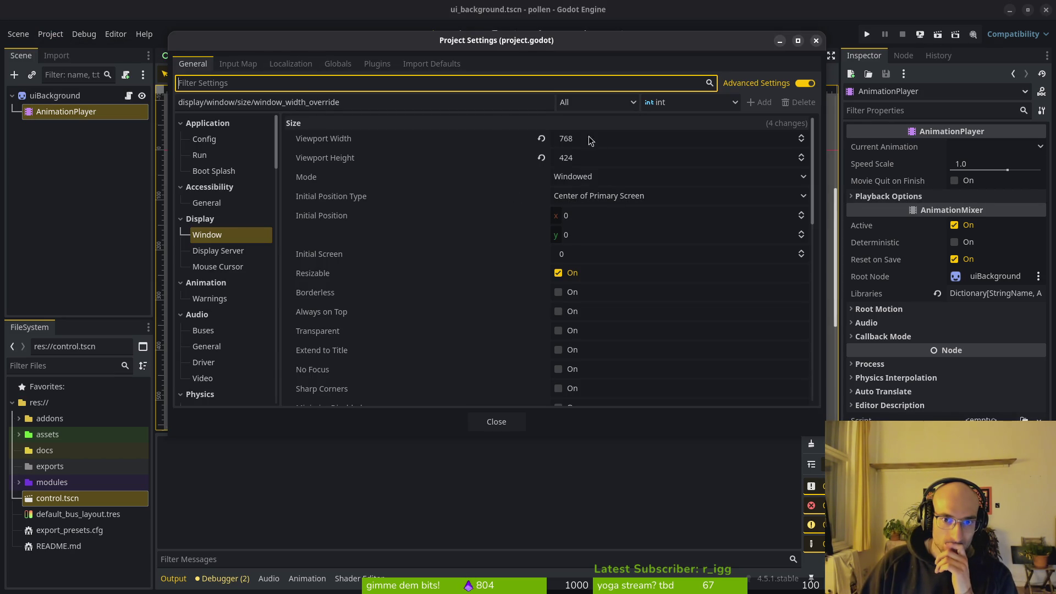
# Step: Change the window overrides to width 1536 and height 848, then close Project Settings
pyautogui.press('Tab')
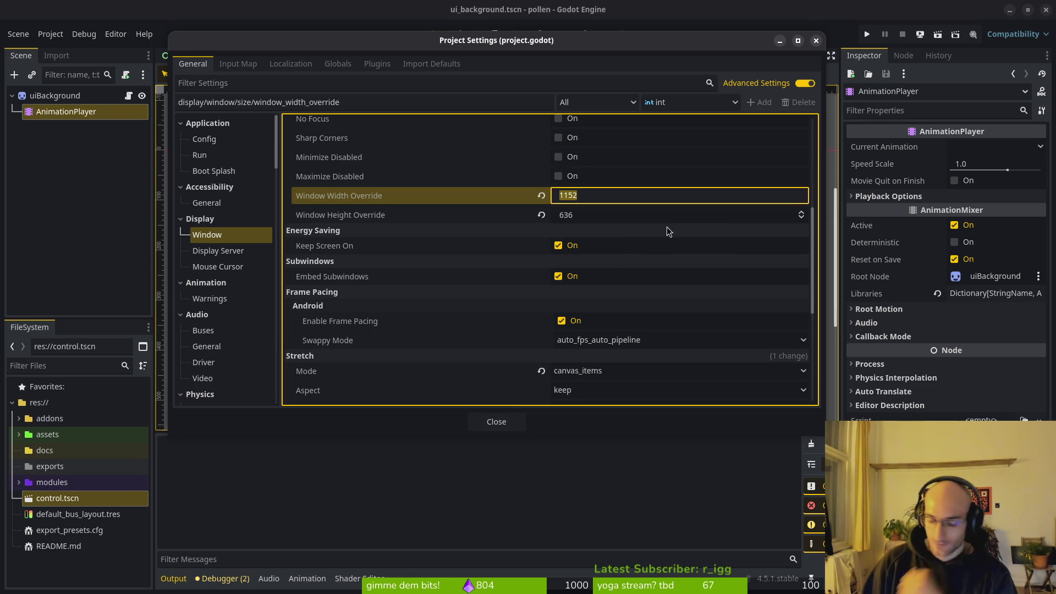
pyautogui.write('1')
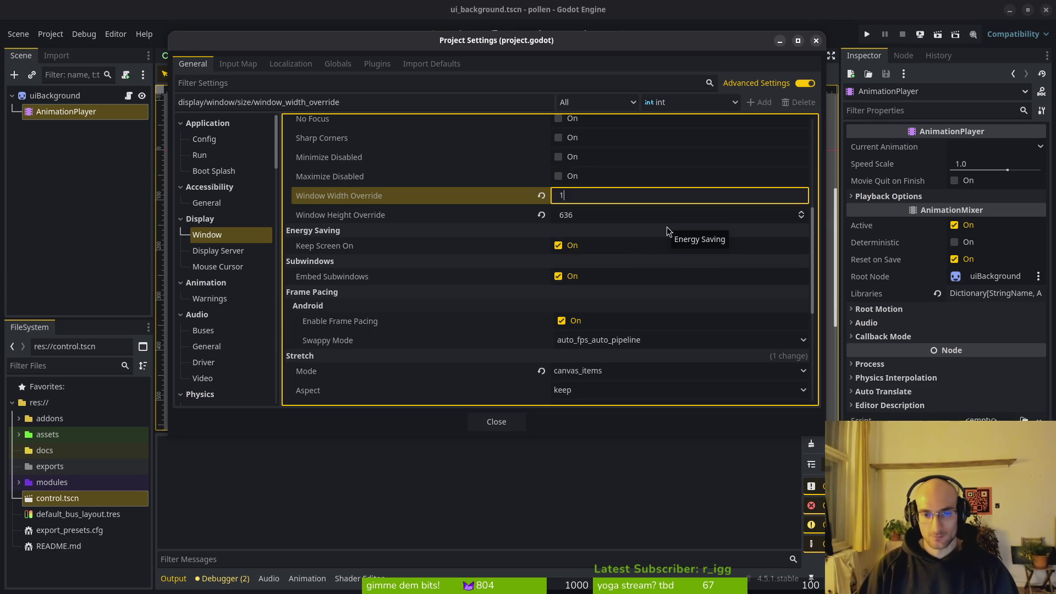
pyautogui.press('Tab')
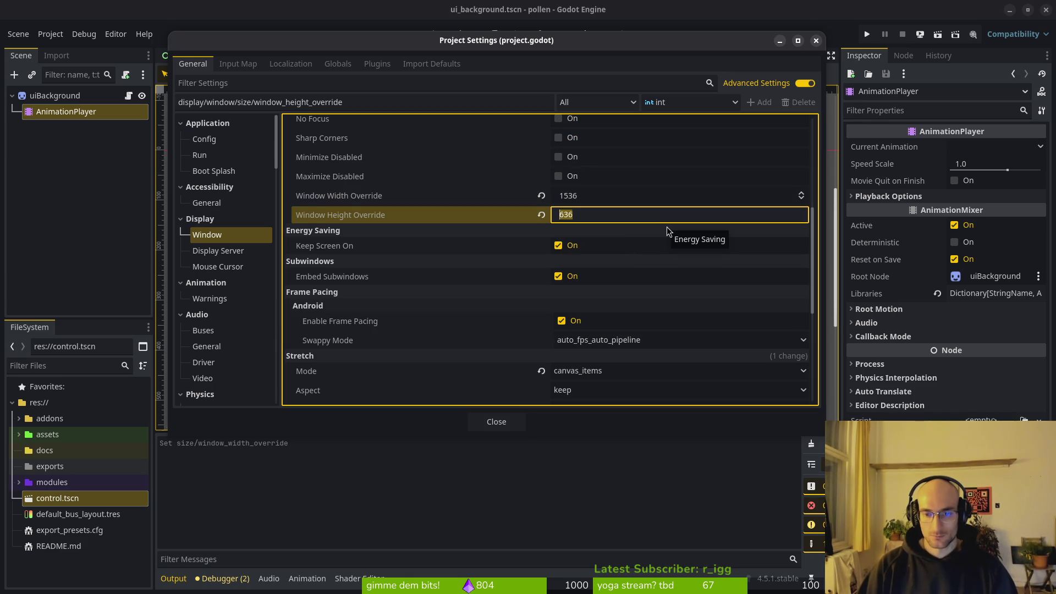
pyautogui.write('840')
pyautogui.press('Return')
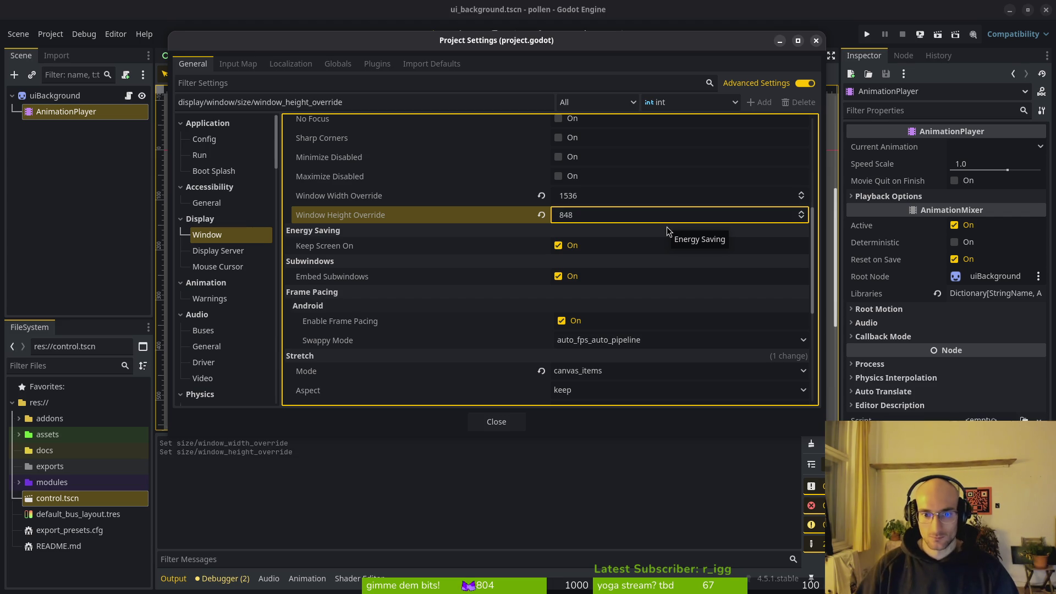
pyautogui.click(494, 419)
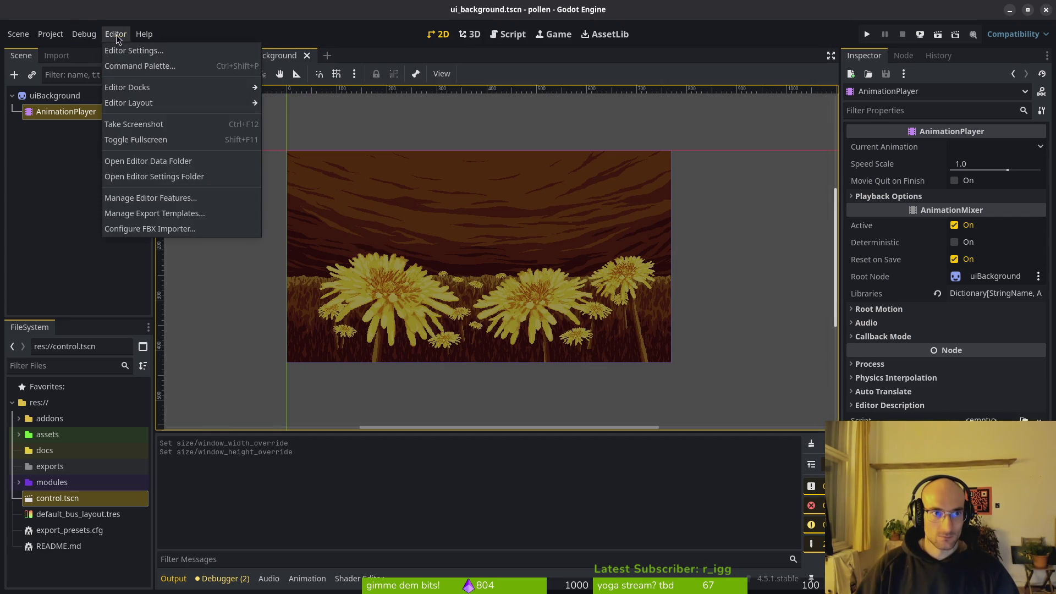
# Step: Open Editor Settings and filter them by 'run'
pyautogui.click(116, 35)
pyautogui.click(132, 72)
pyautogui.click(319, 171)
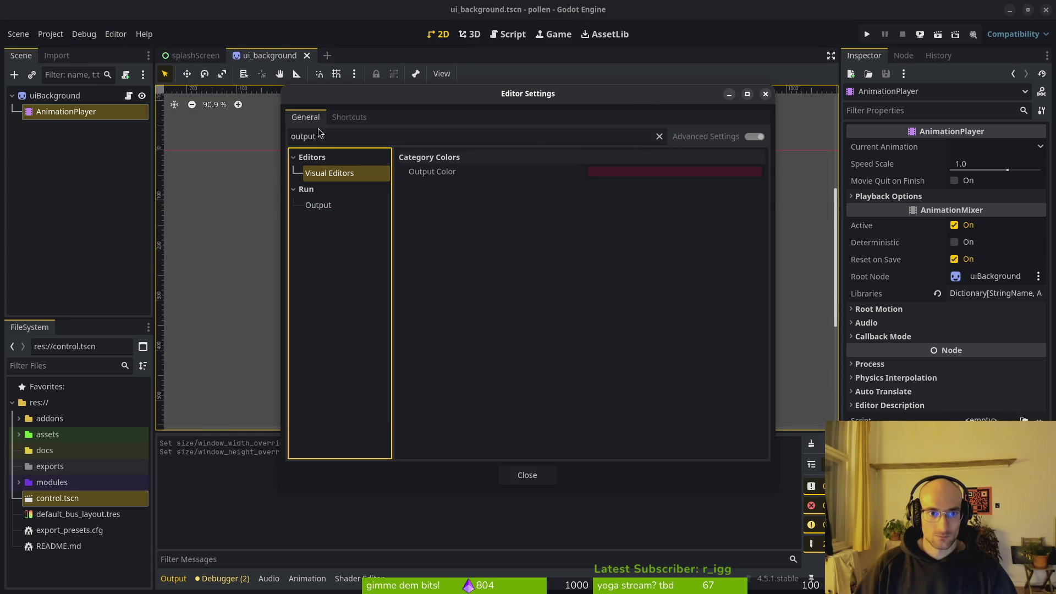
pyautogui.click(657, 137)
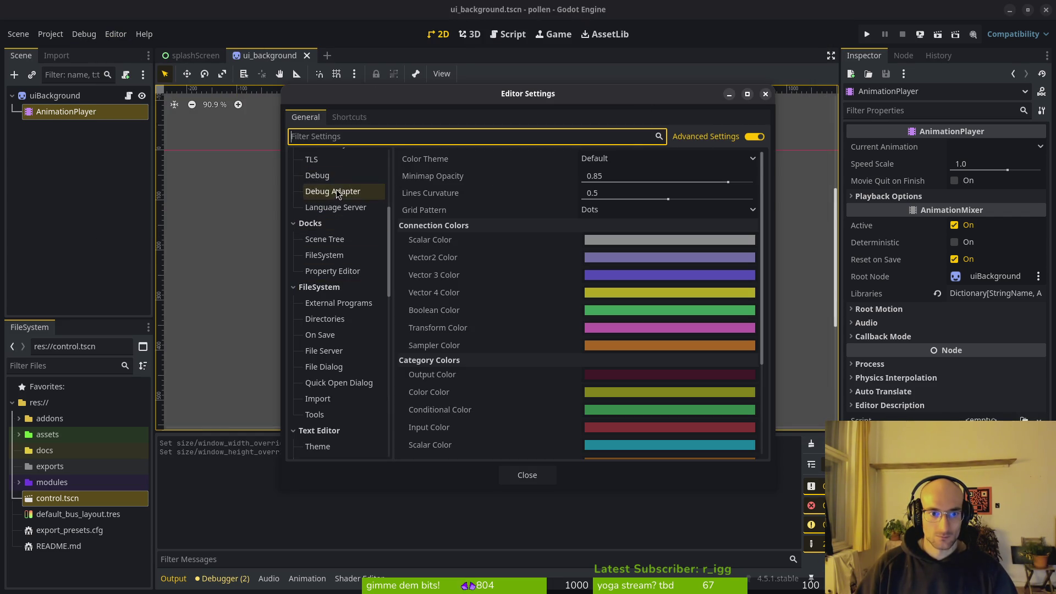
pyautogui.scroll(-3, 349, 242)
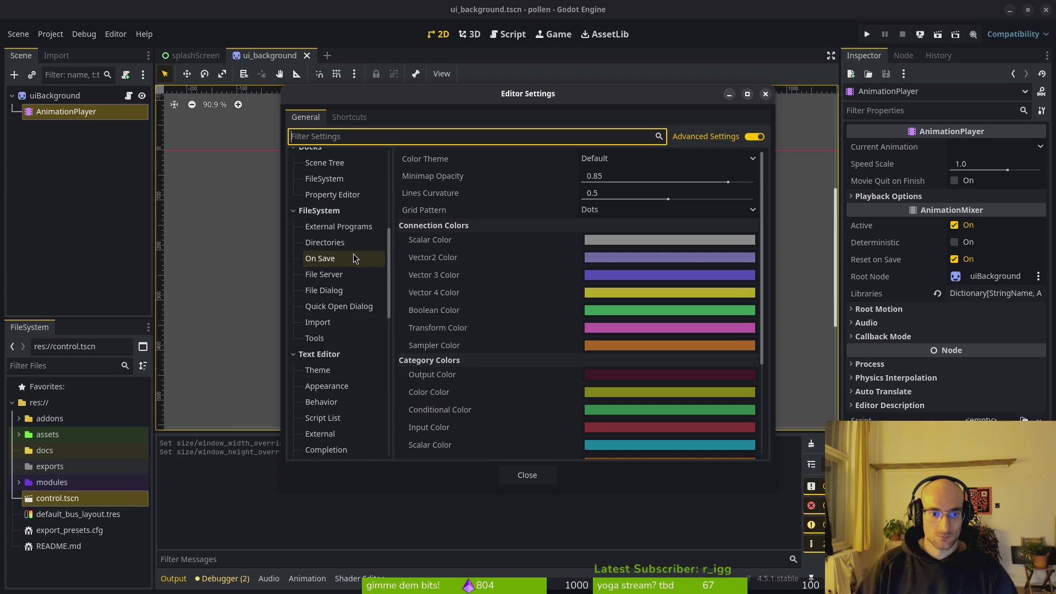
pyautogui.scroll(2, 330, 198)
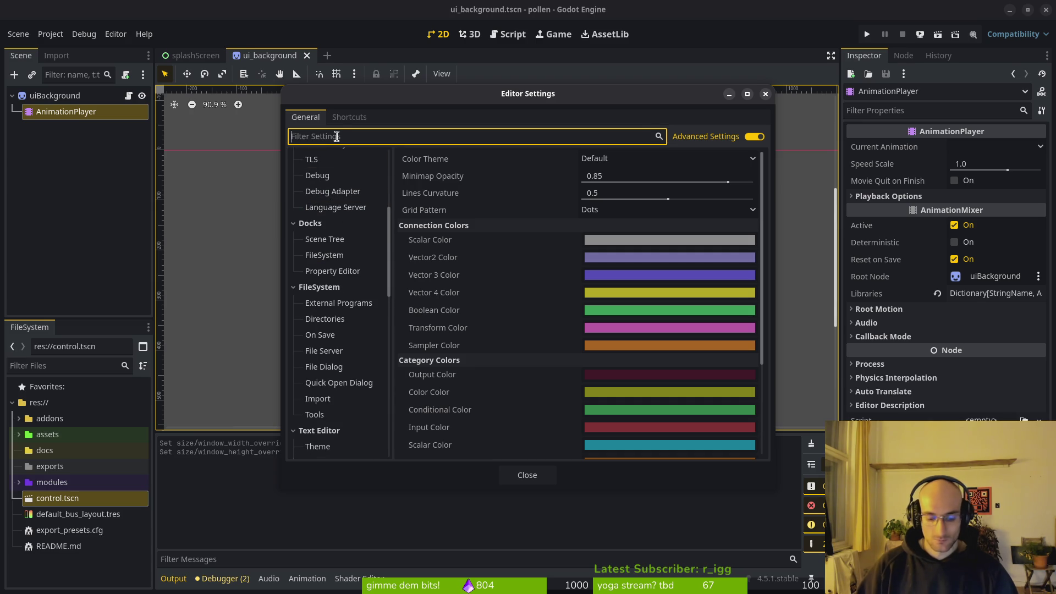
pyautogui.write('run')
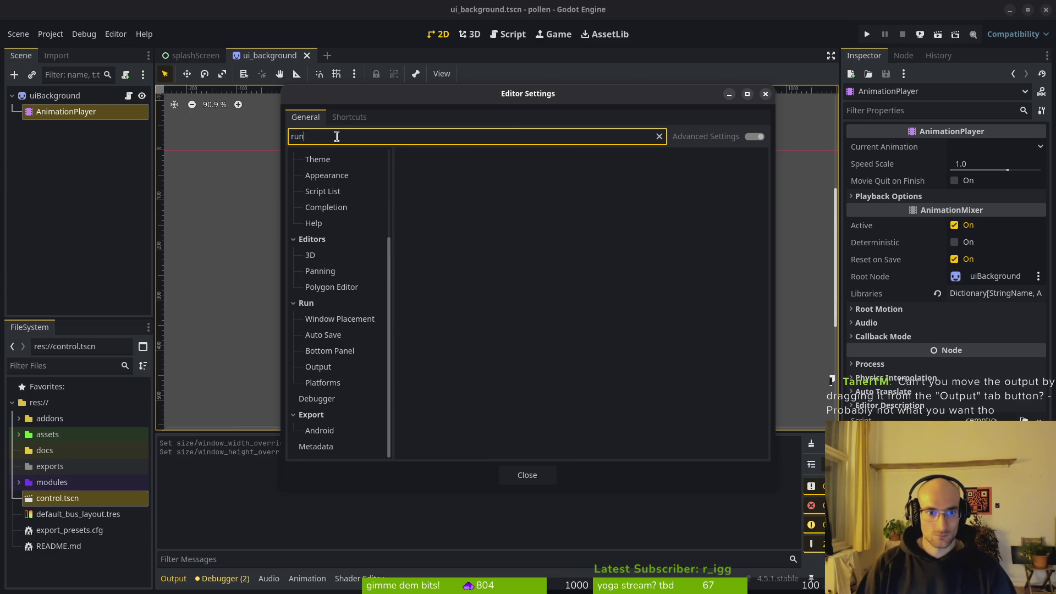
# Step: Set Run > Window Placement custom position to x 200, y 0, then run the game
pyautogui.click(340, 319)
pyautogui.click(635, 176)
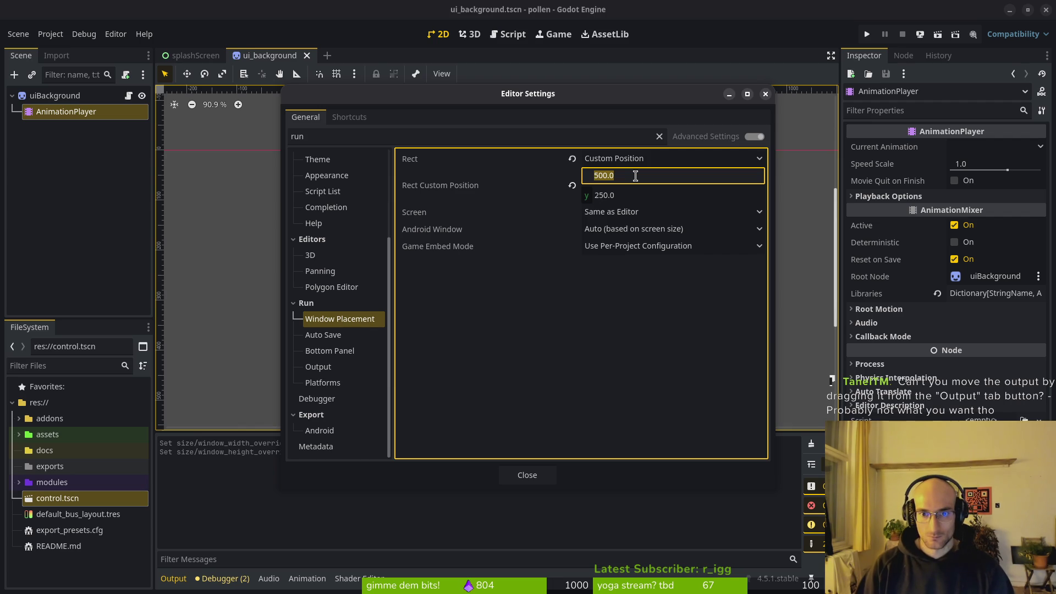
pyautogui.press('Tab')
pyautogui.press('BackSpace')
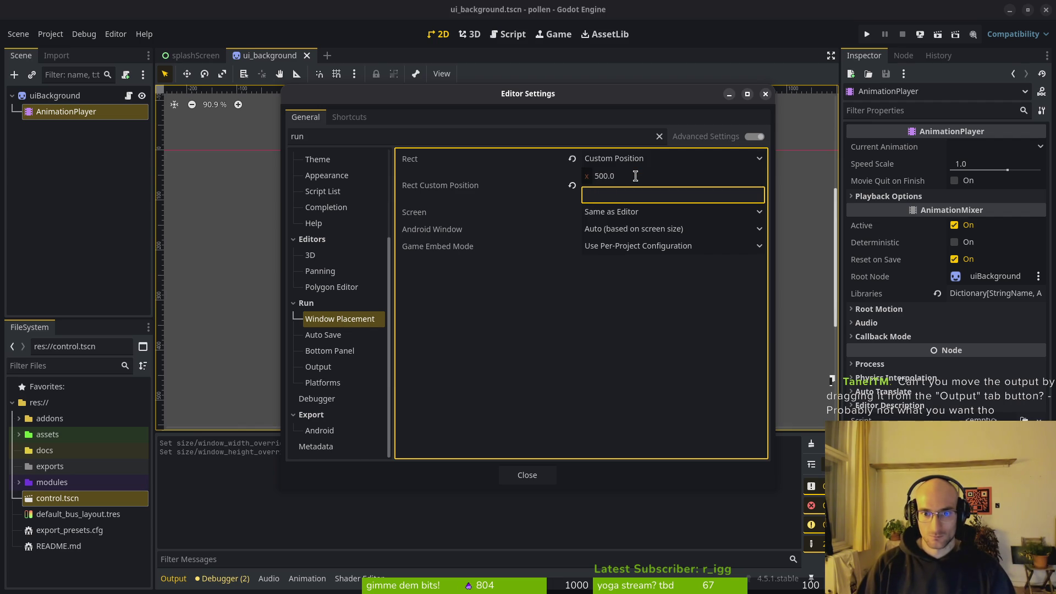
pyautogui.click(635, 176)
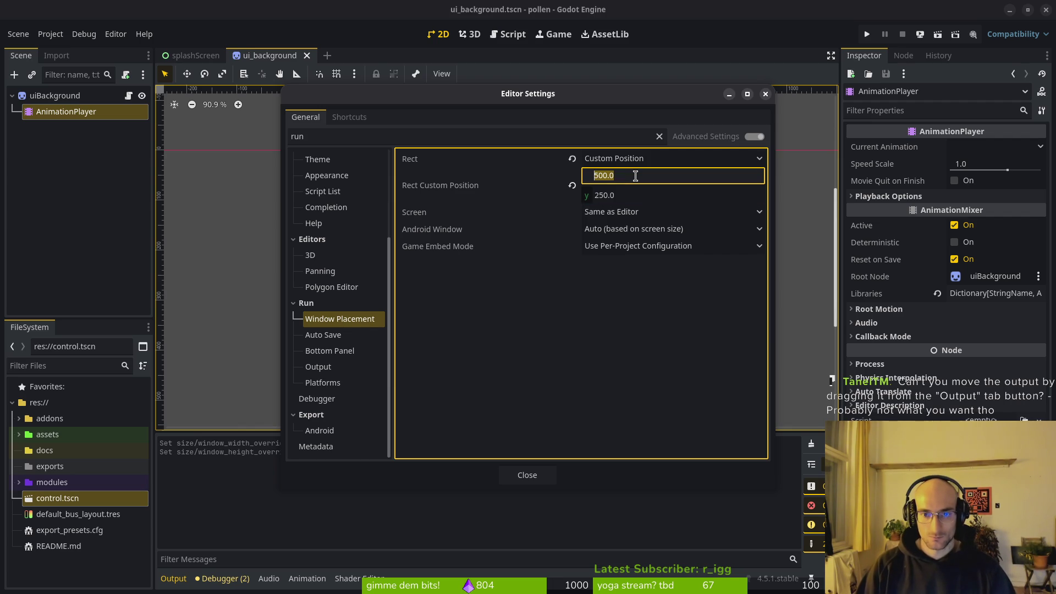
pyautogui.press('Tab')
pyautogui.write('0')
pyautogui.press('Return')
pyautogui.click(635, 175)
pyautogui.write('200')
pyautogui.press('Return')
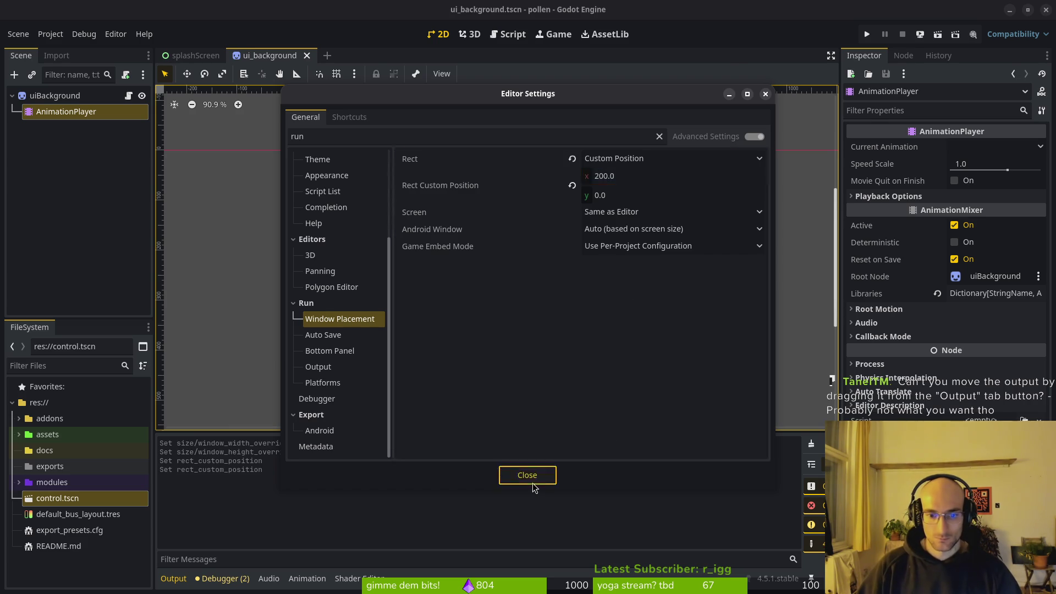
pyautogui.click(531, 482)
pyautogui.click(864, 36)
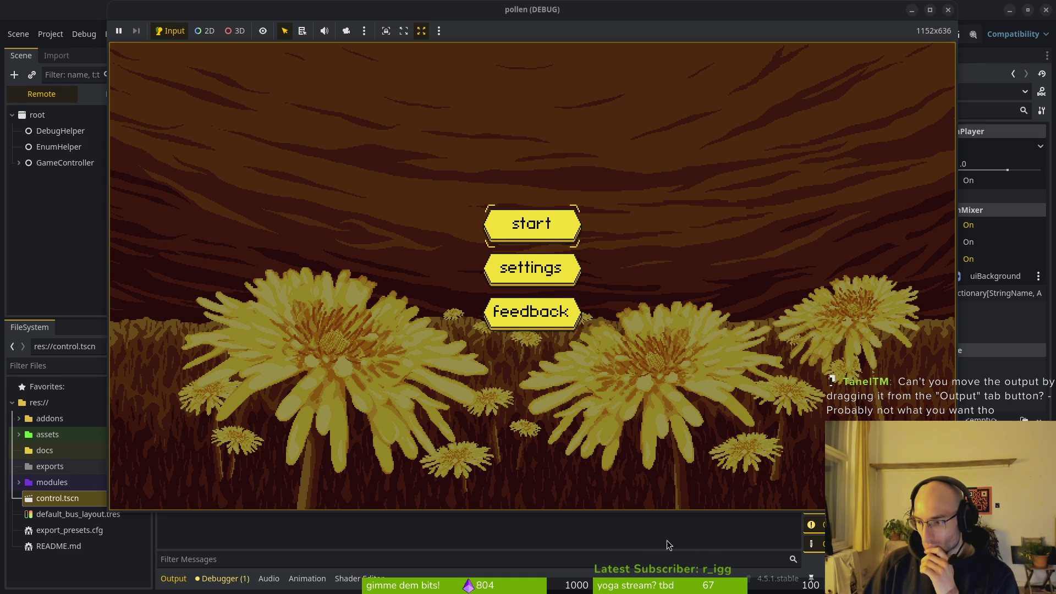
# Step: Stop the game with F8 and toggle the Output log panel off and on
pyautogui.press('F8')
pyautogui.click(173, 578)
pyautogui.click(175, 582)
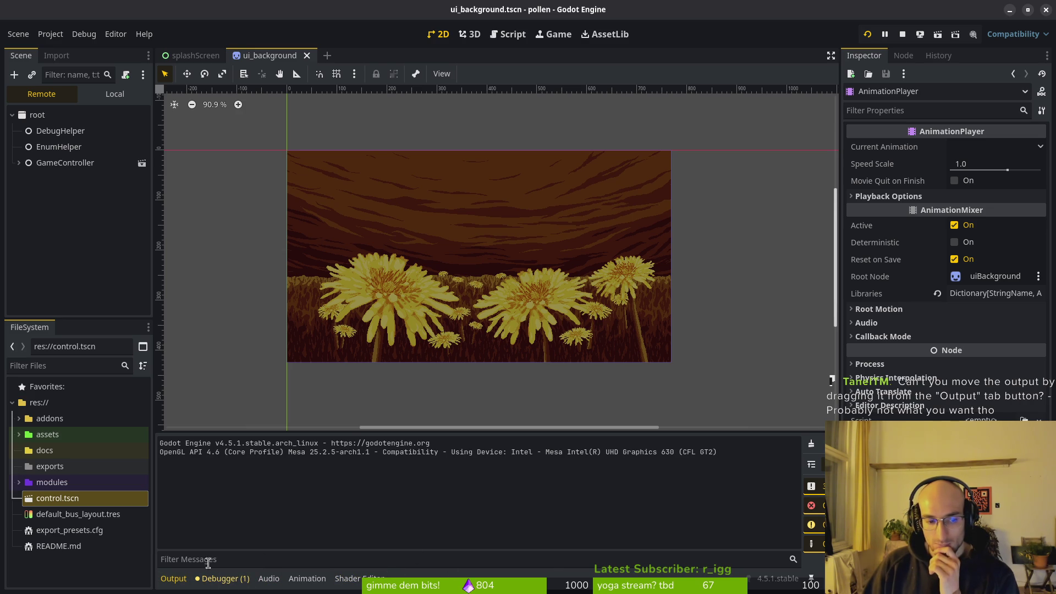
pyautogui.click(177, 580)
pyautogui.click(175, 579)
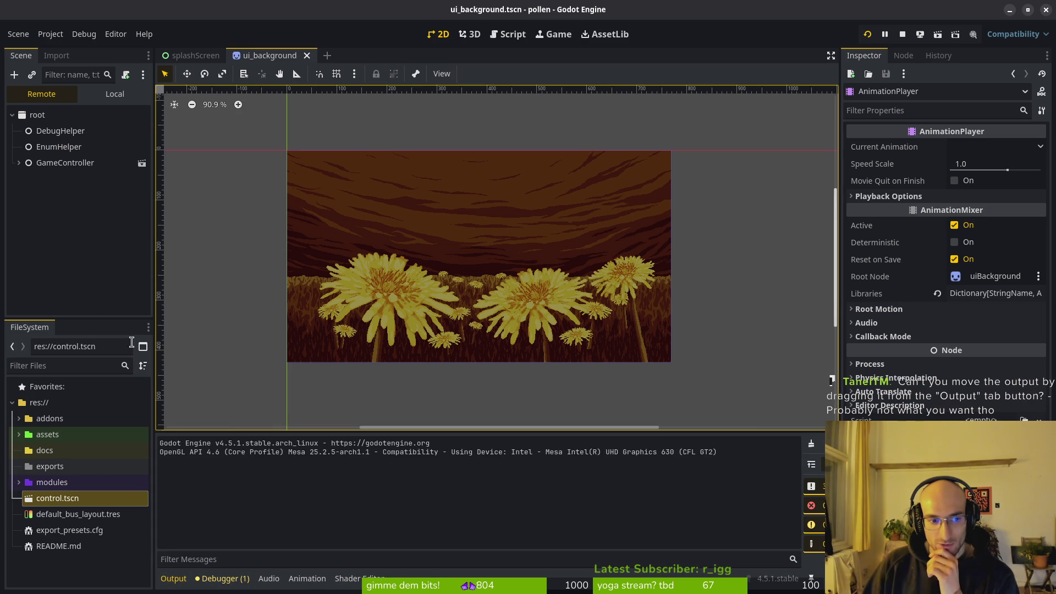
# Step: Open and dismiss the FileSystem dock's options menu, then try dragging the Output panel elsewhere
pyautogui.click(148, 326)
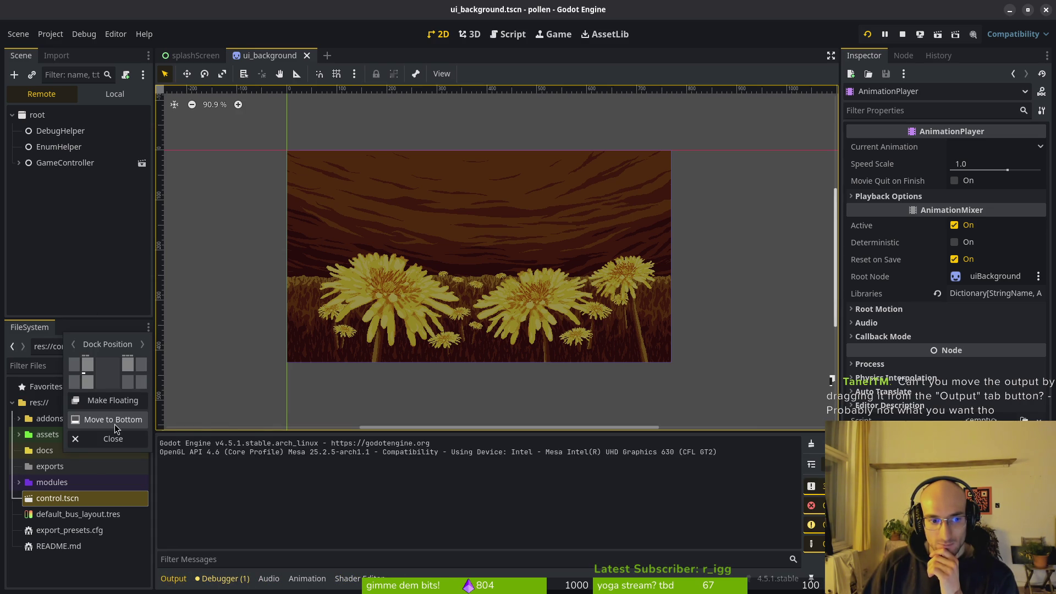
pyautogui.click(106, 324)
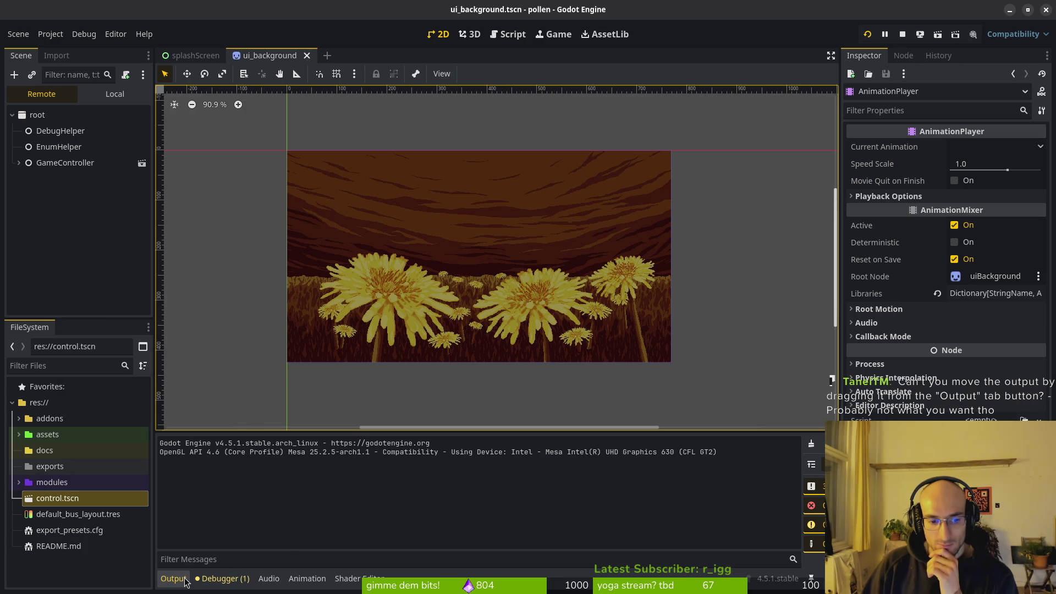
pyautogui.moveTo(174, 579)
pyautogui.mouseDown()
pyautogui.moveTo(274, 509)
pyautogui.moveTo(337, 493)
pyautogui.mouseUp()
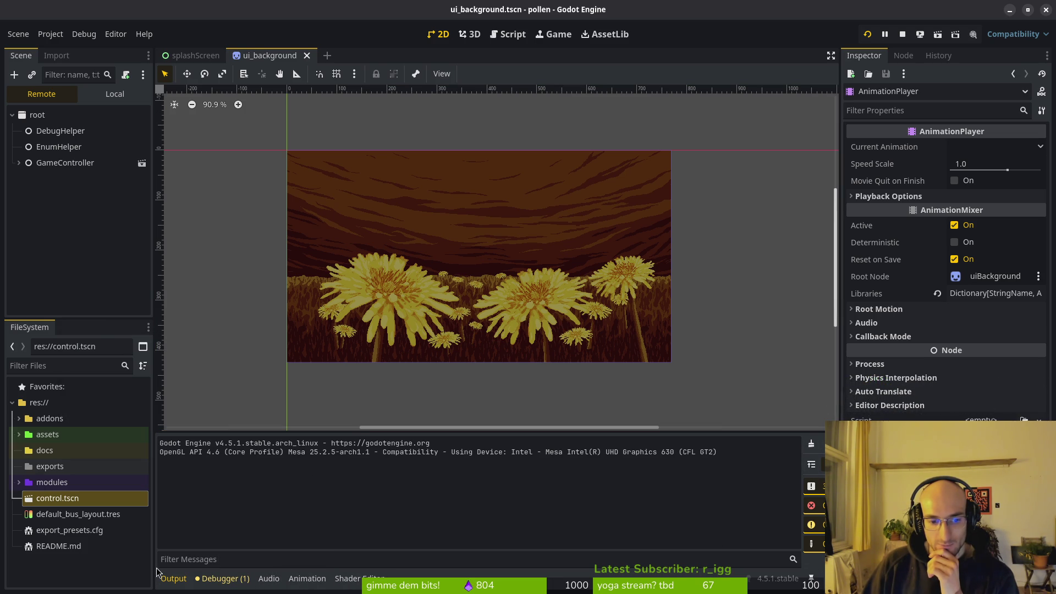
# Step: Run the pollen game, shorten the Output panel, and restart the game
pyautogui.click(870, 35)
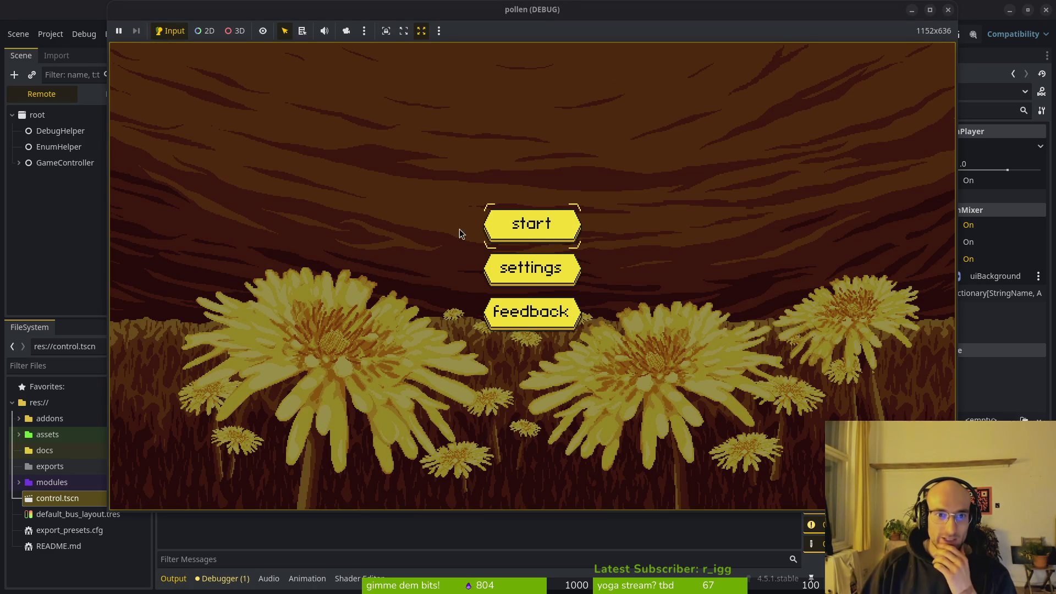
pyautogui.click(544, 531)
pyautogui.moveTo(461, 436); pyautogui.dragTo(462, 491)
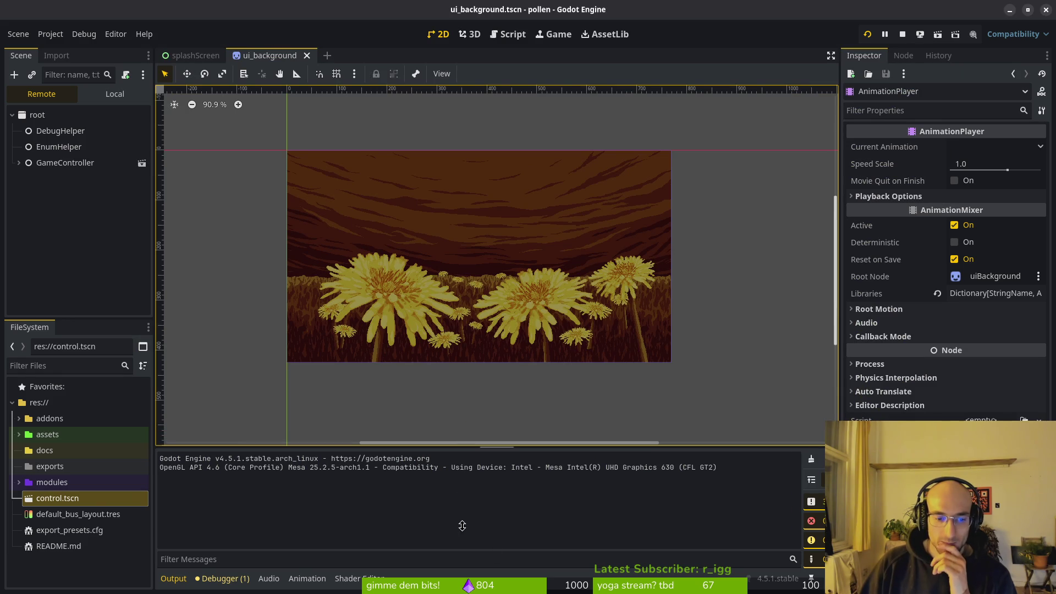
pyautogui.click(868, 36)
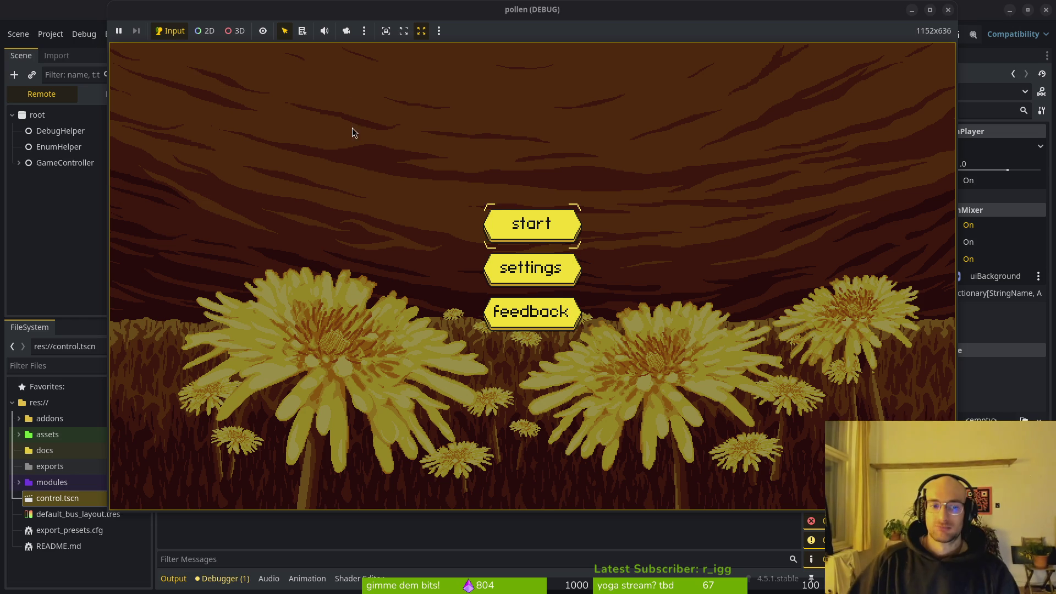
# Step: Turn off the floating game workspace and run the game embedded, starting a level
pyautogui.click(439, 32)
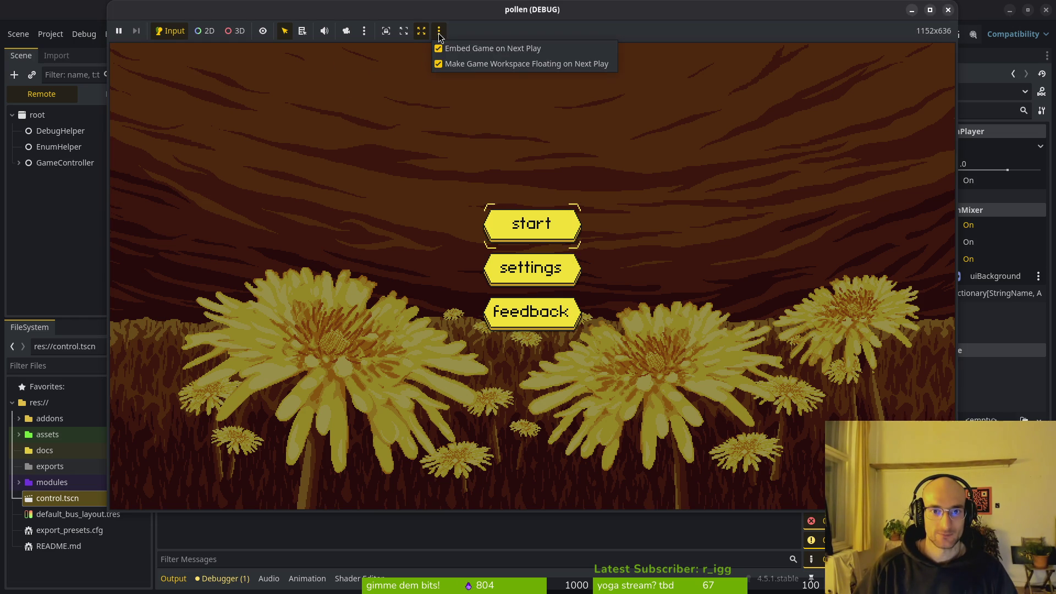
pyautogui.click(486, 67)
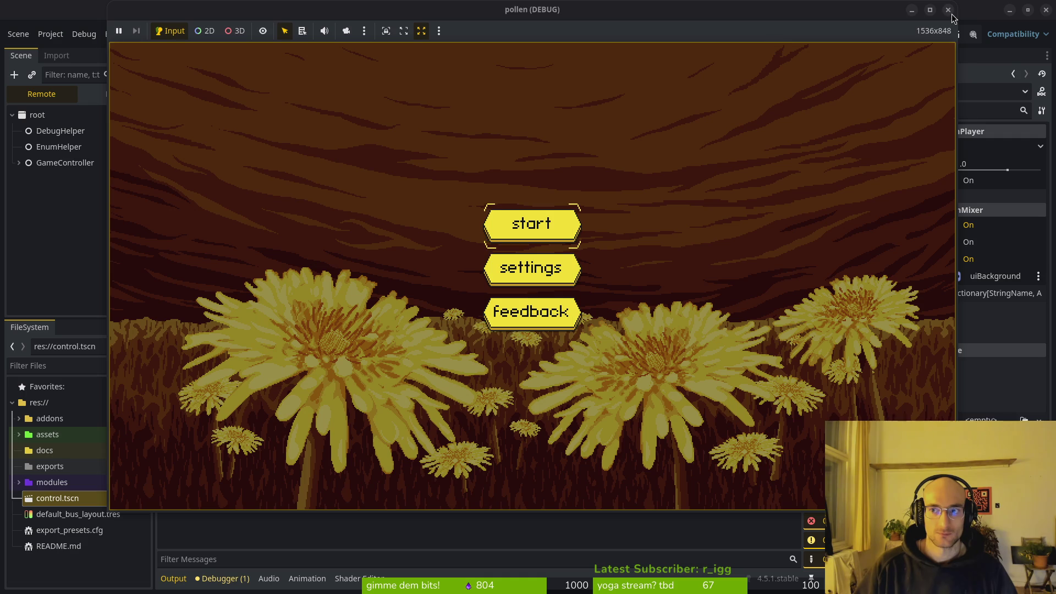
pyautogui.click(947, 9)
pyautogui.click(868, 35)
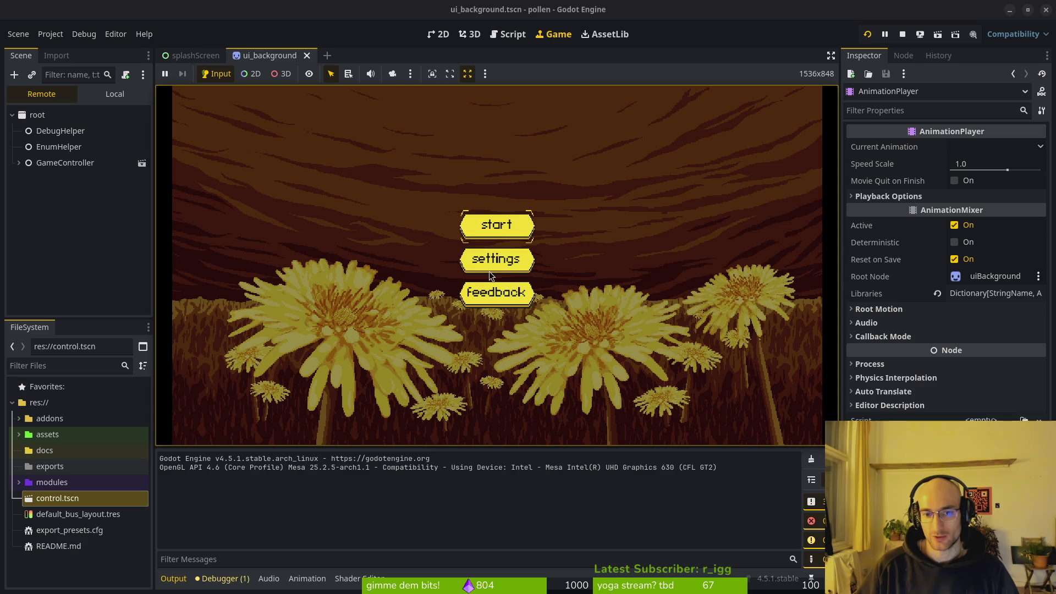
pyautogui.click(510, 232)
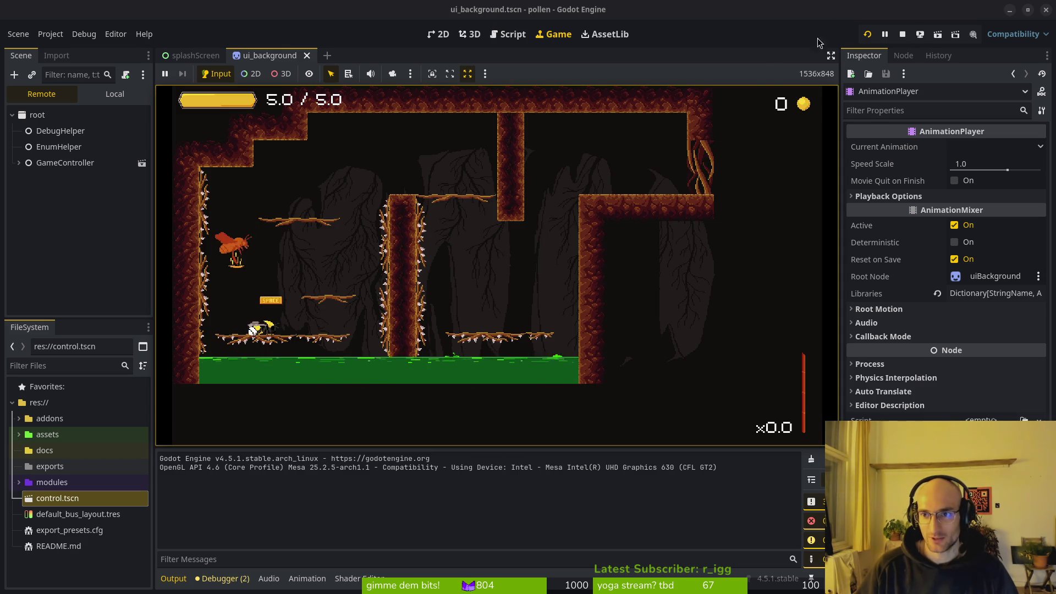
# Step: Make the game workspace float again, relaunch the game, then stop it
pyautogui.click(485, 73)
pyautogui.click(572, 107)
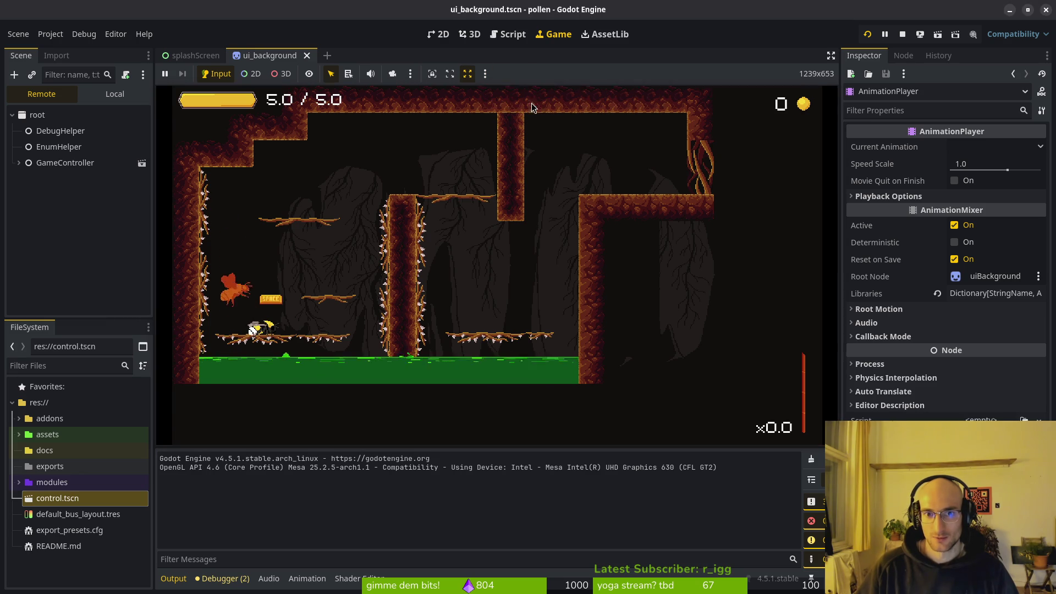
pyautogui.click(868, 34)
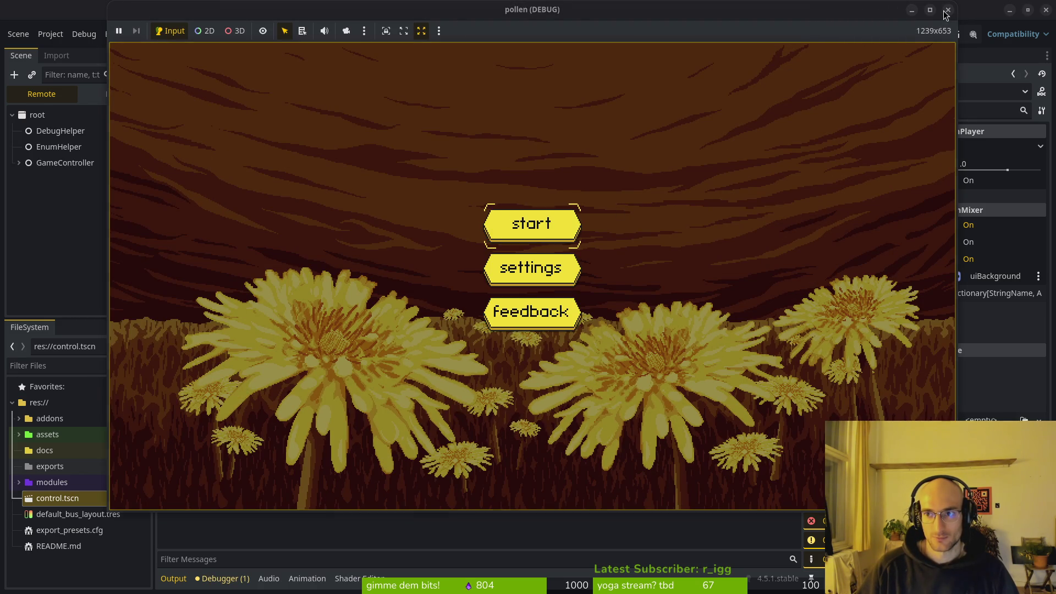
pyautogui.click(945, 11)
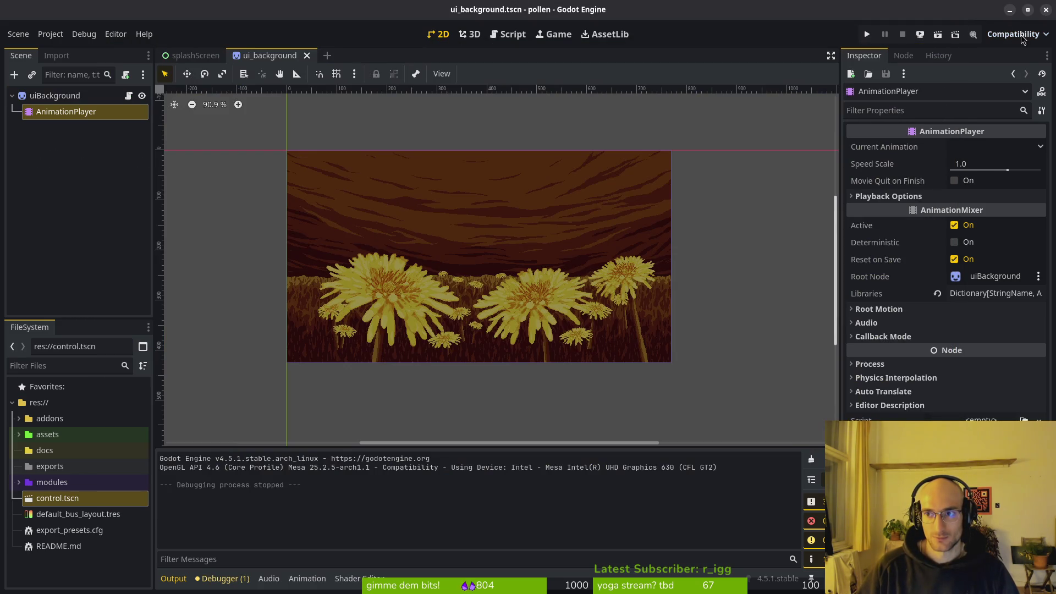
# Step: Switch the renderer to Forward+ and save and restart the editor
pyautogui.click(1014, 34)
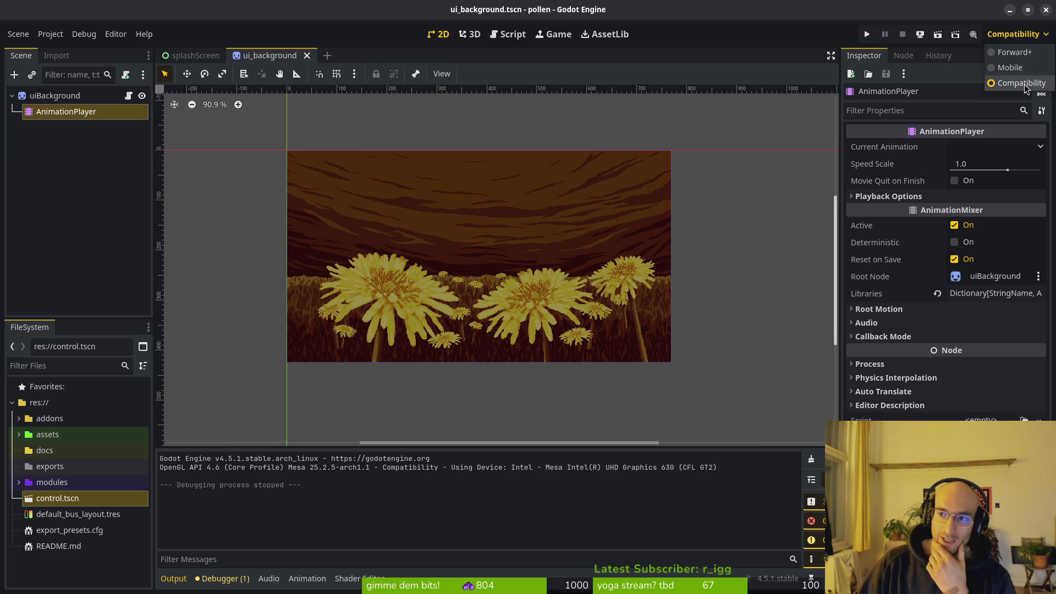
pyautogui.click(1014, 52)
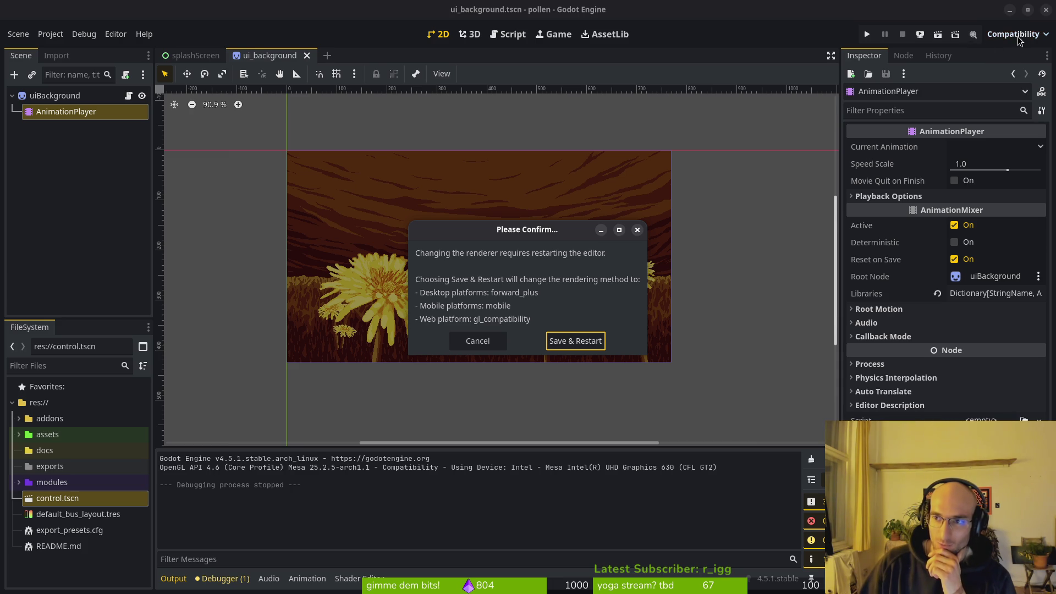
pyautogui.click(569, 341)
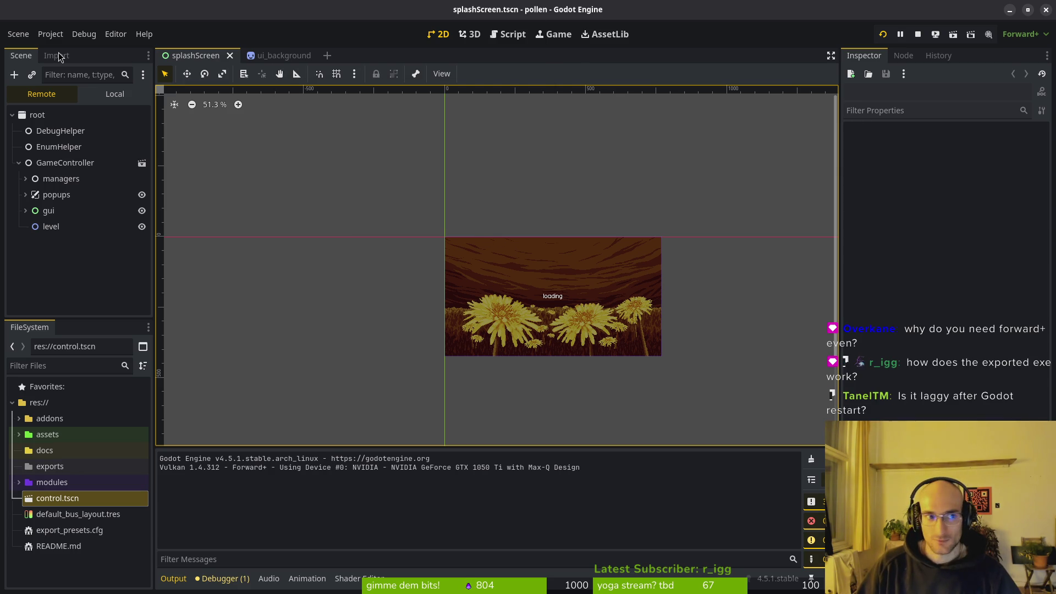
# Step: Close the running pollen game window, dismiss the stop prompt, and close the Godot editor
pyautogui.hotkey('ctrl', 'q')
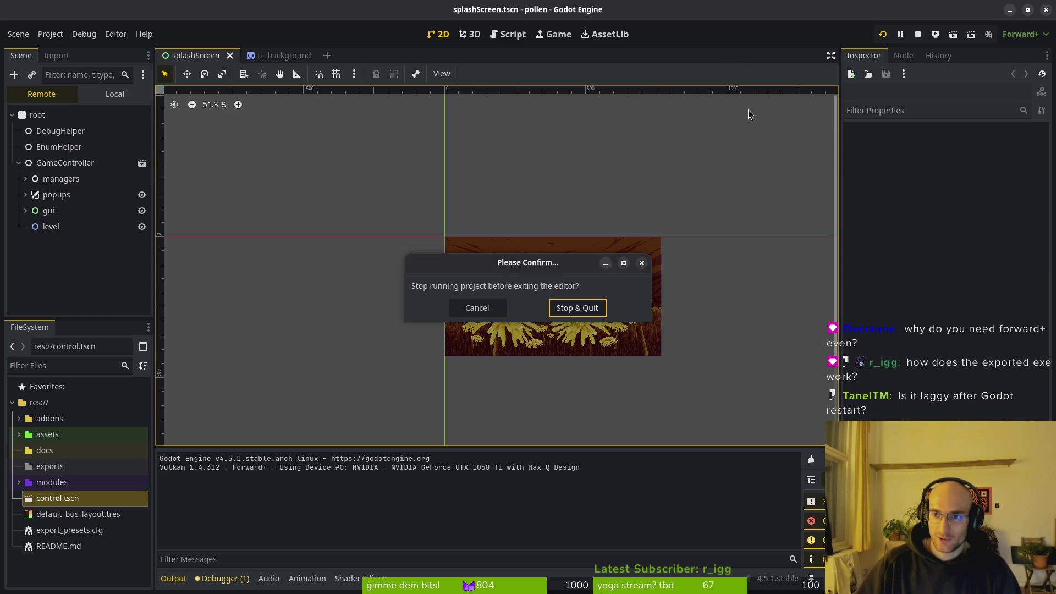
pyautogui.click(931, 38)
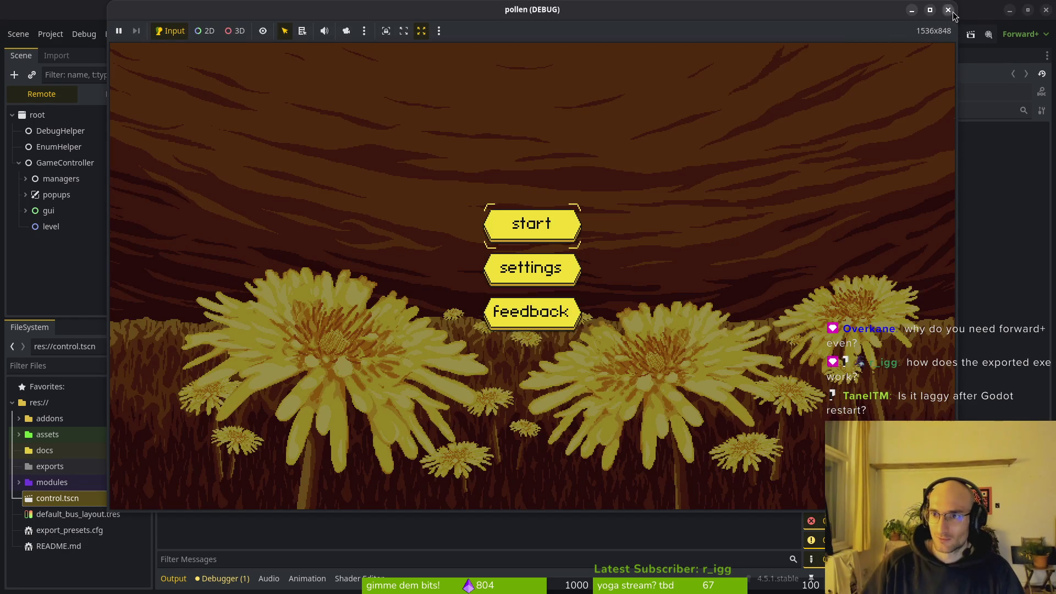
pyautogui.click(949, 11)
pyautogui.click(503, 306)
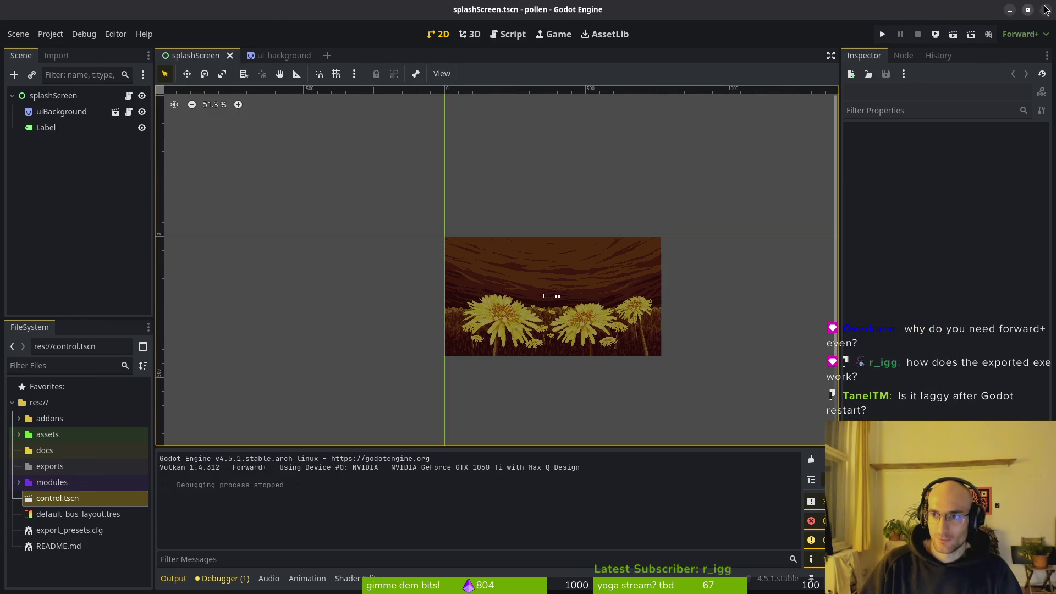
pyautogui.click(1044, 9)
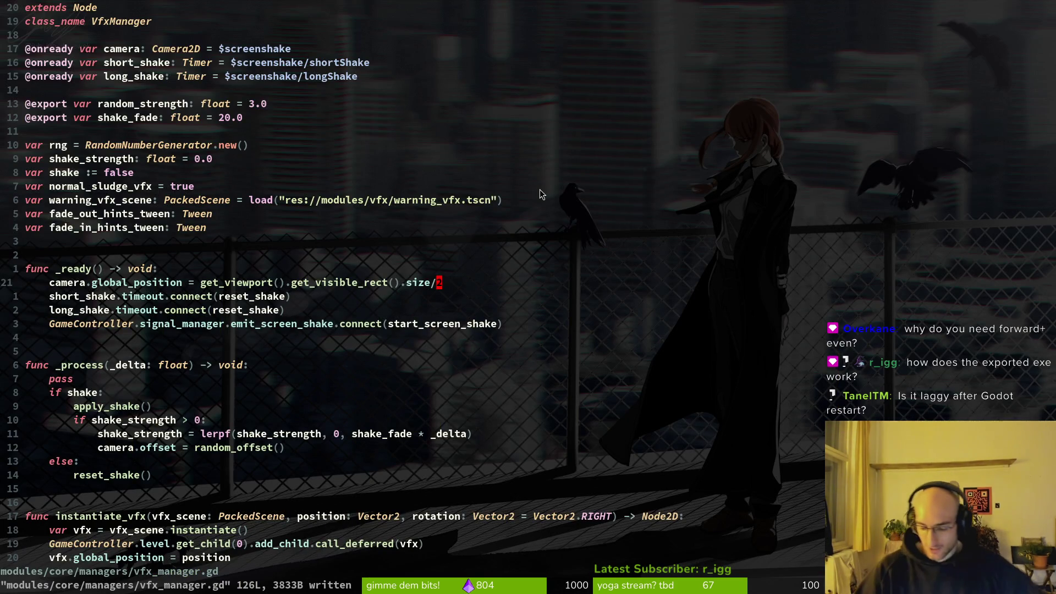
# Step: Relaunch Godot from the GNOME overview launcher
pyautogui.press('super')
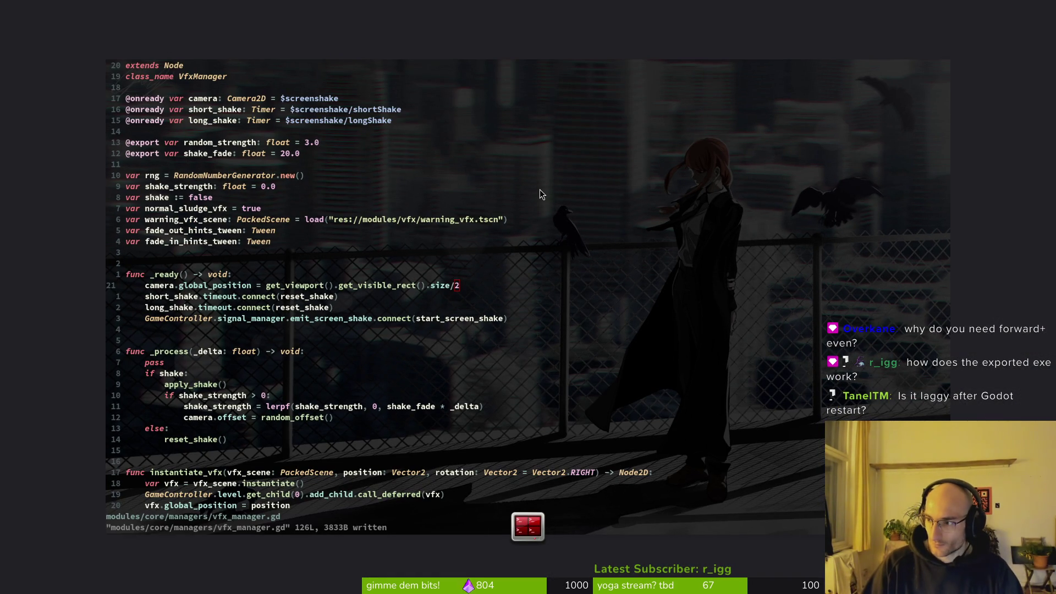
pyautogui.click(539, 194)
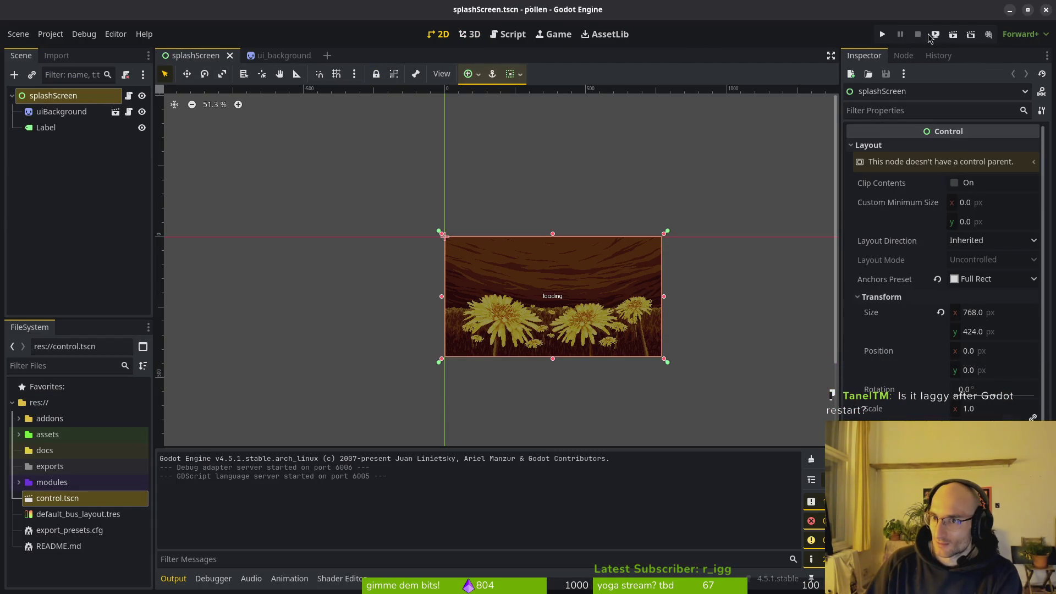
# Step: Run the game to its main menu, close it from Neovim, and open System Monitor
pyautogui.click(883, 35)
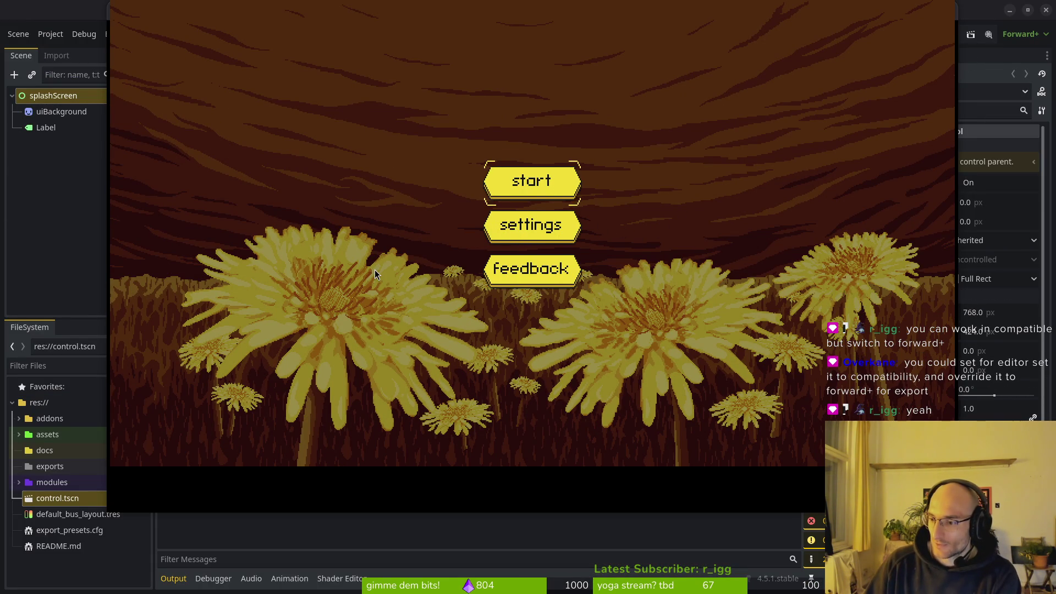
pyautogui.hotkey('alt', 'Tab')
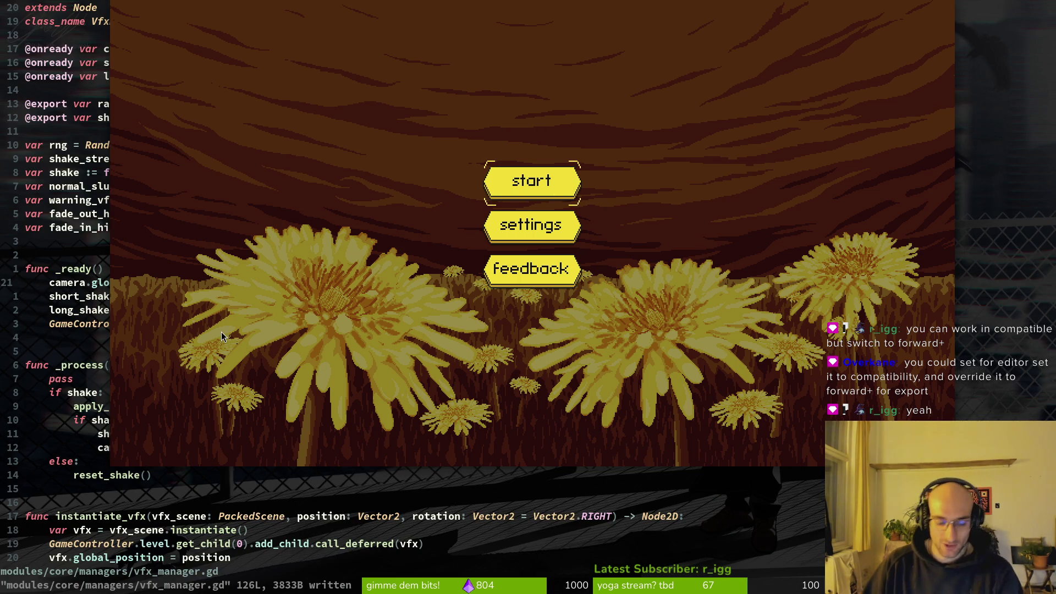
pyautogui.hotkey('alt', 'F4')
pyautogui.click(665, 130)
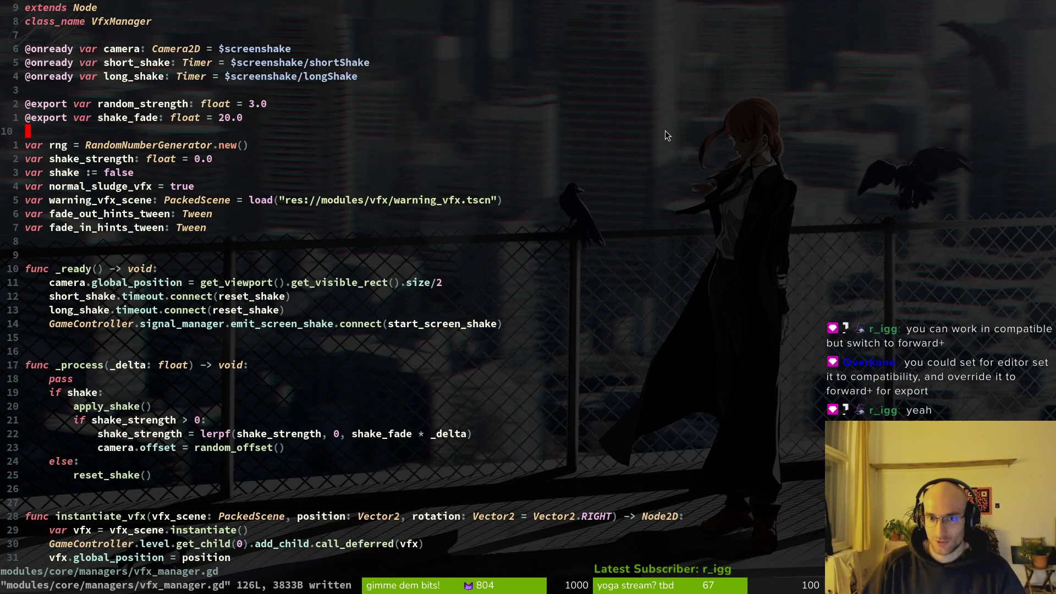
pyautogui.press('F11')
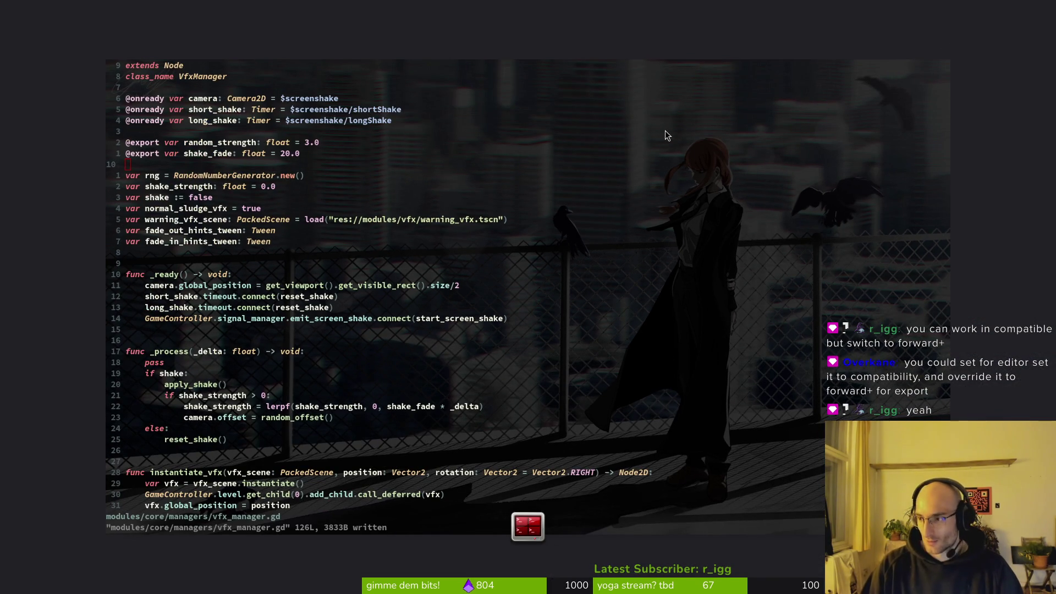
pyautogui.hotkey('ctrl', 'shift', 'Escape')
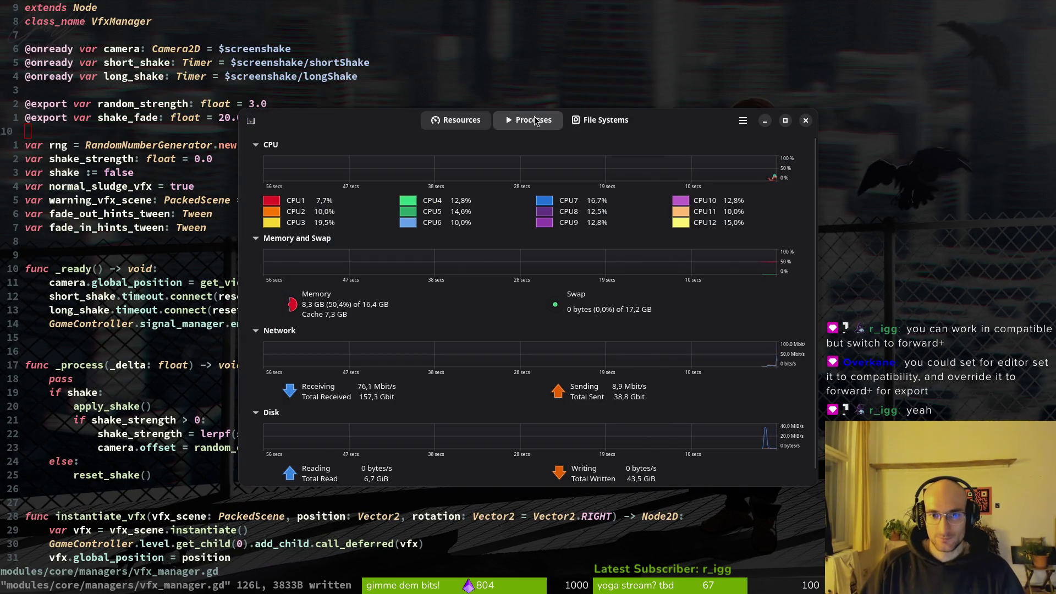
# Step: End the godot process from the Processes list
pyautogui.click(534, 120)
pyautogui.click(259, 258)
pyautogui.click(277, 474)
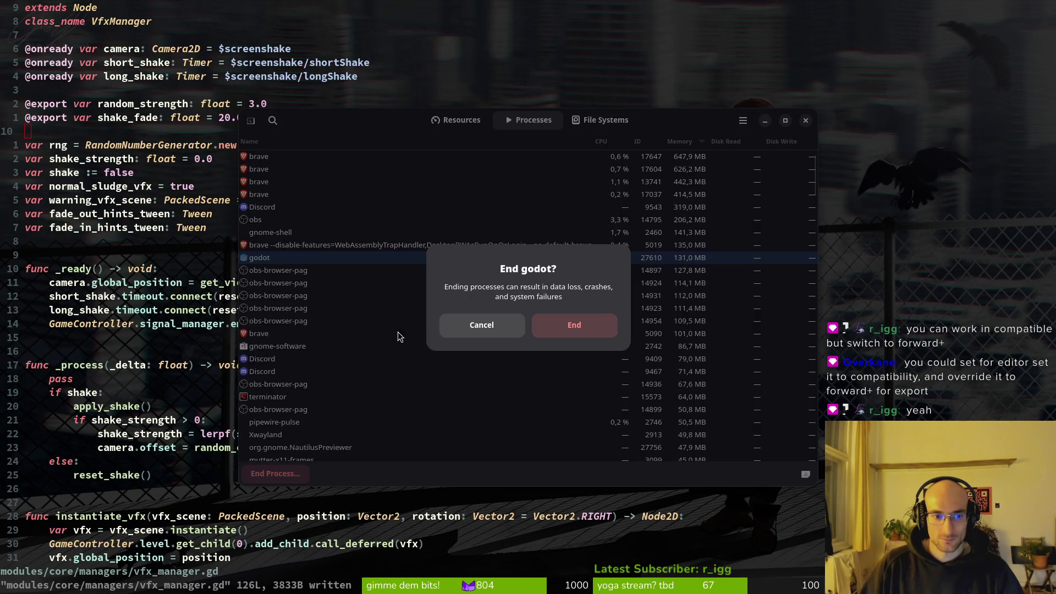
pyautogui.click(562, 324)
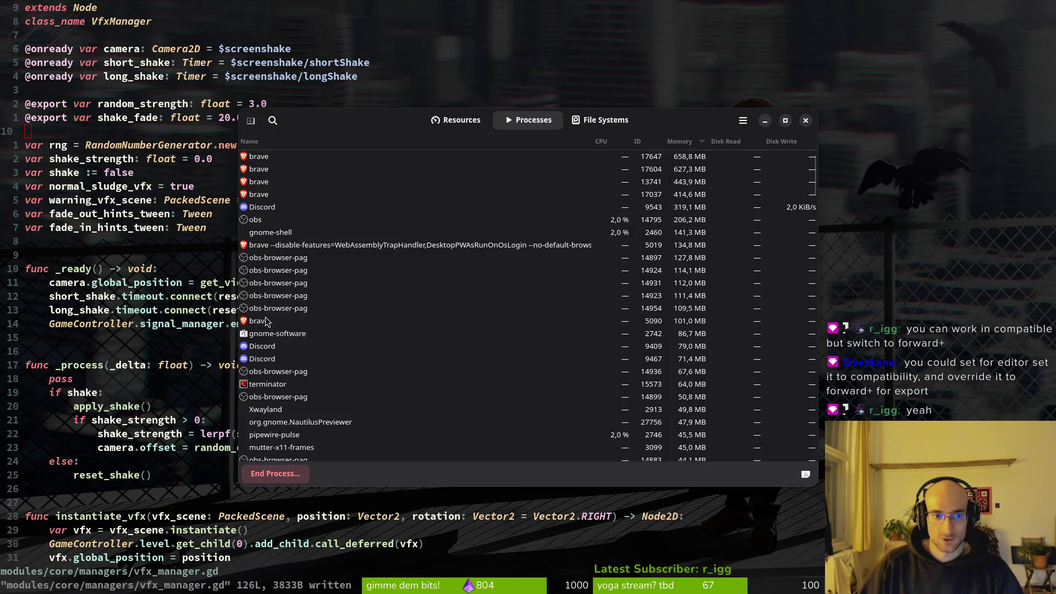
# Step: Review the Resources graphs and memory-sorted process list, then close System Monitor
pyautogui.scroll(-15, 627, 187)
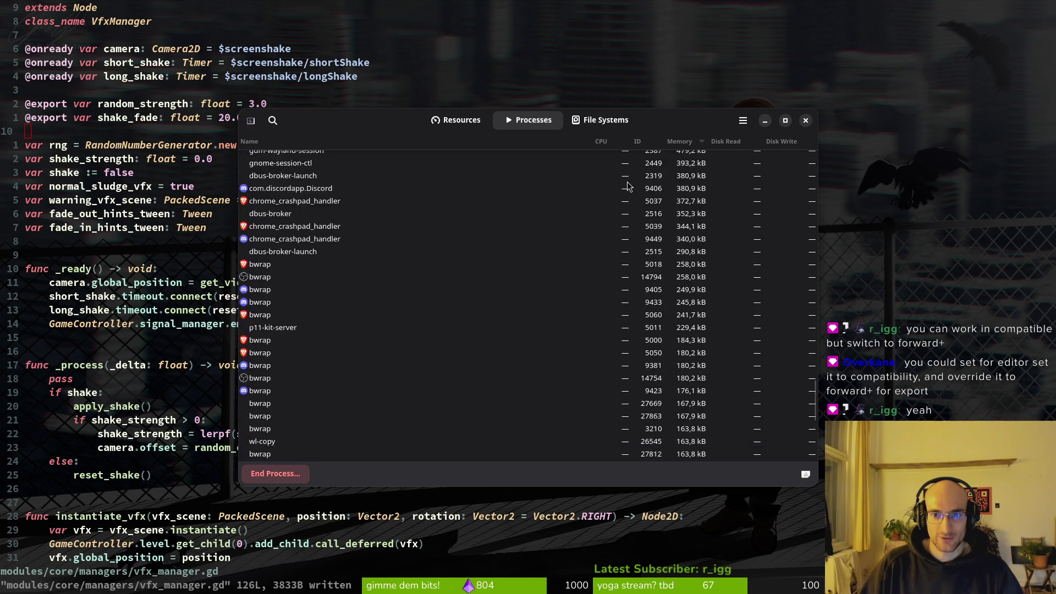
pyautogui.moveTo(813, 355); pyautogui.dragTo(817, 168)
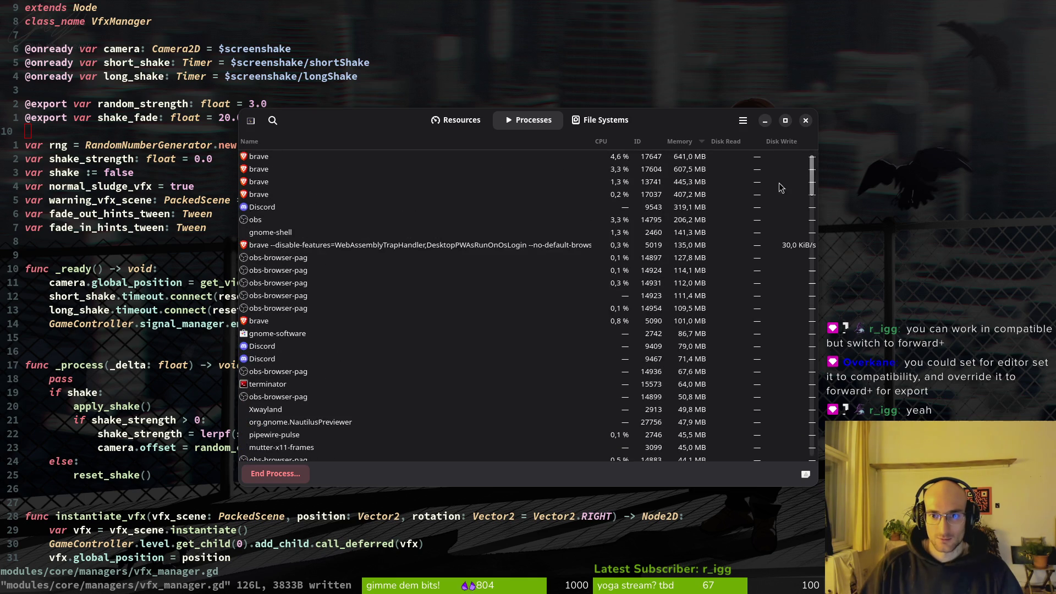
pyautogui.click(461, 121)
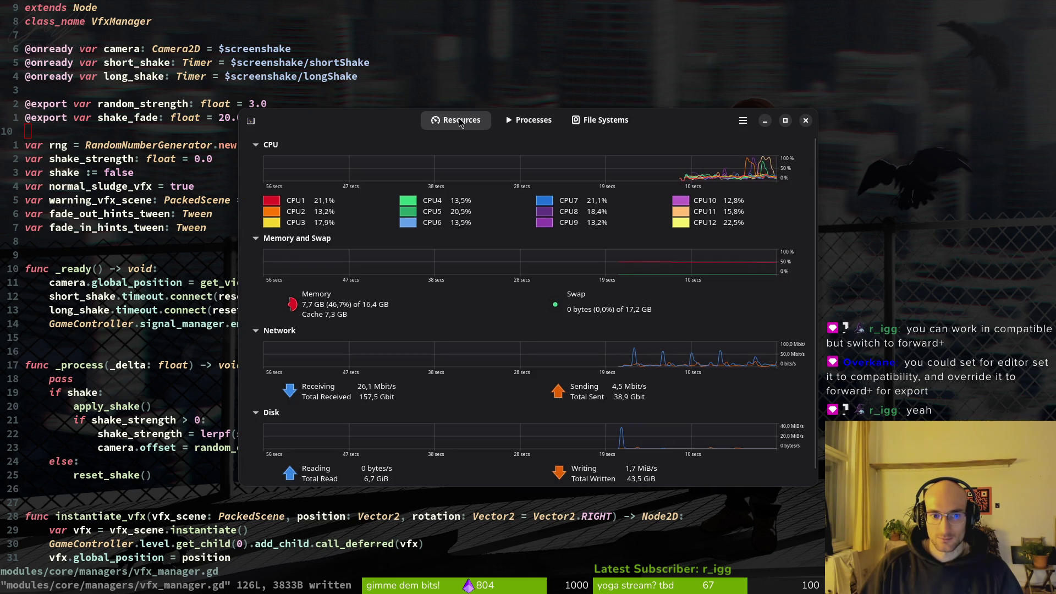
pyautogui.click(528, 120)
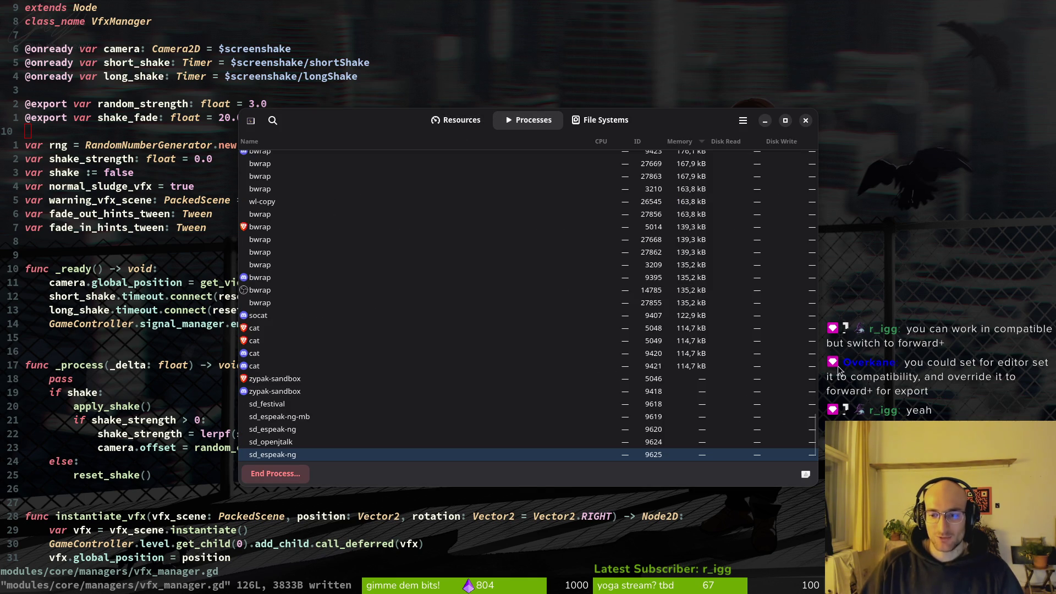
pyautogui.moveTo(812, 432); pyautogui.dragTo(814, 165)
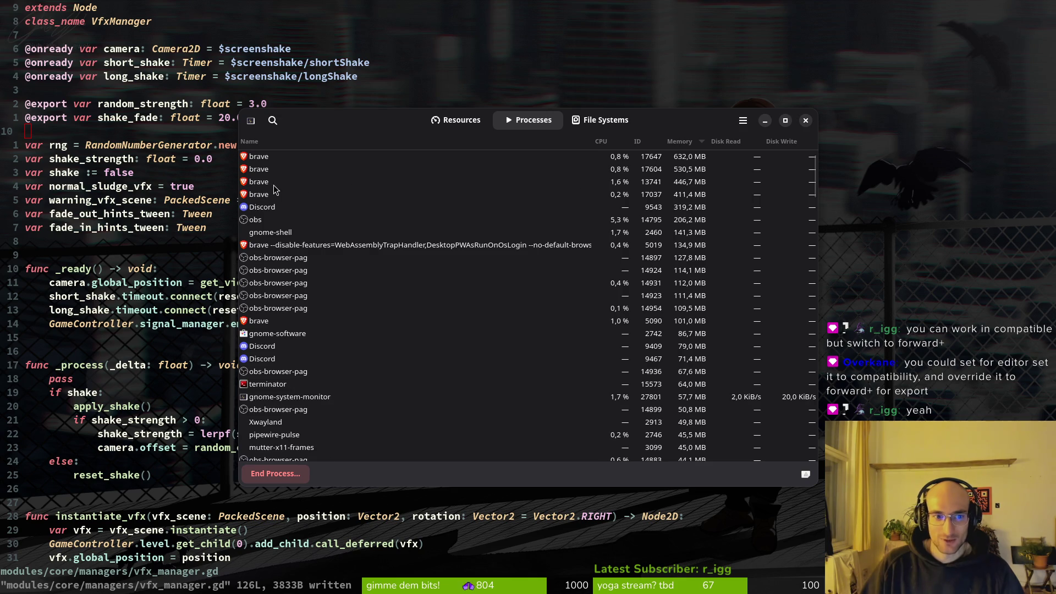
pyautogui.click(709, 181)
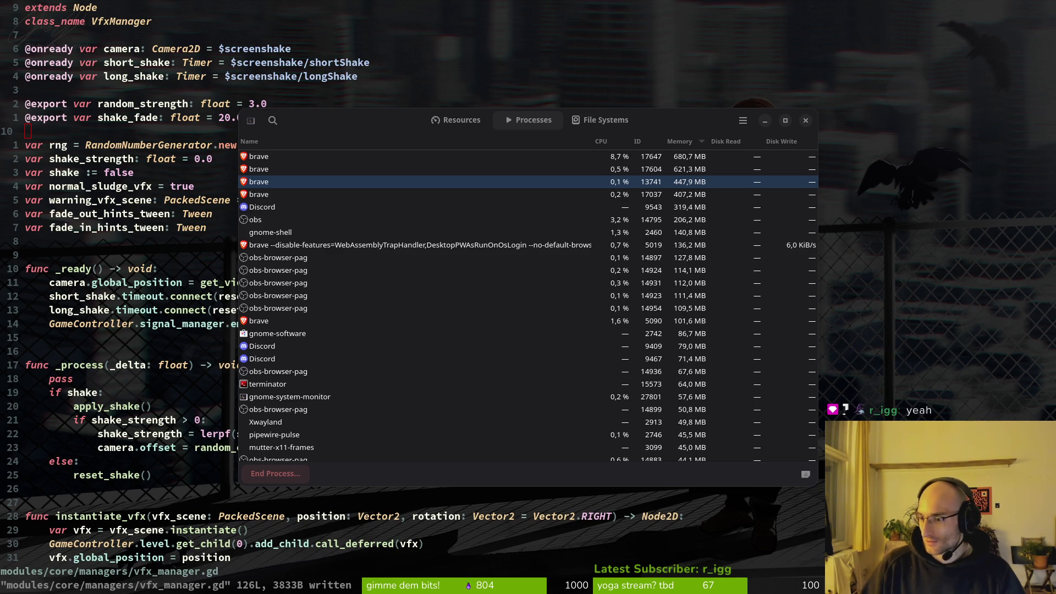
pyautogui.click(806, 120)
pyautogui.press('{')
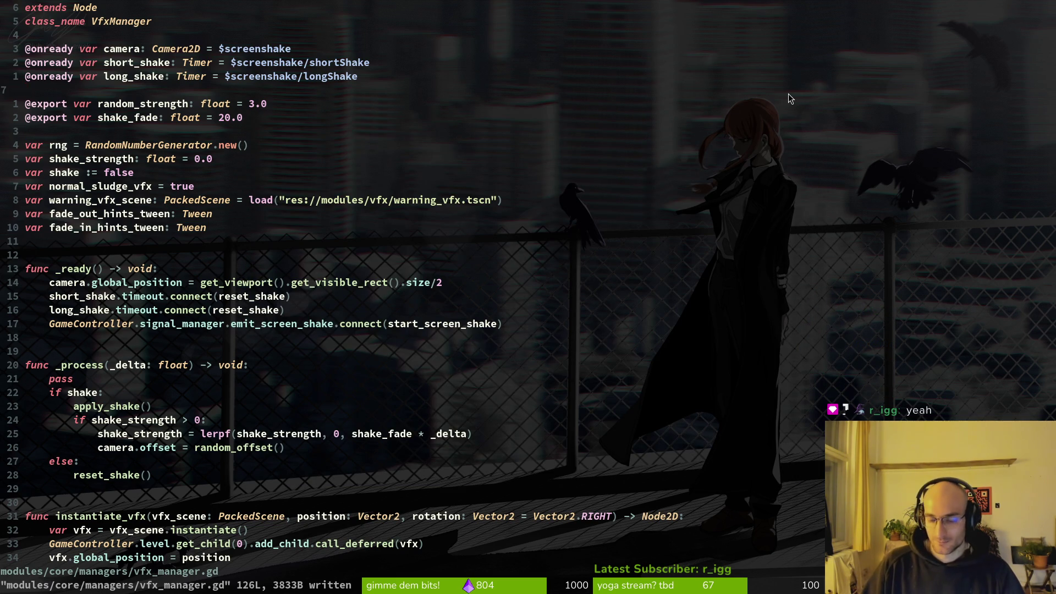
# Step: Relaunch Godot and back out of switching to the Mobile renderer
pyautogui.press('F5')
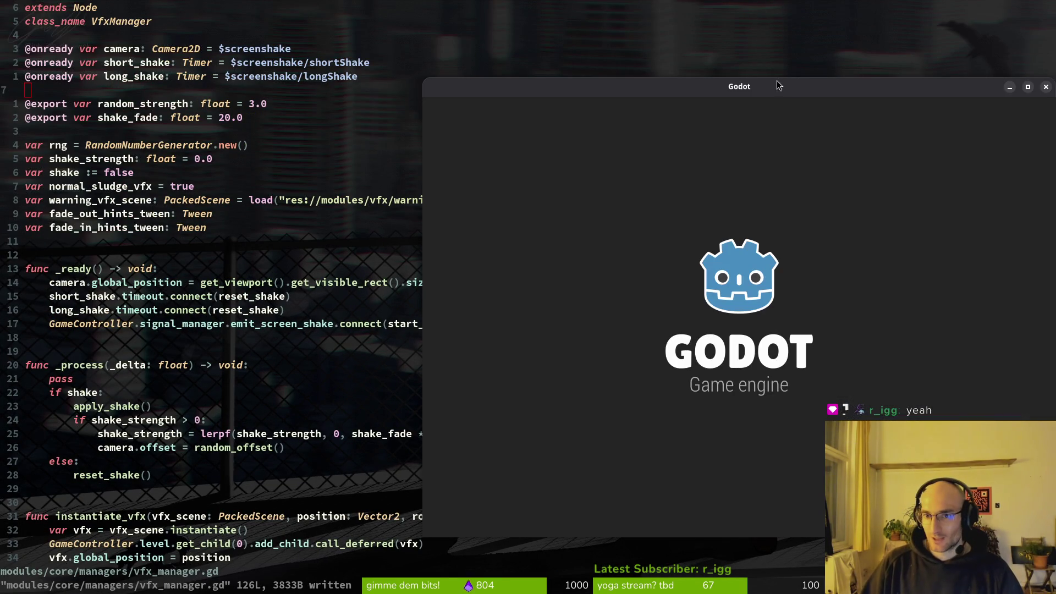
pyautogui.press('v')
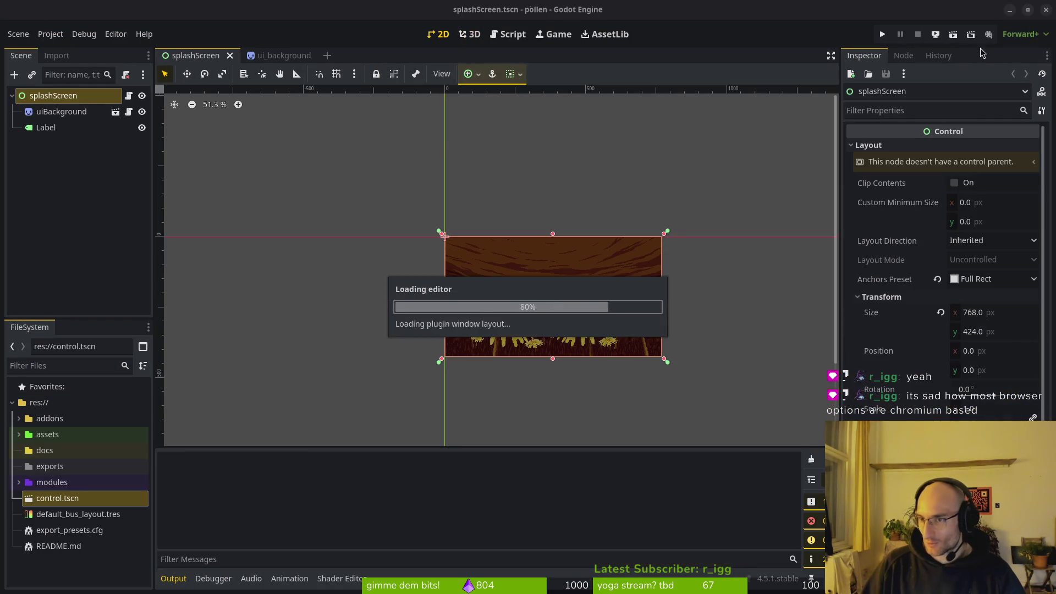
pyautogui.click(1025, 34)
pyautogui.click(1012, 60)
pyautogui.press('Left')
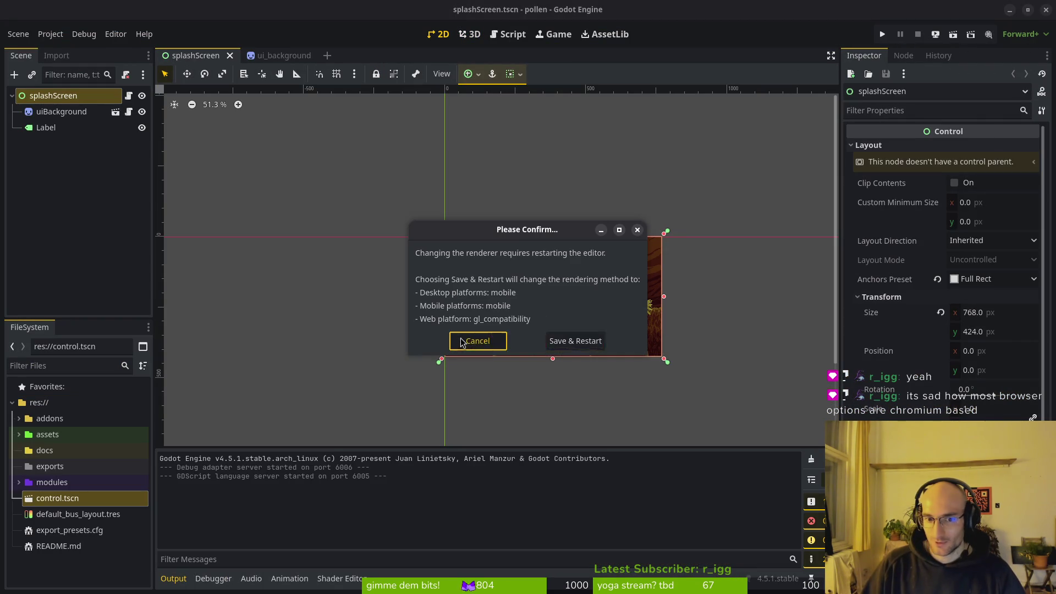
pyautogui.press('Return')
# Step: Switch the renderer to Compatibility and save and restart the editor
pyautogui.click(1026, 34)
pyautogui.click(1010, 77)
pyautogui.press('Return')
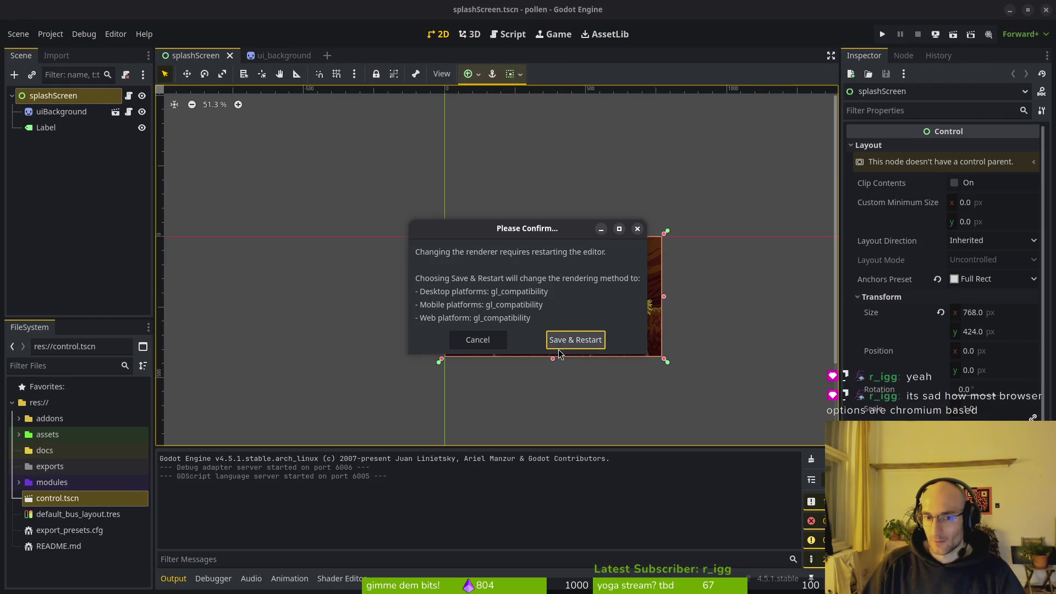
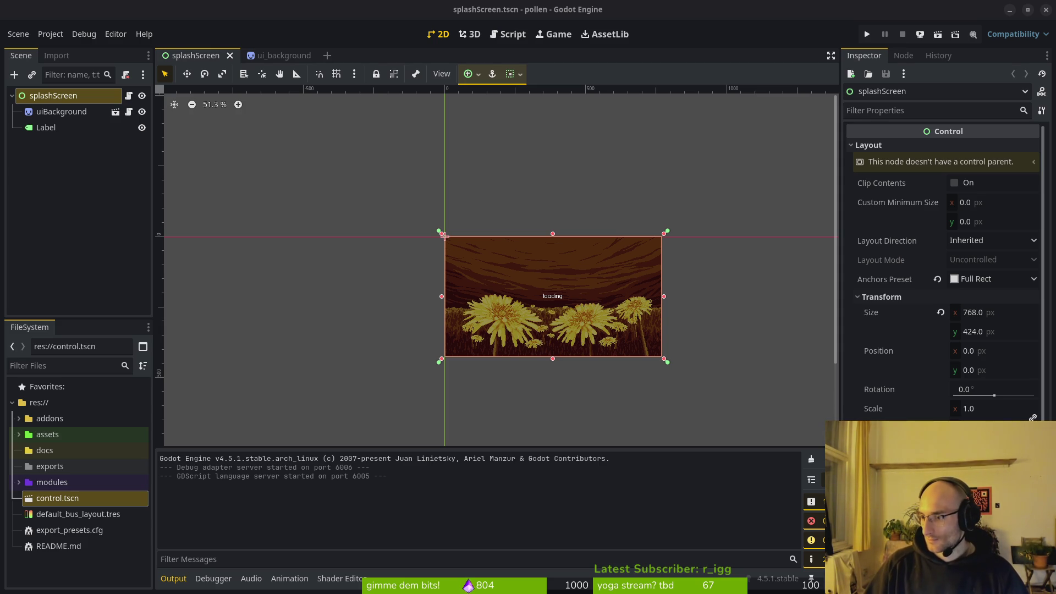
# Step: Delete the unused control.tscn scene from the Godot project's FileSystem
pyautogui.moveTo(540, 337); pyautogui.dragTo(469, 312)
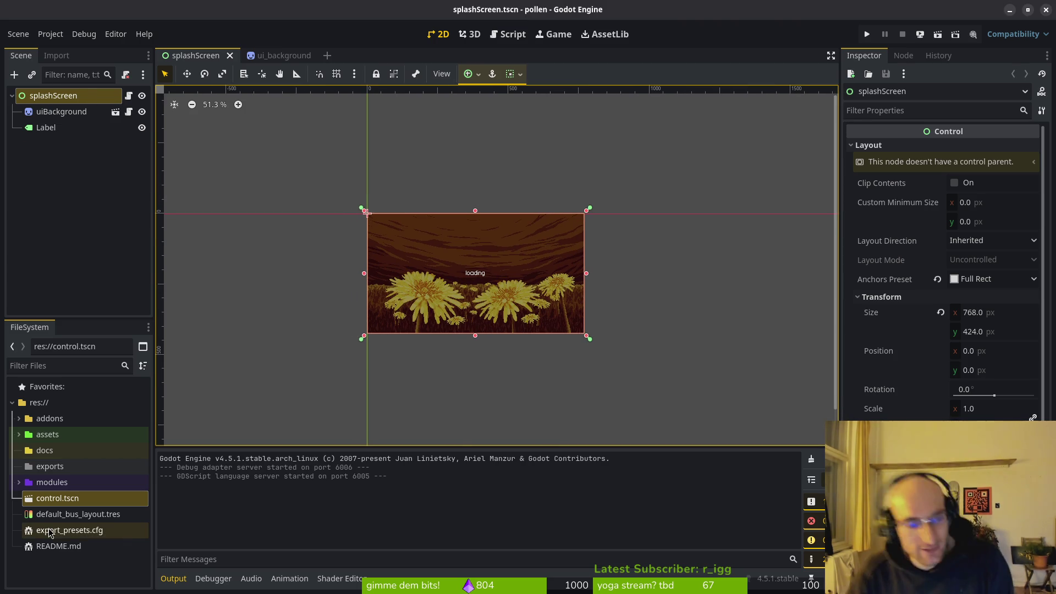
pyautogui.press('Delete')
pyautogui.press('Return')
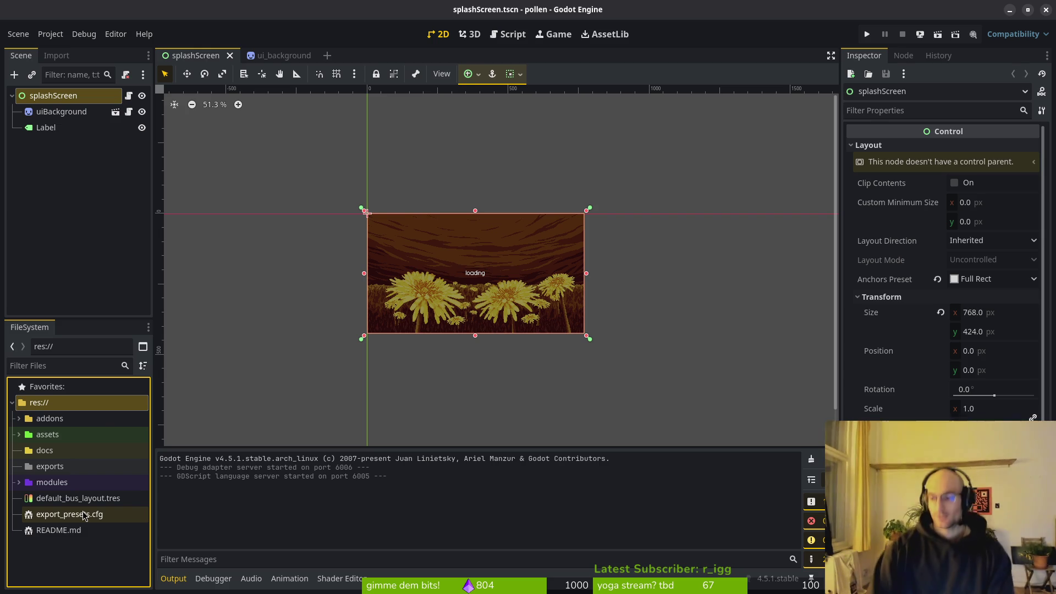
# Step: In the terminal, quit vim with :q to get back to the shell
pyautogui.hotkey('alt', 'Tab')
pyautogui.write(':q')
pyautogui.press('Return')
# Step: Stage vfx_manager.gd and ui_background.tscn in tig after viewing the vfx_manager.gd diff
pyautogui.write('tig')
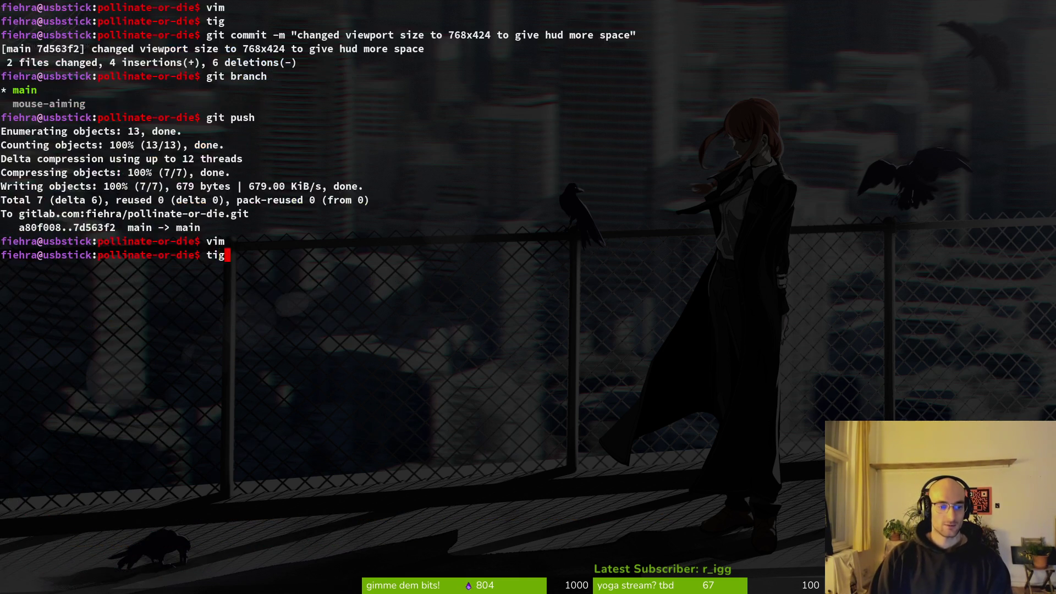
pyautogui.press('Return')
pyautogui.press('j')
pyautogui.press('j')
pyautogui.press('Return')
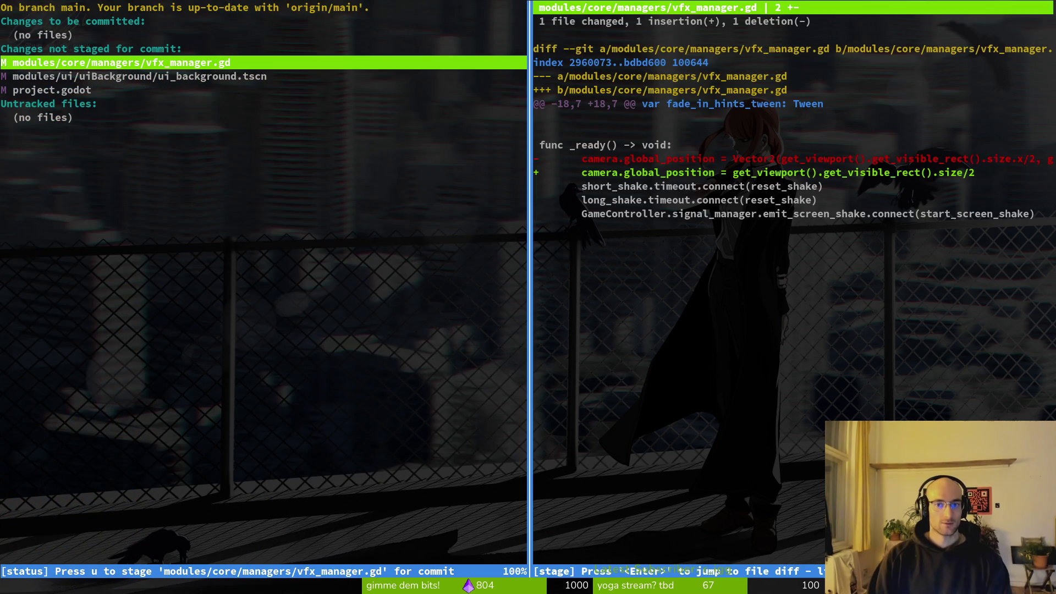
pyautogui.press('u')
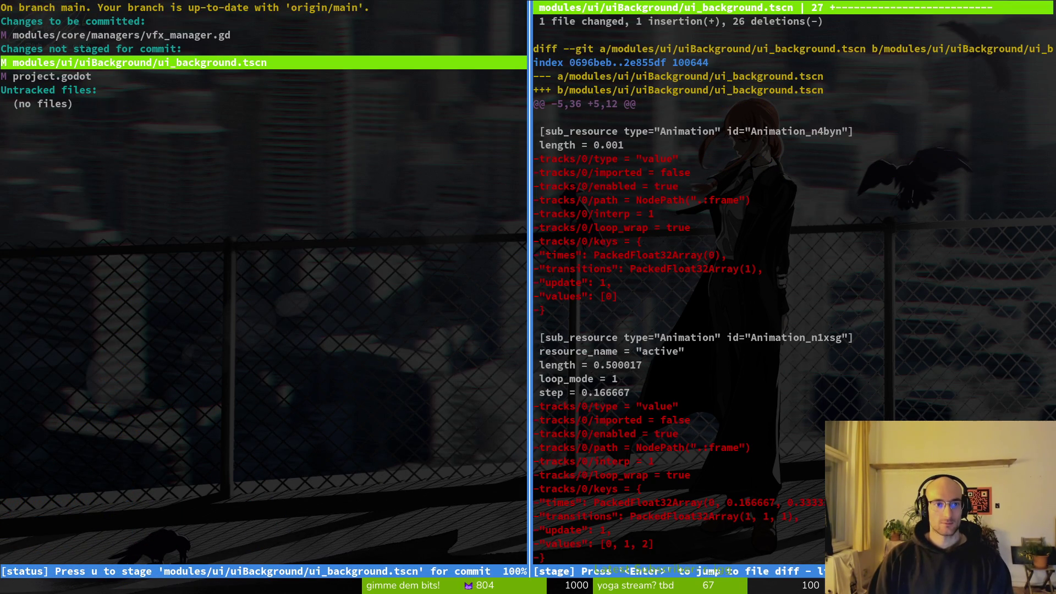
pyautogui.press('u')
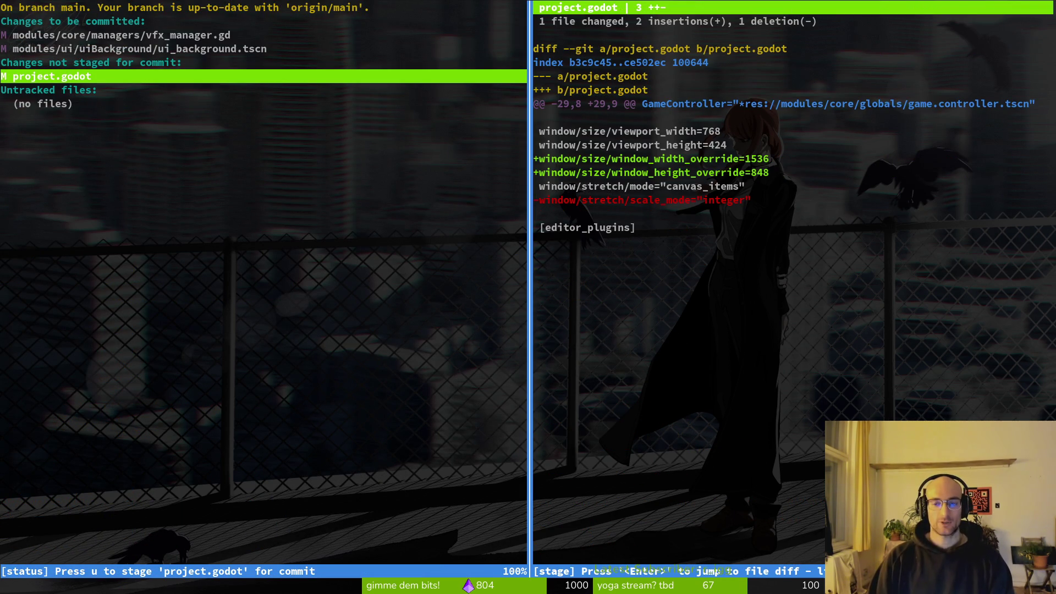
# Step: Quit tig, return to the Godot editor and run the game with F5
pyautogui.press('q')
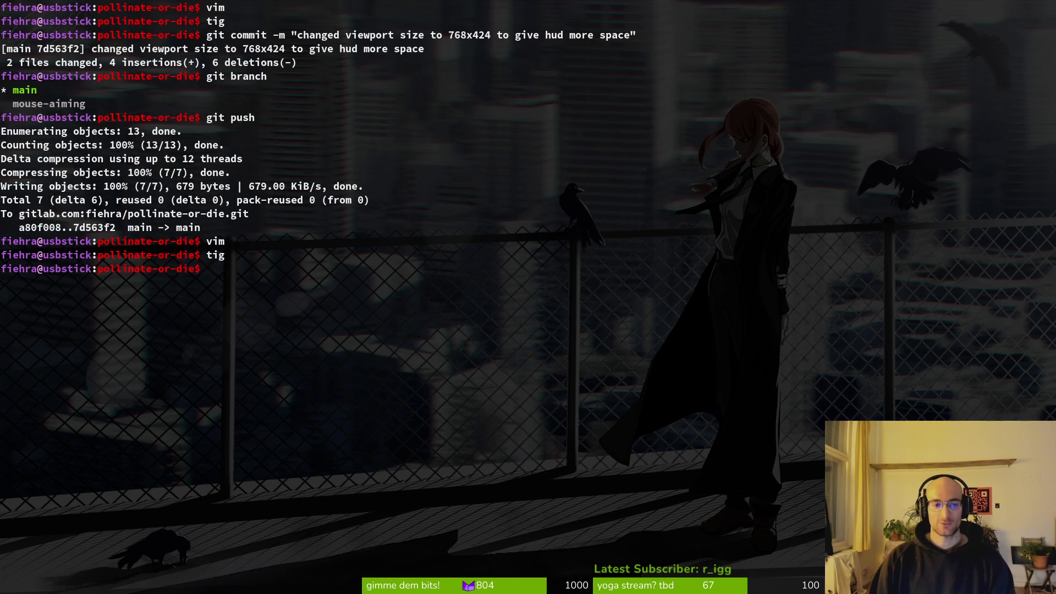
pyautogui.press('super+2')
pyautogui.press('F5')
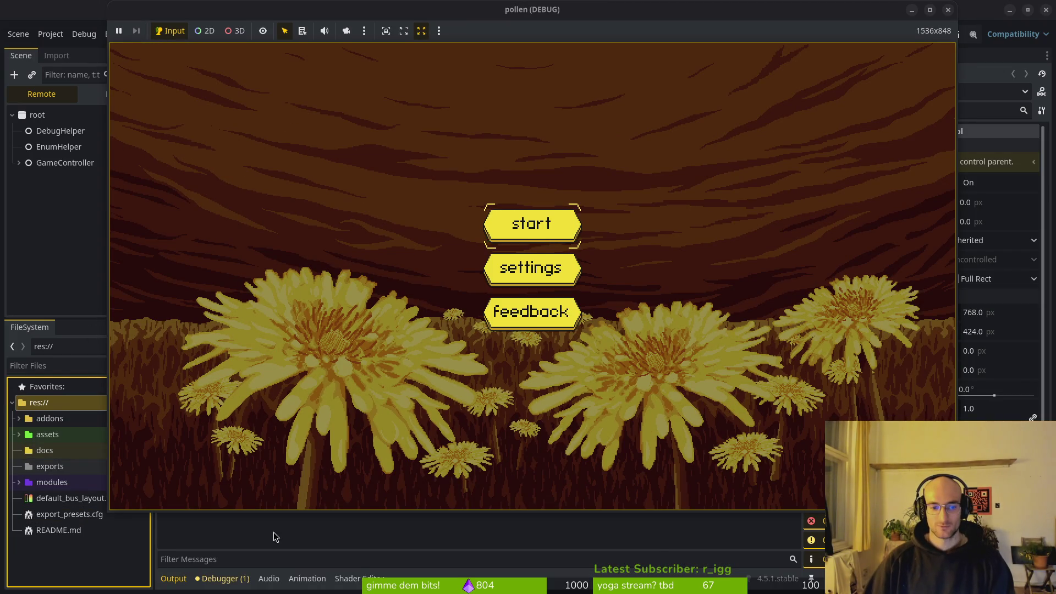
# Step: With the game running, raise the editor and collapse duplicate messages in the Output log
pyautogui.click(620, 533)
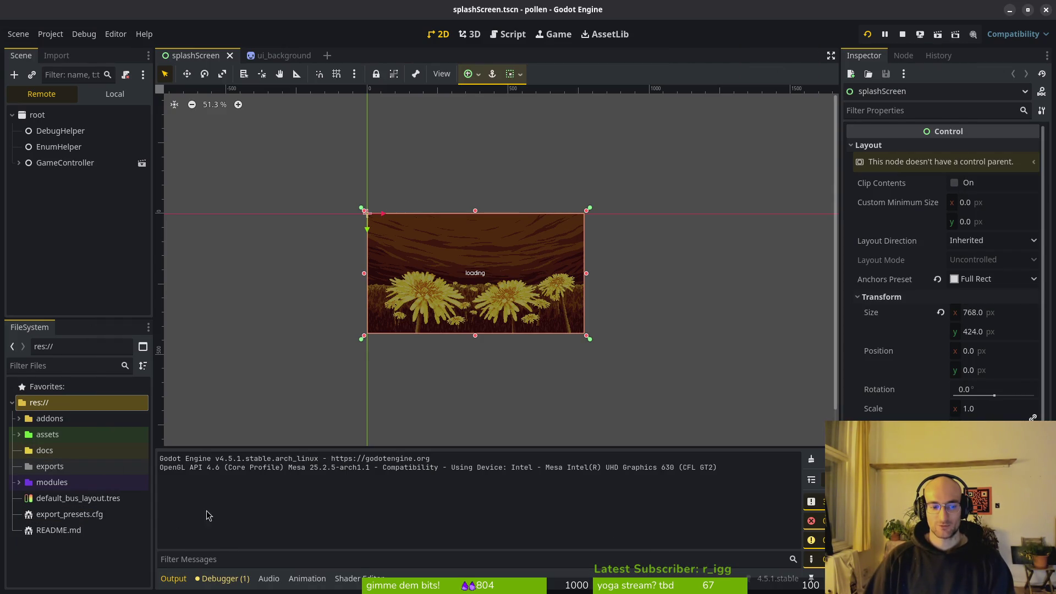
pyautogui.click(814, 485)
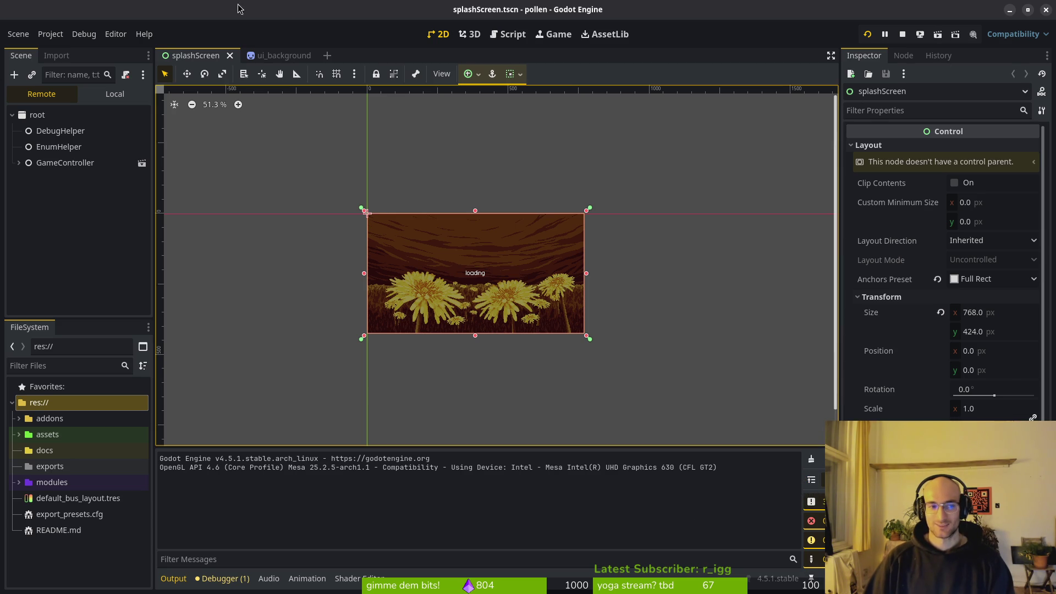
pyautogui.click(84, 34)
pyautogui.click(114, 35)
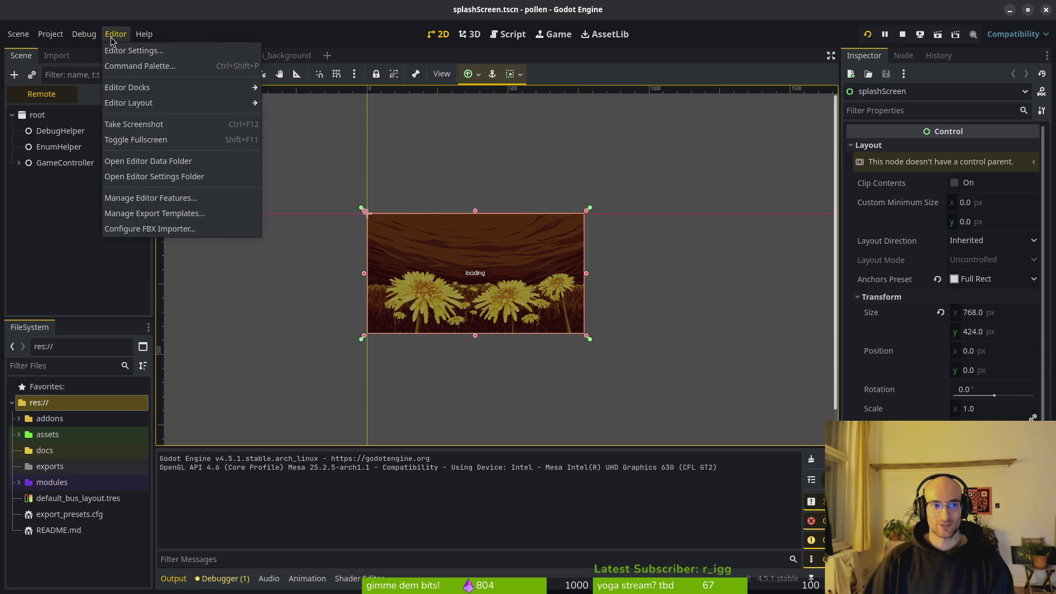
# Step: Browse the Editor Settings and close them without changes
pyautogui.click(132, 50)
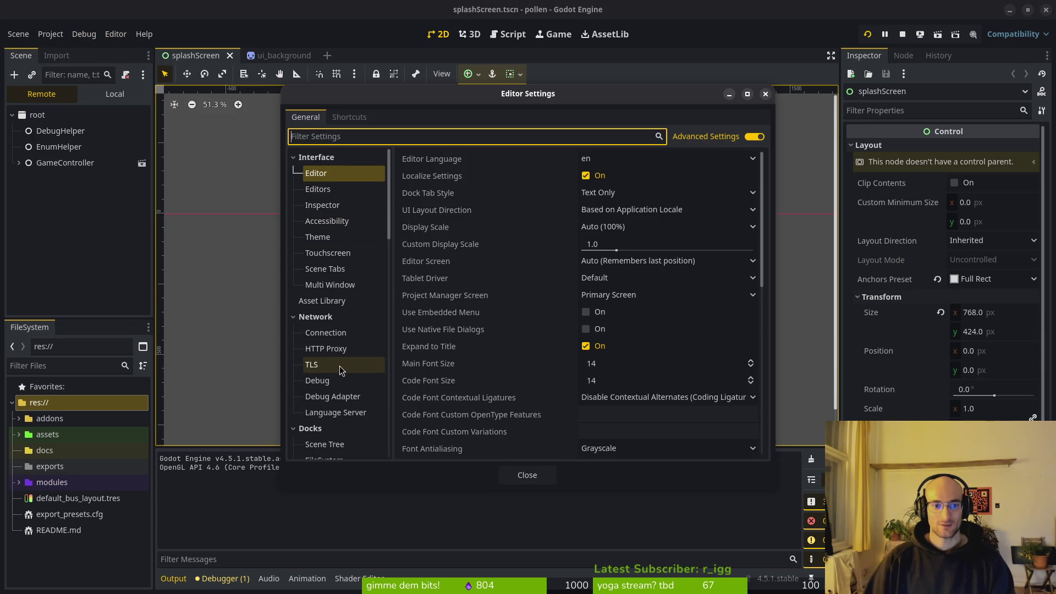
pyautogui.scroll(-5, 341, 356)
pyautogui.scroll(-10, 341, 356)
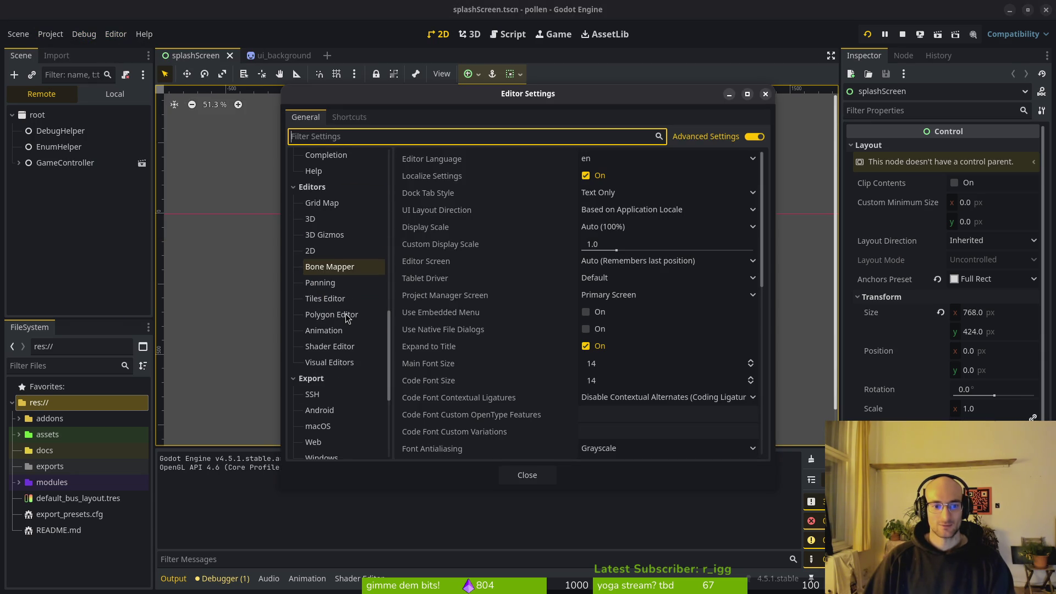
pyautogui.scroll(-4, 346, 297)
pyautogui.scroll(7, 344, 280)
pyautogui.scroll(10, 342, 270)
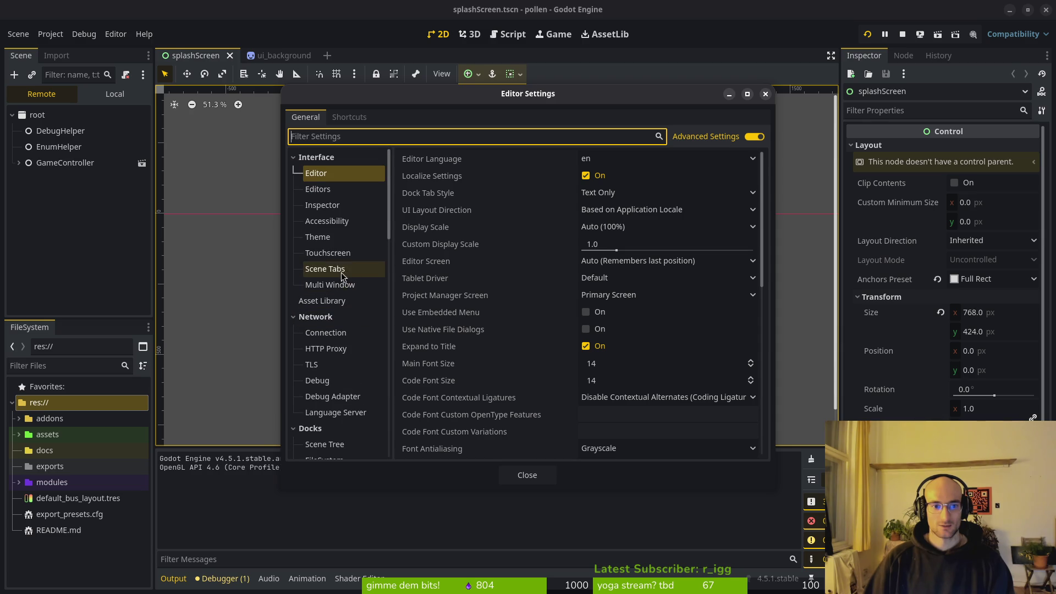
pyautogui.click(547, 475)
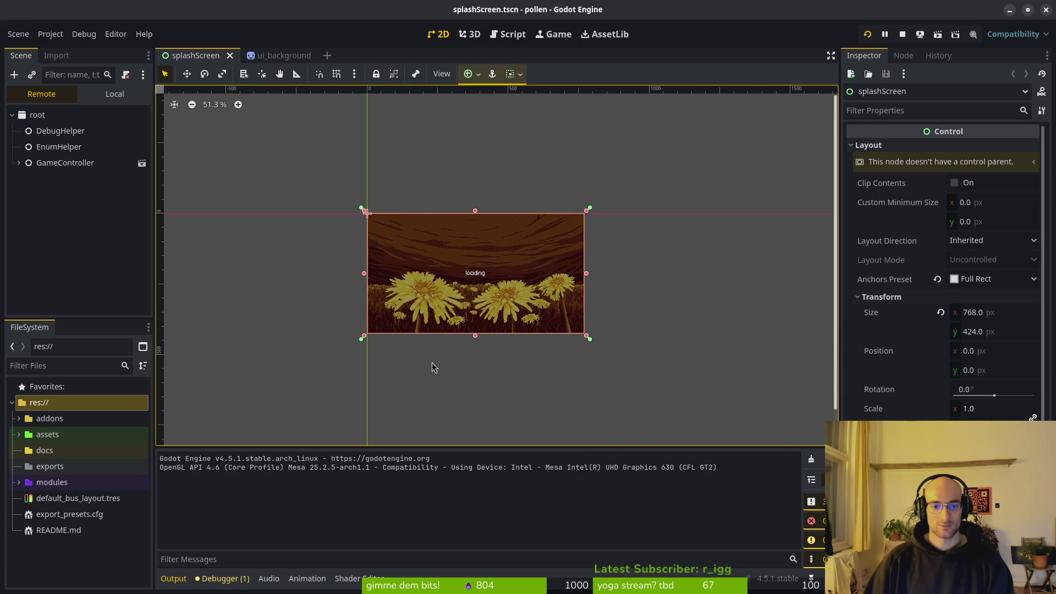
# Step: Review Project Settings' Debug File Logging and Settings pages, close them, and stop the game
pyautogui.click(54, 35)
pyautogui.click(68, 50)
pyautogui.scroll(-4, 225, 294)
pyautogui.click(220, 311)
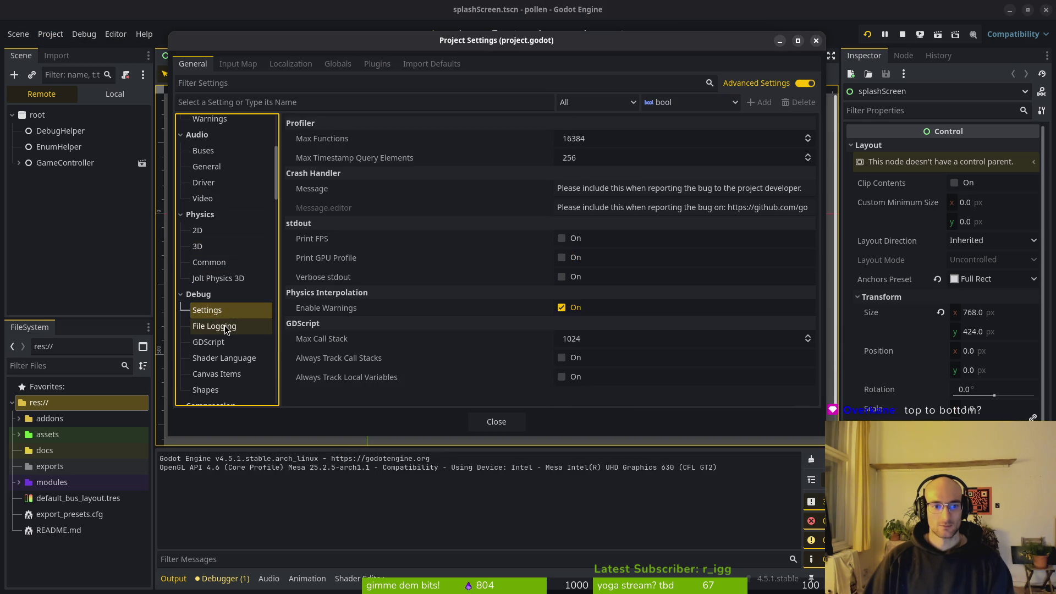
pyautogui.click(226, 327)
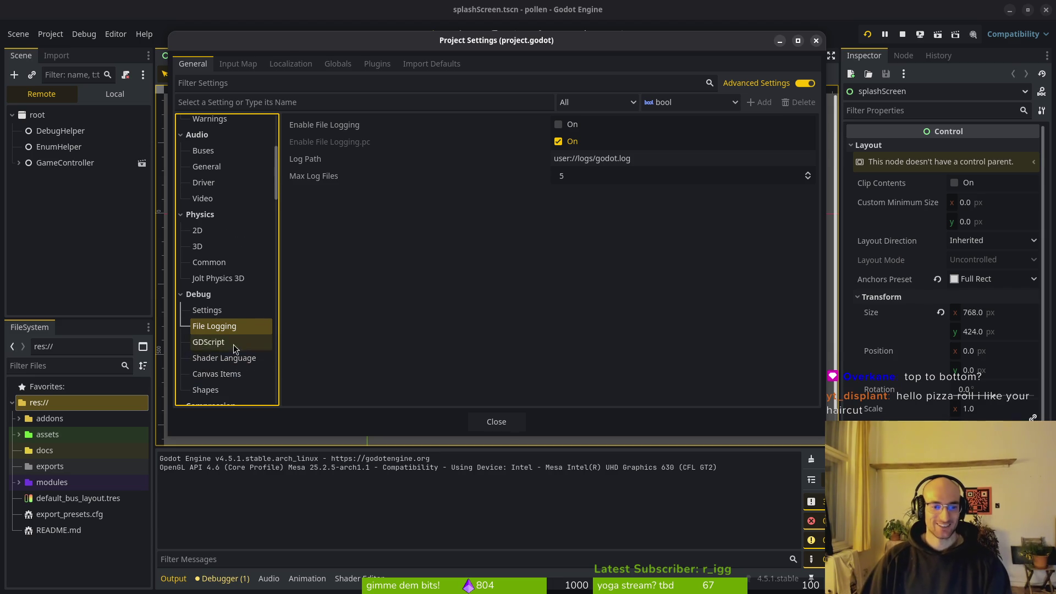
pyautogui.scroll(-2, 236, 363)
pyautogui.click(215, 275)
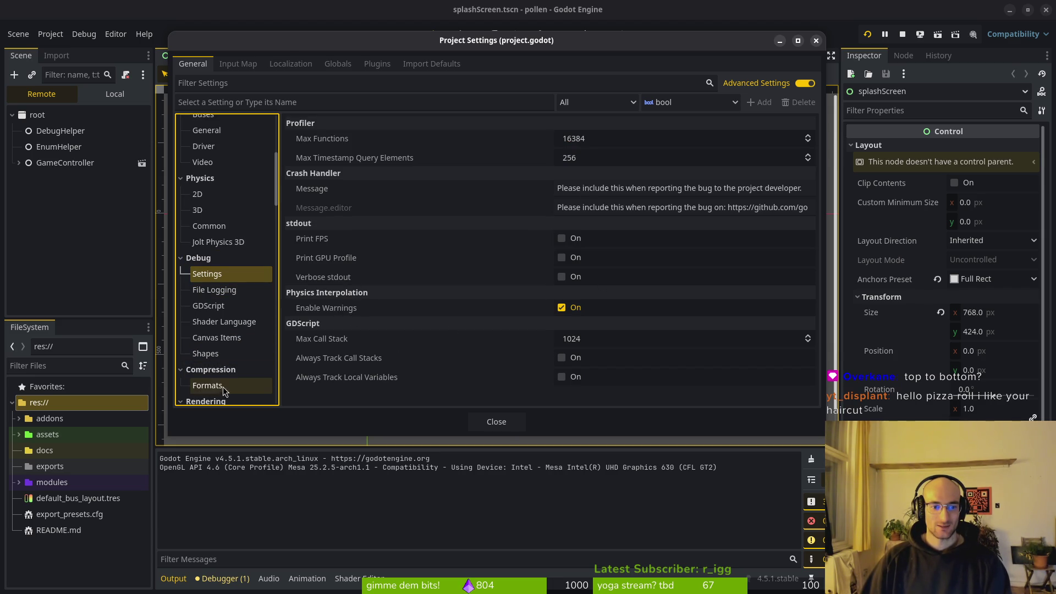
pyautogui.scroll(-4, 226, 363)
pyautogui.click(496, 422)
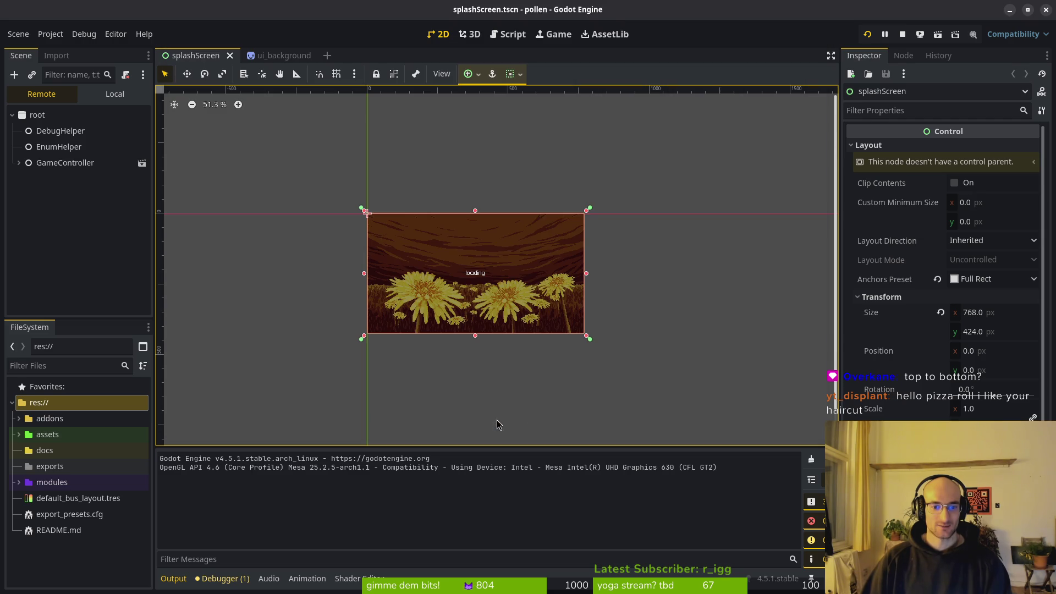
pyautogui.click(902, 34)
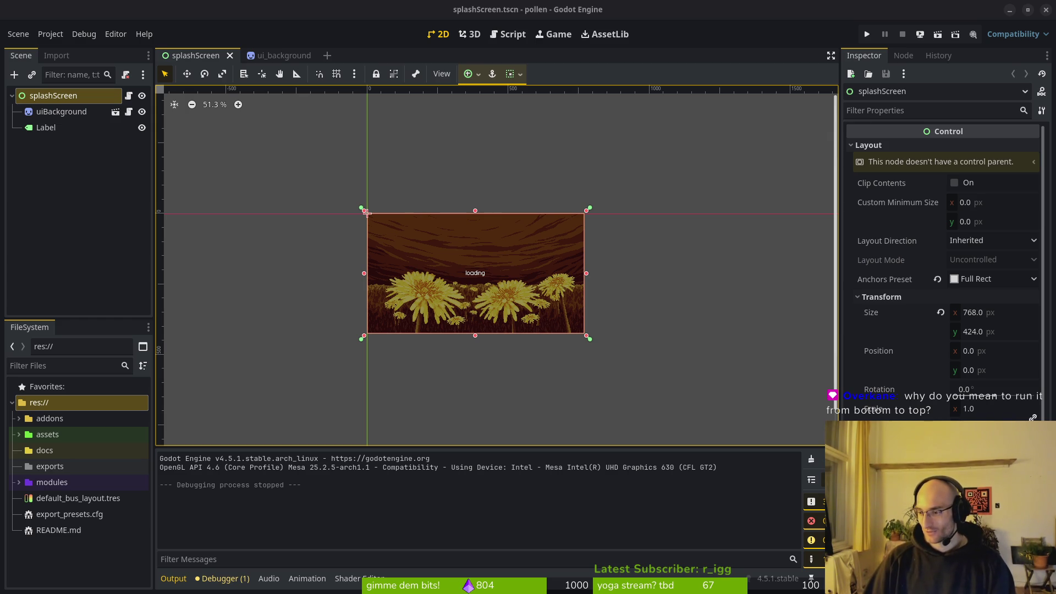
pyautogui.click(867, 34)
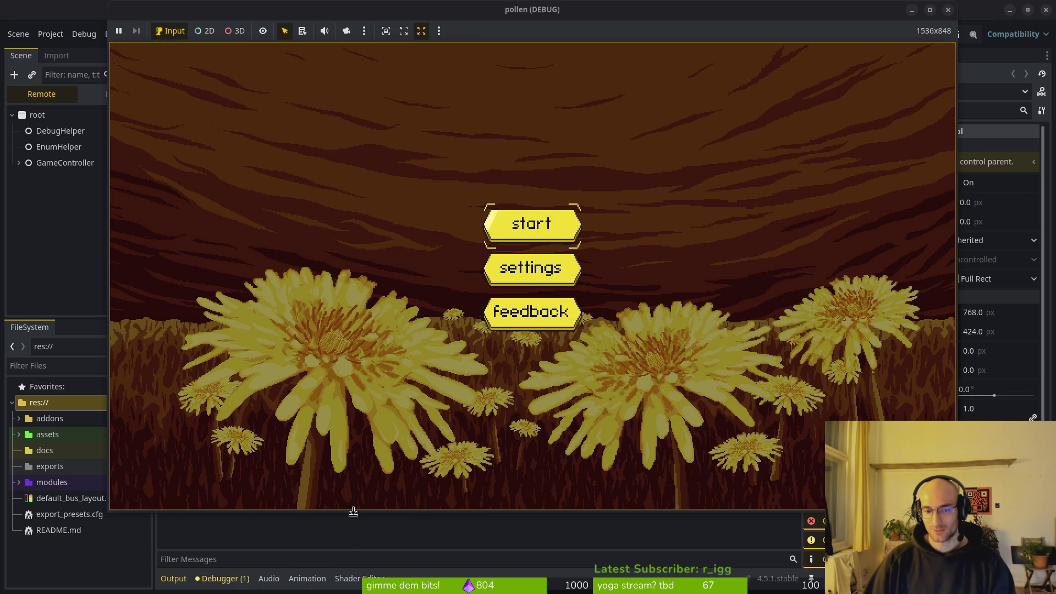
pyautogui.click(457, 539)
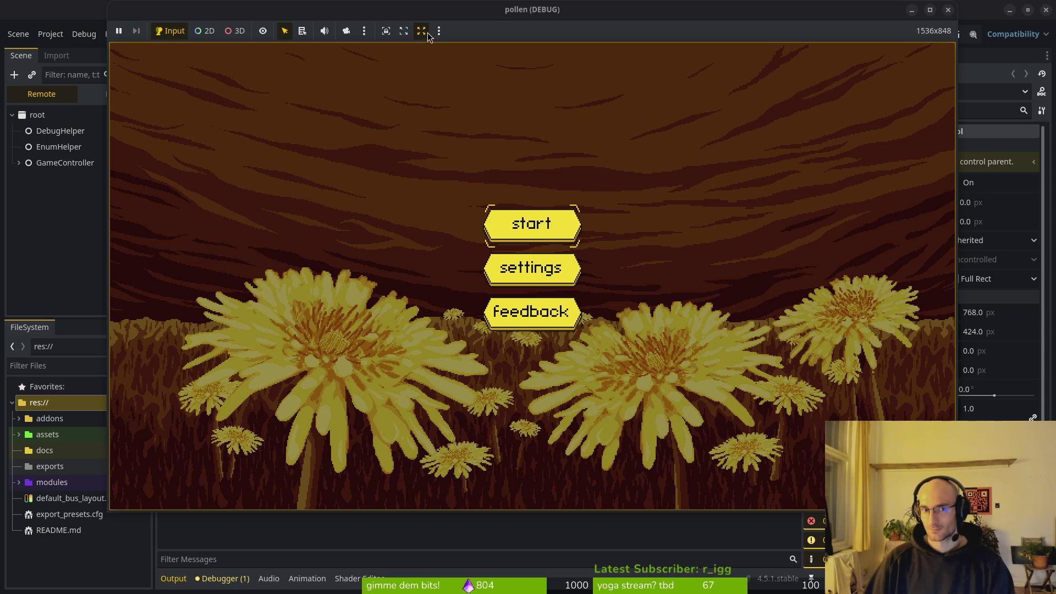
pyautogui.moveTo(957, 510)
pyautogui.mouseDown()
pyautogui.moveTo(825, 415)
pyautogui.moveTo(814, 429)
pyautogui.moveTo(732, 379)
pyautogui.moveTo(608, 329)
pyautogui.moveTo(718, 484)
pyautogui.moveTo(1005, 534)
pyautogui.moveTo(1026, 566)
pyautogui.moveTo(841, 423)
pyautogui.mouseUp()
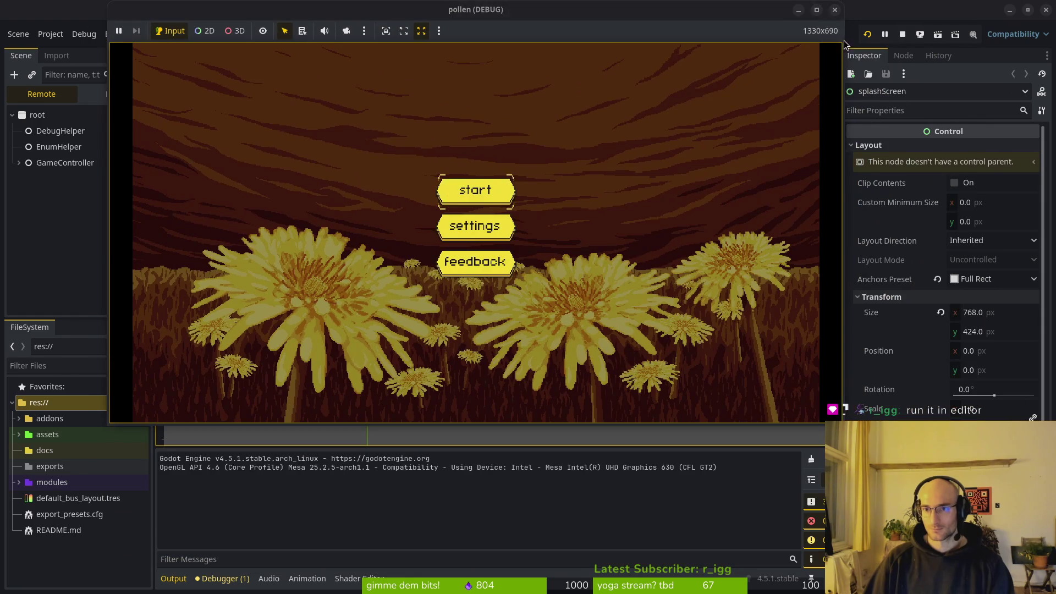
pyautogui.click(835, 10)
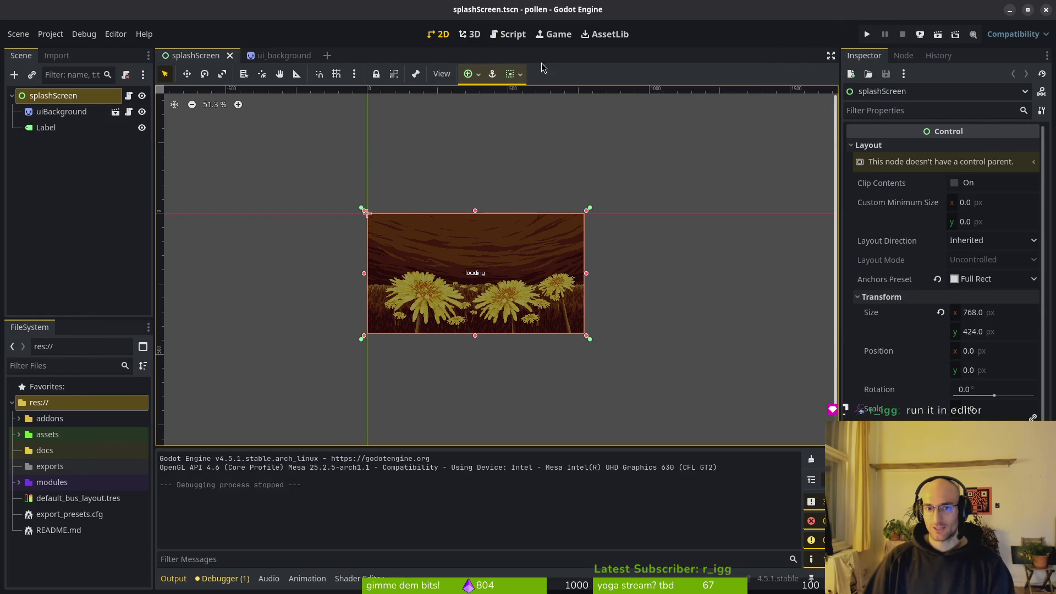
pyautogui.click(867, 35)
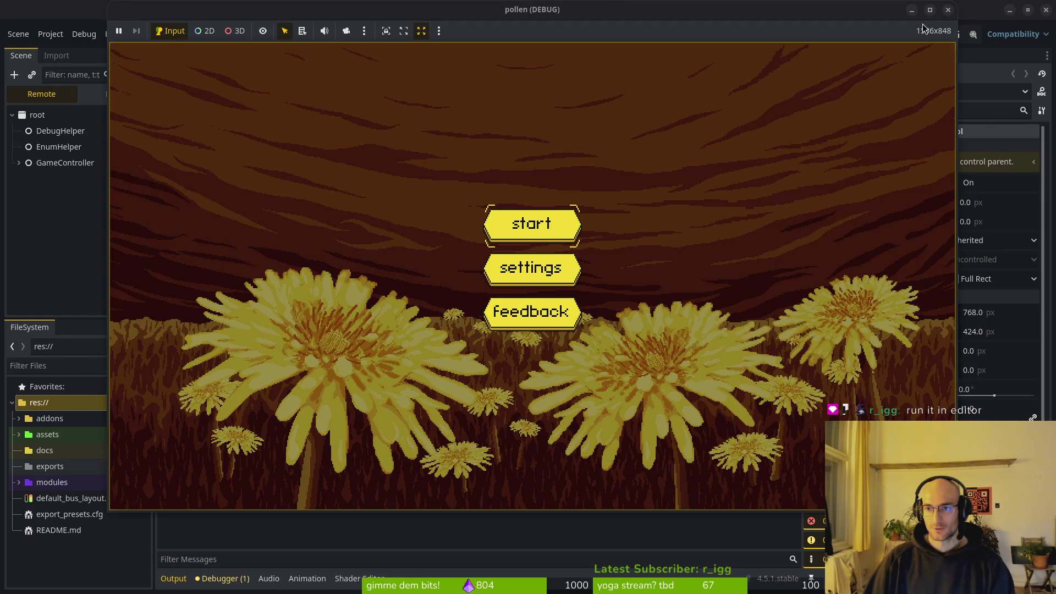
# Step: Run the game embedded in the editor, play from the title screen, then stop it in 2D view
pyautogui.click(947, 10)
pyautogui.click(868, 34)
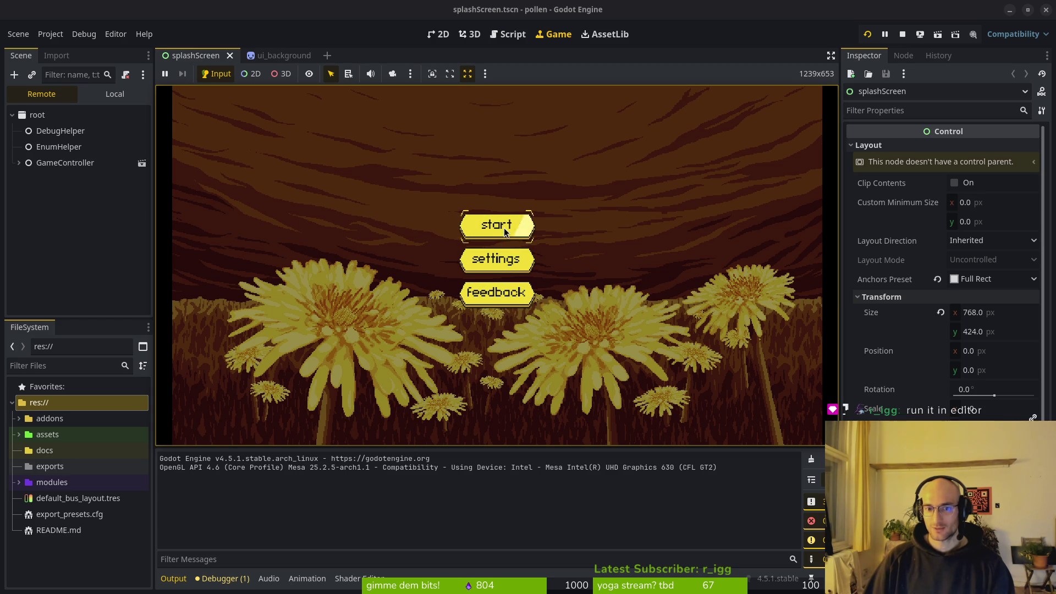
pyautogui.click(540, 240)
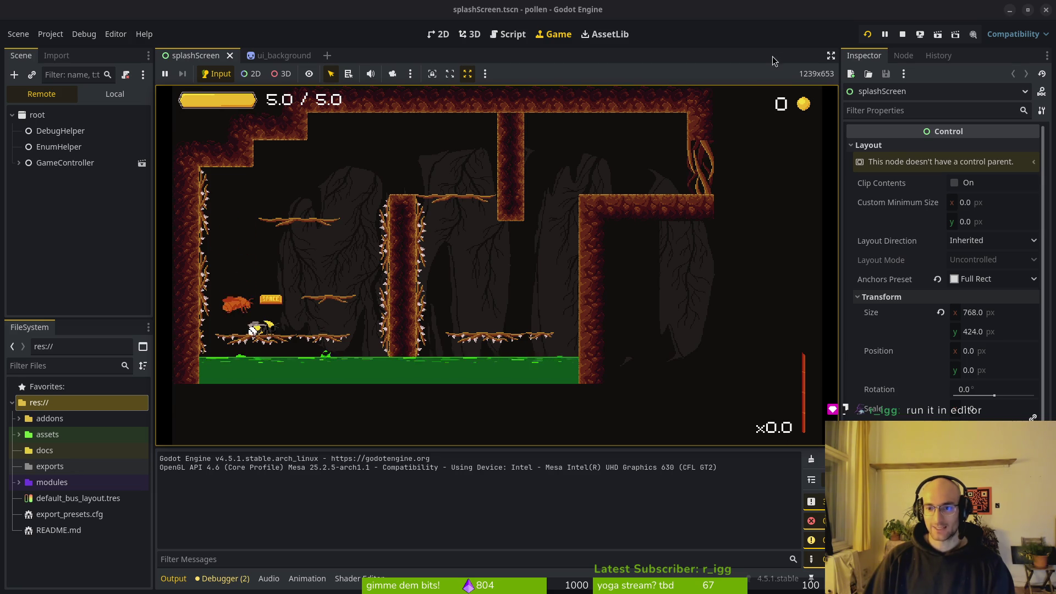
pyautogui.click(432, 74)
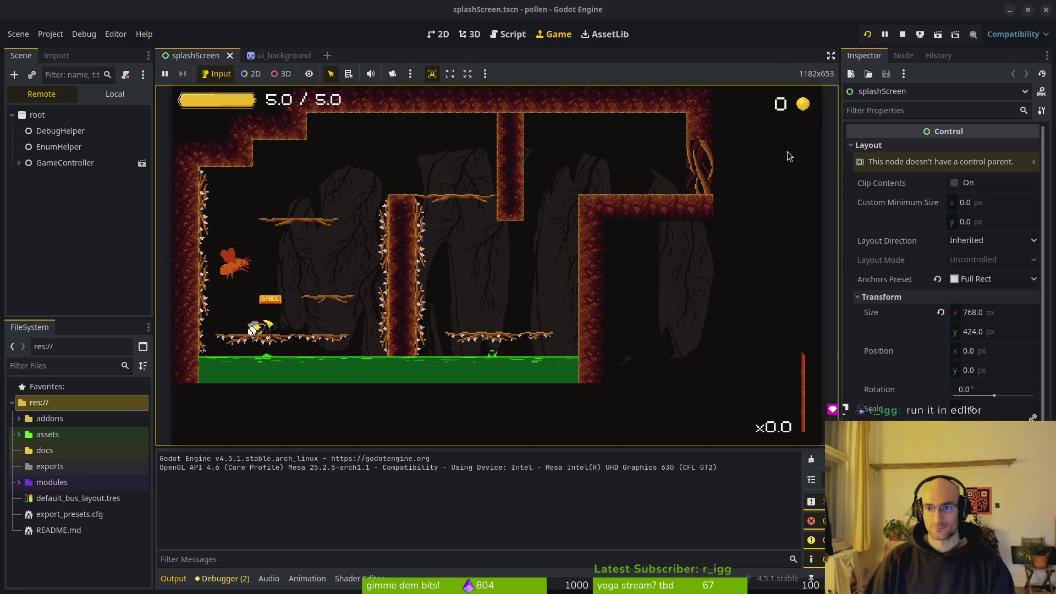
pyautogui.click(867, 34)
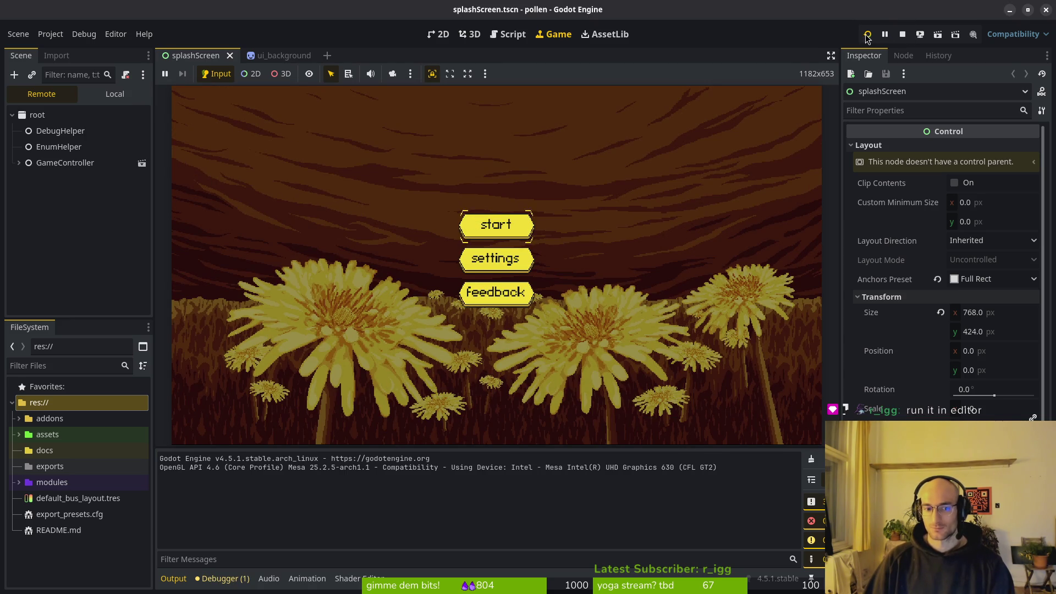
pyautogui.click(443, 34)
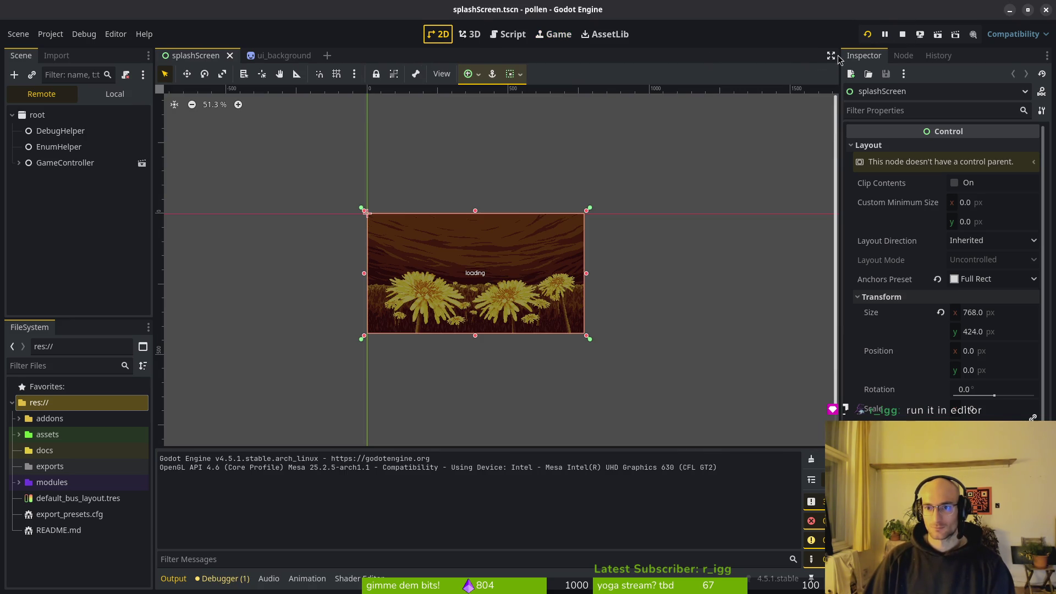
pyautogui.click(902, 34)
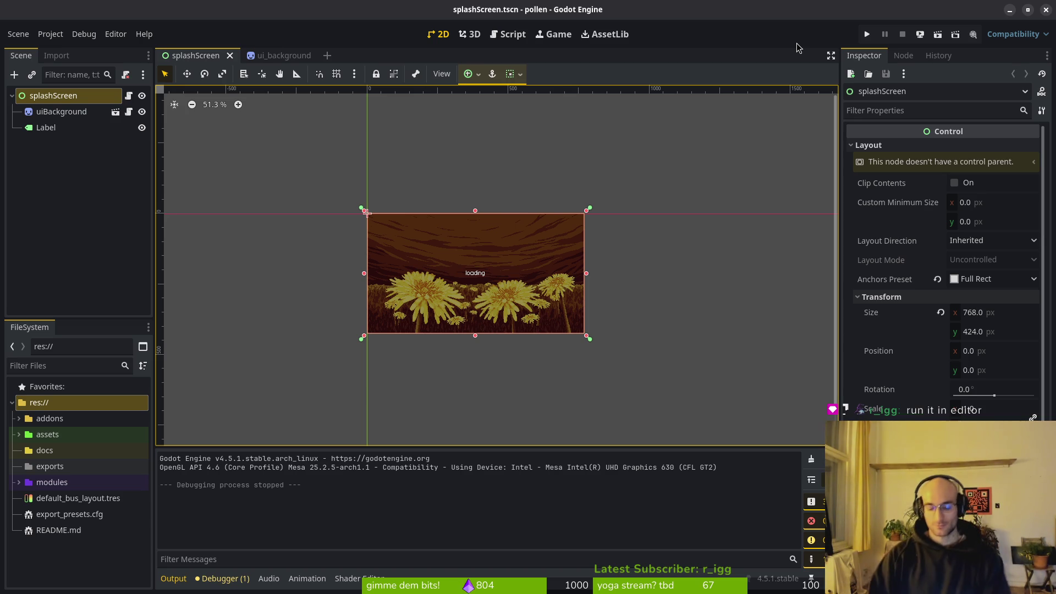
# Step: In the terminal, stage project.godot with tig's status view
pyautogui.press('super+2')
pyautogui.write('tig')
pyautogui.press('Return')
pyautogui.press('s')
pyautogui.press('Down')
pyautogui.press('Down')
pyautogui.press('Return')
pyautogui.press('u')
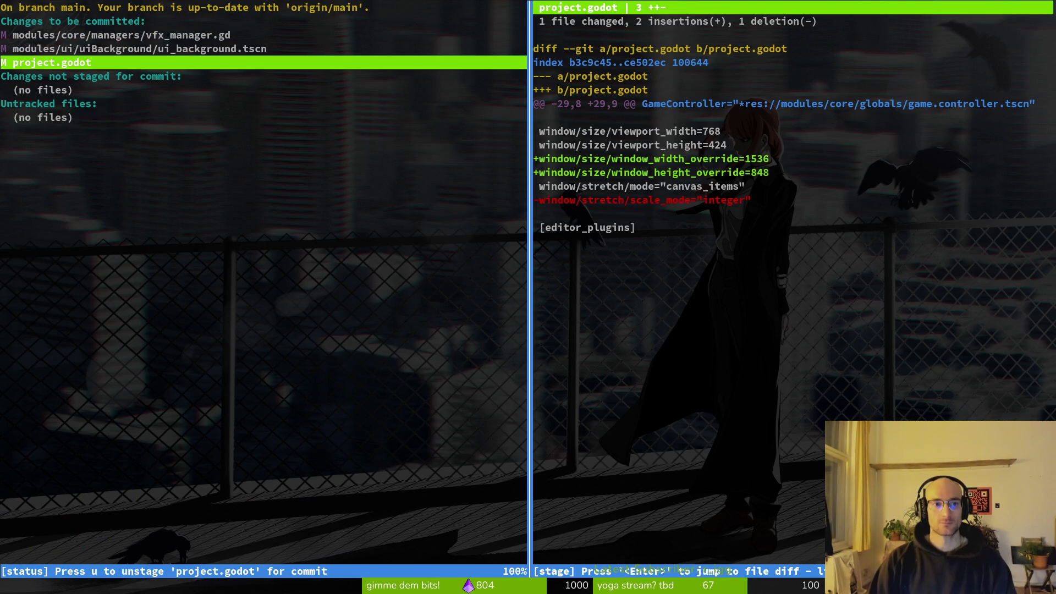
pyautogui.press('q')
pyautogui.press('q')
pyautogui.press('q')
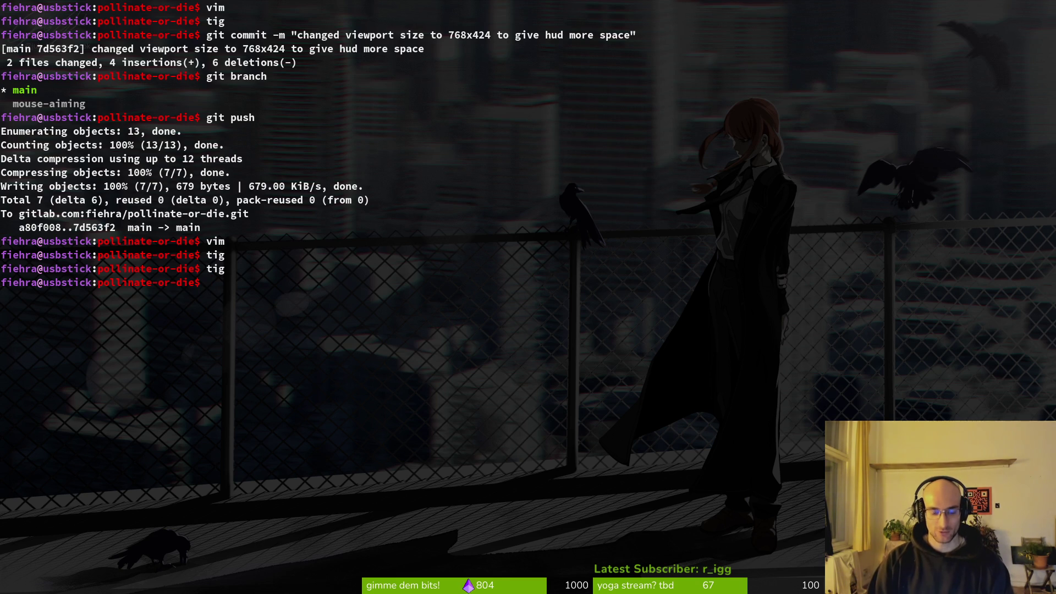
# Step: Recheck the change list, then begin git commit -m "improved viewport settings and
pyautogui.write('tig')
pyautogui.press('Return')
pyautogui.press('s')
pyautogui.press('Down')
pyautogui.press('Down')
pyautogui.press('Down')
pyautogui.press('q')
pyautogui.press('q')
pyautogui.write('git commit ')
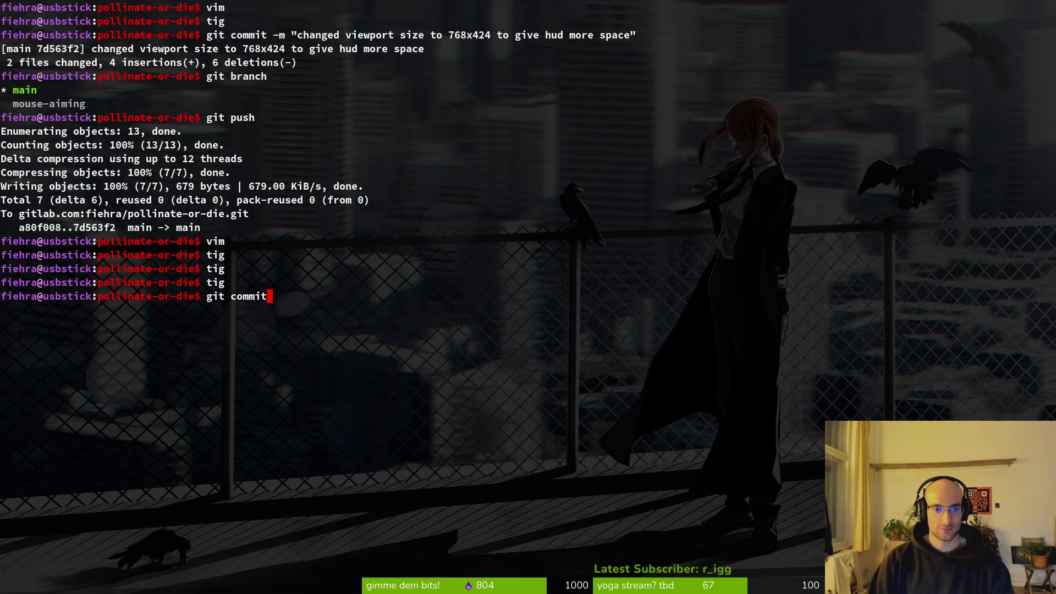
pyautogui.write('-m')
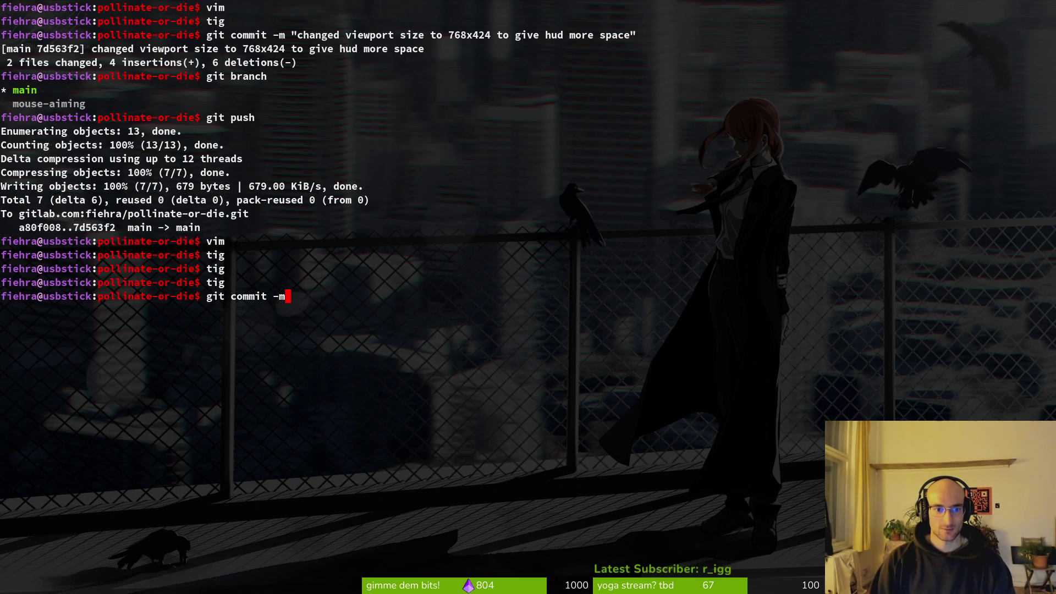
pyautogui.write(' "improve')
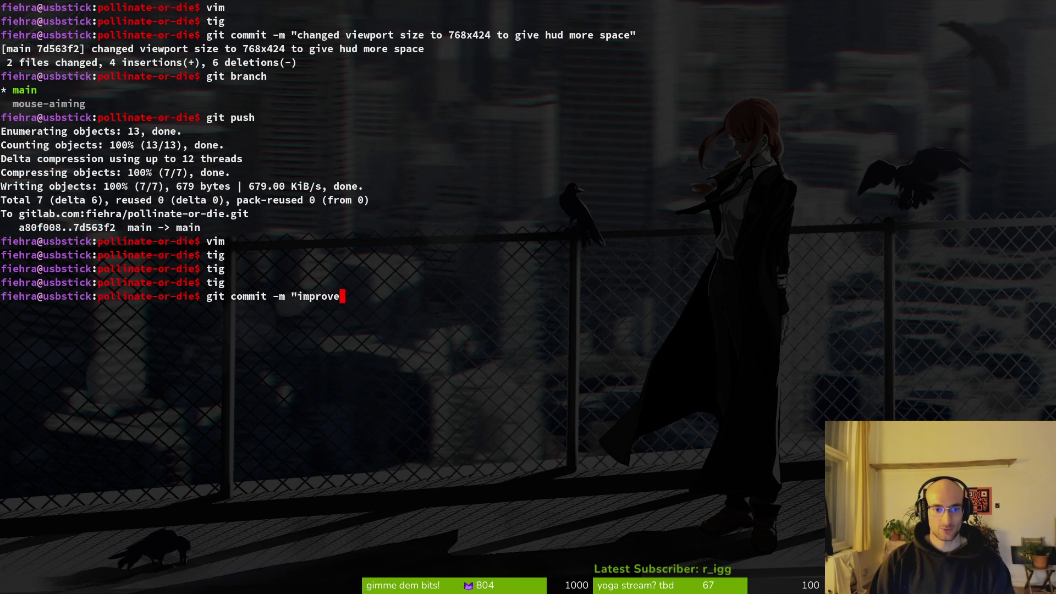
pyautogui.write('d viewport settings and')
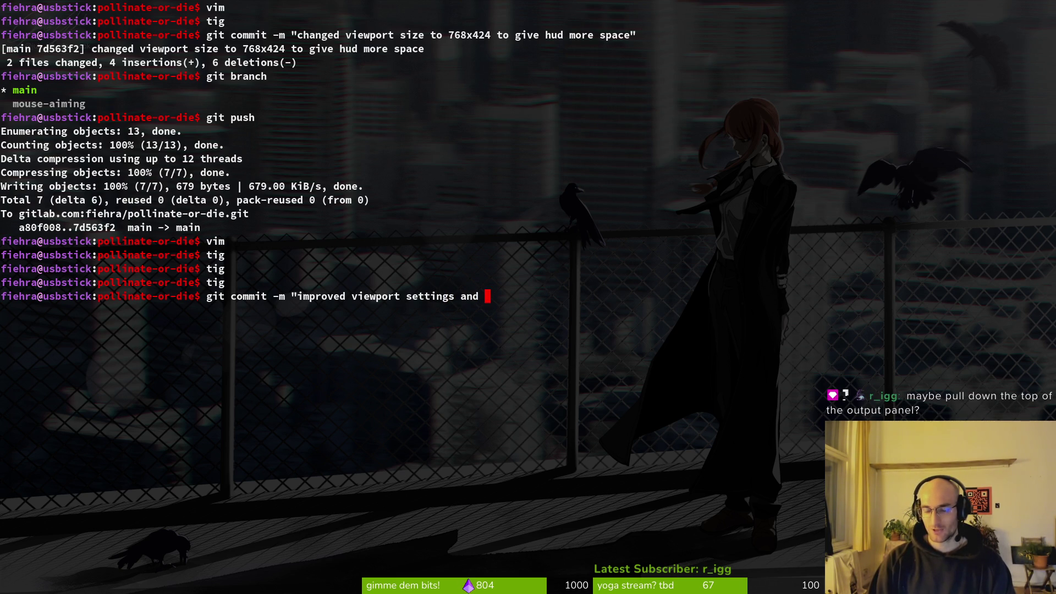
pyautogui.hotkey('alt', 'Tab')
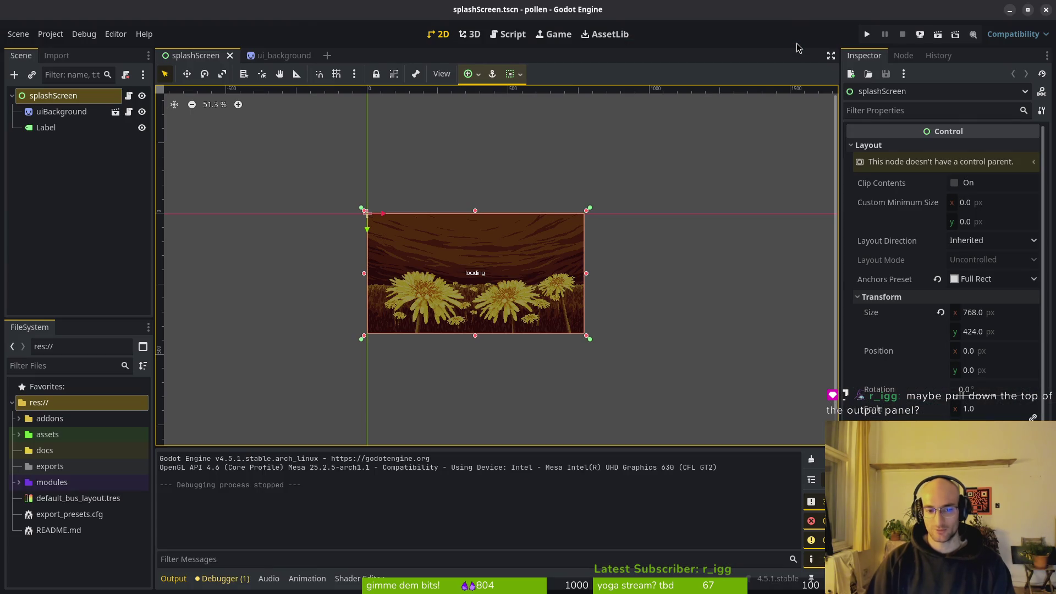
# Step: Try a taller Output panel and toggle the output message filters off and back on
pyautogui.click(478, 447)
pyautogui.moveTo(475, 507)
pyautogui.mouseDown()
pyautogui.moveTo(469, 357)
pyautogui.moveTo(488, 410)
pyautogui.mouseUp()
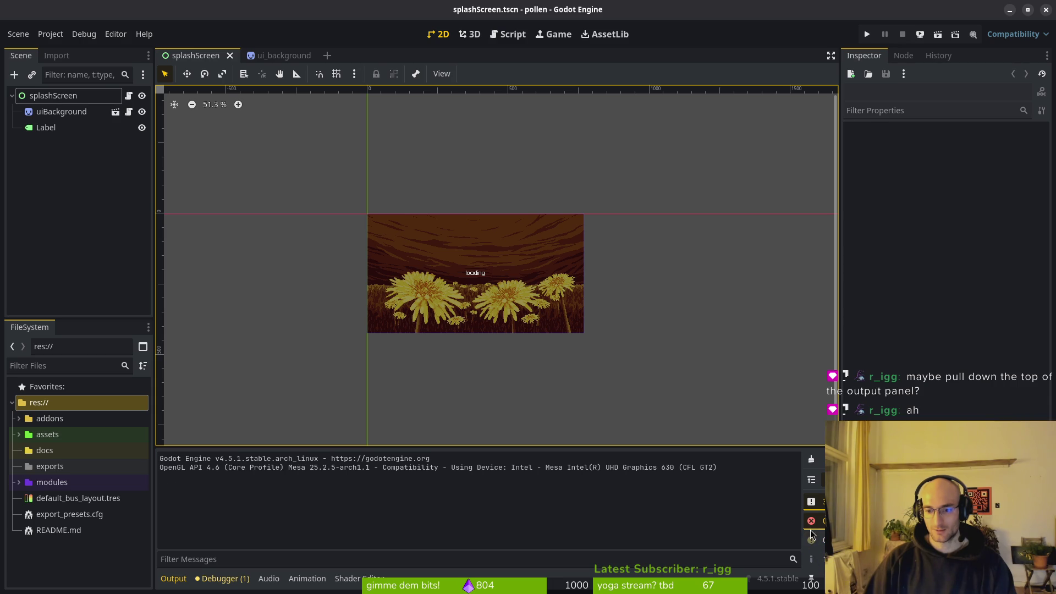
pyautogui.click(811, 502)
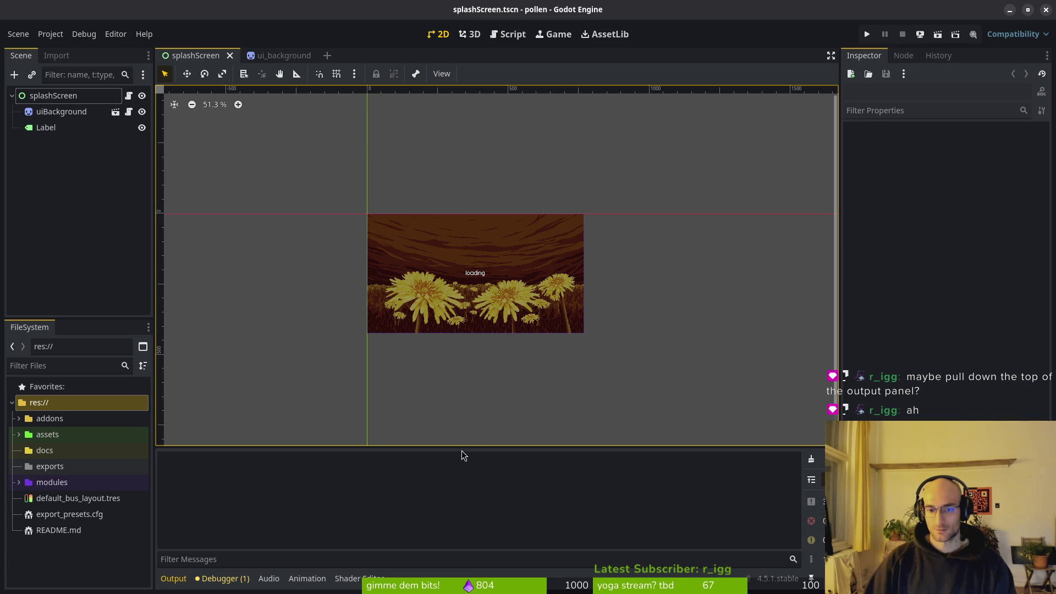
pyautogui.click(811, 559)
pyautogui.click(811, 540)
pyautogui.click(811, 521)
pyautogui.click(811, 501)
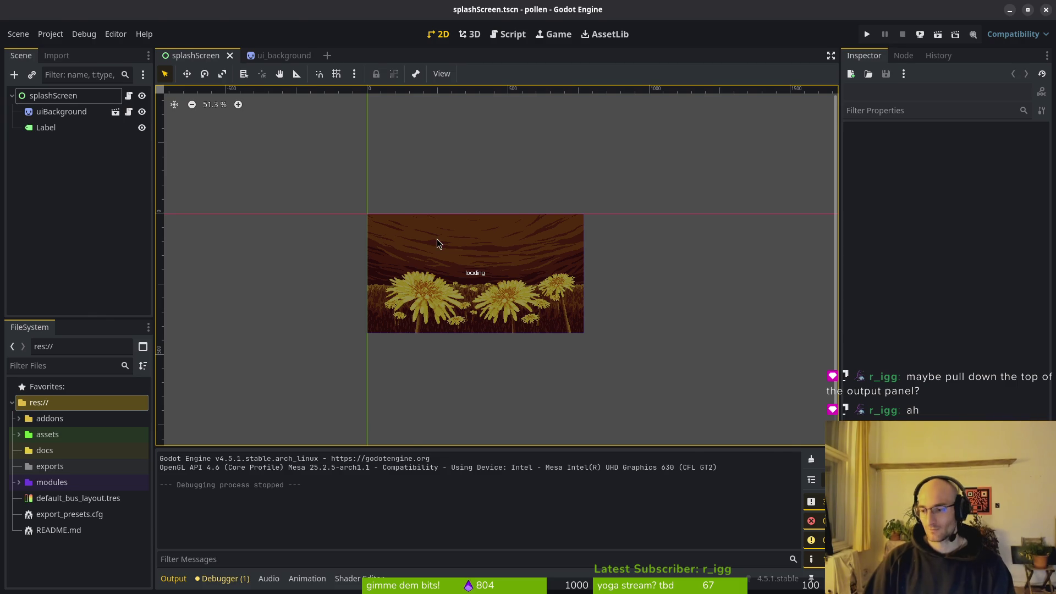
pyautogui.hotkey('alt', 'Tab')
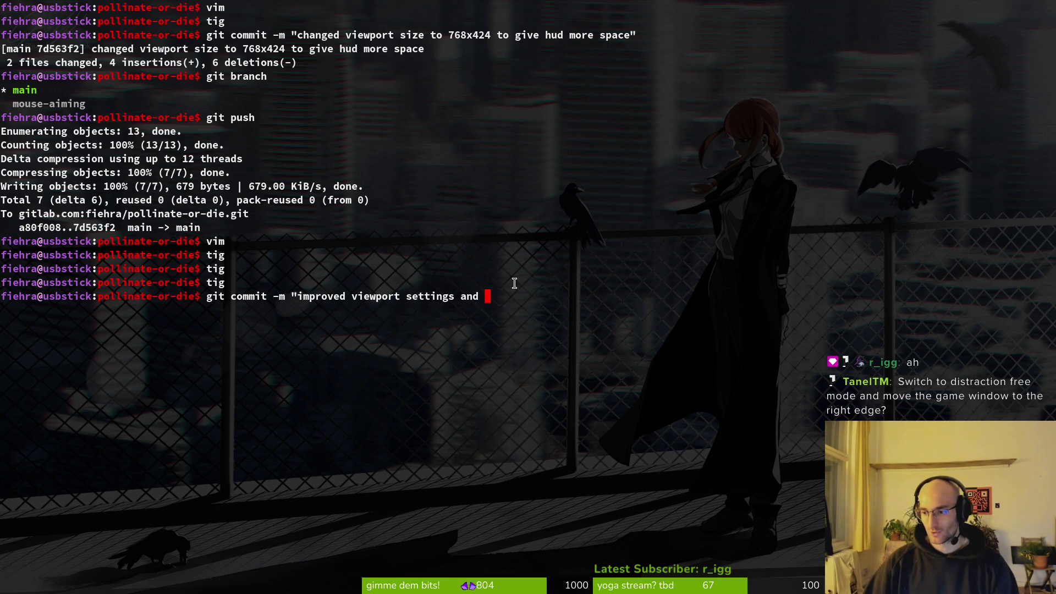
# Step: Inspect the staged changes, including ui_background.tscn's diff, in tig in a temporary second terminal
pyautogui.hotkey('alt', 'Tab')
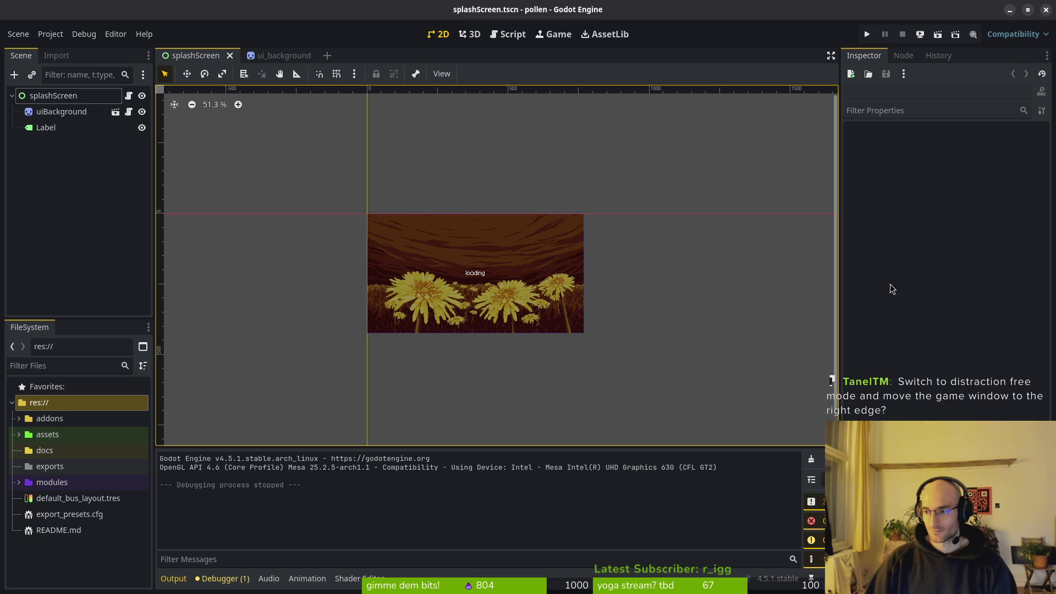
pyautogui.hotkey('alt', 'Tab')
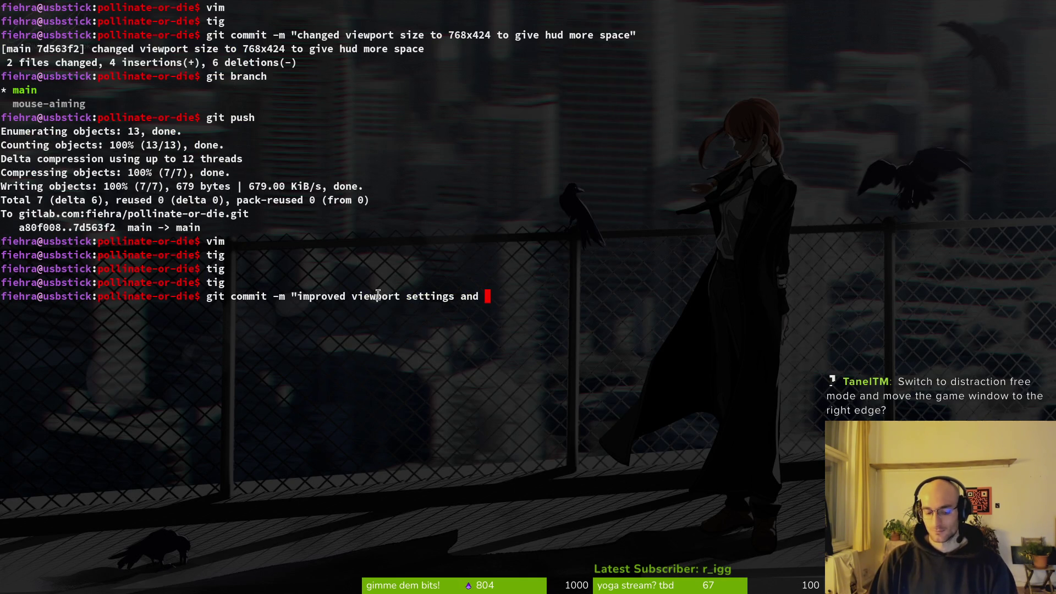
pyautogui.press('super+Return')
pyautogui.write('tig')
pyautogui.press('Return')
pyautogui.press('s')
pyautogui.press('j')
pyautogui.press('j')
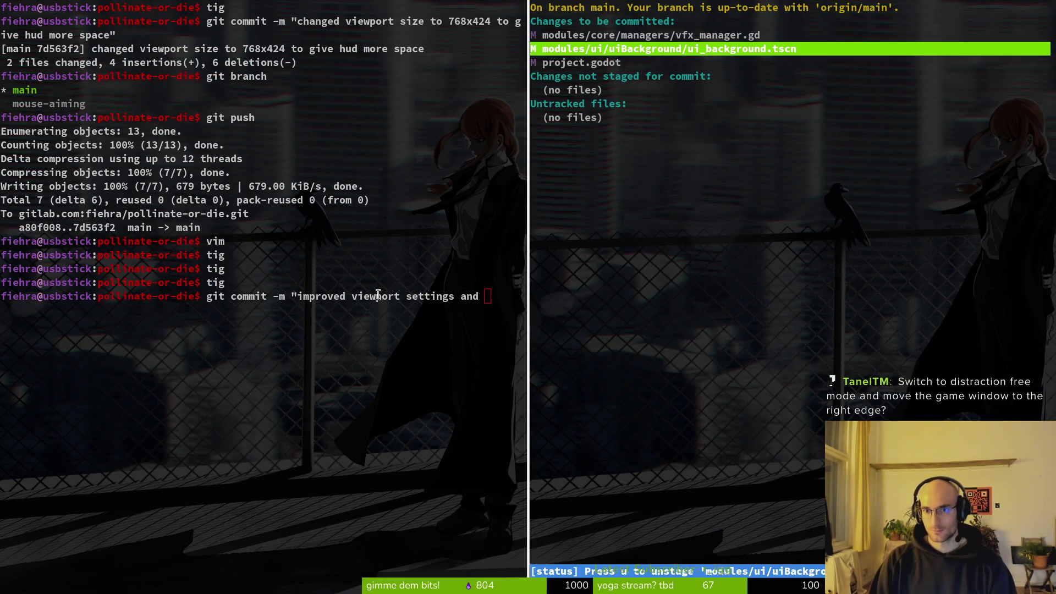
pyautogui.press('Return')
pyautogui.press('j')
pyautogui.press('q')
pyautogui.press('j')
pyautogui.press('q')
pyautogui.press('q')
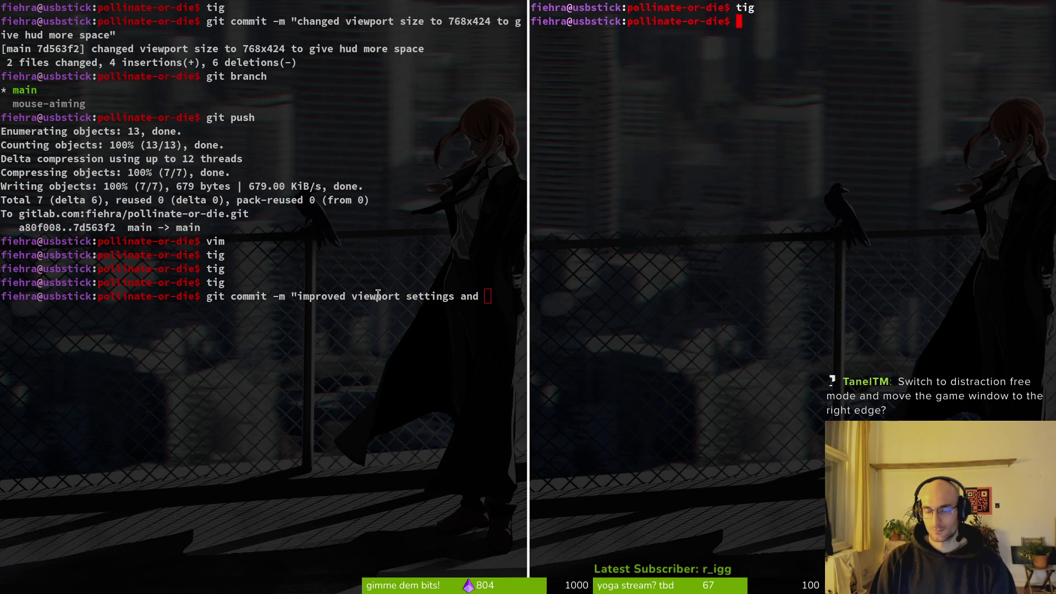
pyautogui.hotkey('ctrl', 'd')
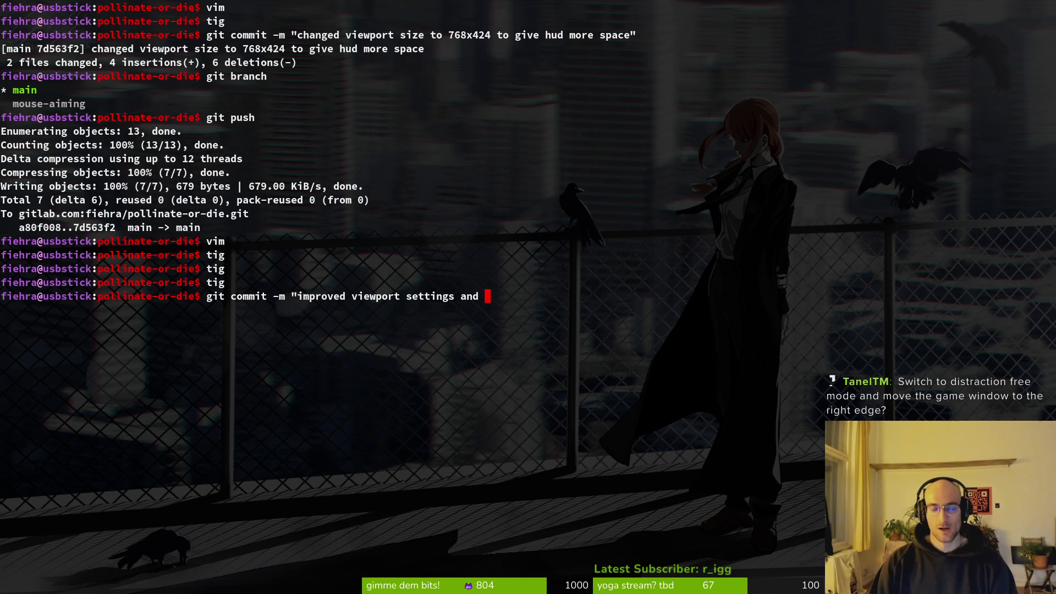
# Step: Trim the message to "improved viewport settings", close the quote, run it, then git push
pyautogui.press('BackSpace')
pyautogui.press('BackSpace')
pyautogui.press('BackSpace')
pyautogui.press('Return')
pyautogui.write('"')
pyautogui.press('Return')
pyautogui.write('git push')
pyautogui.press('Return')
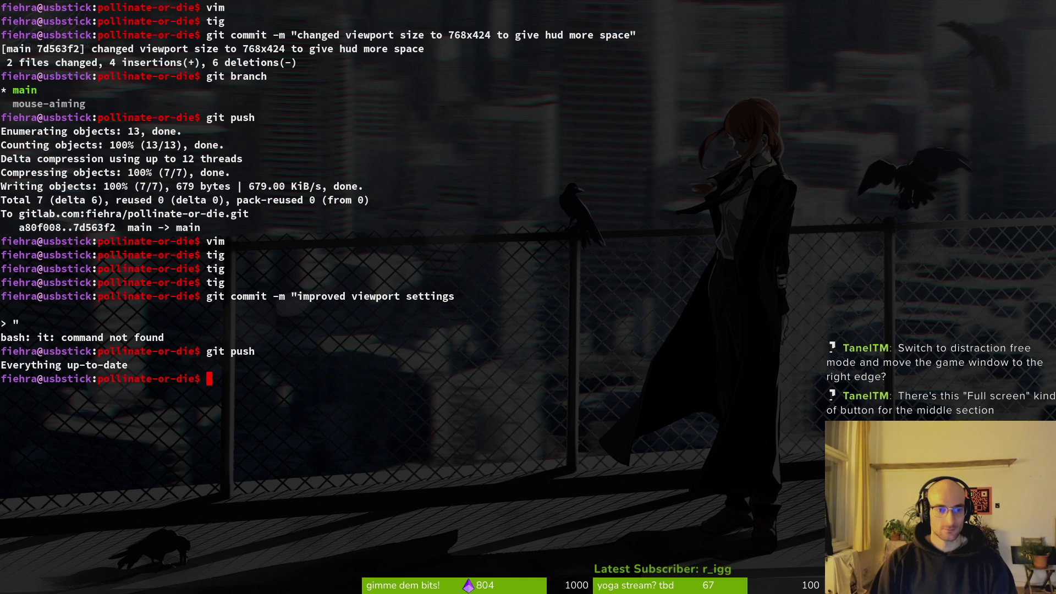
# Step: Recall the mistyped 'it commit' command, prepend the missing g, and run the commit
pyautogui.press('Up')
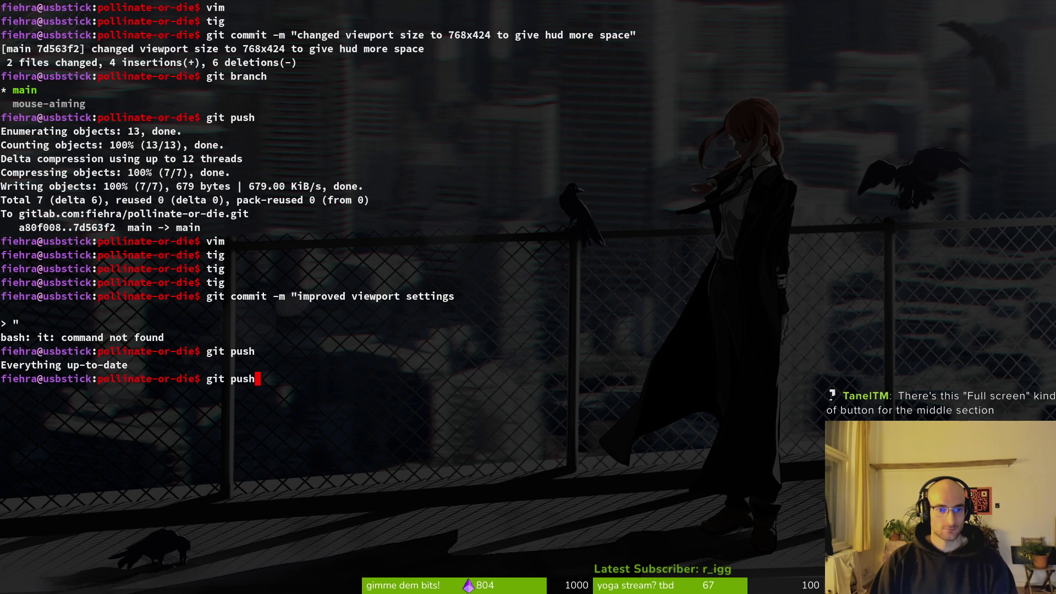
pyautogui.press('Up')
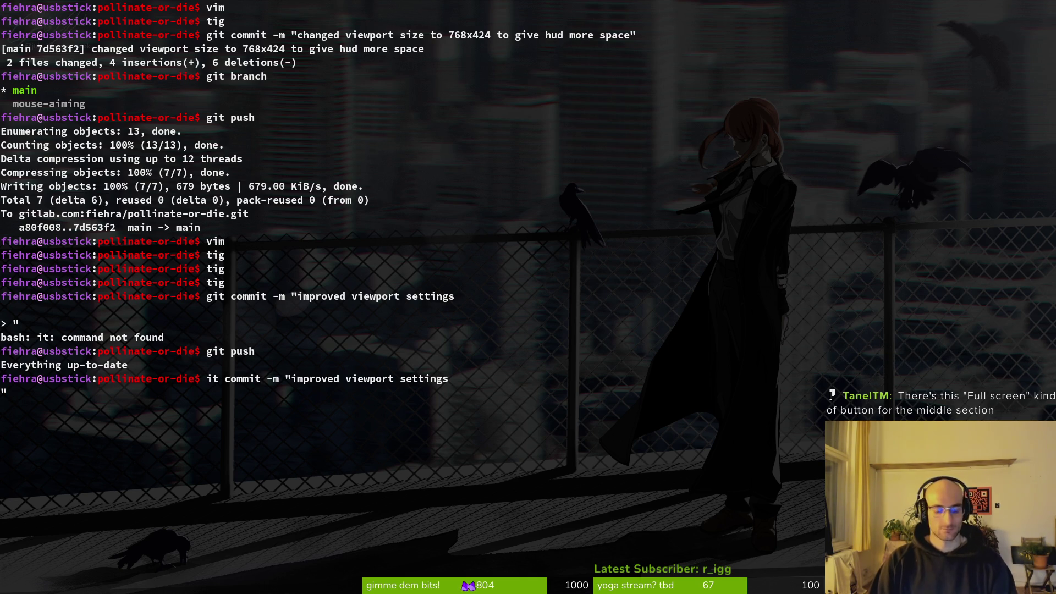
pyautogui.hotkey('ctrl', 'a')
pyautogui.write('g')
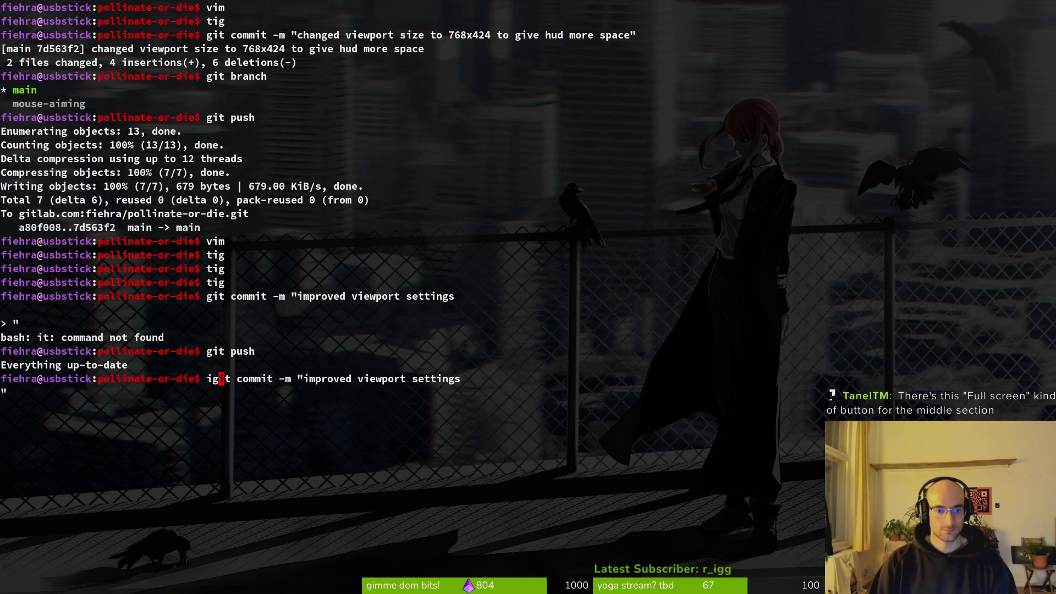
pyautogui.press('Return')
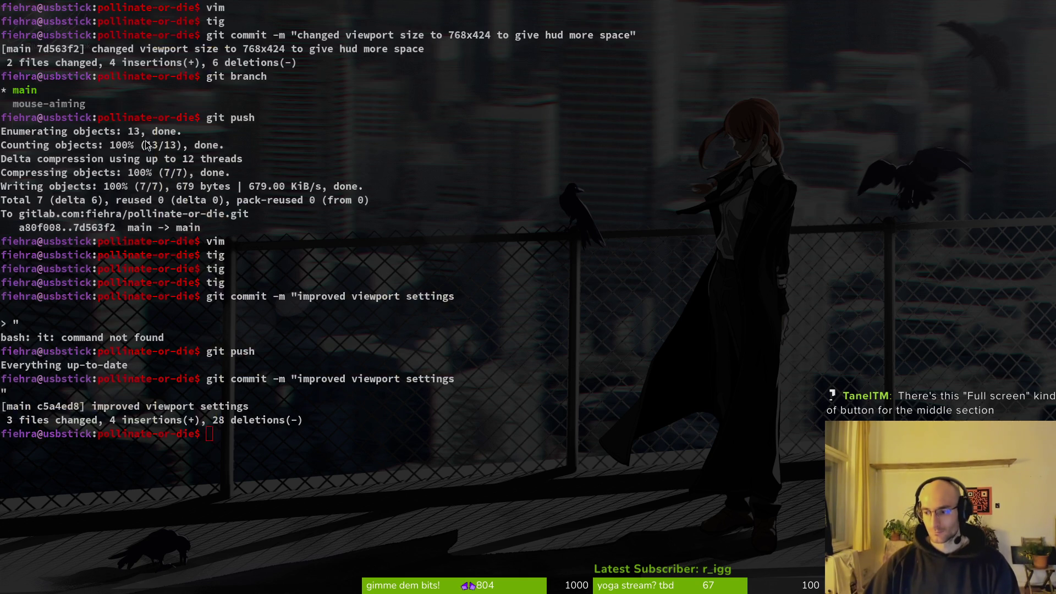
pyautogui.hotkey('alt', 'Tab')
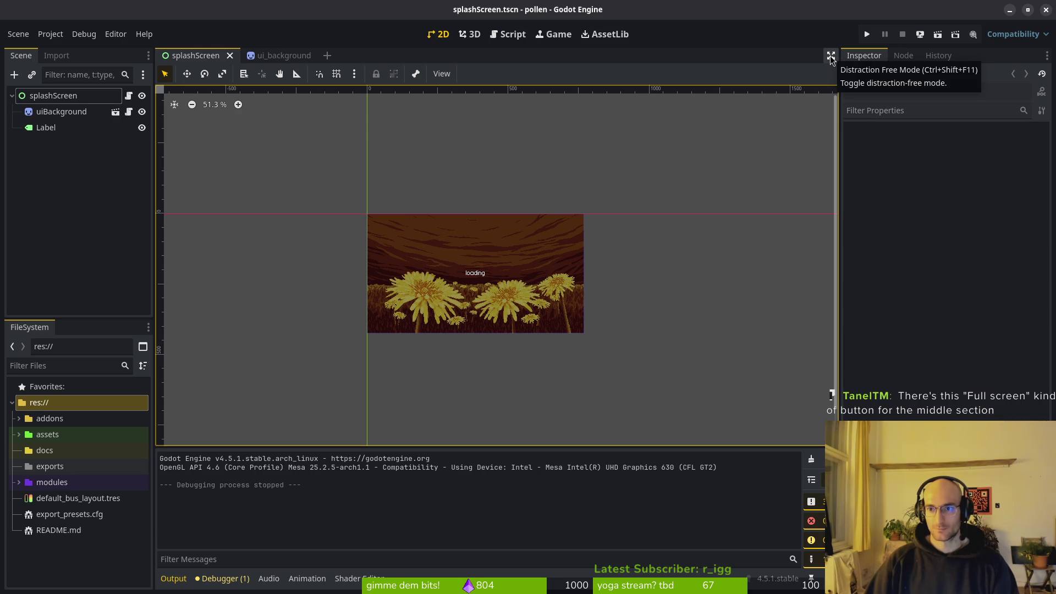
# Step: Run the game in a floating window instead of embedded, nudge it, then close it
pyautogui.click(831, 56)
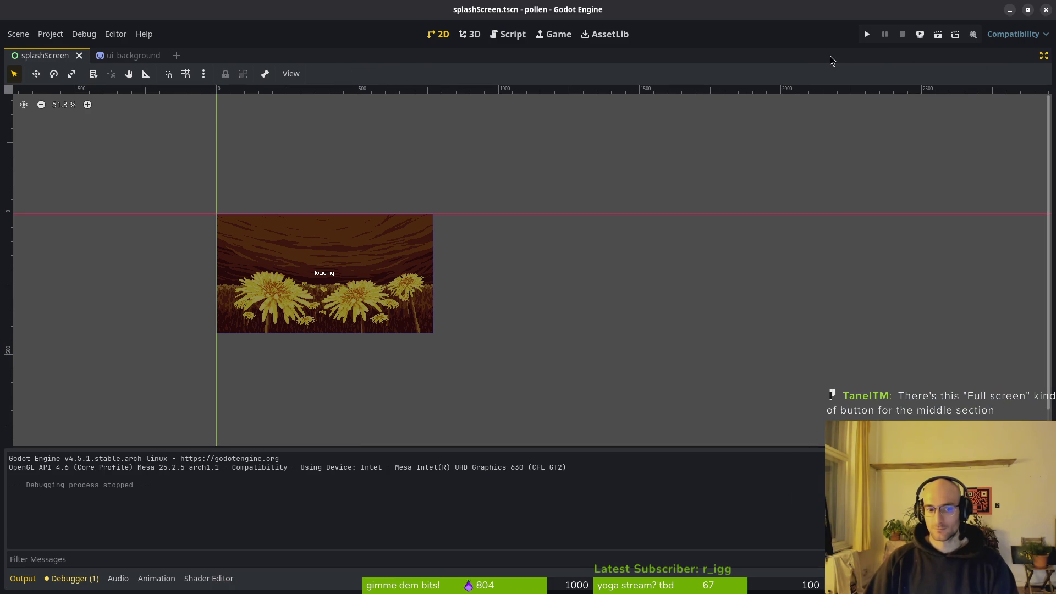
pyautogui.click(866, 35)
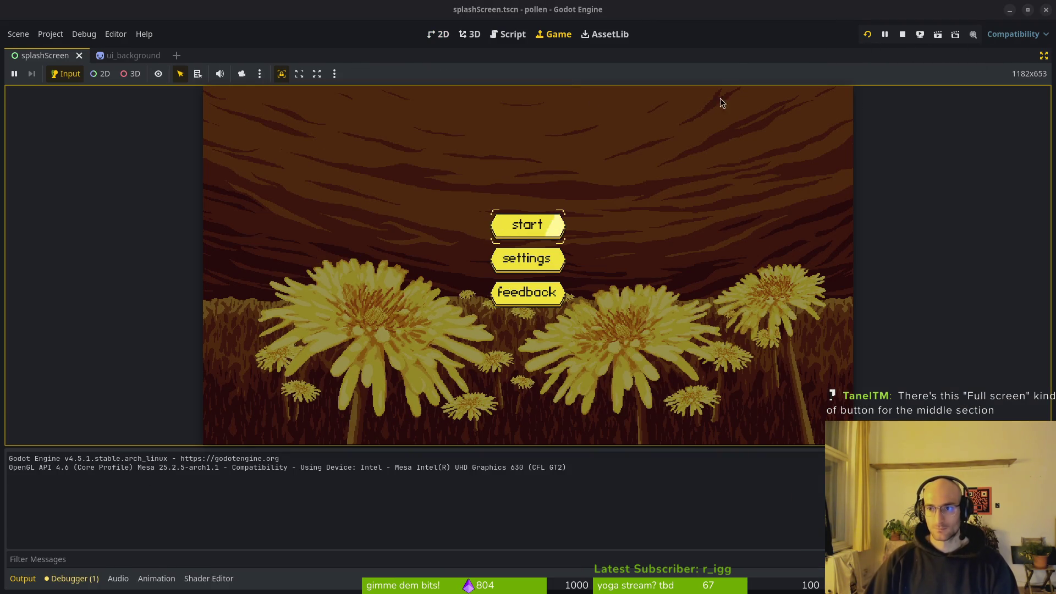
pyautogui.click(334, 74)
pyautogui.click(440, 107)
pyautogui.click(867, 34)
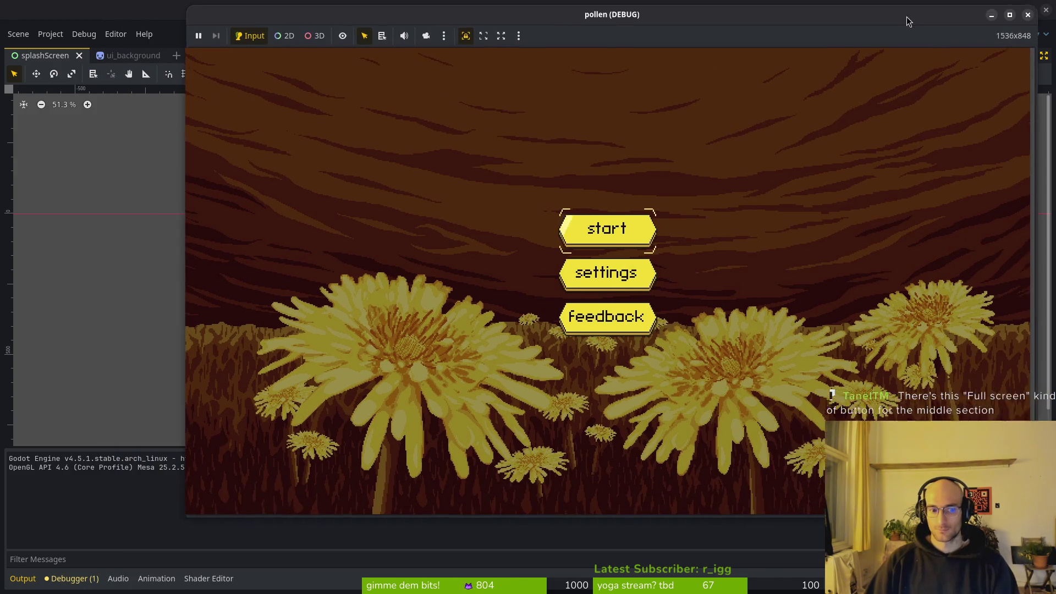
pyautogui.moveTo(907, 16)
pyautogui.mouseDown()
pyautogui.moveTo(942, 15)
pyautogui.moveTo(903, 11)
pyautogui.moveTo(919, 11)
pyautogui.mouseUp()
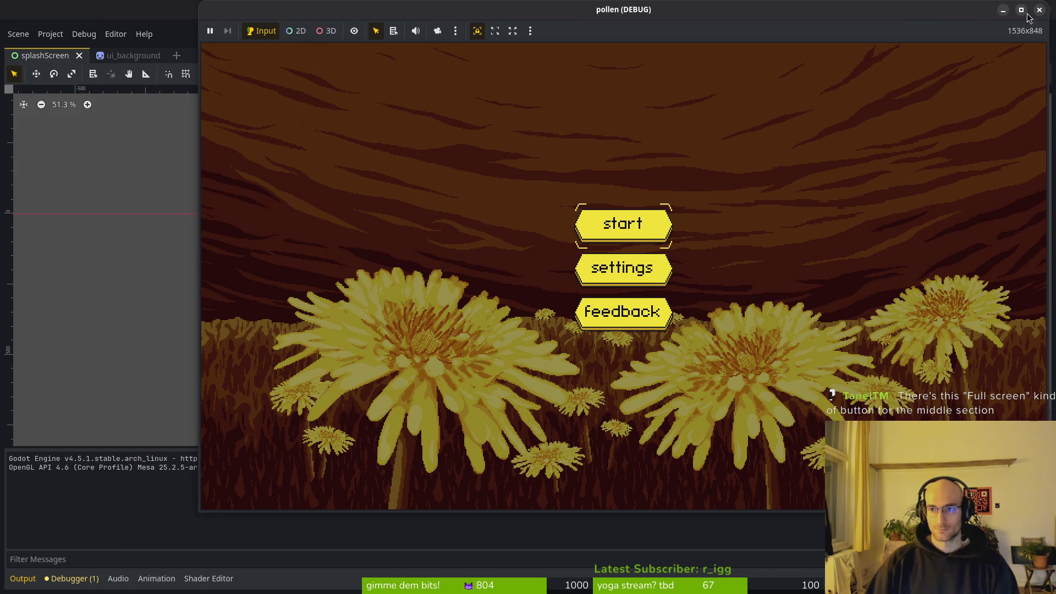
pyautogui.click(1038, 9)
# Step: Restore the side docks, run the game once more, and stop it
pyautogui.click(1043, 56)
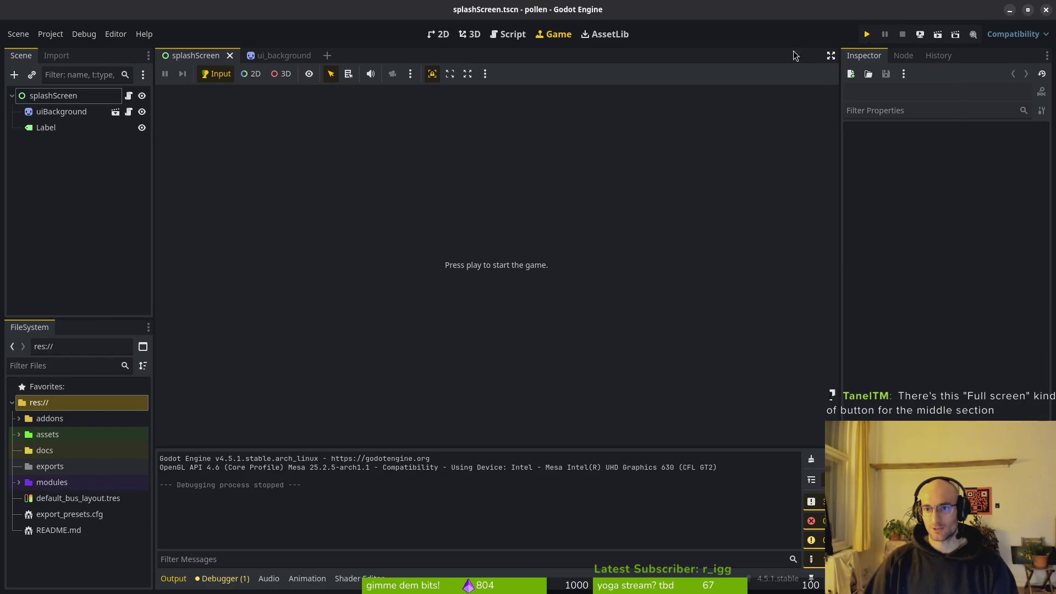
pyautogui.click(866, 34)
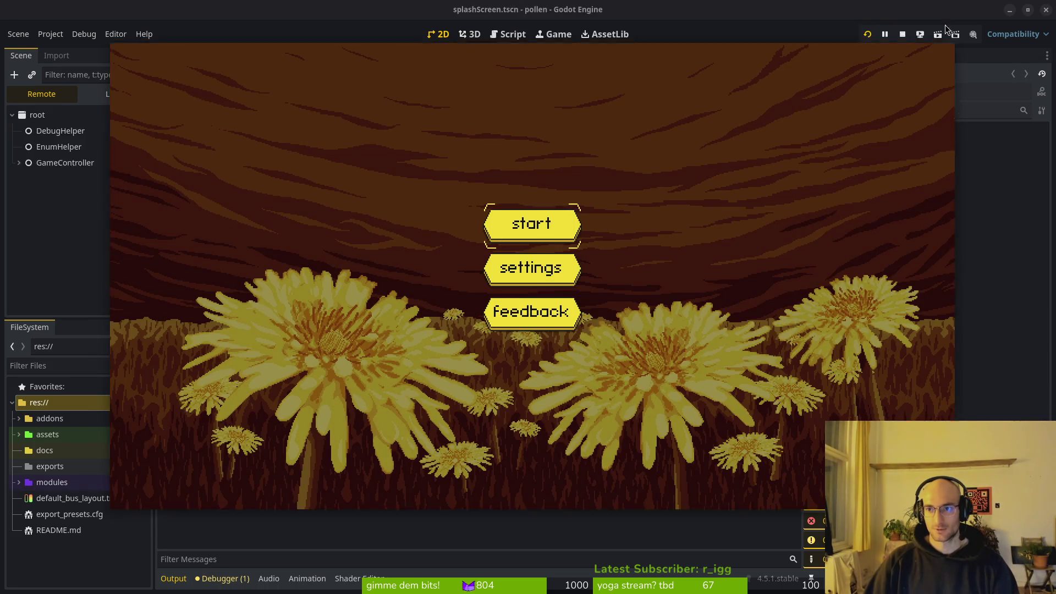
pyautogui.click(948, 10)
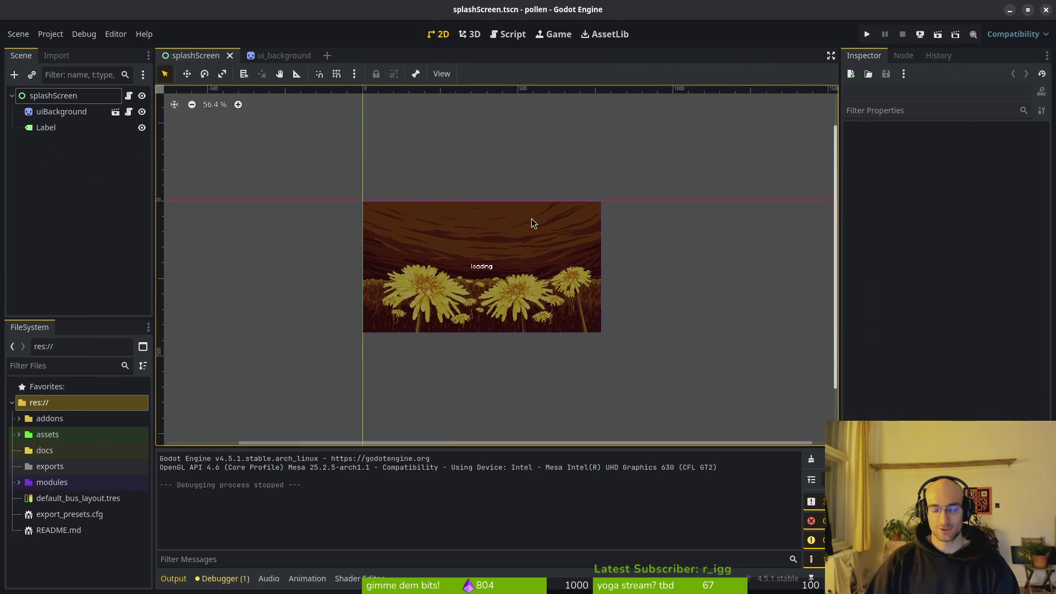
pyautogui.scroll(9, 473, 255)
# Step: Save the splash screen scene and collapse the res:// folder in FileSystem
pyautogui.hotkey('ctrl', 's')
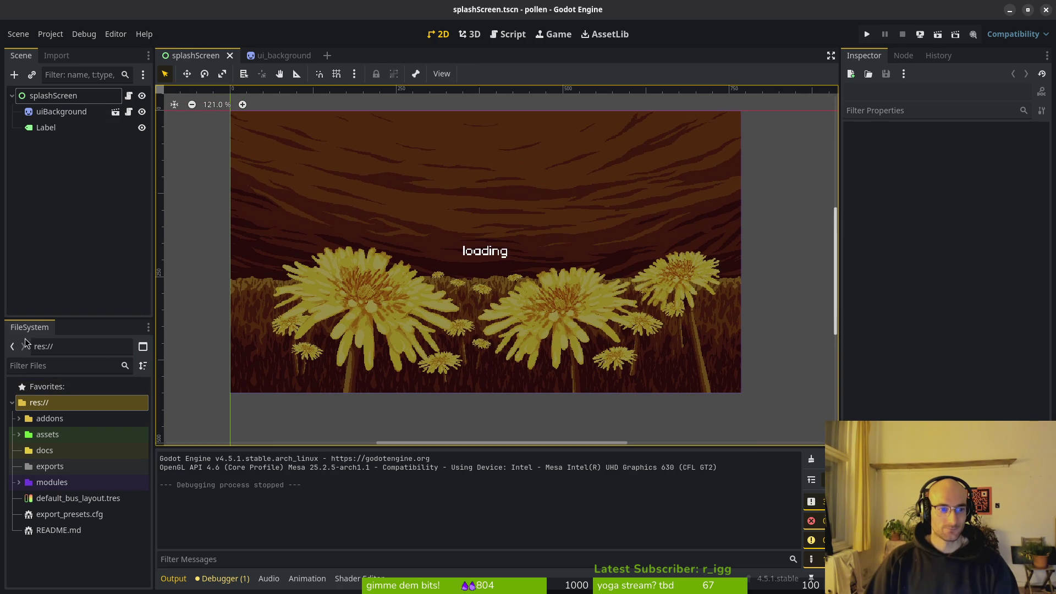
pyautogui.click(12, 403)
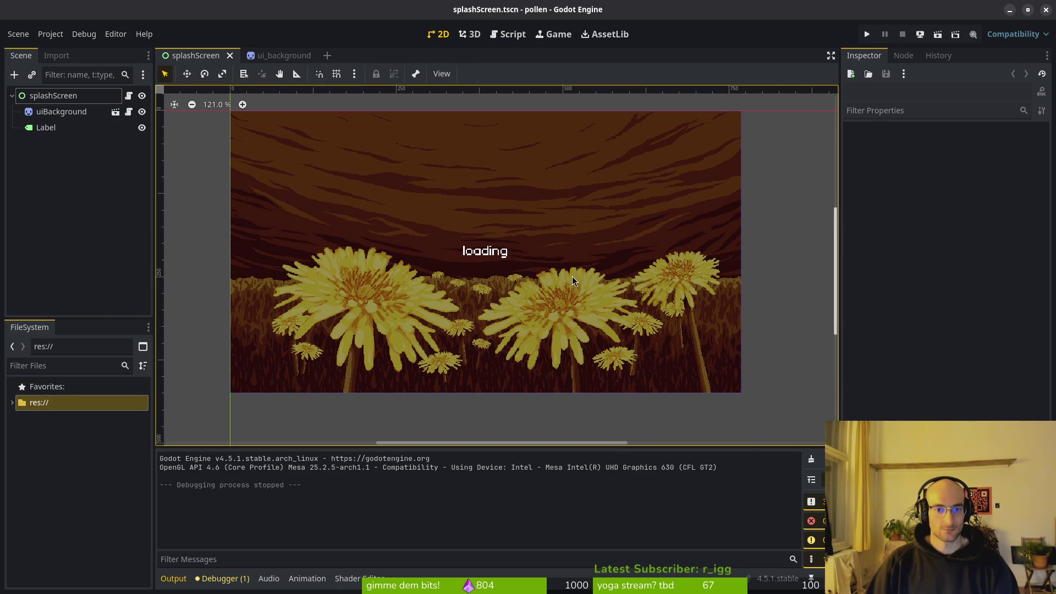
pyautogui.scroll(1, 572, 282)
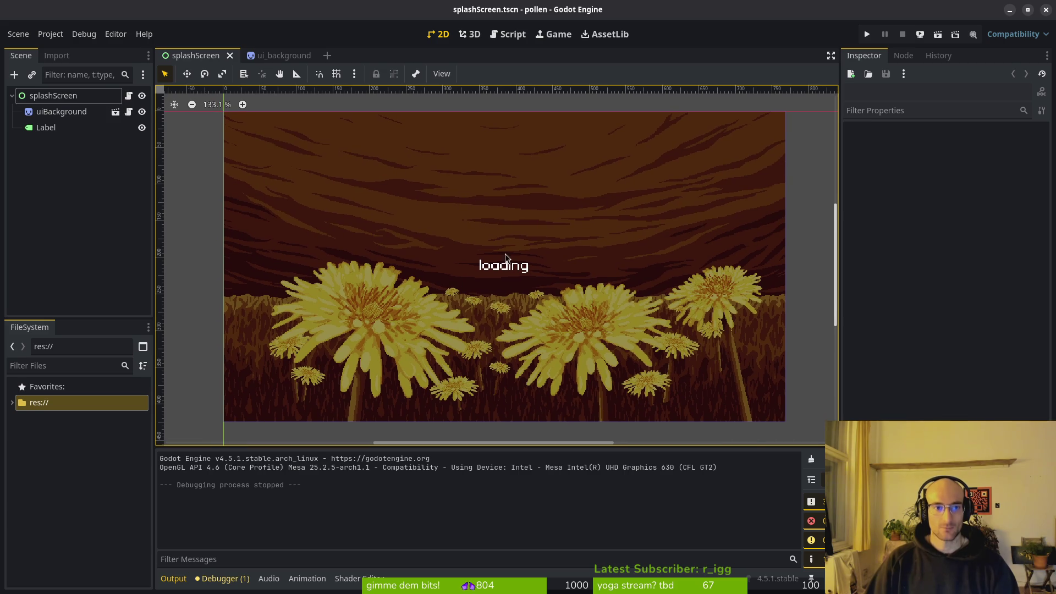
# Step: Launch the game with F5, try the game view sizing options, then stop it
pyautogui.press('F5')
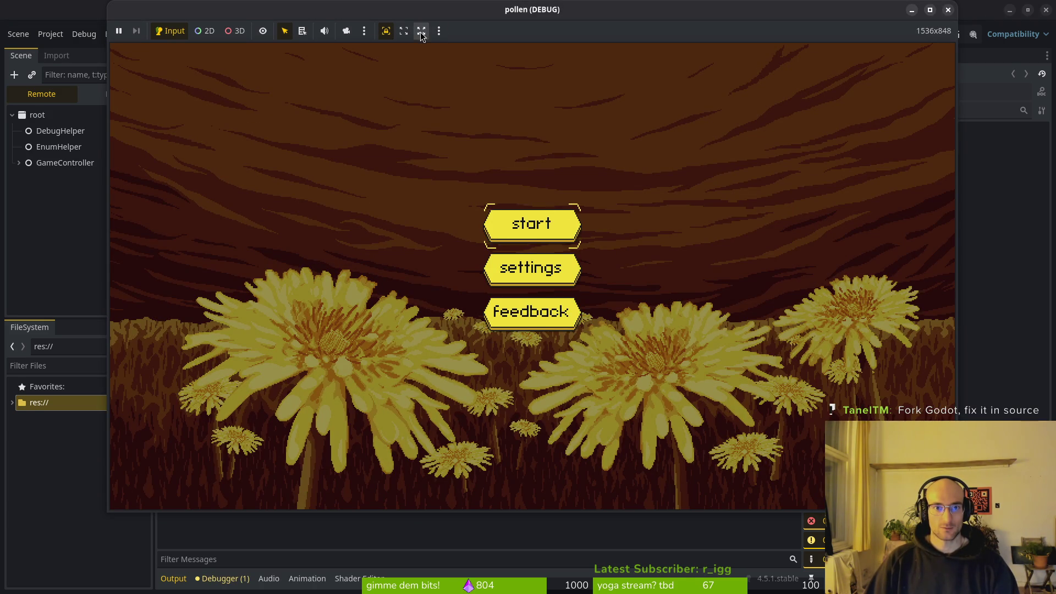
pyautogui.click(404, 33)
pyautogui.click(362, 35)
pyautogui.click(391, 100)
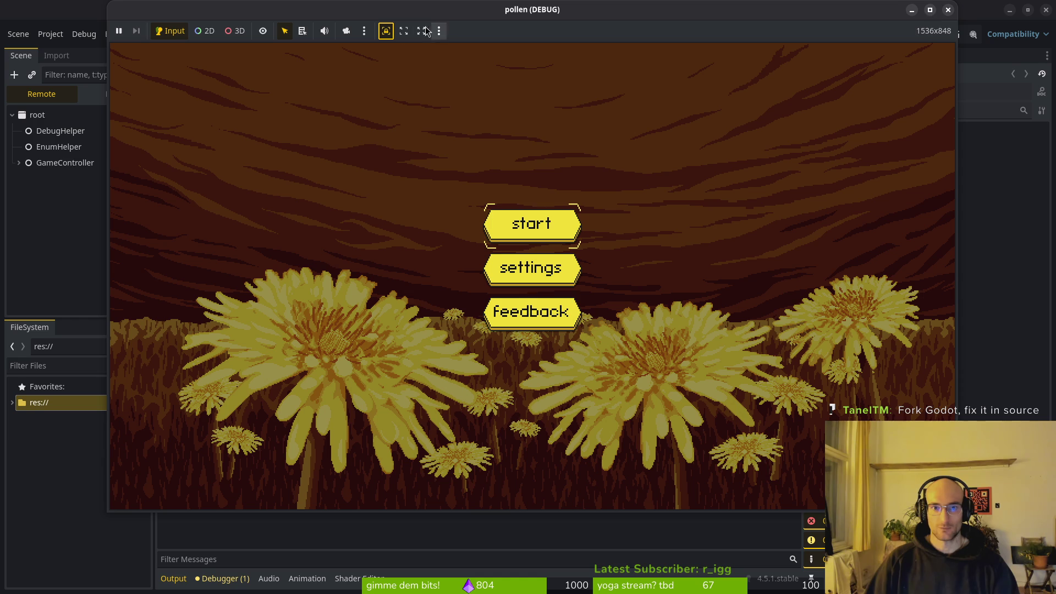
pyautogui.click(948, 10)
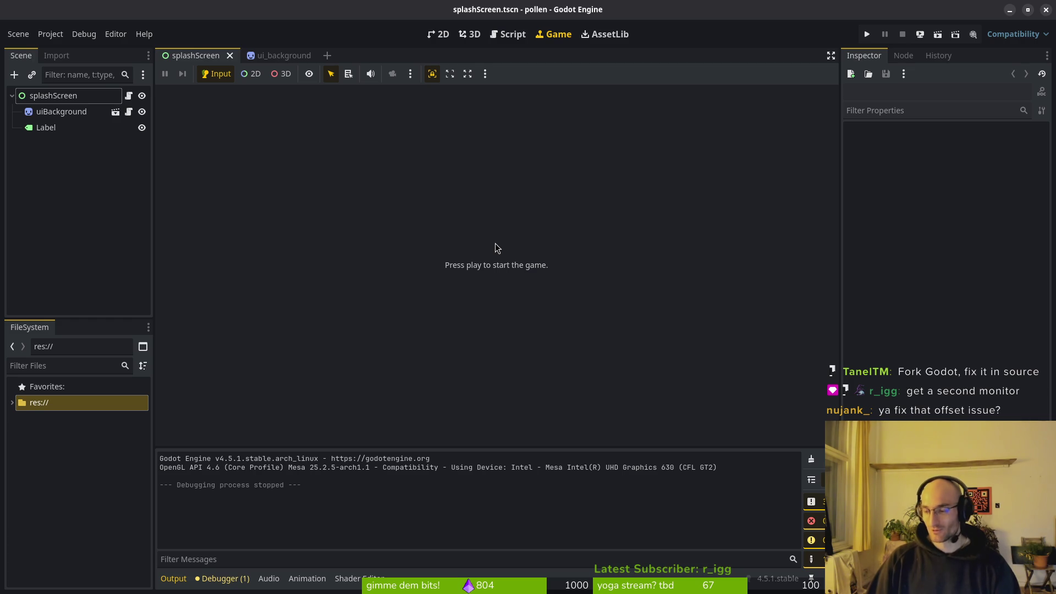
pyautogui.hotkey('alt', 'Tab')
# Step: Open vfx_manager.gd in vim by searching 'vfxman' in the file finder
pyautogui.press('Return')
pyautogui.write('vim')
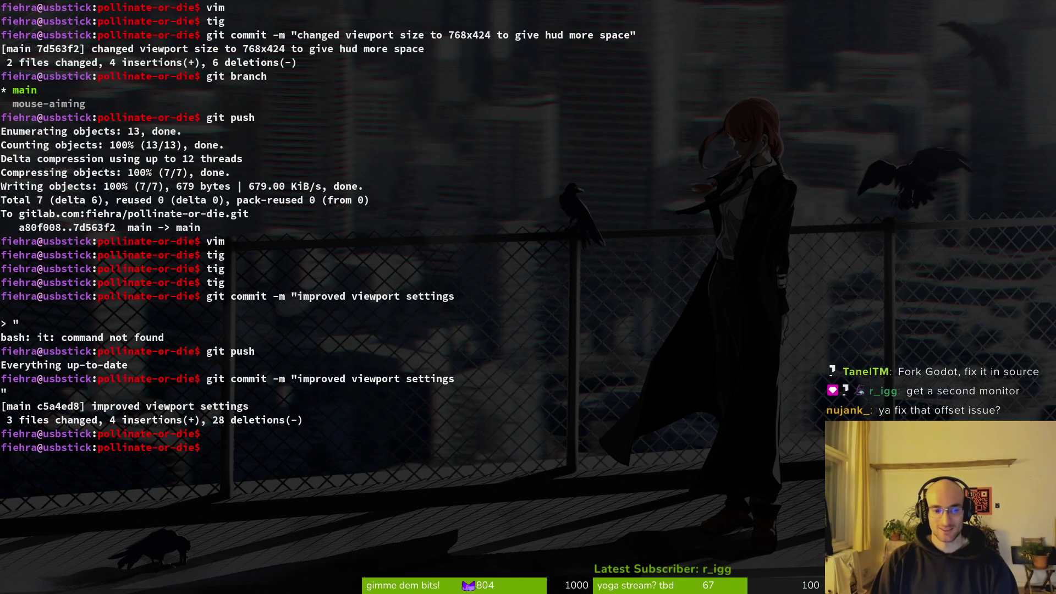
pyautogui.press('Return')
pyautogui.write('v')
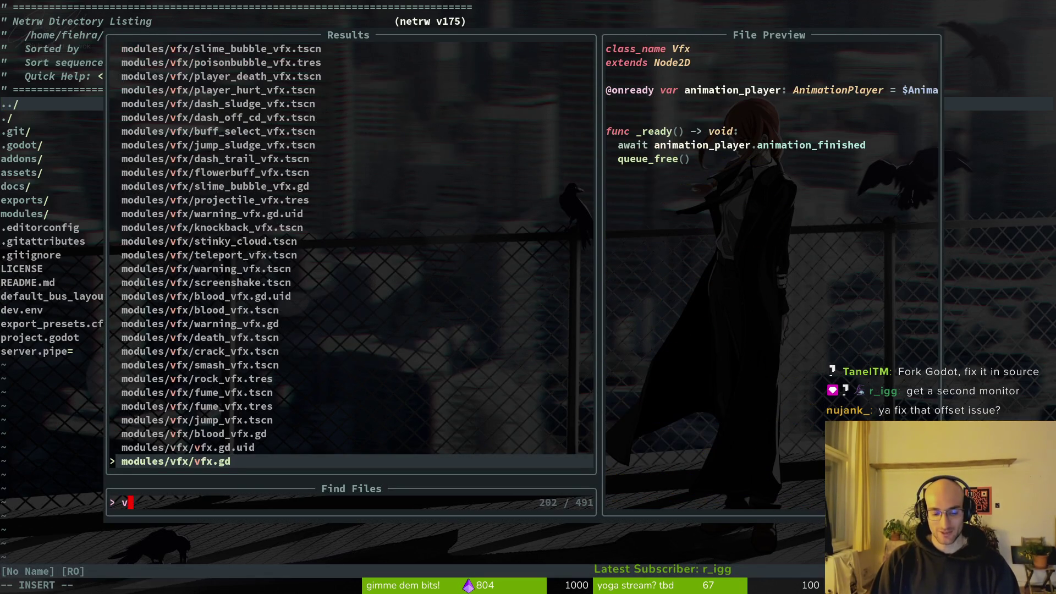
pyautogui.write('fxman')
pyautogui.press('Return')
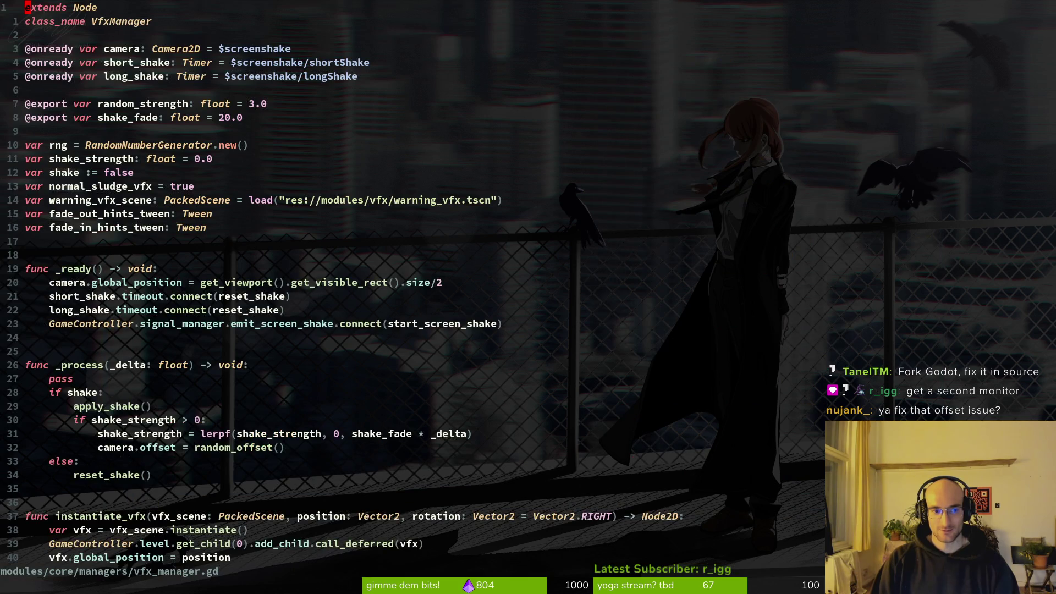
# Step: Undo line 21 back to the Vector2(384, 180) version, then redo to the newest version
pyautogui.press('u')
pyautogui.press('u')
pyautogui.press('u')
pyautogui.press('u')
pyautogui.press('u')
pyautogui.press('u')
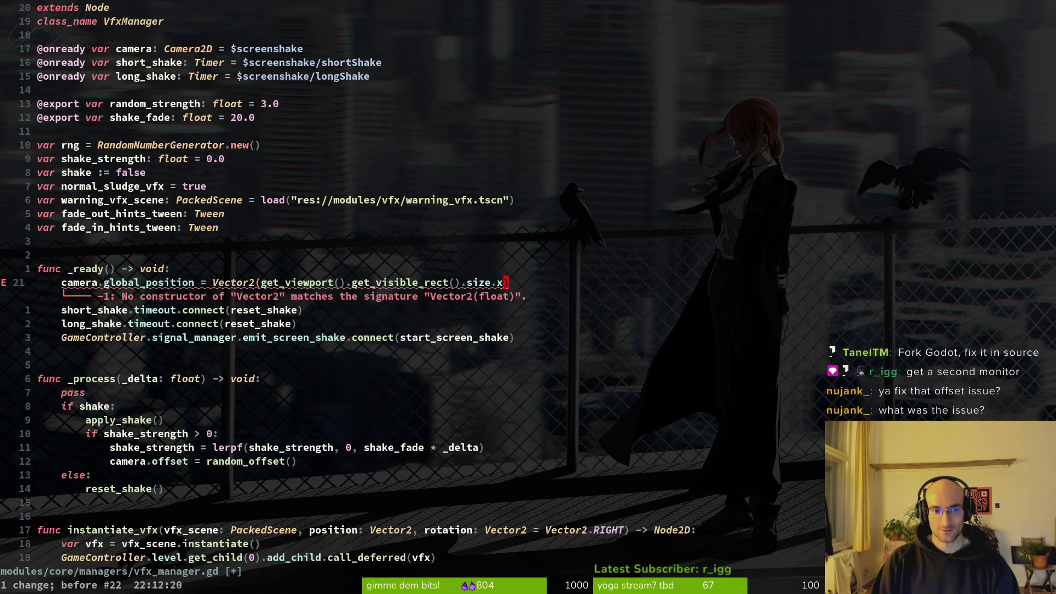
pyautogui.press('u')
pyautogui.press('u')
pyautogui.press('u')
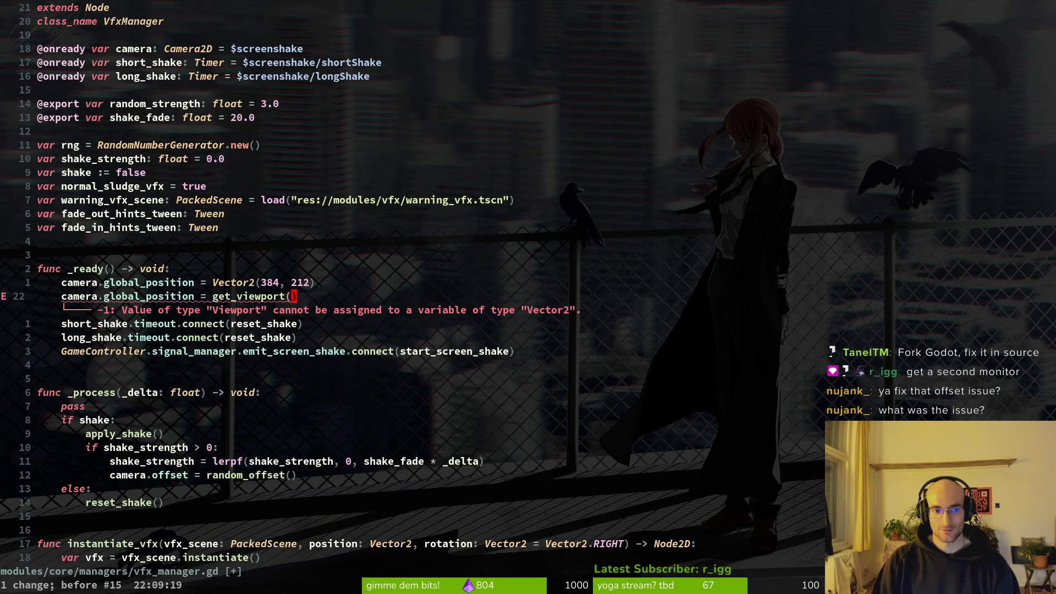
pyautogui.press('u')
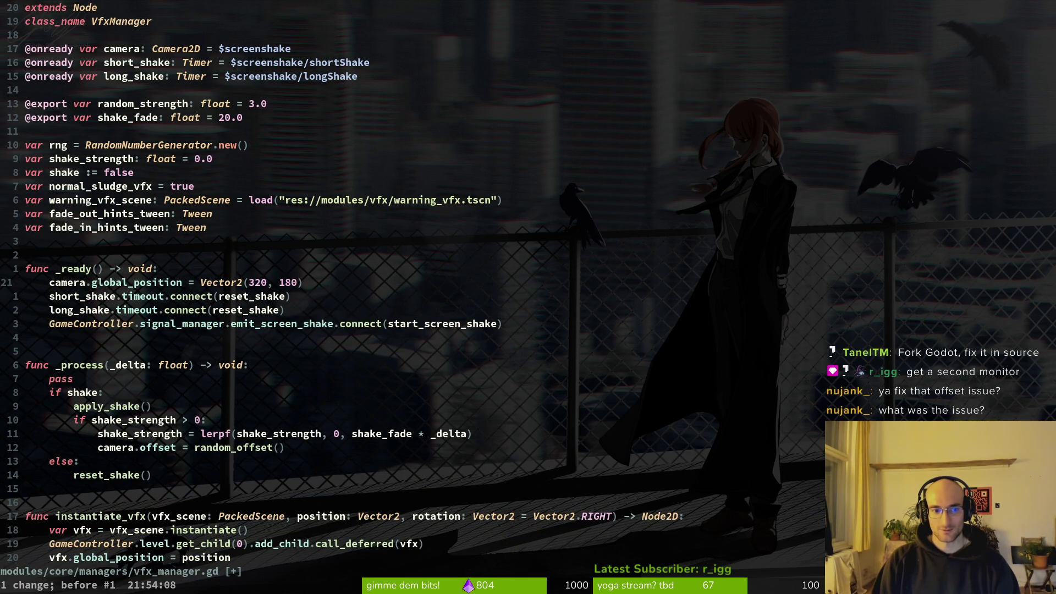
pyautogui.moveTo(302, 283); pyautogui.dragTo(50, 285)
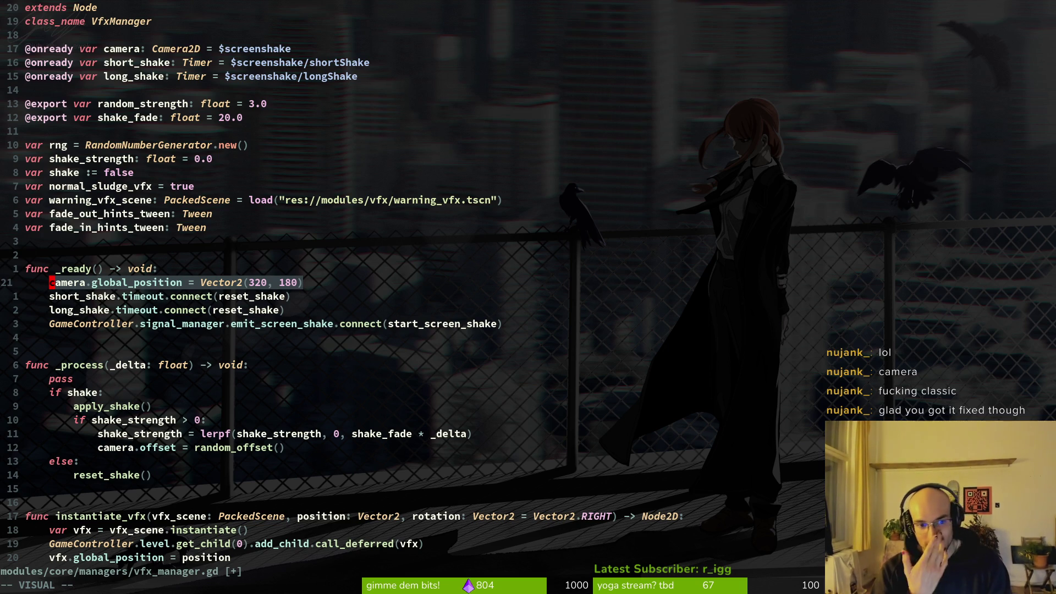
pyautogui.press('Escape')
pyautogui.press('u')
pyautogui.press('u')
pyautogui.press('u')
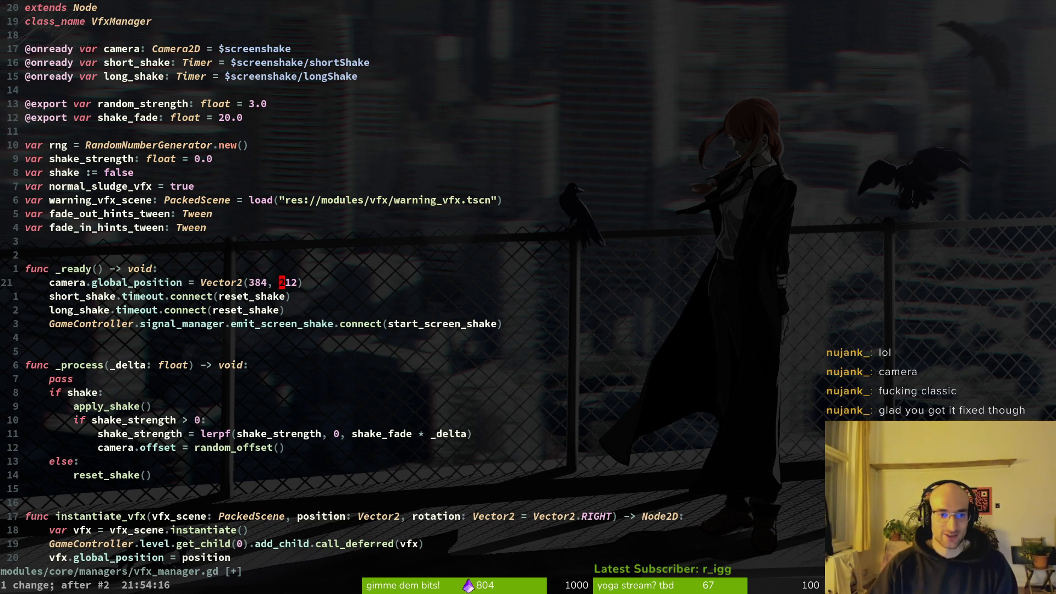
pyautogui.hotkey('ctrl', 'r')
pyautogui.hotkey('ctrl', 'r')
pyautogui.hotkey('ctrl', 'r')
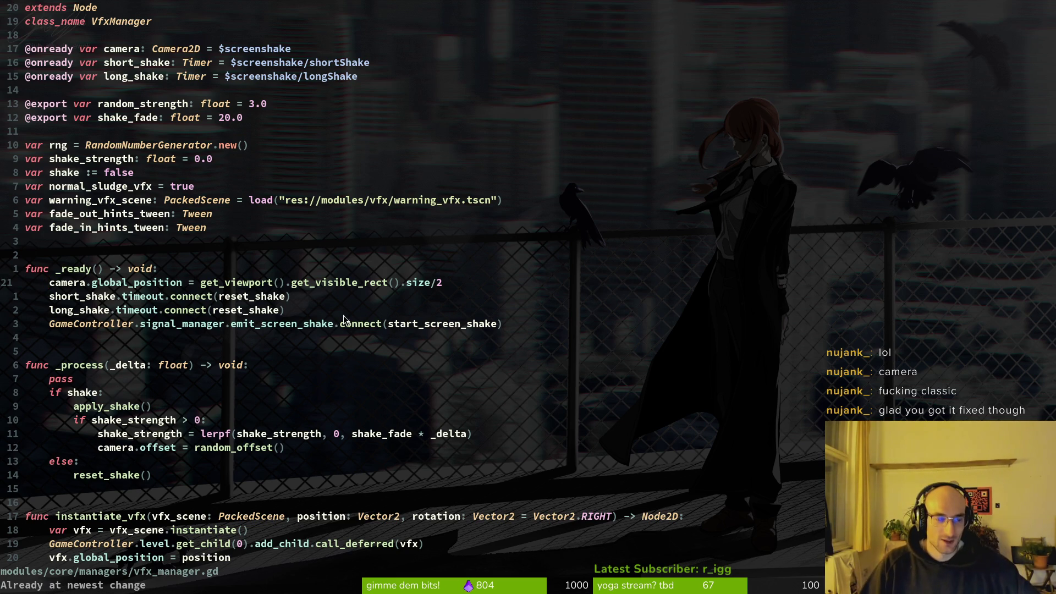
# Step: Save vfx_manager.gd with :w, quit vim, and run tig
pyautogui.write(':w')
pyautogui.press('Return')
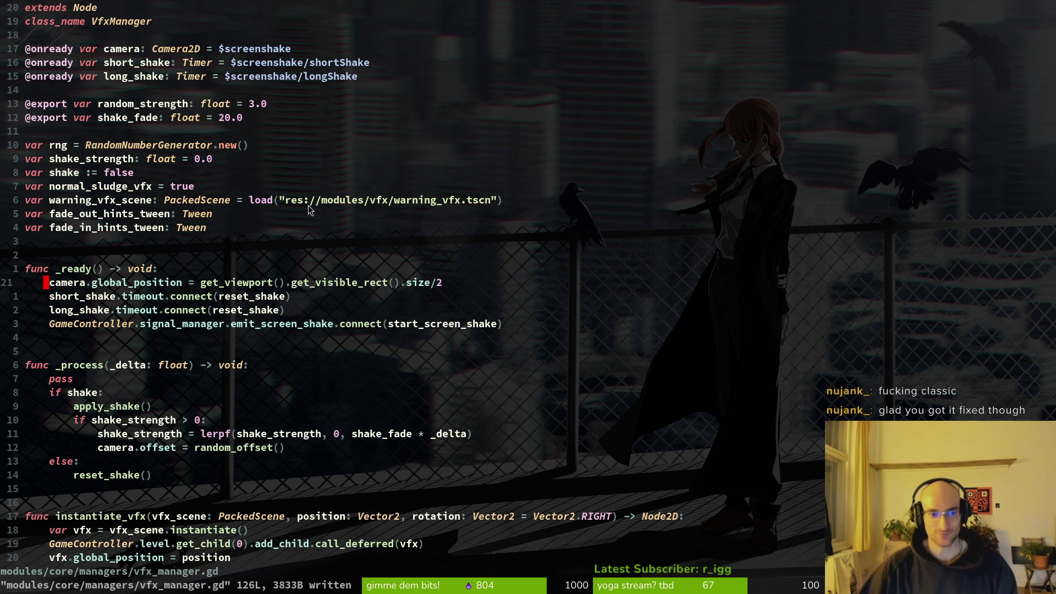
pyautogui.write(':q')
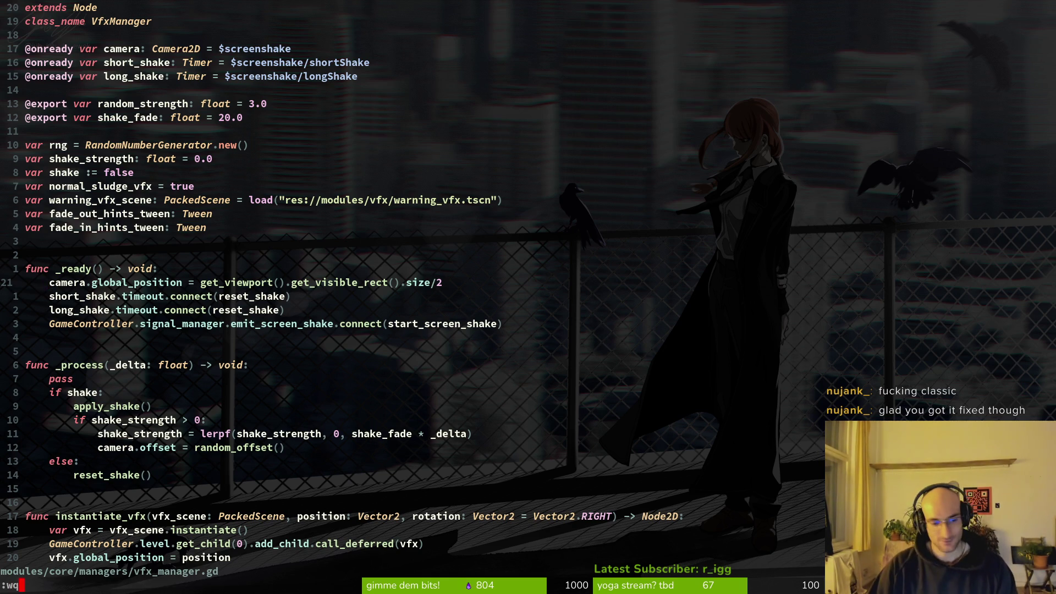
pyautogui.press('Return')
pyautogui.write('g')
pyautogui.press('Return')
# Step: Leave tig, return to Godot, open the ui_background scene in the 2D workspace
pyautogui.press('q')
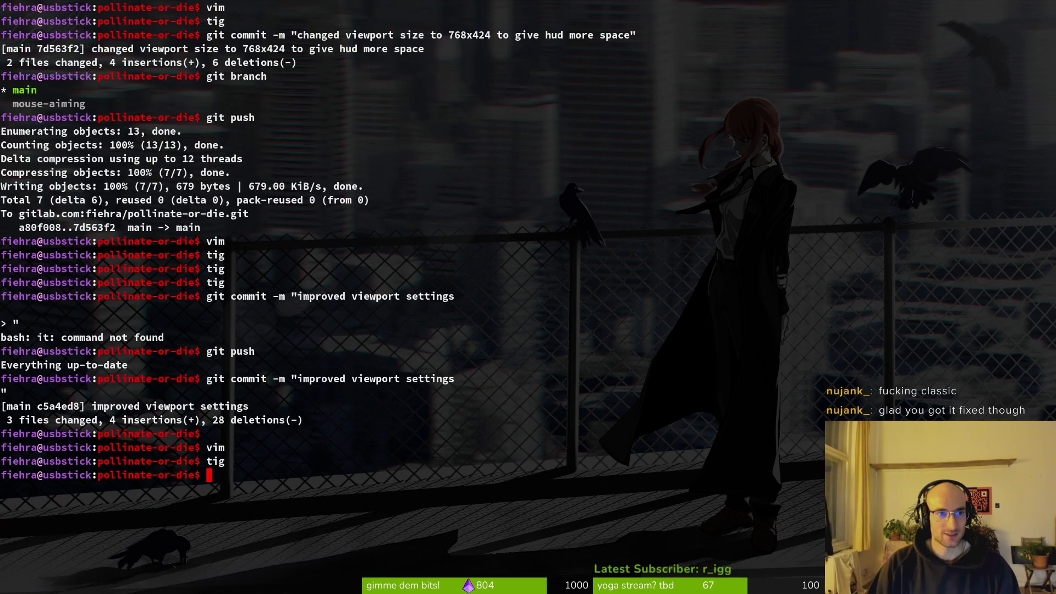
pyautogui.hotkey('alt', 'Tab')
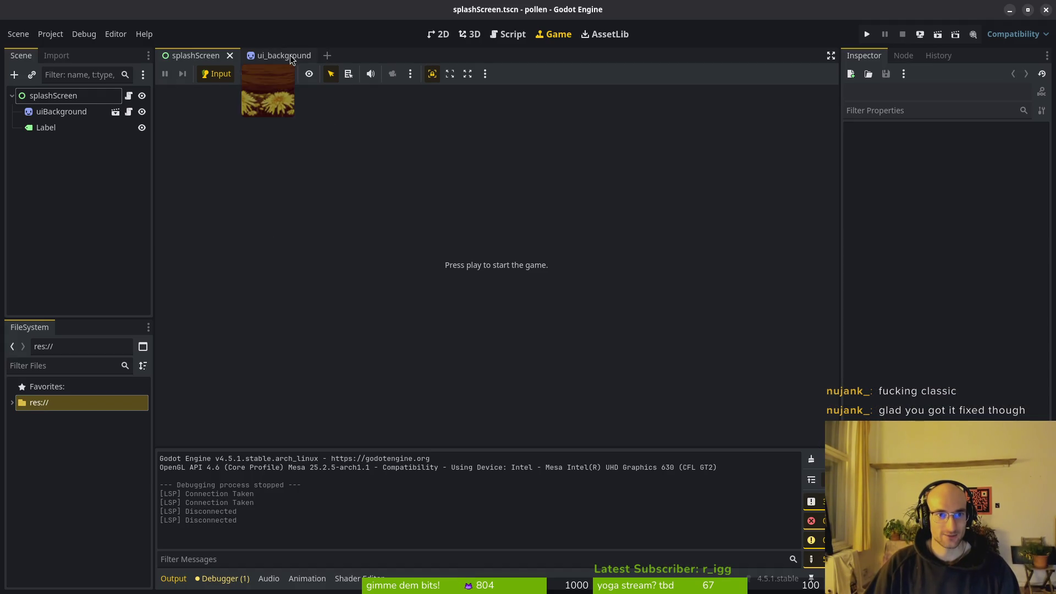
pyautogui.click(281, 55)
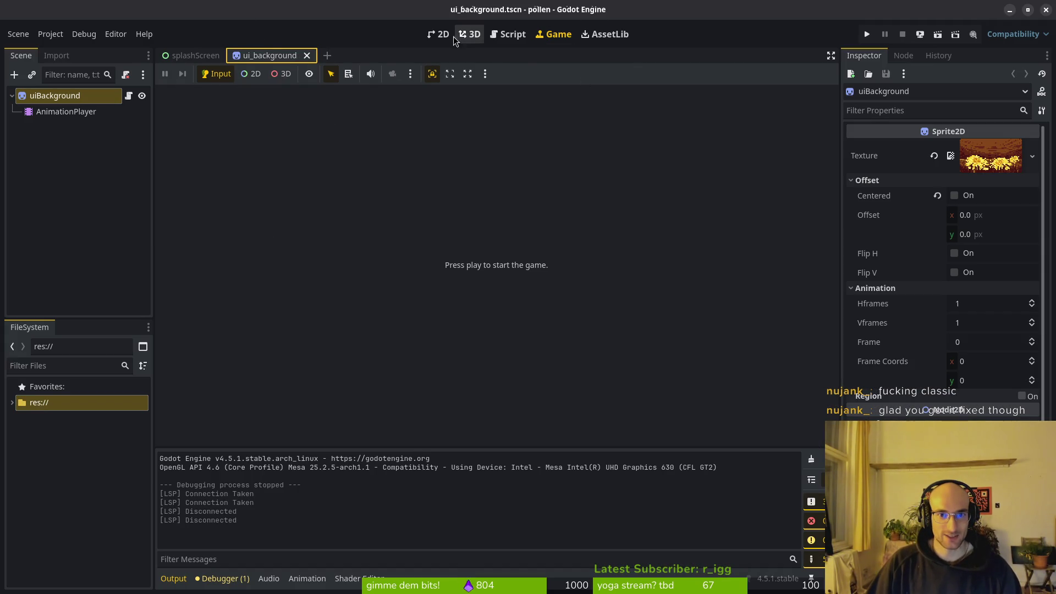
pyautogui.hotkey('ctrl', 'F1')
# Step: Open the tutorial_1.tscn level through Quick Open
pyautogui.hotkey('shift', 'alt', 'o')
pyautogui.write('tut1.tscn')
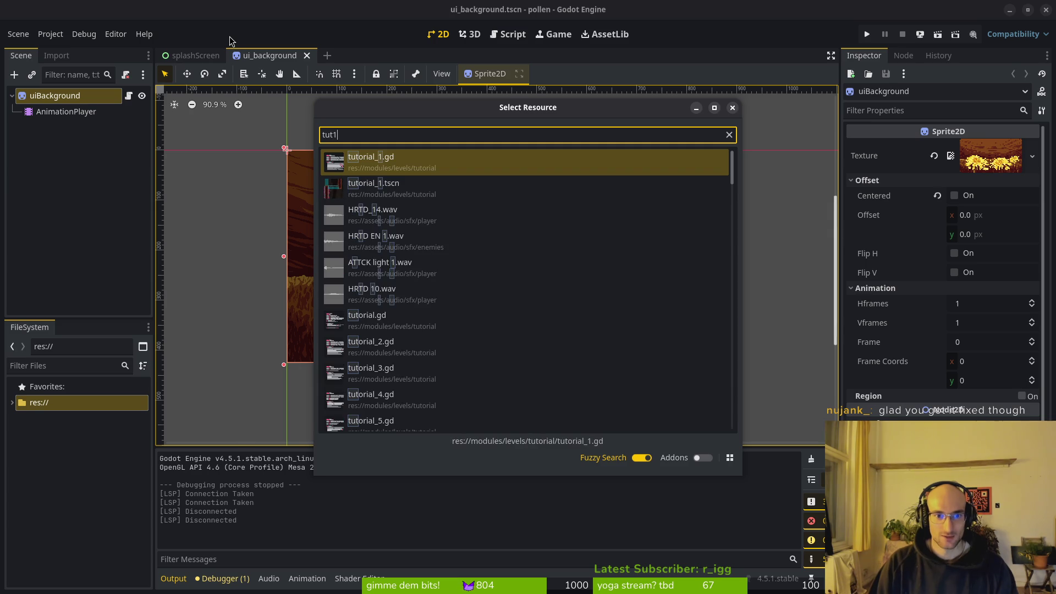
pyautogui.press('Return')
pyautogui.scroll(1, 519, 295)
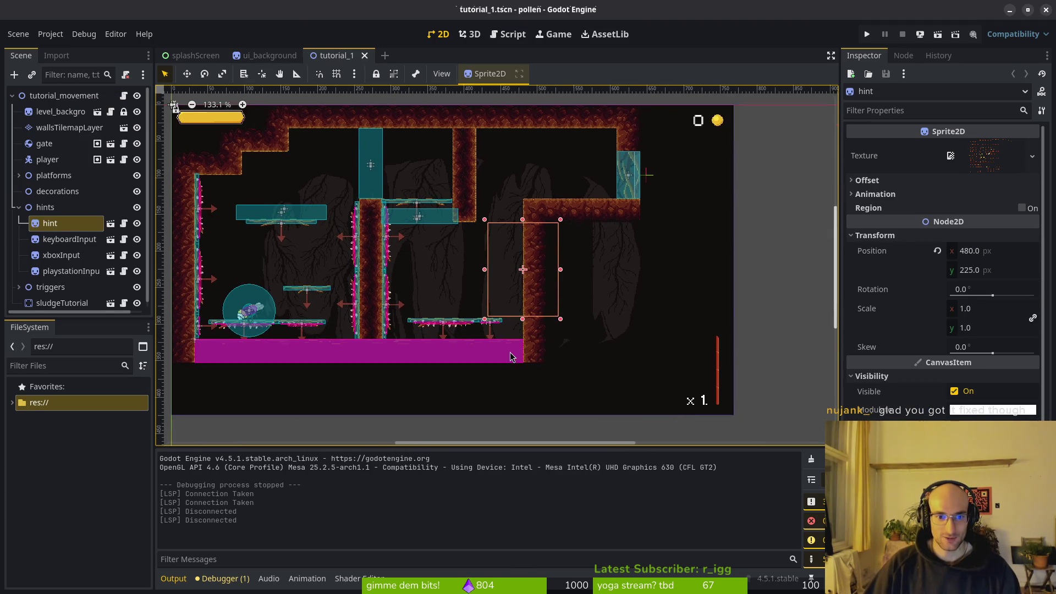
pyautogui.scroll(-2, 541, 294)
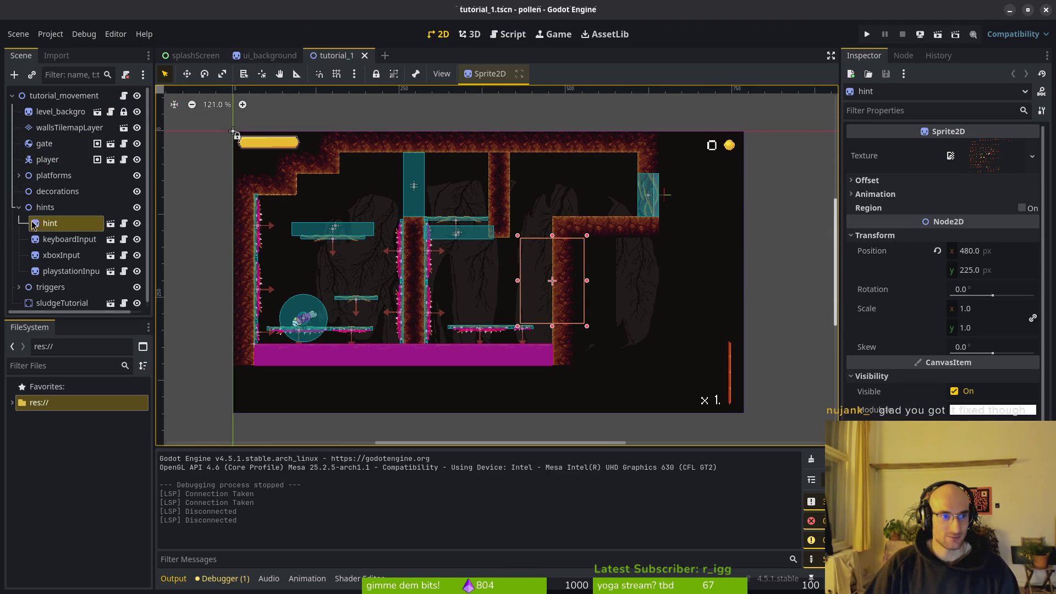
# Step: Collapse the hints group and show the tile palette for wallsTilemapLayer
pyautogui.click(19, 208)
pyautogui.click(69, 128)
pyautogui.click(249, 459)
pyautogui.click(244, 465)
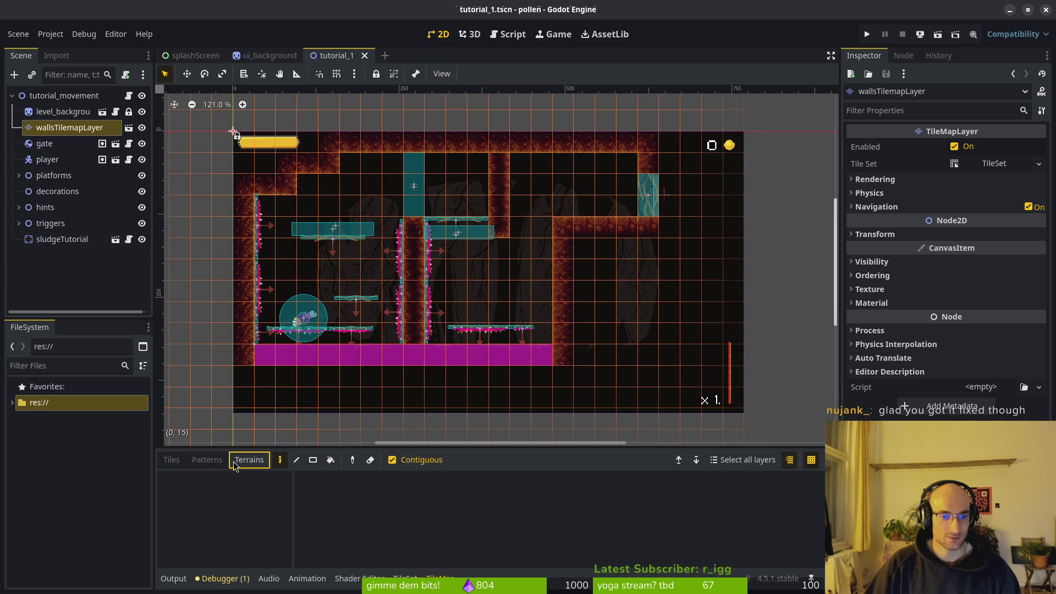
pyautogui.click(405, 578)
pyautogui.click(440, 579)
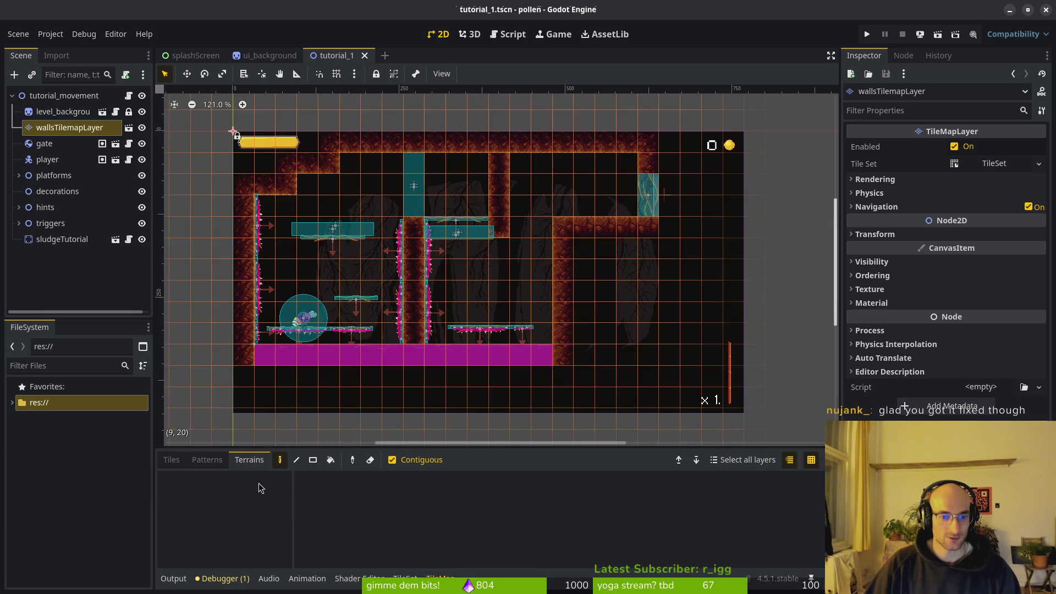
pyautogui.press('Left')
pyautogui.press('Left')
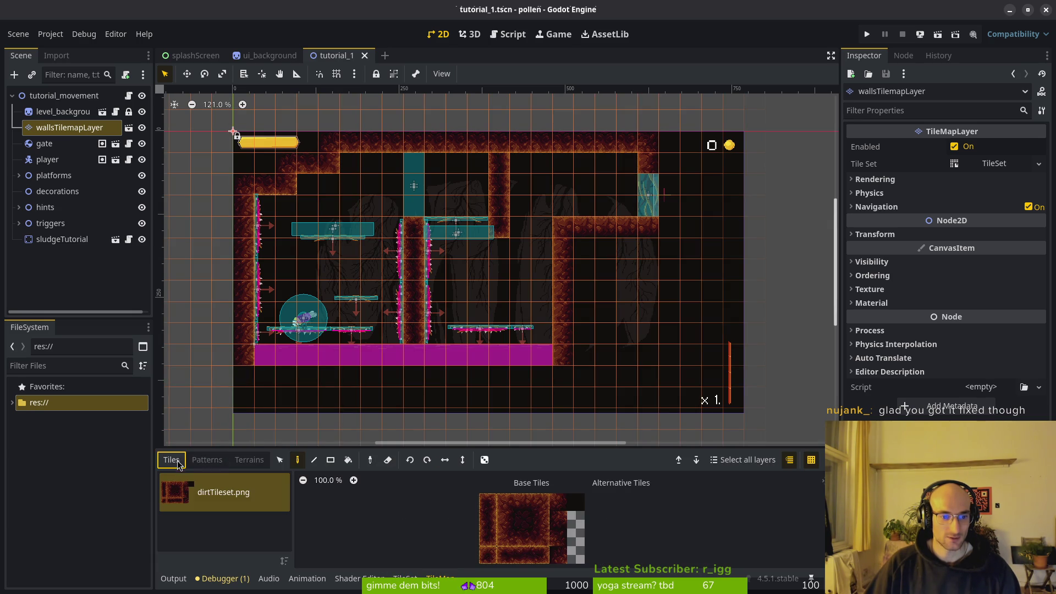
# Step: Select a large block of wall tiles, move it about two cells right, and save
pyautogui.click(279, 460)
pyautogui.moveTo(235, 133); pyautogui.dragTo(650, 363)
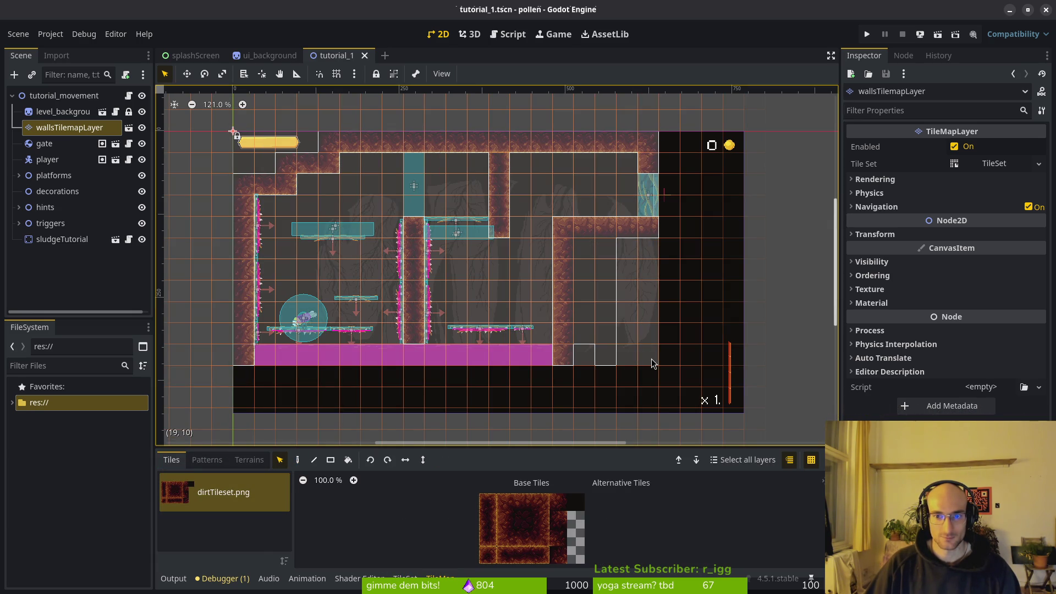
pyautogui.moveTo(568, 358); pyautogui.dragTo(609, 372)
pyautogui.hotkey('ctrl', 's')
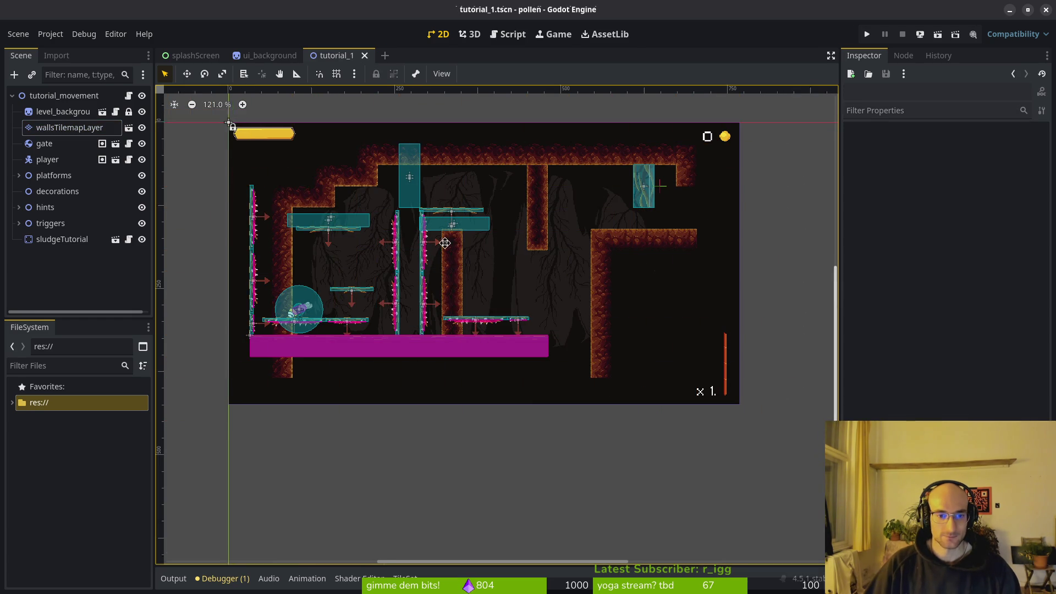
# Step: Set the gate node's position to (688, 128) and save tutorial_1.tscn
pyautogui.click(56, 145)
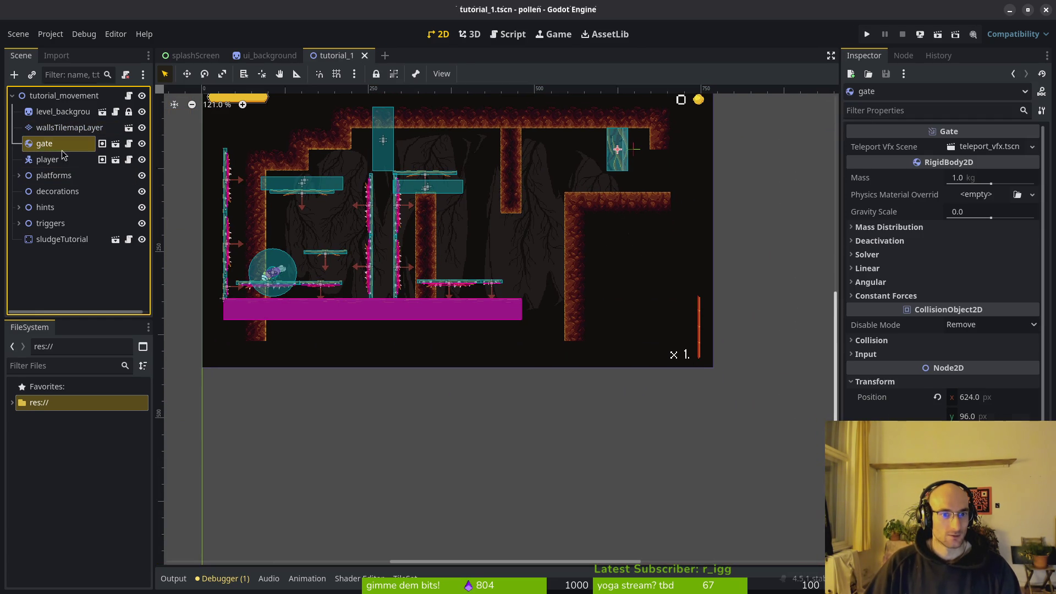
pyautogui.click(1000, 398)
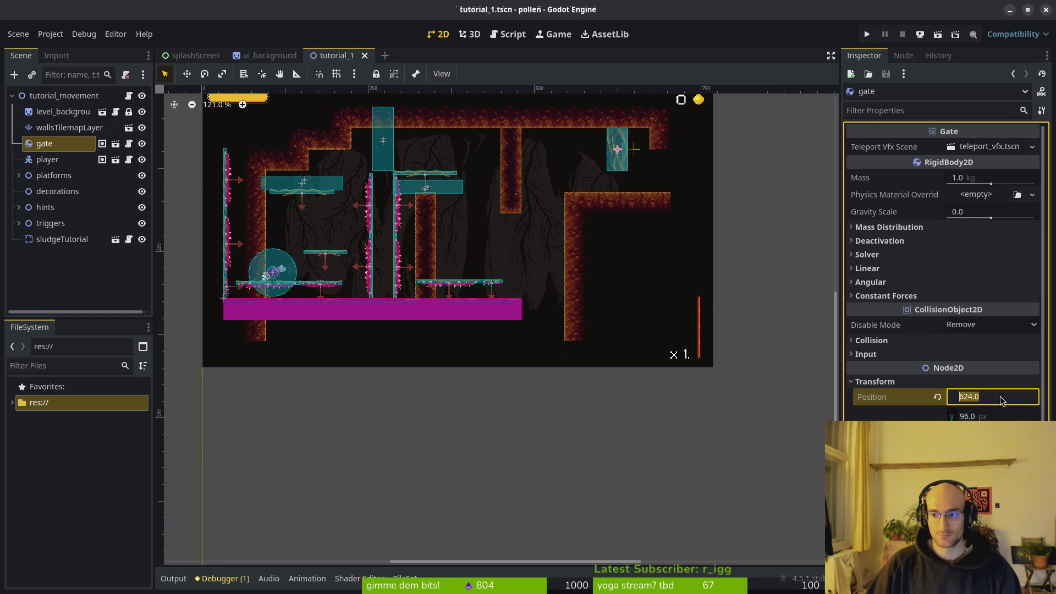
pyautogui.click(1002, 397)
pyautogui.write('+64')
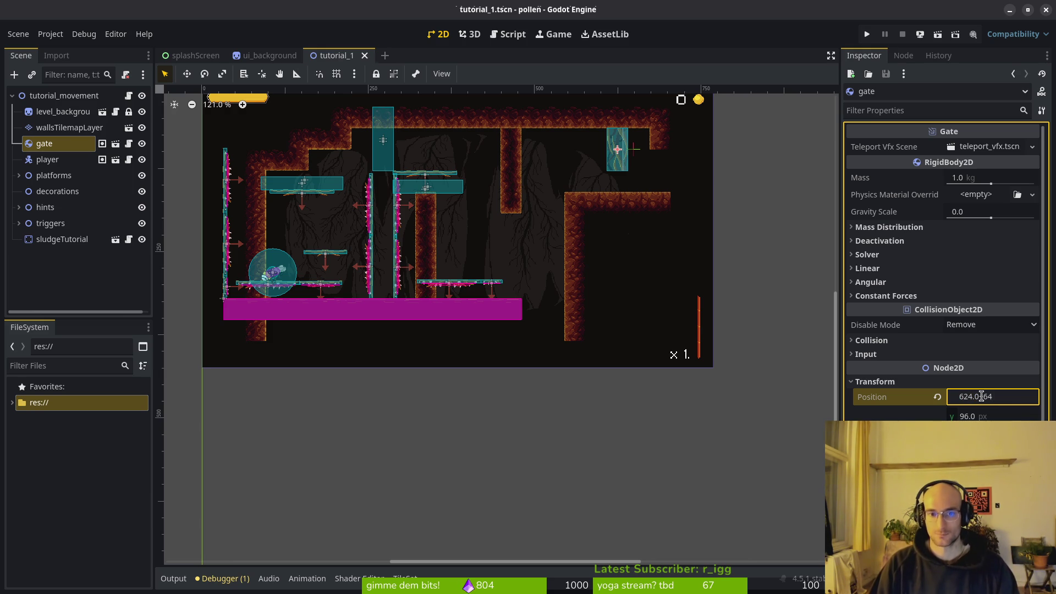
pyautogui.press('Return')
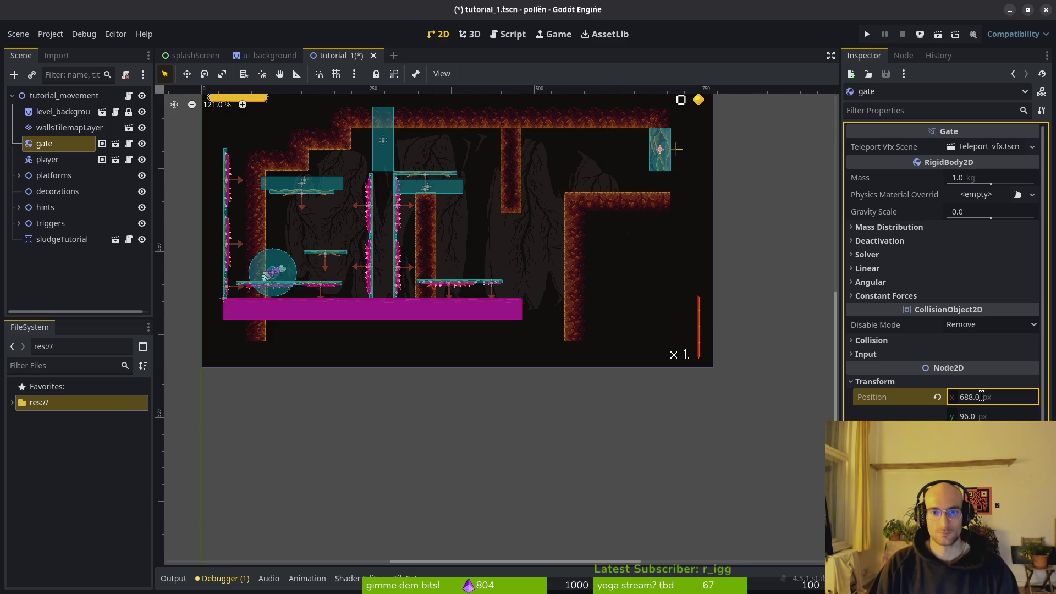
pyautogui.press('Tab')
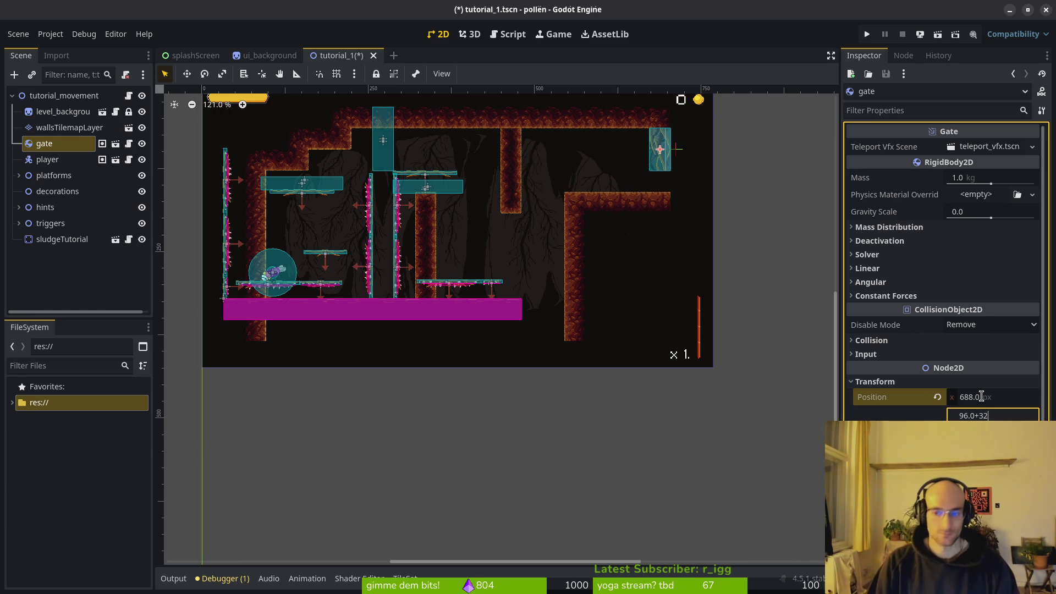
pyautogui.press('Return')
pyautogui.hotkey('ctrl', 's')
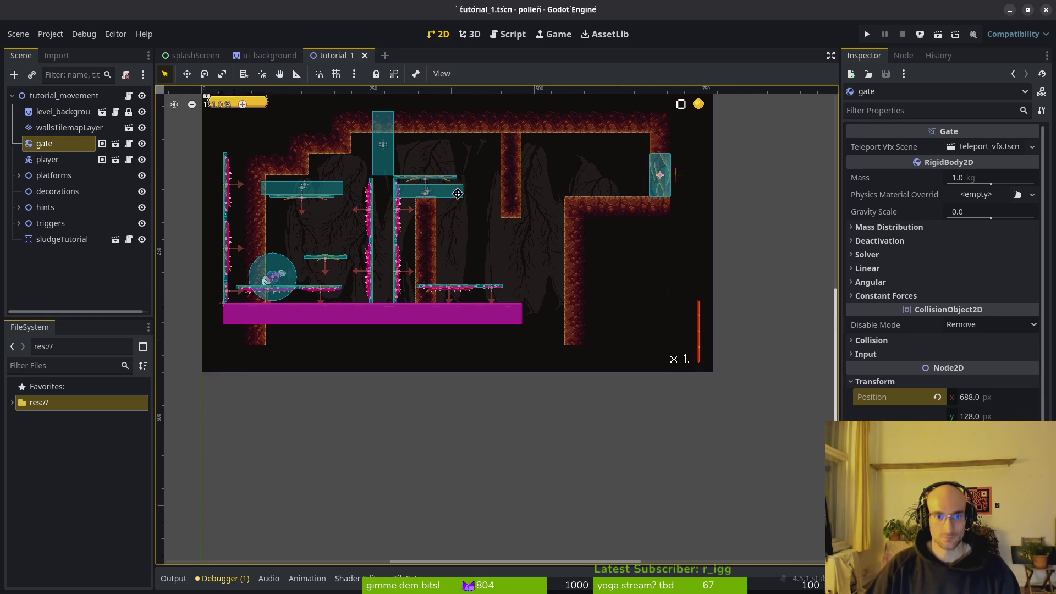
pyautogui.click(73, 165)
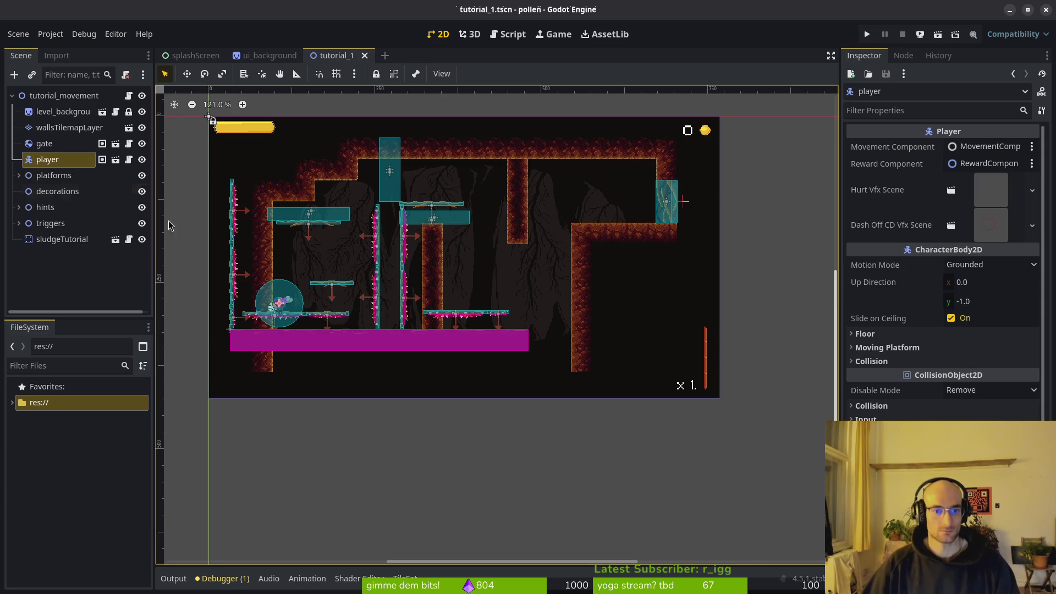
# Step: Add every 1way and thorny platform in the platforms group to the selection
pyautogui.click(18, 175)
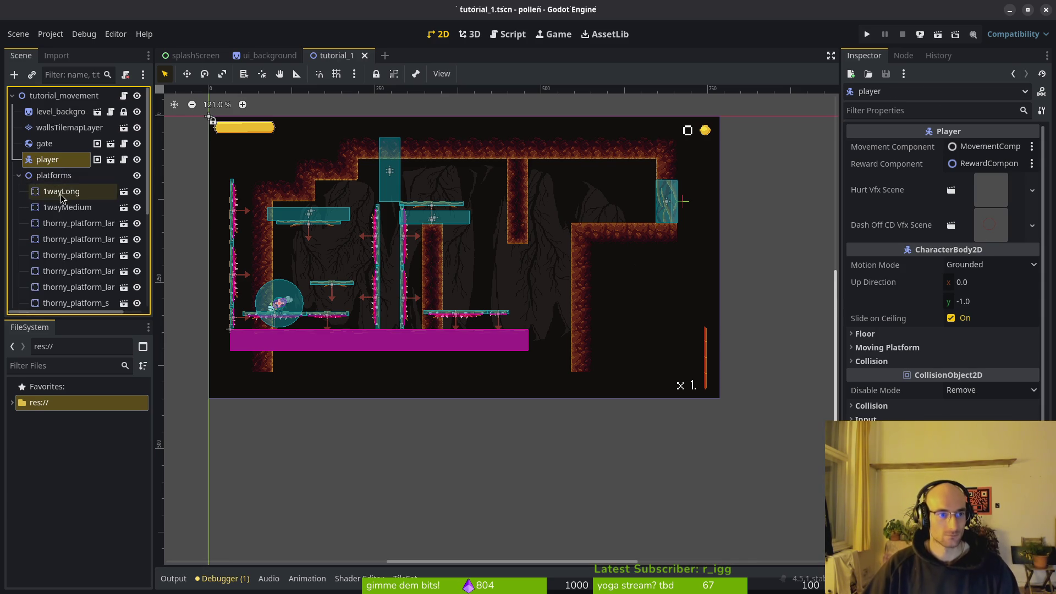
pyautogui.keyDown('shift'); pyautogui.click(61, 191); pyautogui.keyUp('shift')
pyautogui.keyDown('ctrl'); pyautogui.click(53, 176); pyautogui.keyUp('ctrl')
pyautogui.keyDown('ctrl'); pyautogui.click(61, 208); pyautogui.keyUp('ctrl')
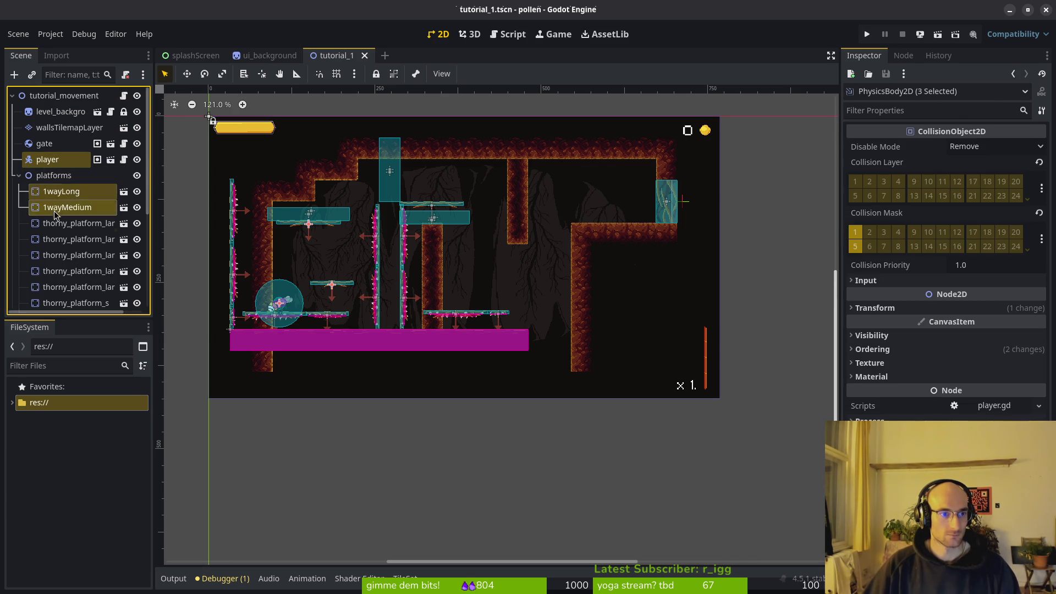
pyautogui.keyDown('ctrl'); pyautogui.click(66, 223); pyautogui.keyUp('ctrl')
pyautogui.keyDown('ctrl'); pyautogui.click(66, 239); pyautogui.keyUp('ctrl')
pyautogui.keyDown('ctrl'); pyautogui.click(60, 255); pyautogui.keyUp('ctrl')
pyautogui.keyDown('ctrl'); pyautogui.click(60, 270); pyautogui.keyUp('ctrl')
pyautogui.keyDown('ctrl'); pyautogui.click(60, 286); pyautogui.keyUp('ctrl')
pyautogui.keyDown('ctrl'); pyautogui.click(61, 303); pyautogui.keyUp('ctrl')
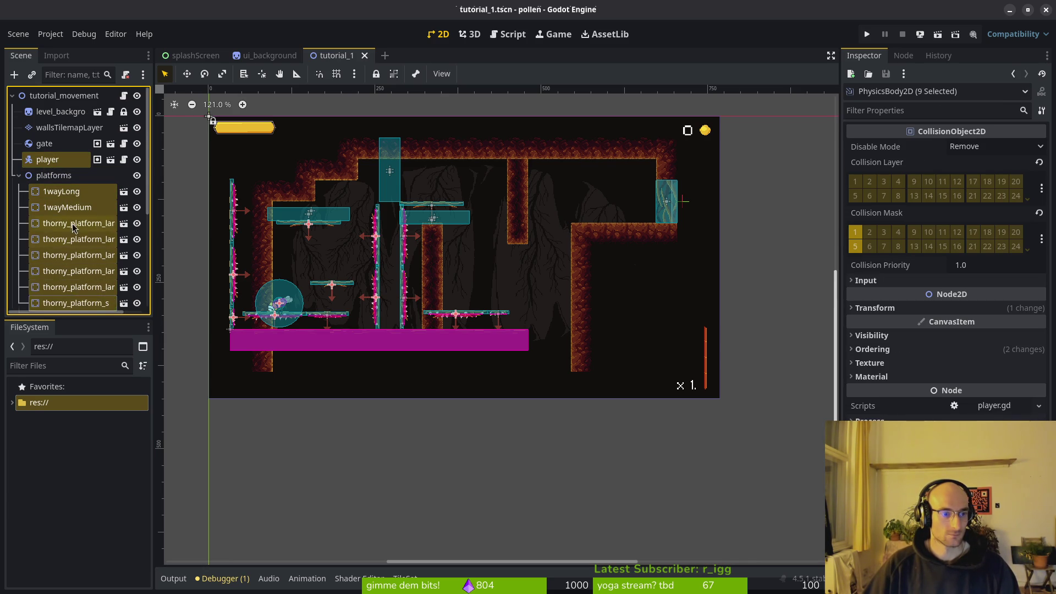
pyautogui.scroll(-3, 61, 247)
pyautogui.keyDown('ctrl'); pyautogui.click(61, 209); pyautogui.keyUp('ctrl')
pyautogui.keyDown('ctrl'); pyautogui.click(61, 225); pyautogui.keyUp('ctrl')
pyautogui.keyDown('ctrl'); pyautogui.click(62, 241); pyautogui.keyUp('ctrl')
pyautogui.keyDown('ctrl'); pyautogui.click(62, 257); pyautogui.keyUp('ctrl')
pyautogui.keyDown('ctrl'); pyautogui.click(62, 274); pyautogui.keyUp('ctrl')
pyautogui.keyDown('ctrl'); pyautogui.click(62, 289); pyautogui.keyUp('ctrl')
pyautogui.scroll(-2, 96, 229)
# Step: Also select the hint, input hints, and clingTrigger, dropdownTrigger, fadeJumpTrigger, sludgeTutorial nodes
pyautogui.click(18, 266)
pyautogui.scroll(-2, 19, 264)
pyautogui.keyDown('ctrl'); pyautogui.click(50, 218); pyautogui.keyUp('ctrl')
pyautogui.keyDown('ctrl'); pyautogui.click(61, 234); pyautogui.keyUp('ctrl')
pyautogui.keyDown('ctrl'); pyautogui.click(60, 250); pyautogui.keyUp('ctrl')
pyautogui.keyDown('ctrl'); pyautogui.click(55, 266); pyautogui.keyUp('ctrl')
pyautogui.click(18, 282)
pyautogui.scroll(-3, 55, 264)
pyautogui.keyDown('ctrl'); pyautogui.click(61, 250); pyautogui.keyUp('ctrl')
pyautogui.keyDown('ctrl'); pyautogui.click(60, 267); pyautogui.keyUp('ctrl')
pyautogui.keyDown('ctrl'); pyautogui.click(57, 282); pyautogui.keyUp('ctrl')
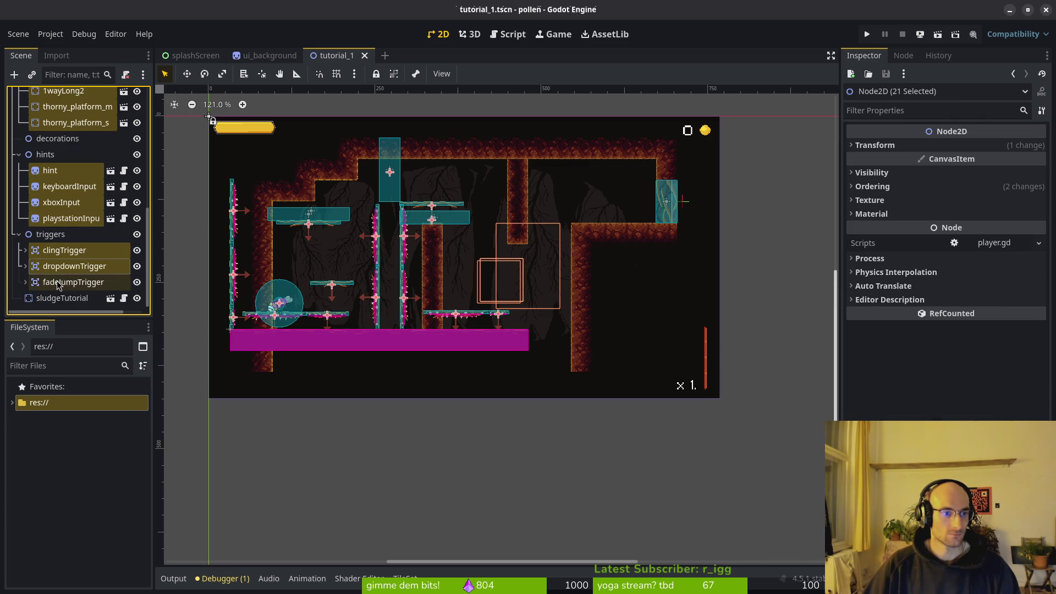
pyautogui.keyDown('ctrl'); pyautogui.click(57, 298); pyautogui.keyUp('ctrl')
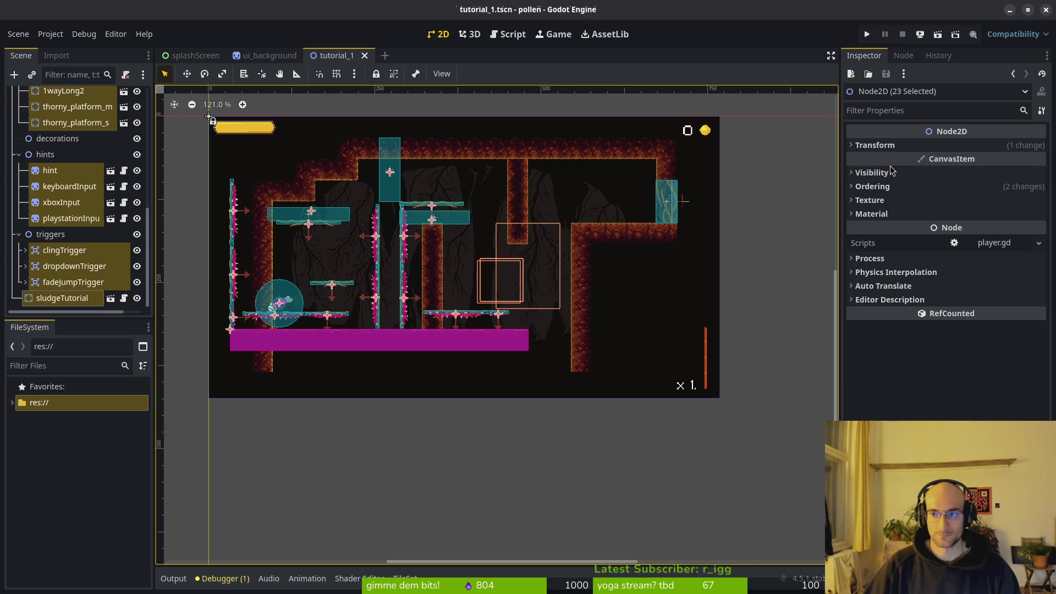
# Step: Nudge the selected level nodes to position (170, 313) and save
pyautogui.click(880, 146)
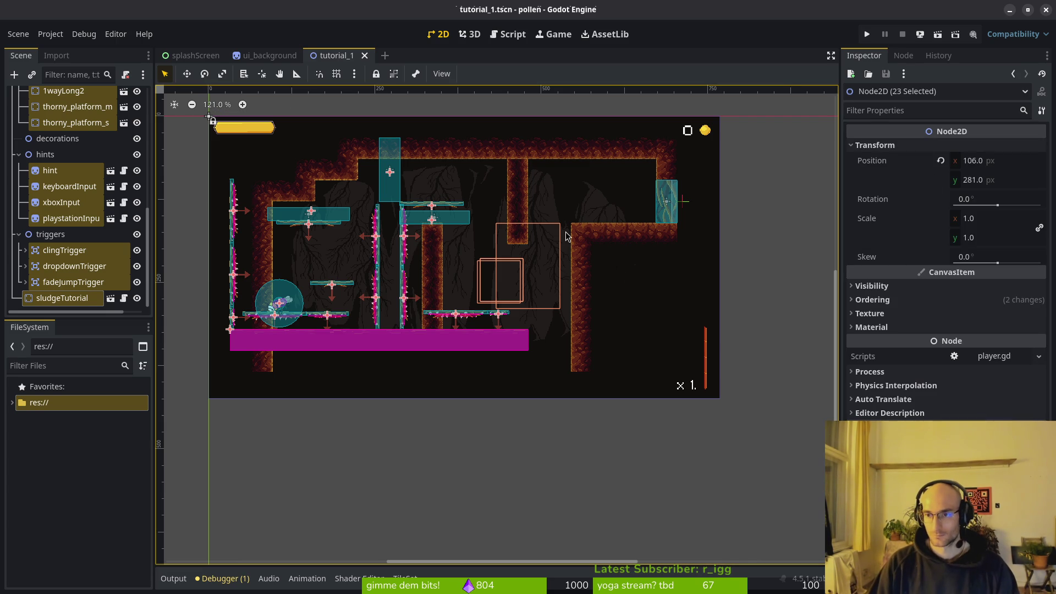
pyautogui.press('Right')
pyautogui.press('Right')
pyautogui.press('Right')
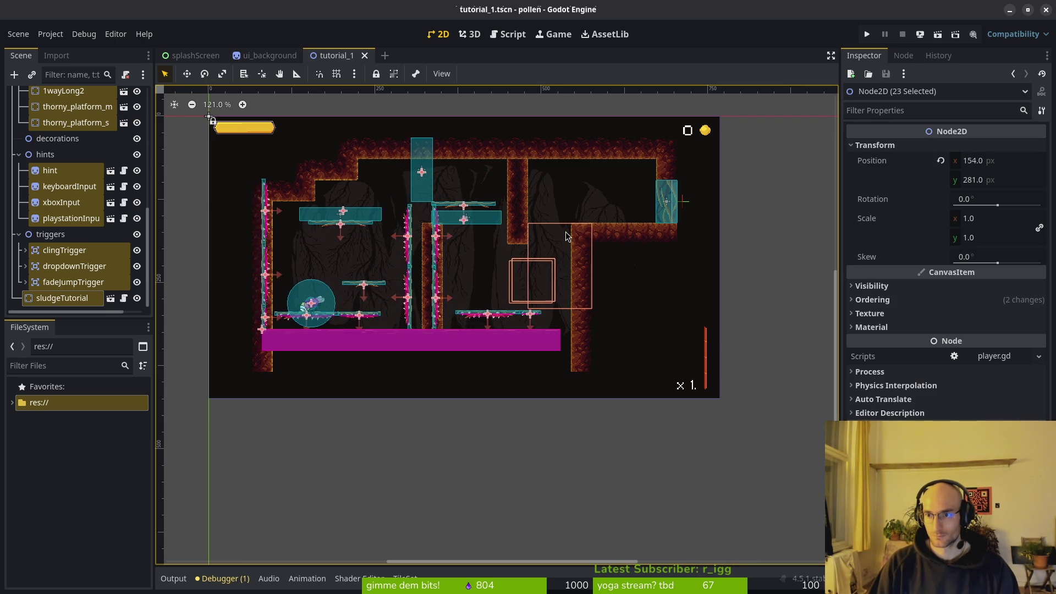
pyautogui.press('Right')
pyautogui.press('Right')
pyautogui.press('Right')
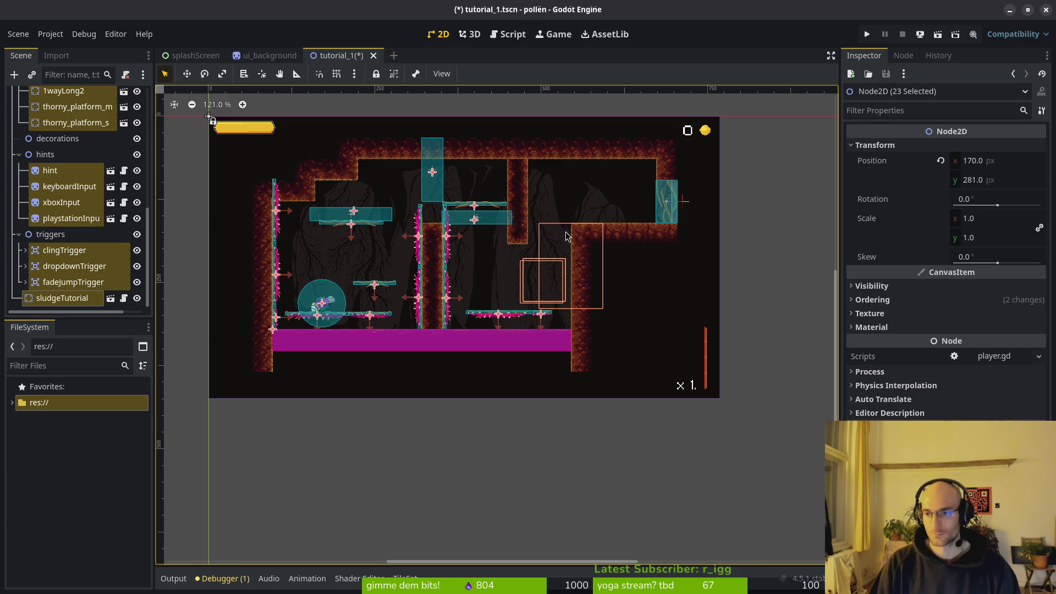
pyautogui.press('Down')
pyautogui.press('Down')
pyautogui.press('Down')
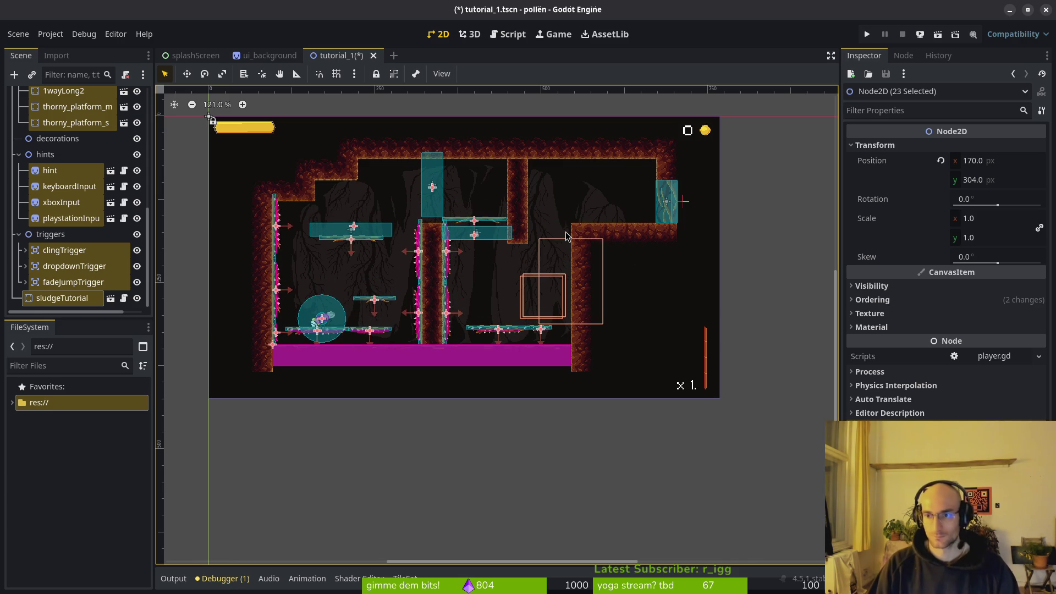
pyautogui.press('Down')
pyautogui.press('Down')
pyautogui.press('Down')
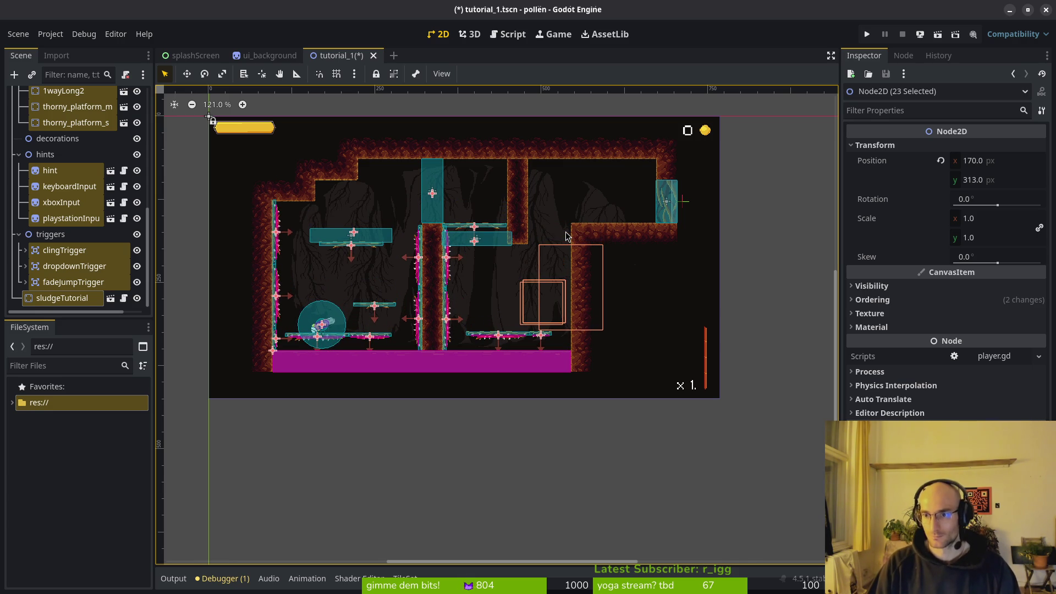
pyautogui.scroll(7, 475, 341)
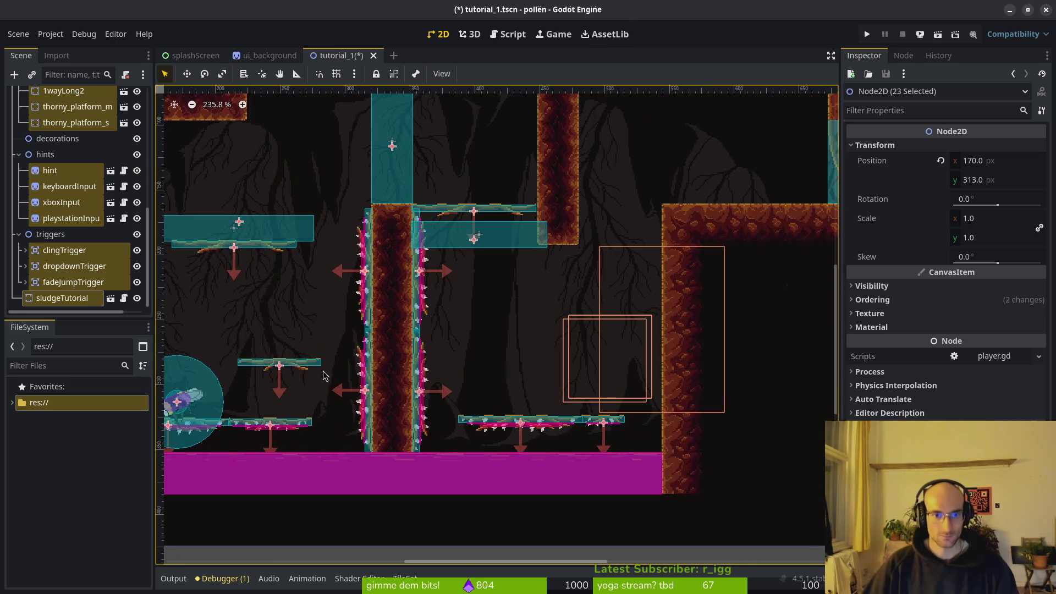
pyautogui.hotkey('ctrl', 's')
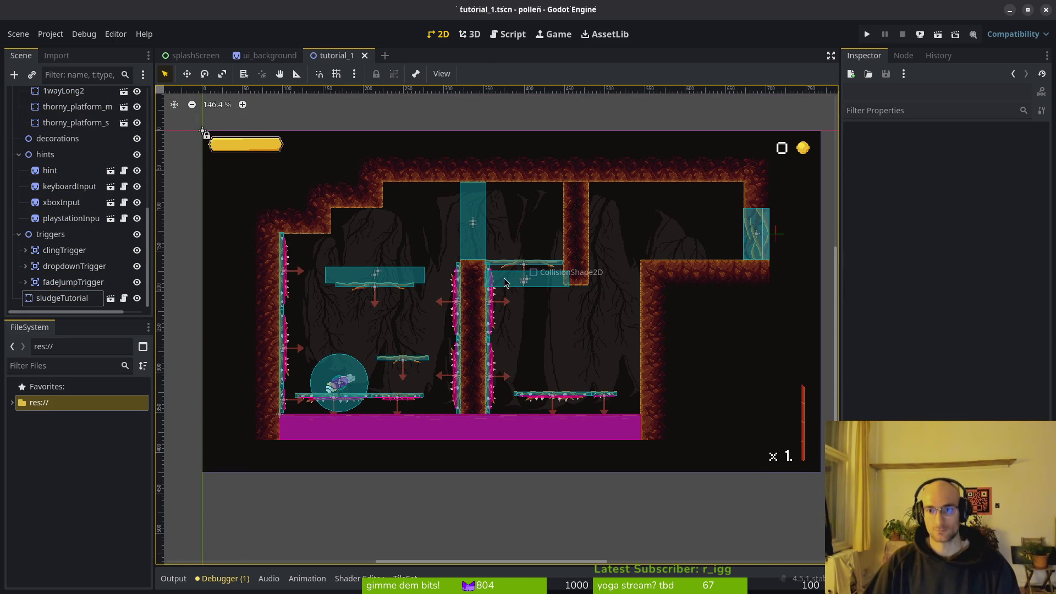
# Step: Collapse the triggers, hints and platforms groups and save the scene again
pyautogui.scroll(2, 685, 224)
pyautogui.hscroll(2, 686, 224)
pyautogui.click(19, 234)
pyautogui.click(18, 187)
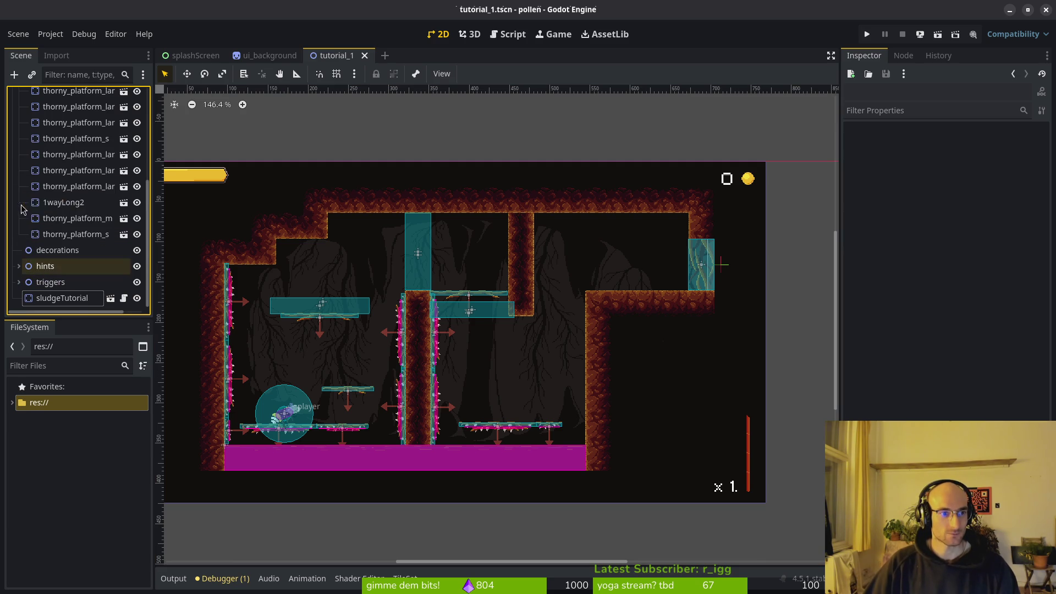
pyautogui.scroll(3, 22, 209)
pyautogui.click(18, 120)
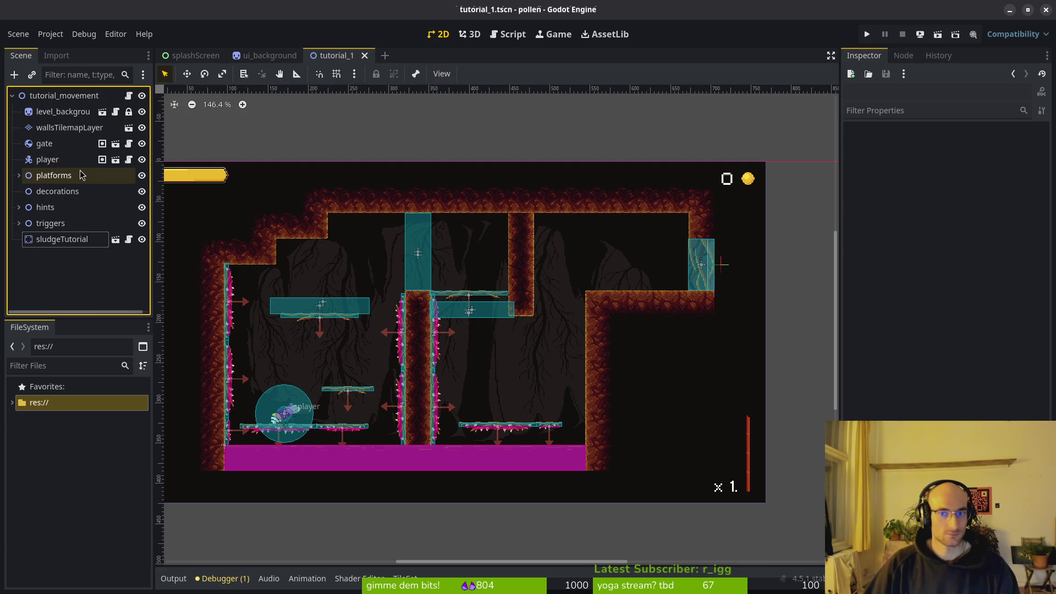
pyautogui.scroll(-2, 608, 302)
pyautogui.hotkey('ctrl', 's')
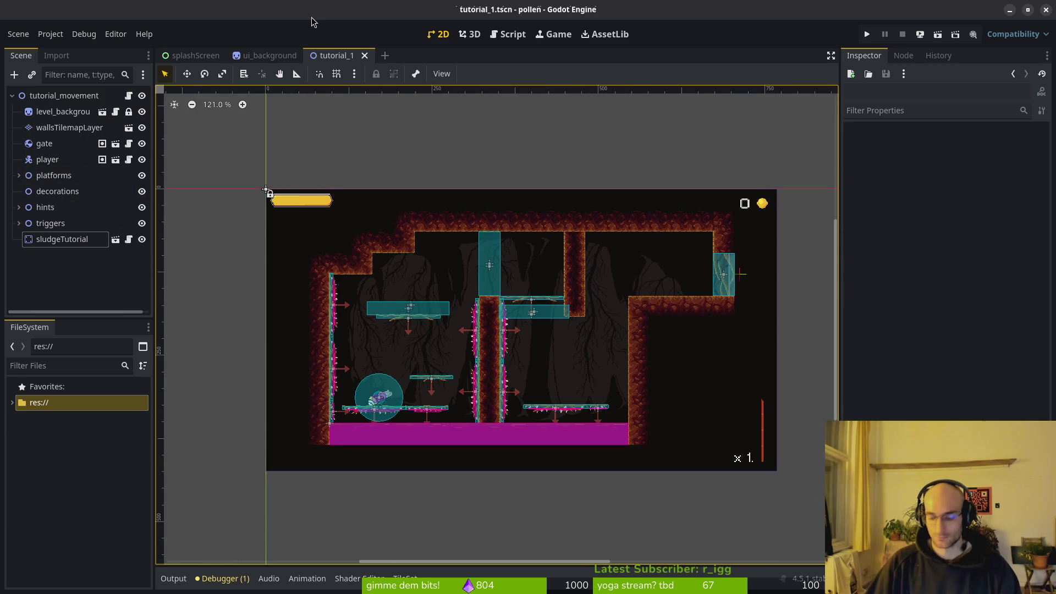
# Step: Open the hud_overlay.tscn scene via Quick Open
pyautogui.hotkey('ctrl', 'shift', 'o')
pyautogui.write('hud_overlay')
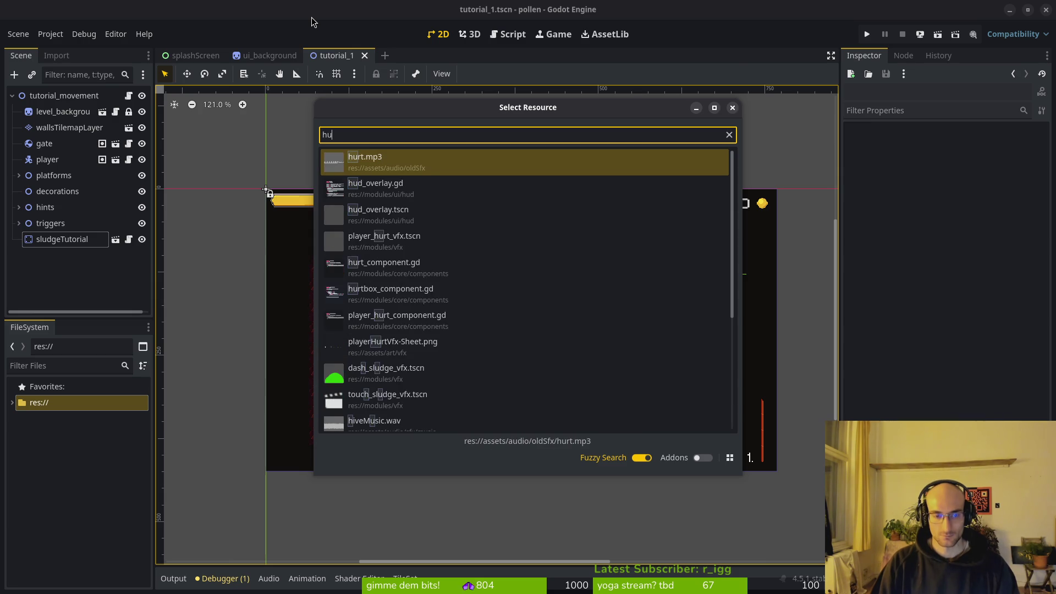
pyautogui.press('Return')
pyautogui.hotkey('alt', 'shift', 'o')
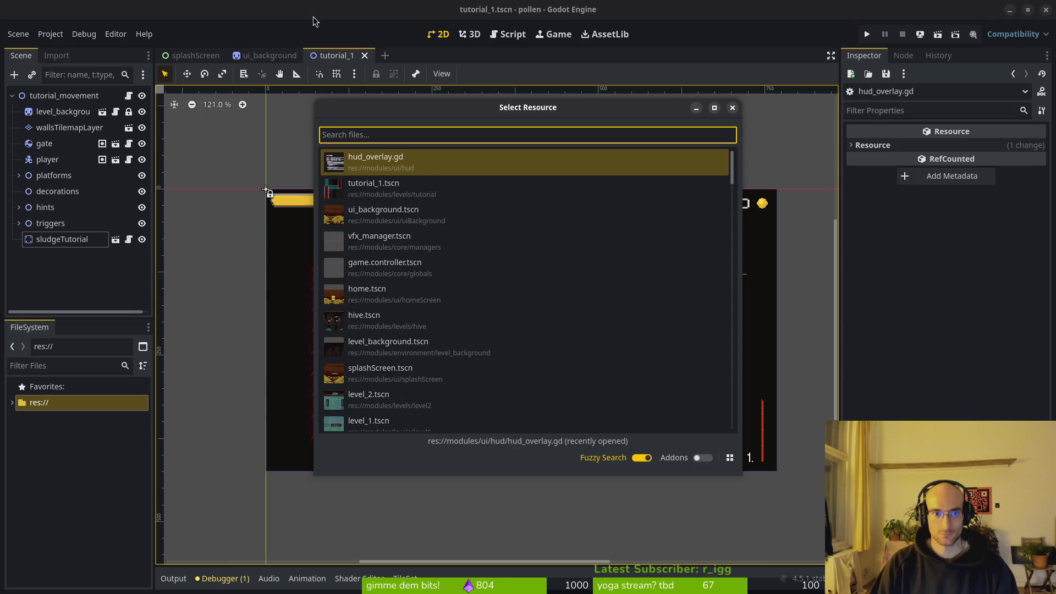
pyautogui.write('hud_overlay')
pyautogui.press('Down')
pyautogui.press('Return')
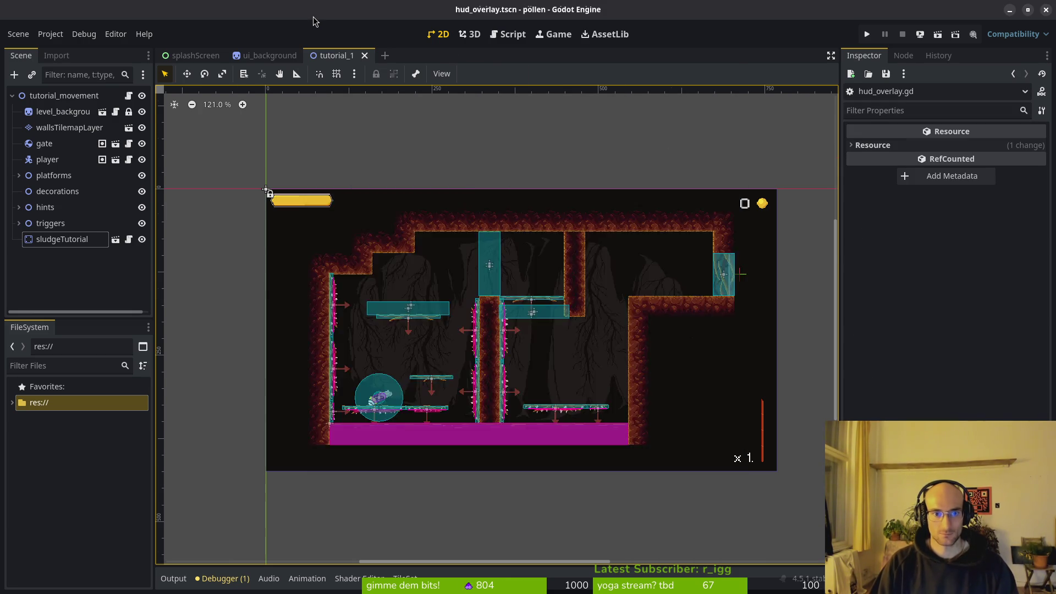
pyautogui.scroll(9, 632, 228)
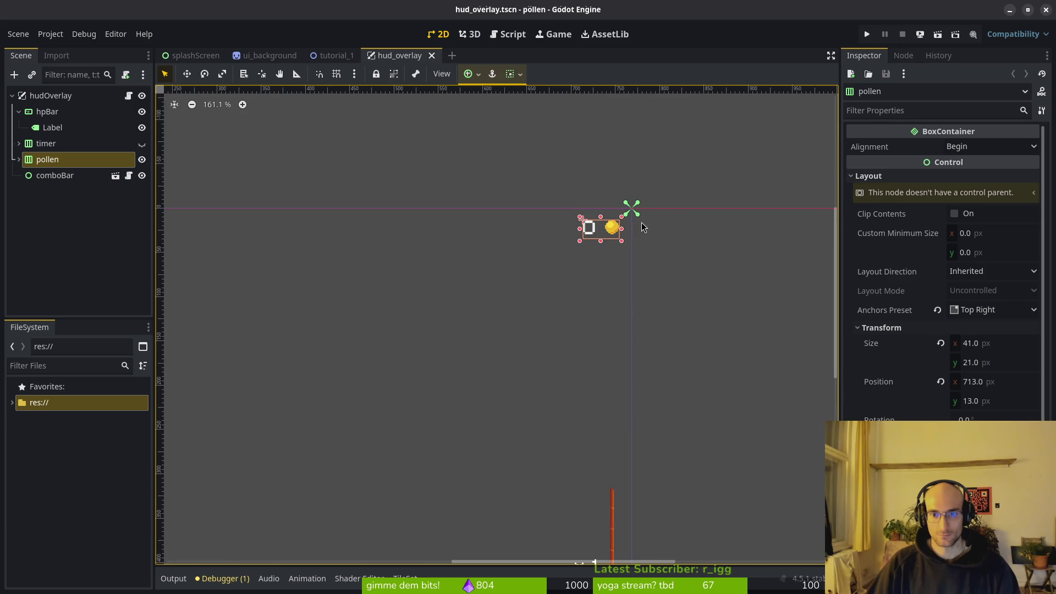
# Step: Nudge the pollen display up and right to position (716, 10)
pyautogui.press('Up')
pyautogui.press('Right')
pyautogui.press('Right')
pyautogui.press('Up')
pyautogui.press('Right')
pyautogui.press('Up')
pyautogui.scroll(6, 614, 238)
pyautogui.scroll(-5, 648, 358)
# Step: Nudge the red combo bar to (732, 316), deselect it, and save
pyautogui.click(568, 383)
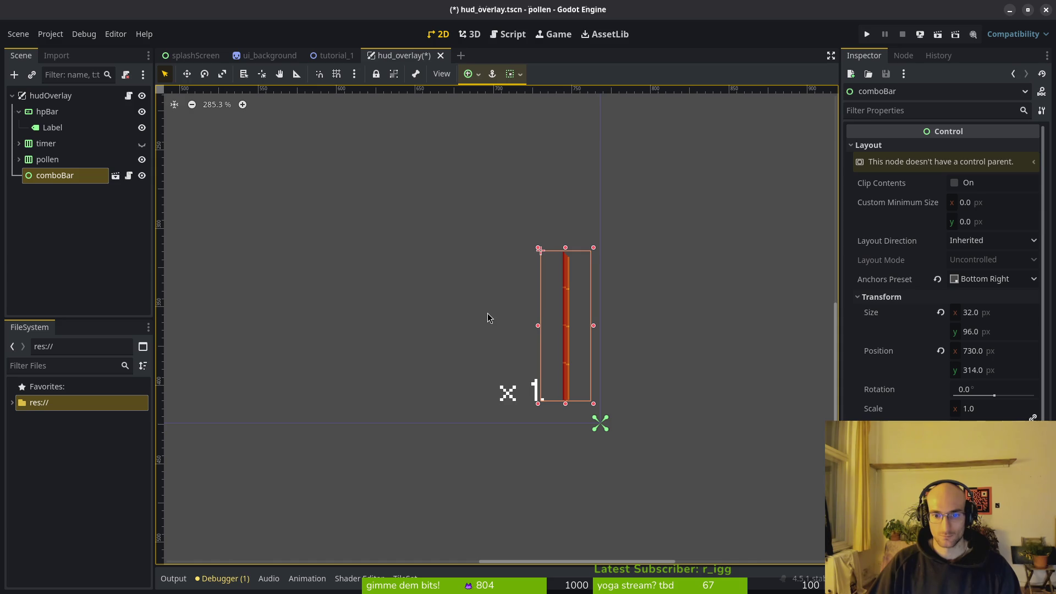
pyautogui.press('Right')
pyautogui.press('Down')
pyautogui.press('Right')
pyautogui.press('Down')
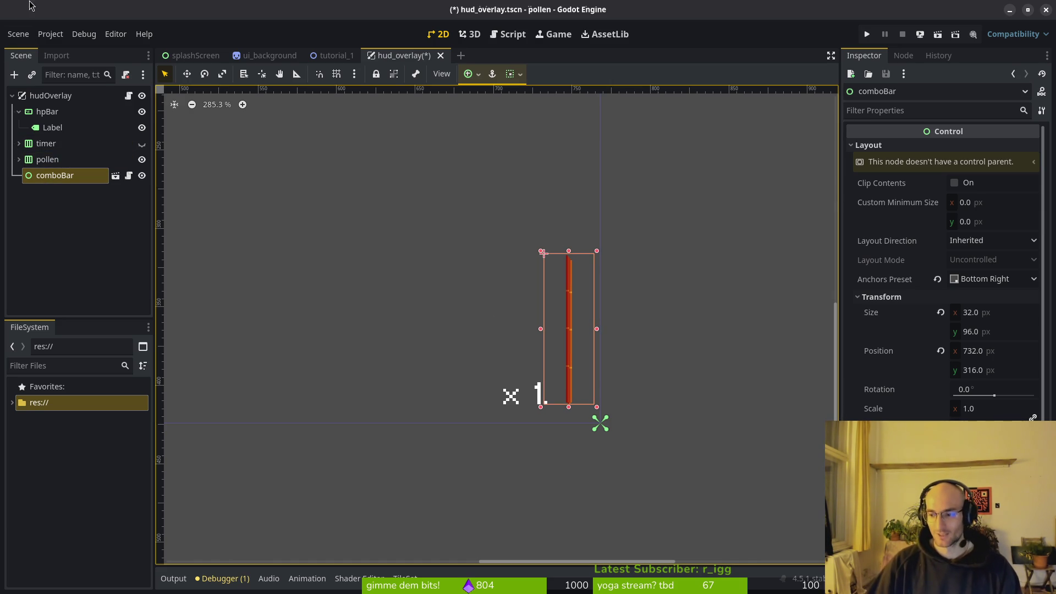
pyautogui.click(396, 384)
pyautogui.hotkey('ctrl', 's')
pyautogui.scroll(-10, 561, 400)
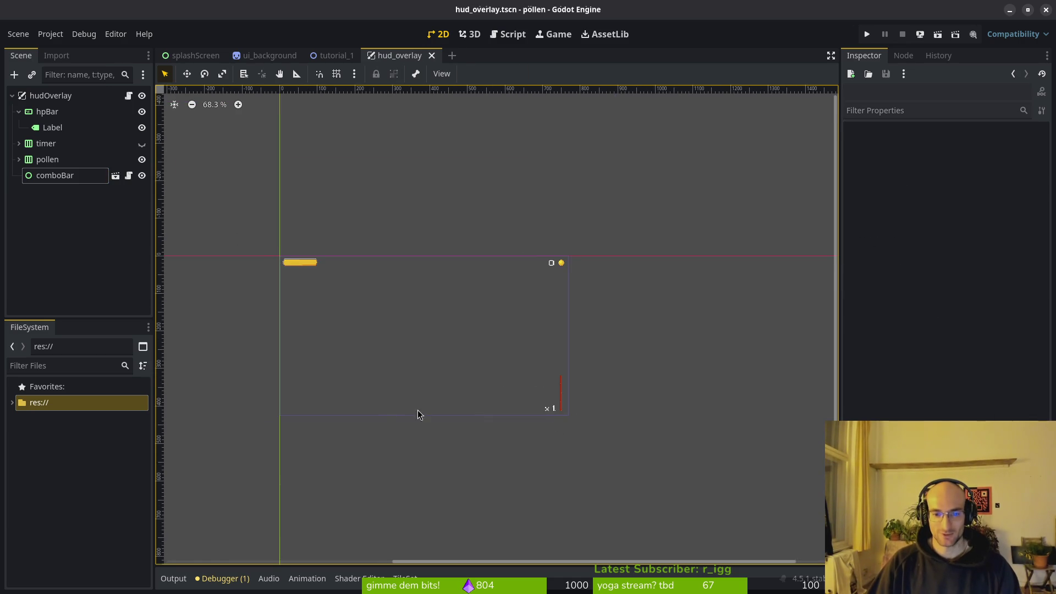
# Step: Make the stopwatch timer visible, select the timer node, and save
pyautogui.click(142, 144)
pyautogui.scroll(4, 572, 352)
pyautogui.hscroll(5, 495, 330)
pyautogui.scroll(2, 544, 338)
pyautogui.click(62, 146)
pyautogui.scroll(-3, 494, 314)
pyautogui.hscroll(2, 501, 315)
pyautogui.hotkey('ctrl', 's')
pyautogui.scroll(3, 593, 302)
pyautogui.hscroll(-5, 593, 301)
pyautogui.scroll(4, 432, 308)
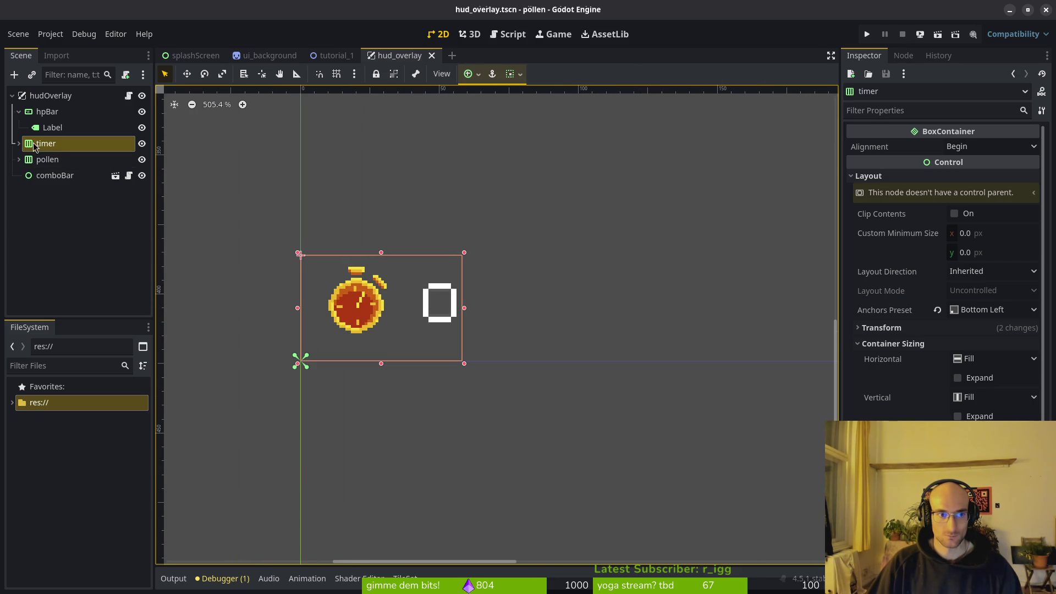
# Step: Set the stopwatch icon TextureRect's region height to 36 and save
pyautogui.click(18, 143)
pyautogui.click(64, 159)
pyautogui.click(63, 176)
pyautogui.click(64, 159)
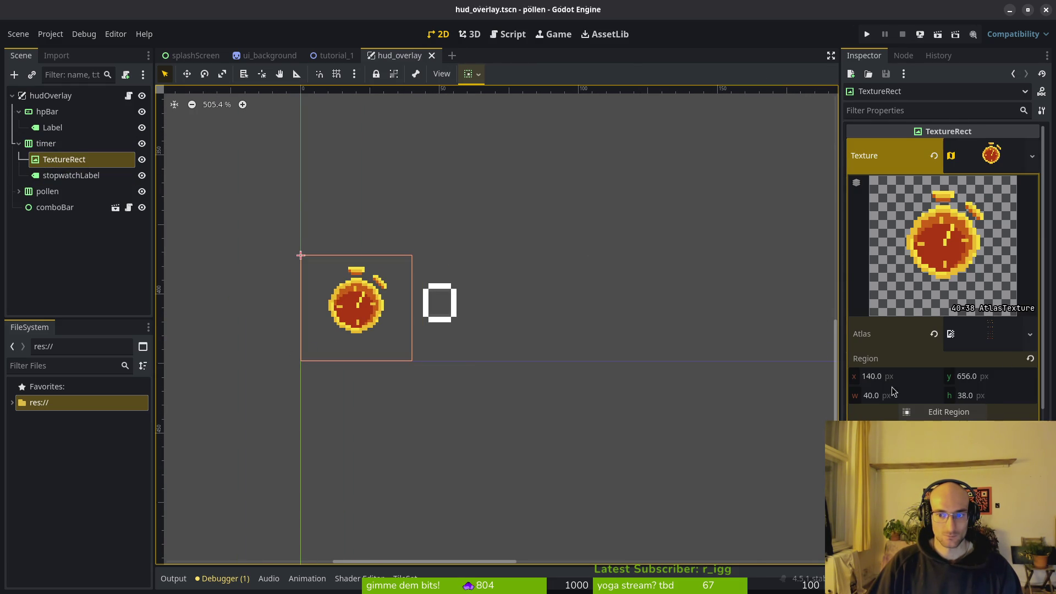
pyautogui.click(969, 400)
pyautogui.press('BackSpace')
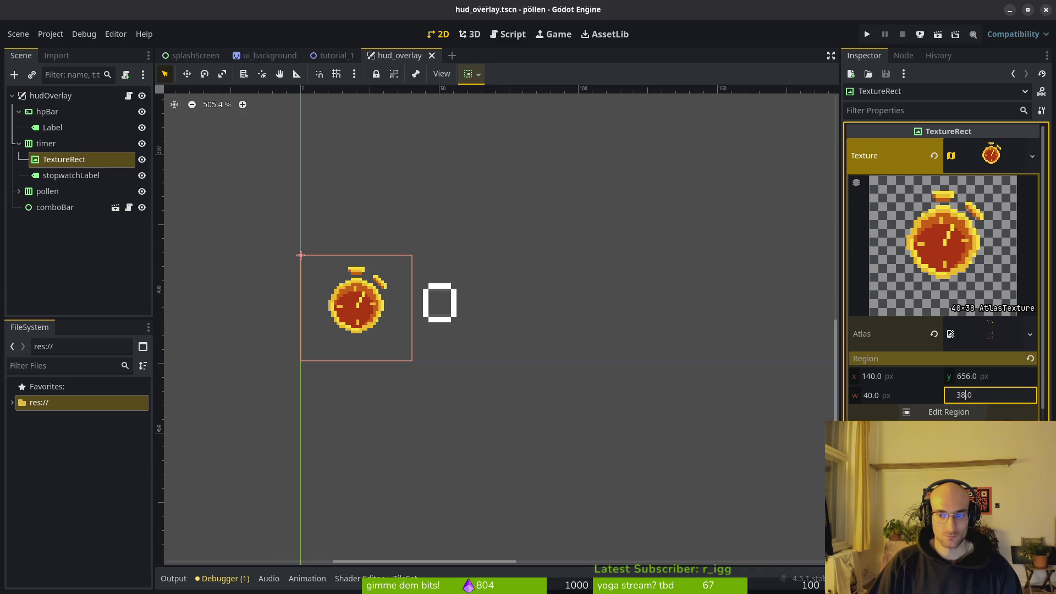
pyautogui.write('6')
pyautogui.press('Return')
pyautogui.hotkey('ctrl', 's')
pyautogui.hotkey('ctrl', 'z')
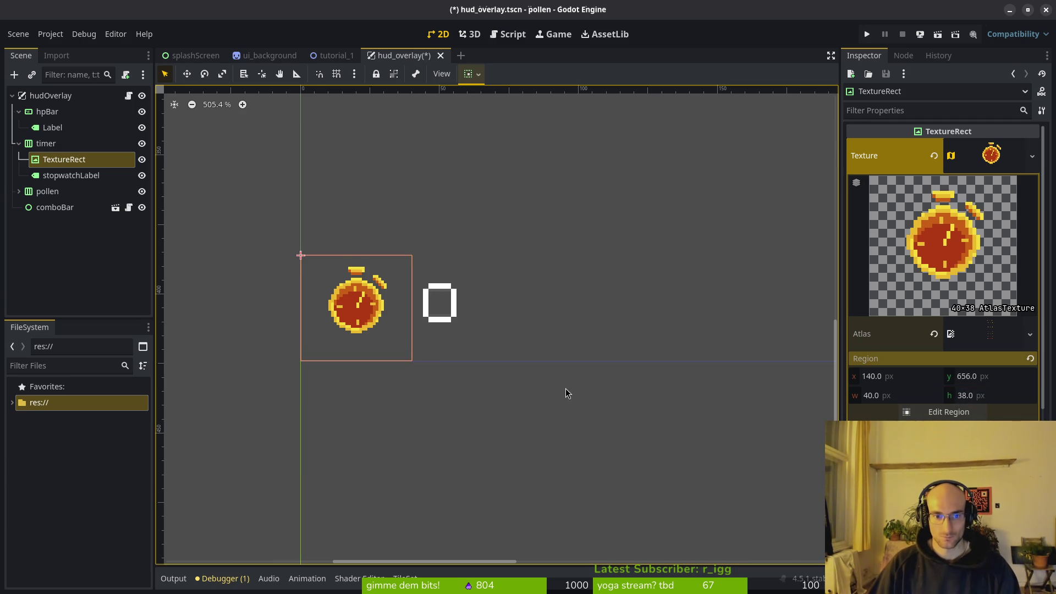
pyautogui.hotkey('ctrl', 'shift', 'z')
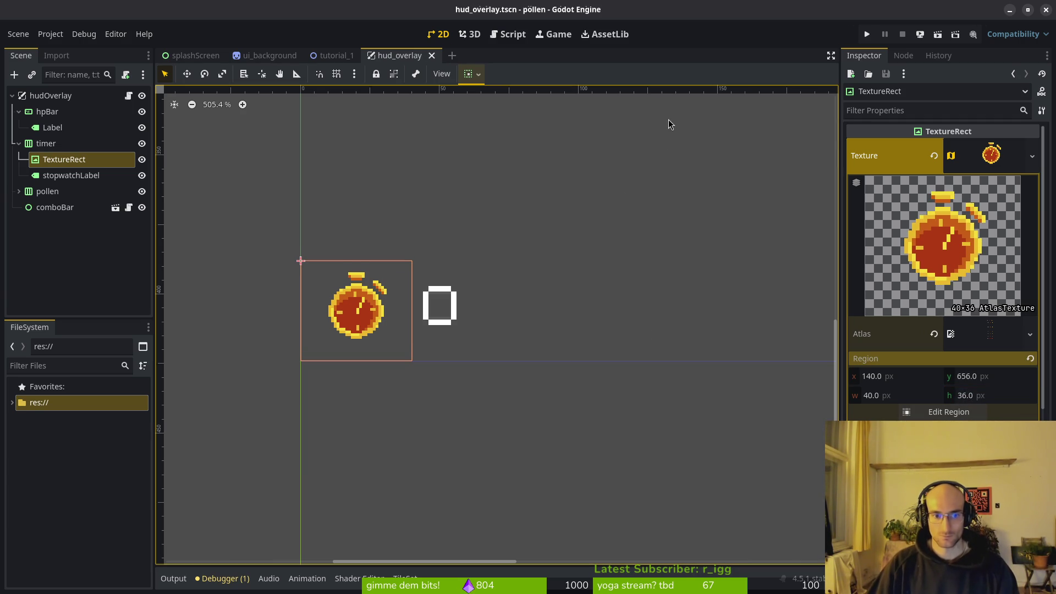
# Step: Try a region width of 38 and x of 138, undoing both
pyautogui.click(869, 396)
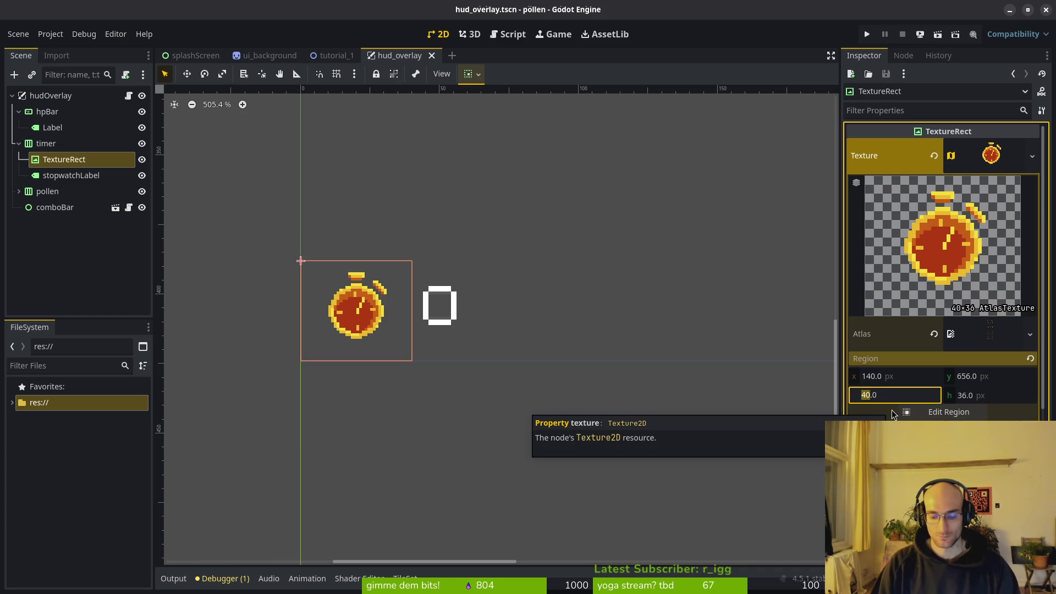
pyautogui.write('38')
pyautogui.press('Return')
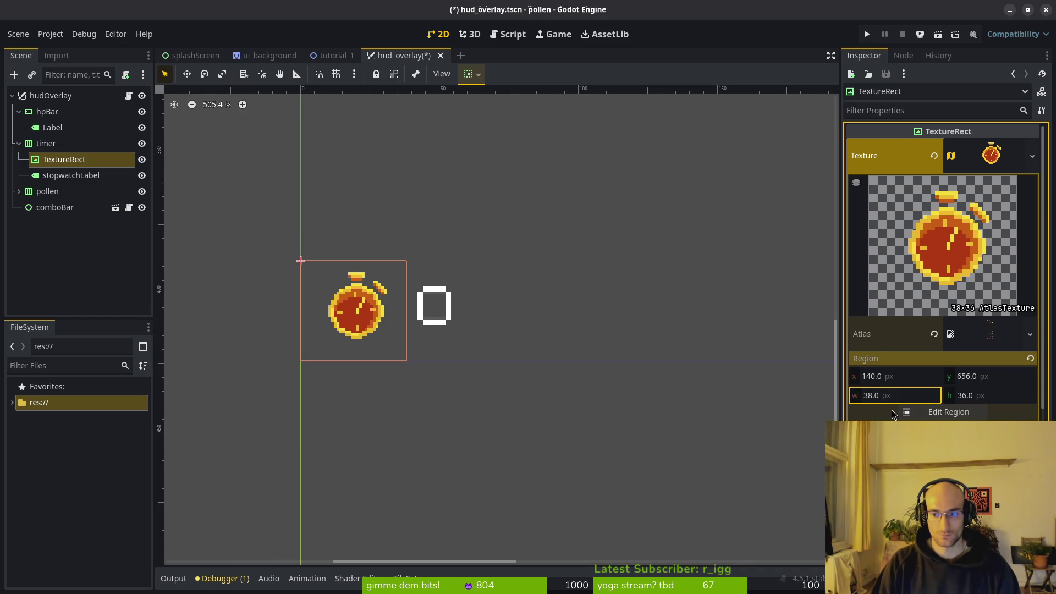
pyautogui.hotkey('ctrl', 'z')
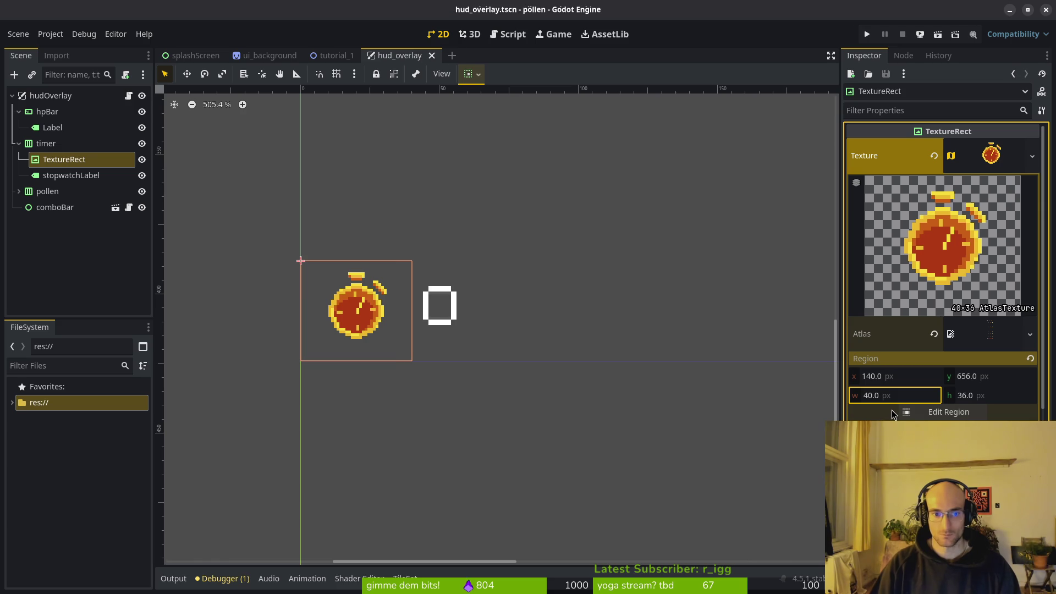
pyautogui.click(878, 379)
pyautogui.press('Delete')
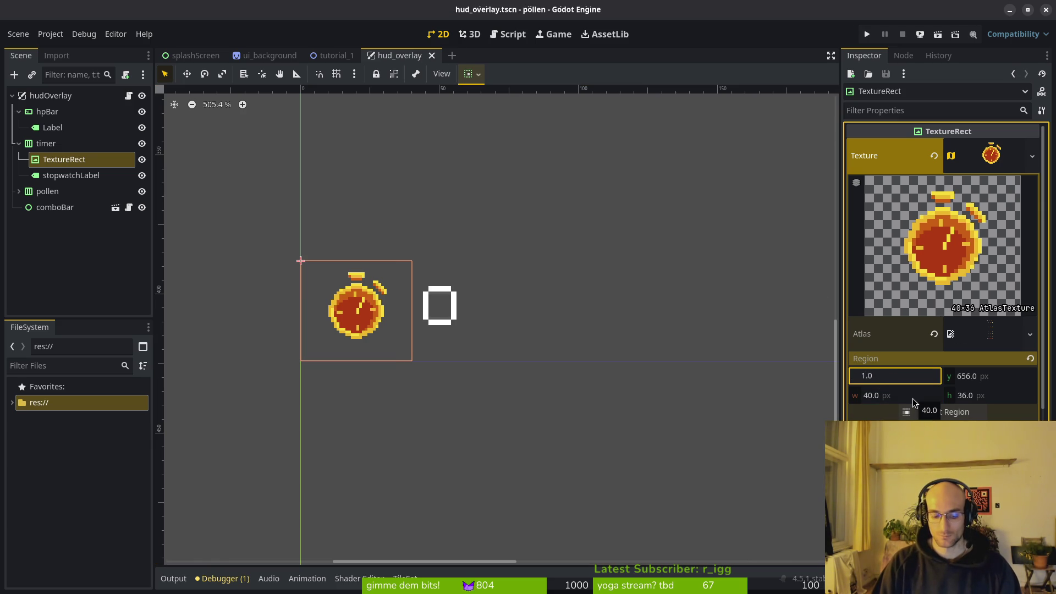
pyautogui.write('38')
pyautogui.press('Return')
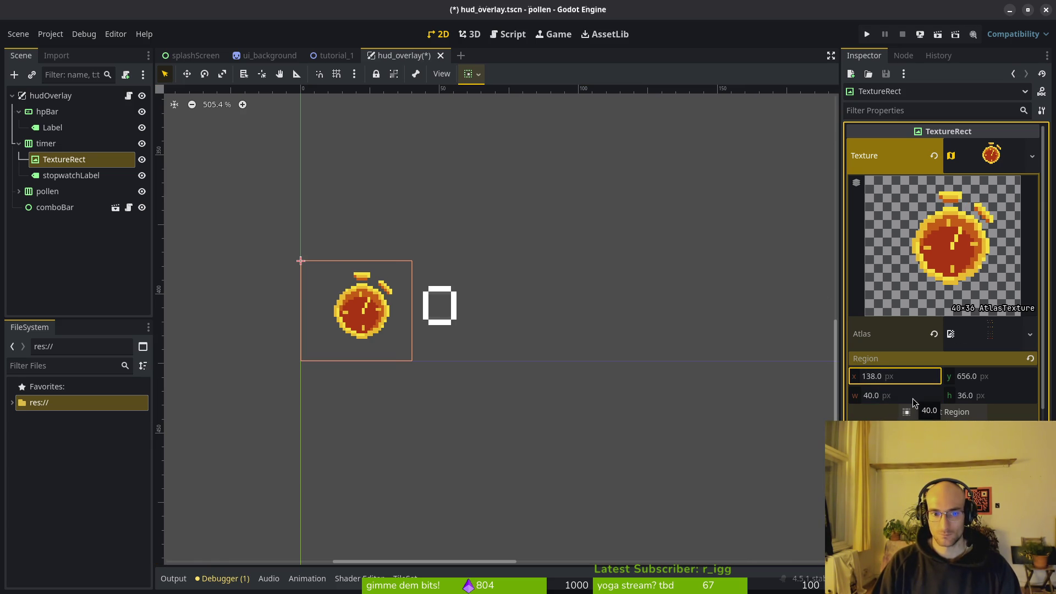
pyautogui.hotkey('ctrl', 'z')
# Step: Set the icon region x to 142 and width to 38, then save
pyautogui.click(876, 376)
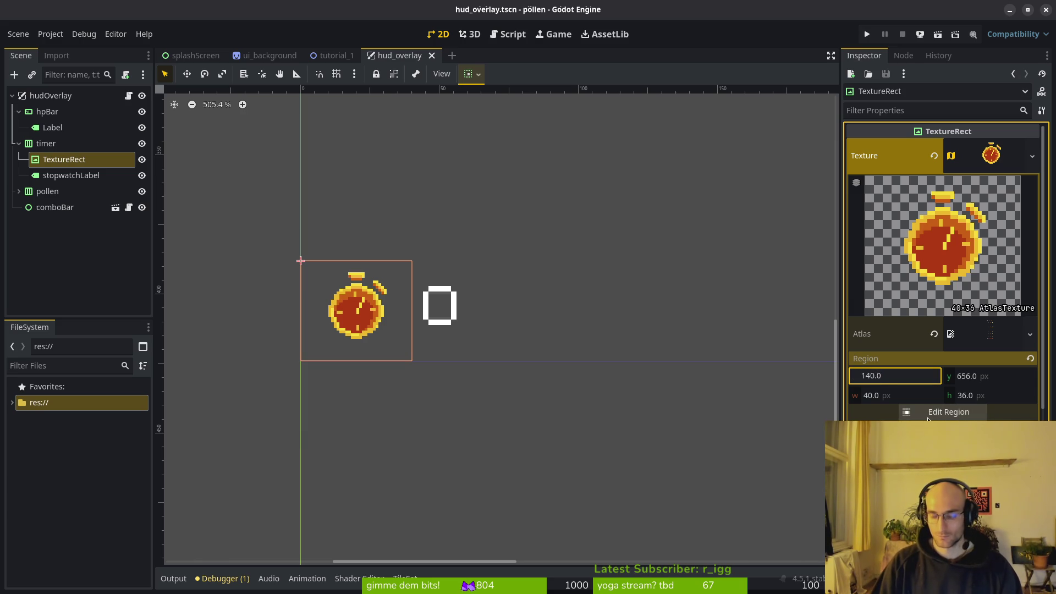
pyautogui.write('142')
pyautogui.press('Return')
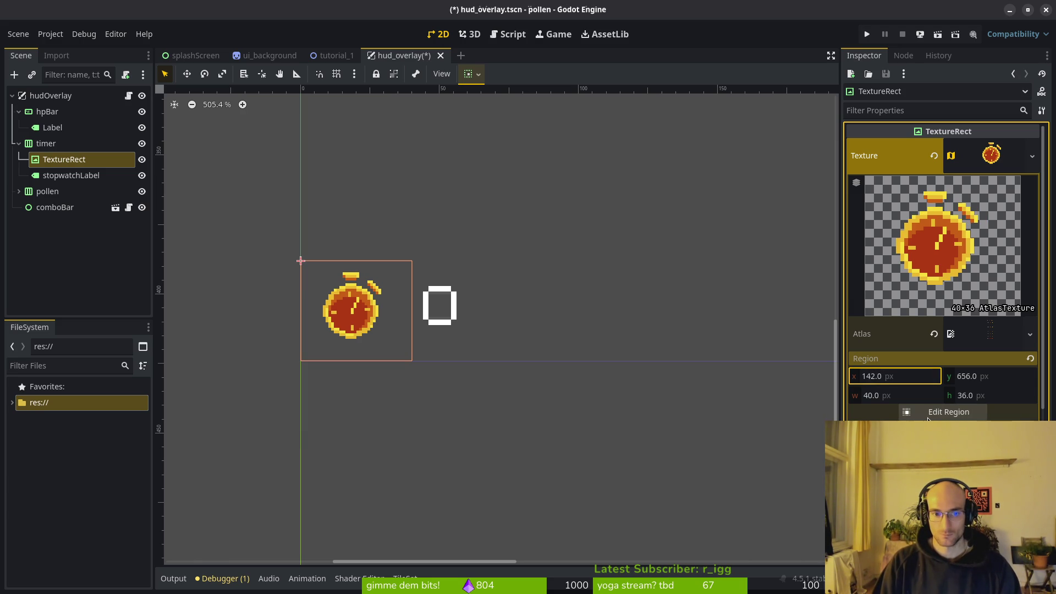
pyautogui.hotkey('ctrl', 's')
pyautogui.click(872, 396)
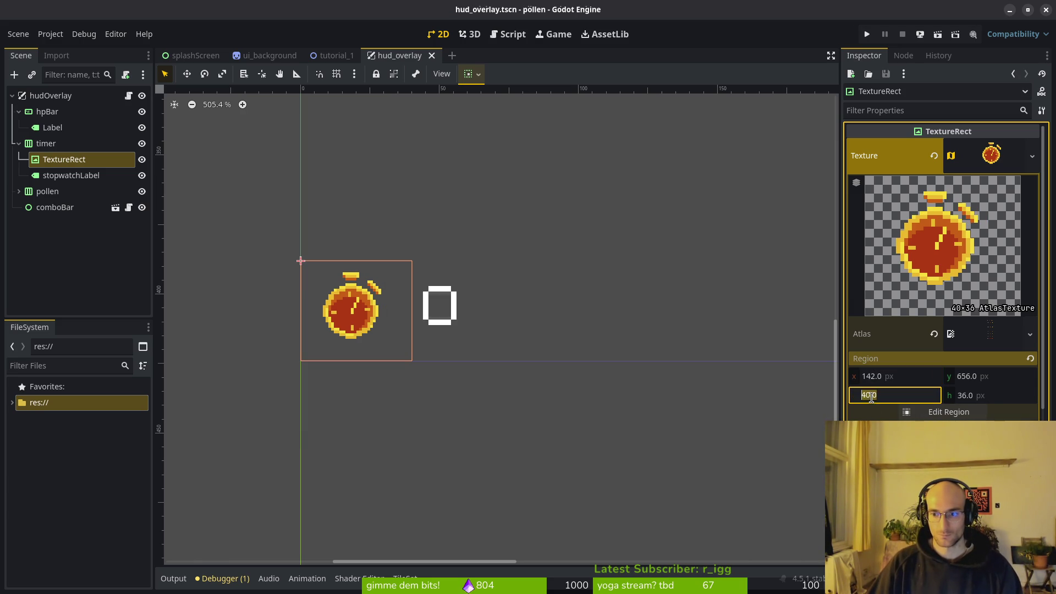
pyautogui.press('BackSpace')
pyautogui.press('BackSpace')
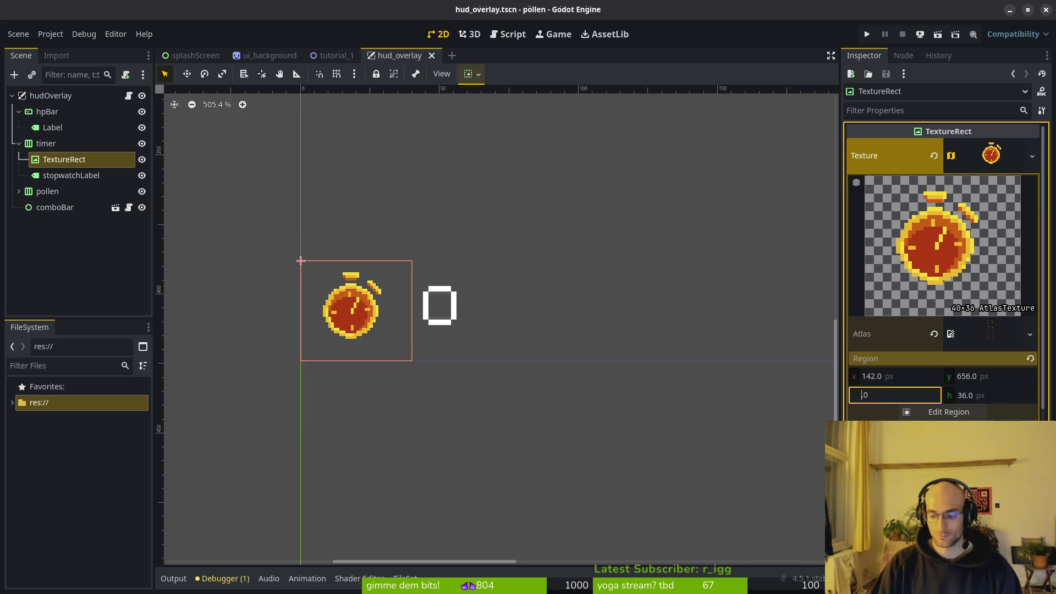
pyautogui.write('38')
pyautogui.press('Return')
pyautogui.scroll(-3, 370, 345)
pyautogui.scroll(-4, 403, 350)
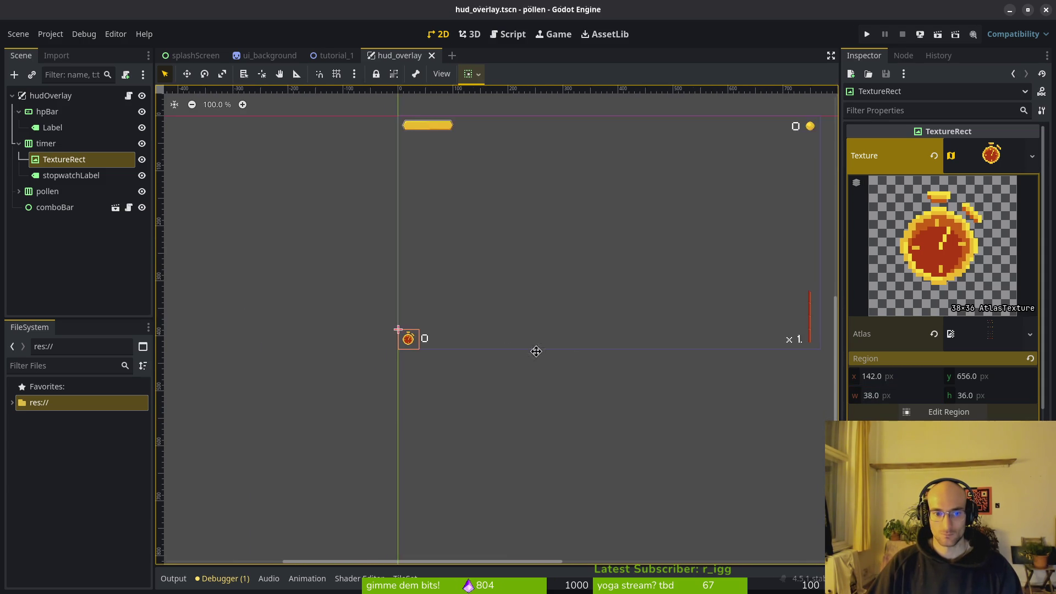
pyautogui.hotkey('ctrl', 's')
pyautogui.click(367, 338)
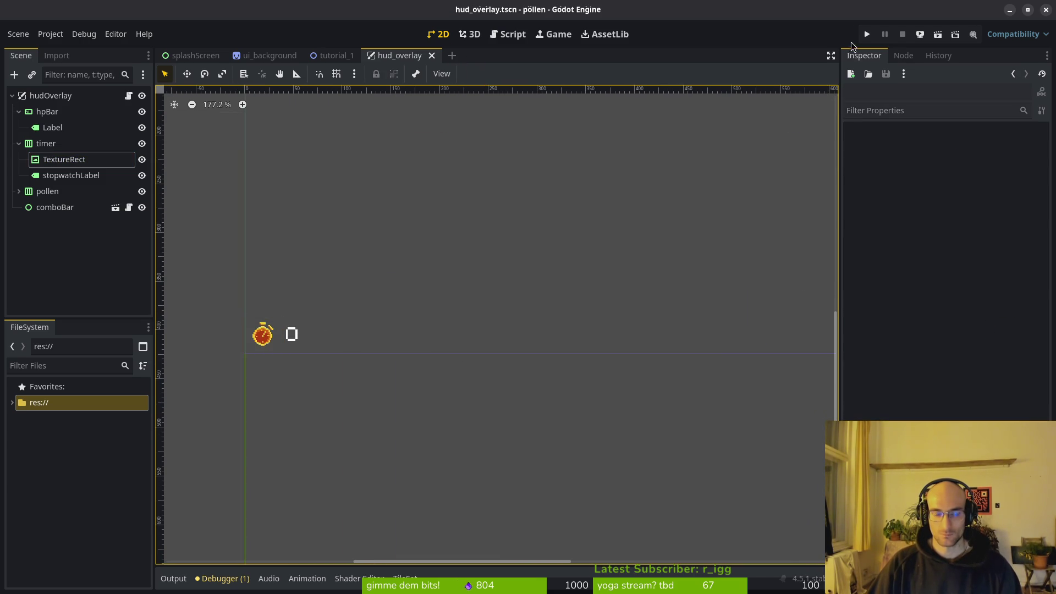
pyautogui.click(872, 33)
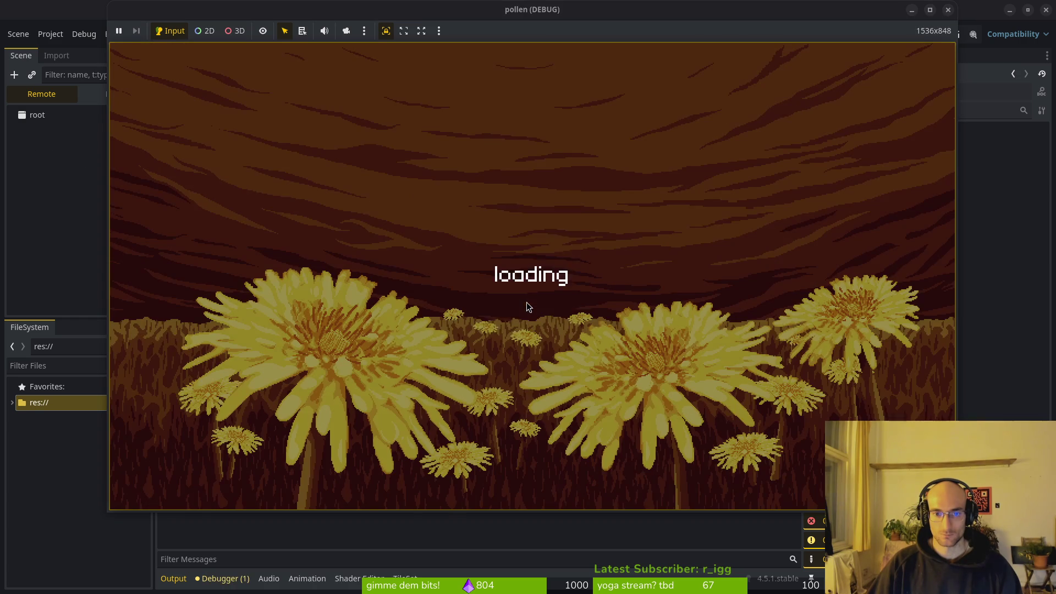
pyautogui.click(510, 217)
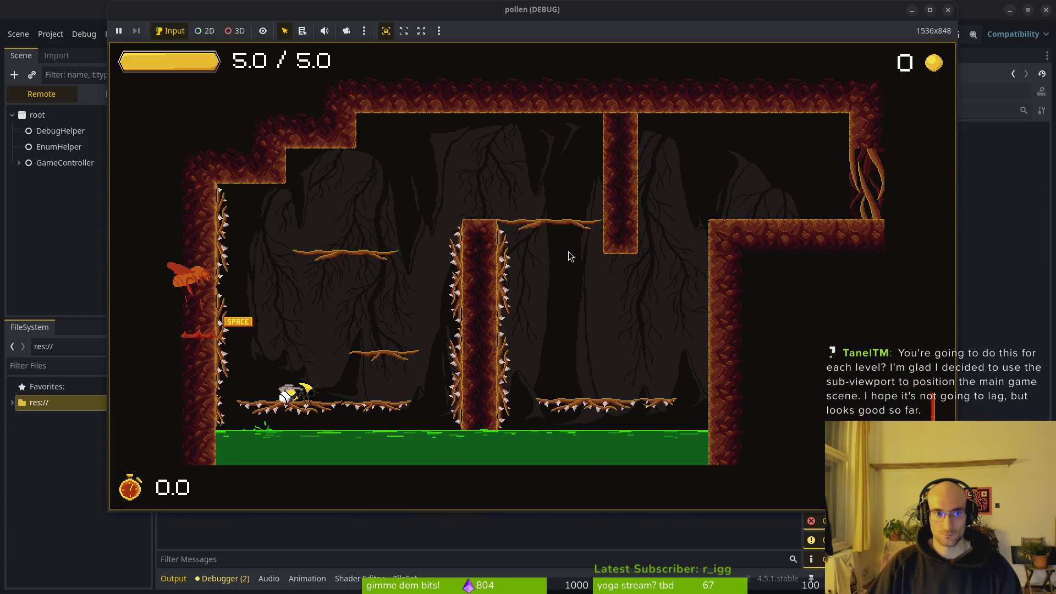
pyautogui.press('F8')
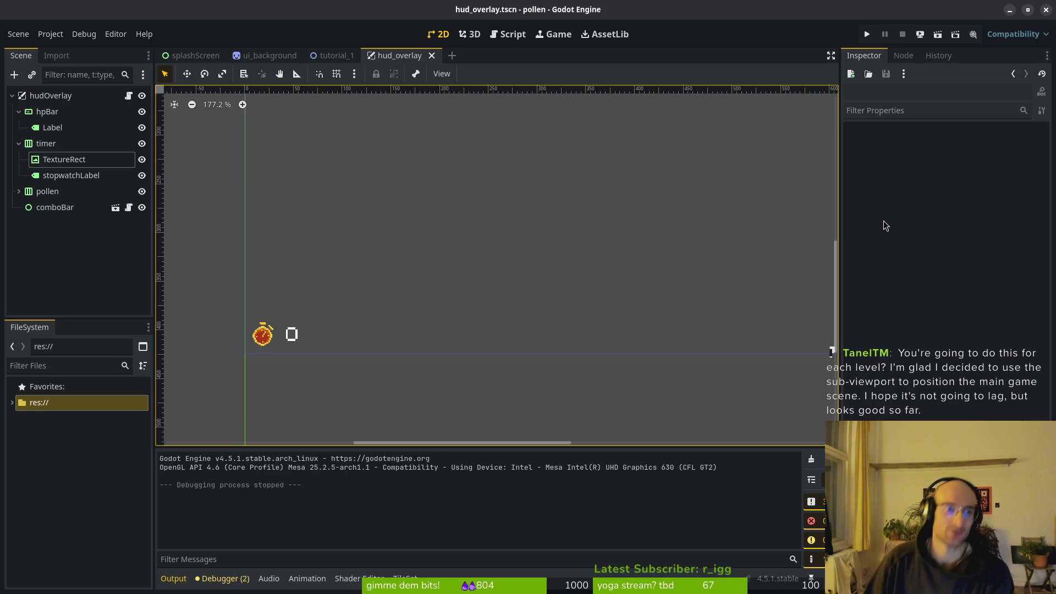
pyautogui.click(18, 143)
# Step: Collapse the hudOverlay tree and close the hud_overlay scene, briefly selecting the level's player
pyautogui.click(18, 112)
pyautogui.click(13, 96)
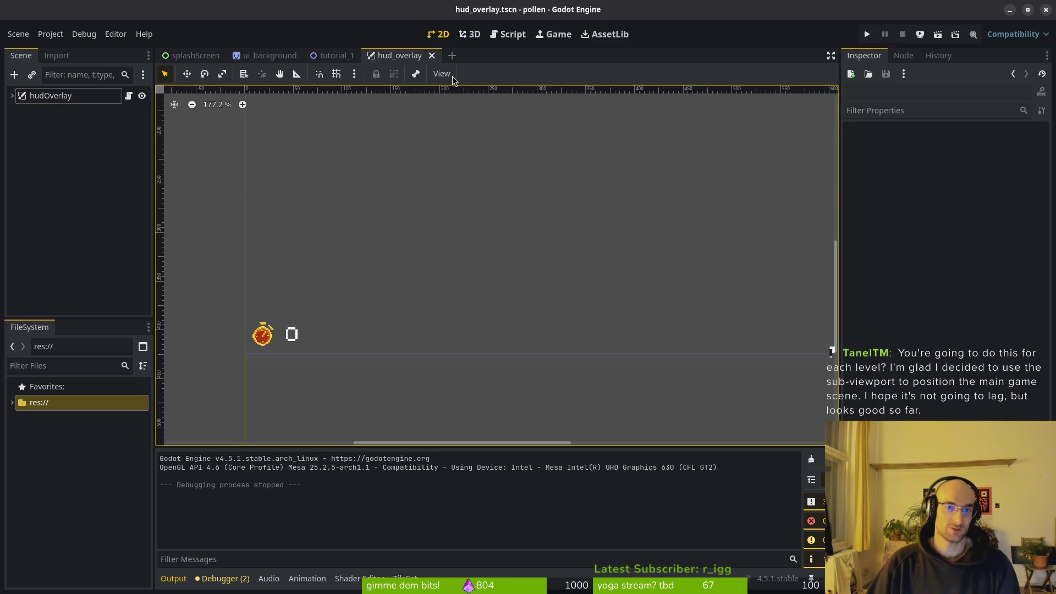
pyautogui.middleClick(415, 60)
pyautogui.scroll(-4, 349, 163)
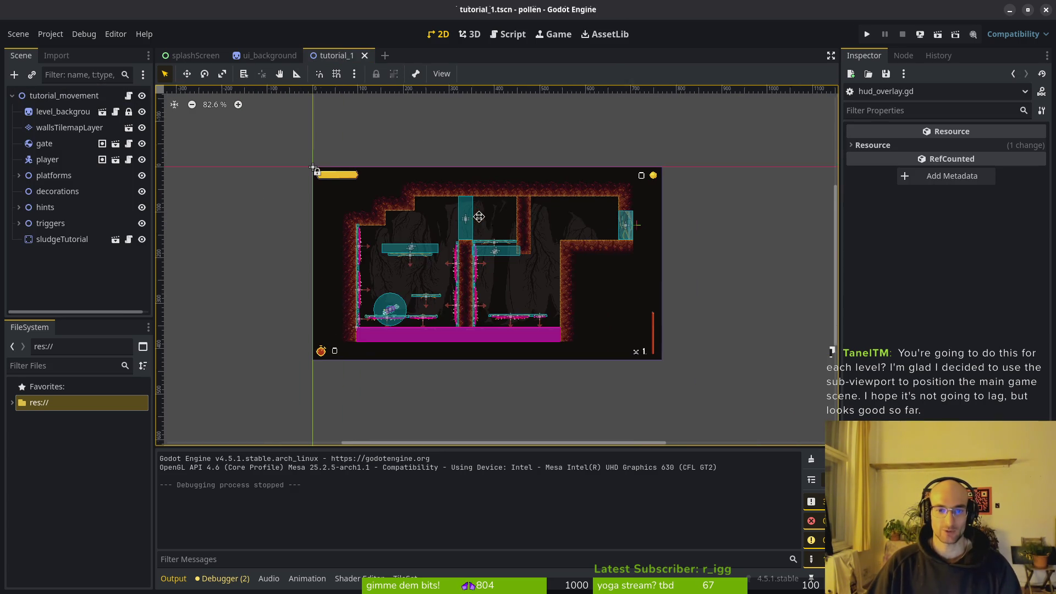
pyautogui.scroll(3, 330, 174)
pyautogui.click(324, 163)
pyautogui.scroll(-2, 413, 148)
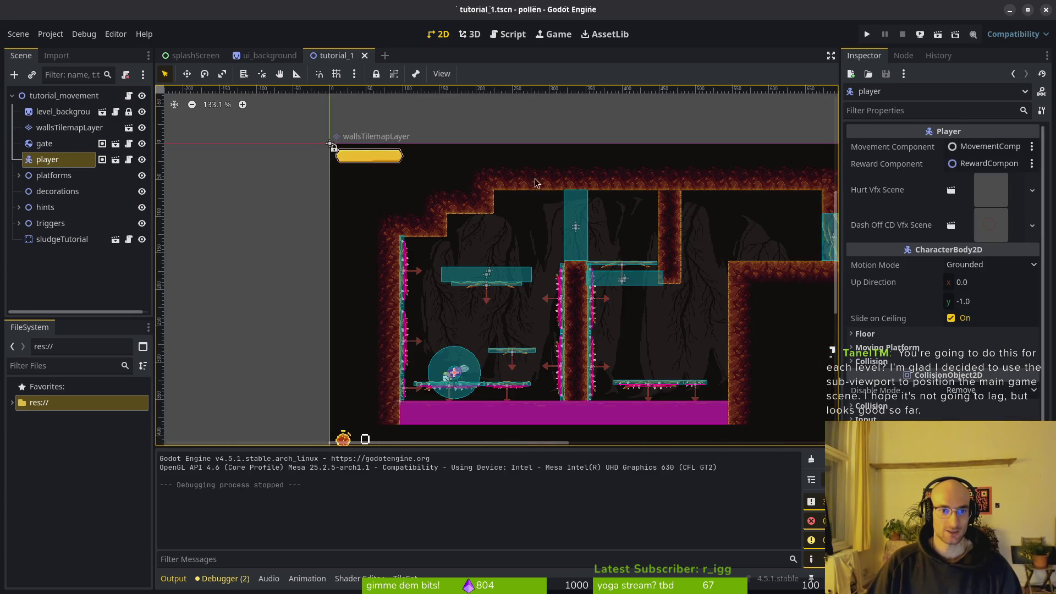
pyautogui.scroll(2, 445, 170)
pyautogui.click(258, 146)
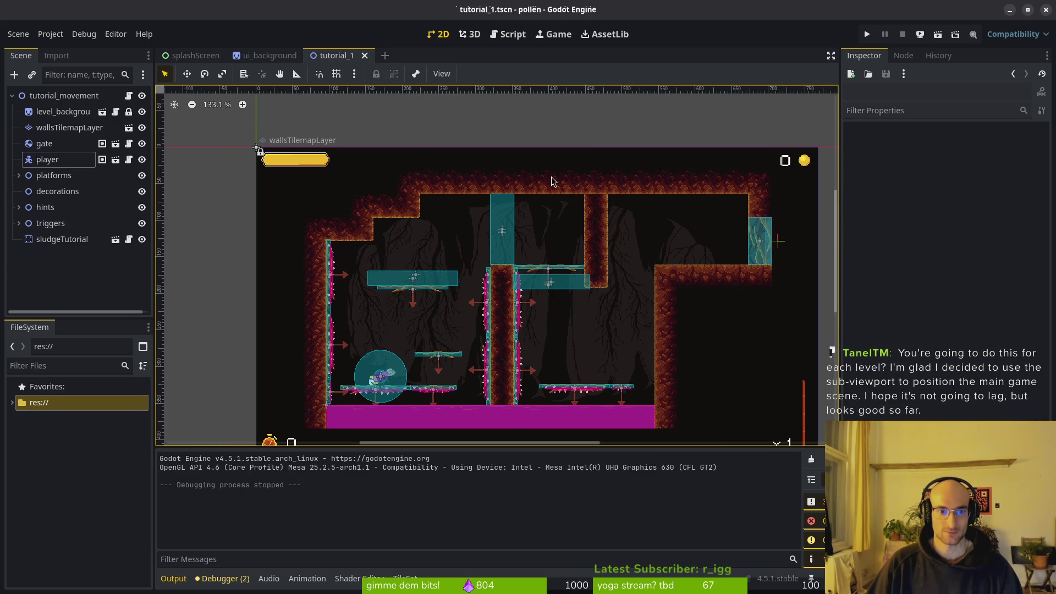
# Step: Quick Open tutorial_2.tscn via 'tut2' and frame its walls tile map layer
pyautogui.hotkey('shift', 'alt', 'o')
pyautogui.write('tut2')
pyautogui.press('Return')
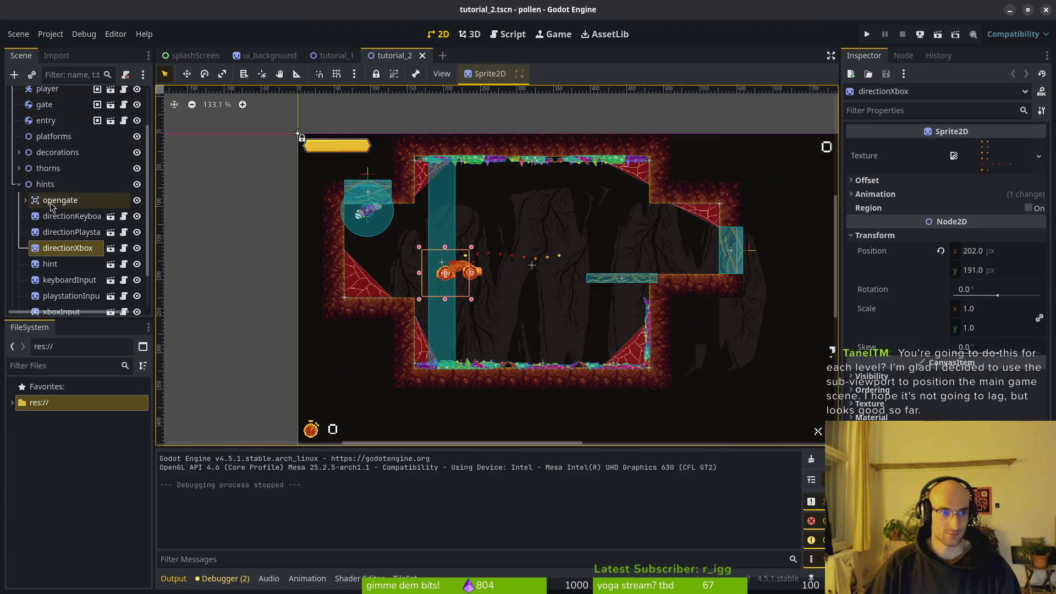
pyautogui.click(19, 185)
pyautogui.click(69, 128)
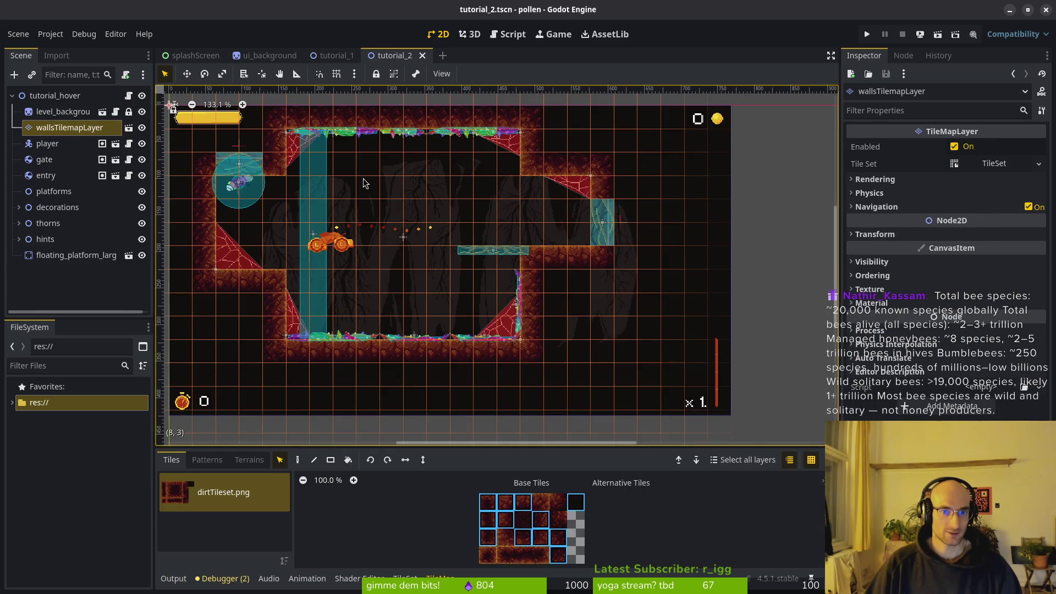
pyautogui.press('f')
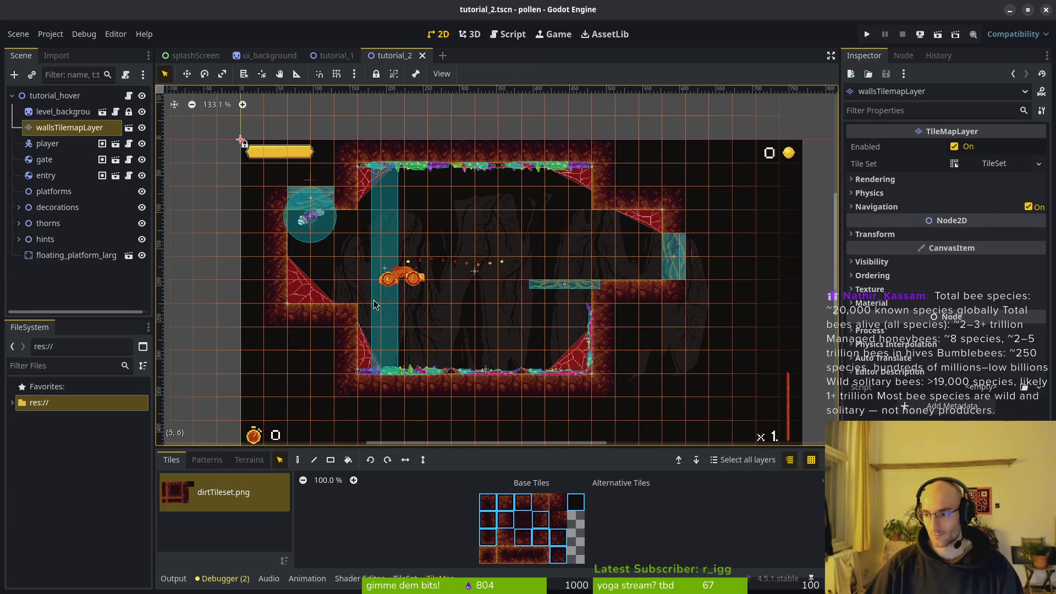
pyautogui.scroll(-2, 601, 348)
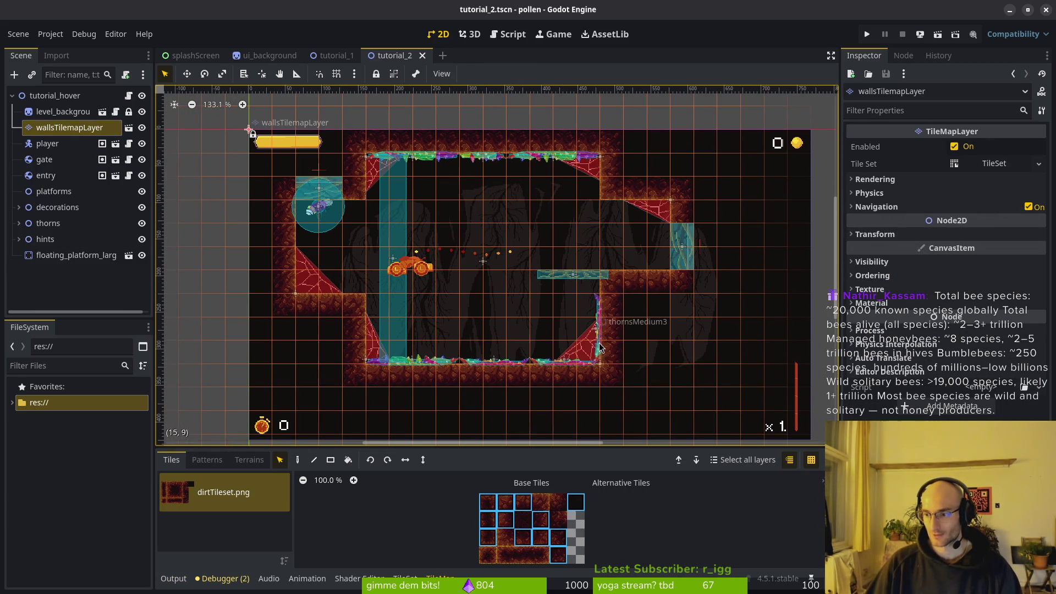
# Step: Select a rectangle of wall tiles, try moving the player and undo, then return to tutorial_1
pyautogui.moveTo(249, 131)
pyautogui.mouseDown()
pyautogui.moveTo(689, 380)
pyautogui.moveTo(709, 378)
pyautogui.mouseUp()
pyautogui.scroll(-2, 660, 357)
pyautogui.hscroll(1, 660, 358)
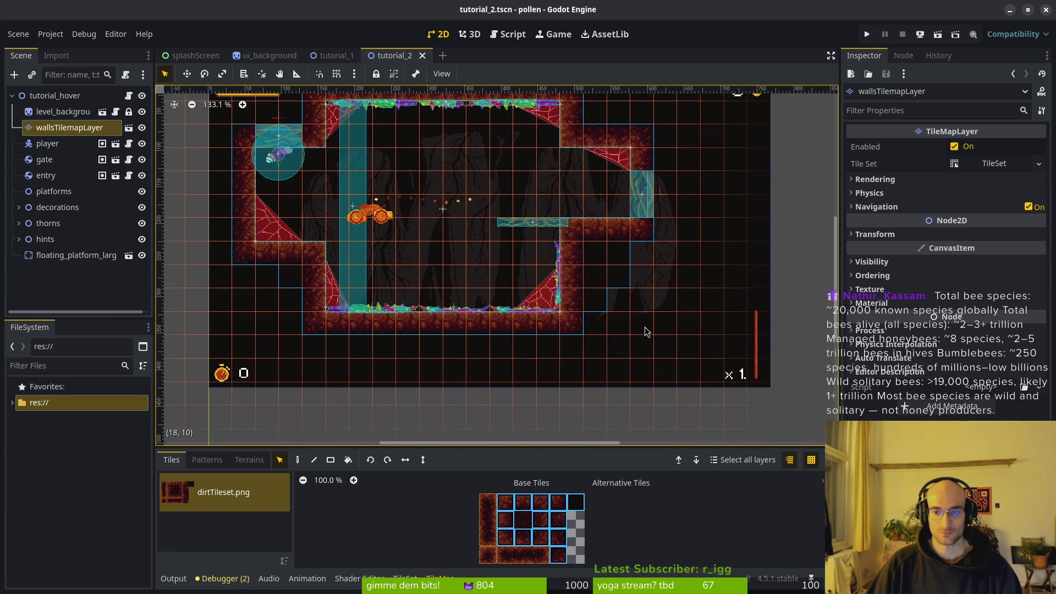
pyautogui.scroll(1, 645, 331)
pyautogui.scroll(-2, 660, 357)
pyautogui.click(692, 405)
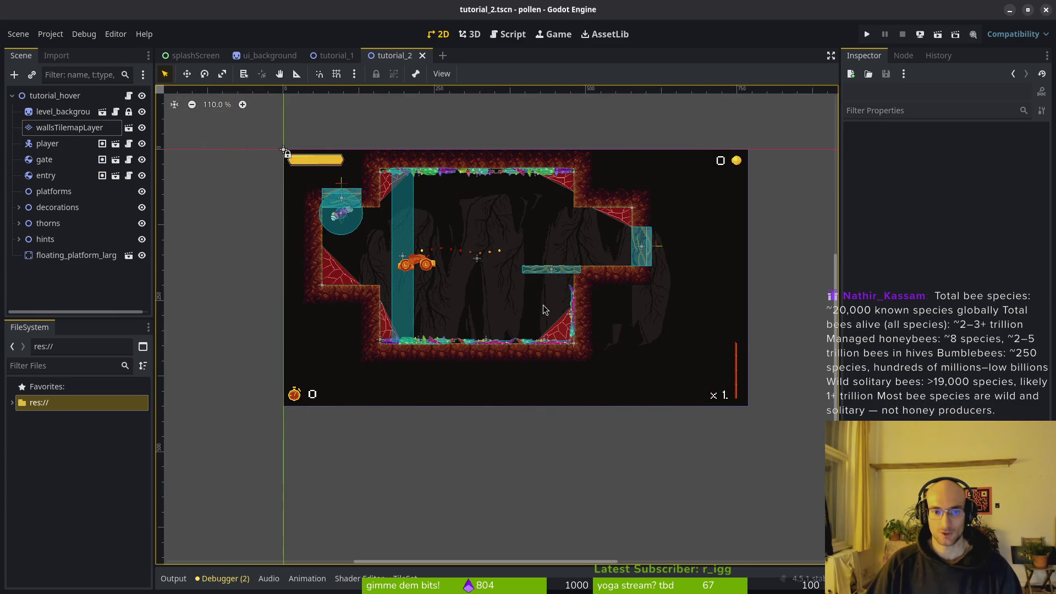
pyautogui.moveTo(299, 167); pyautogui.dragTo(595, 329)
pyautogui.hotkey('ctrl', 'z')
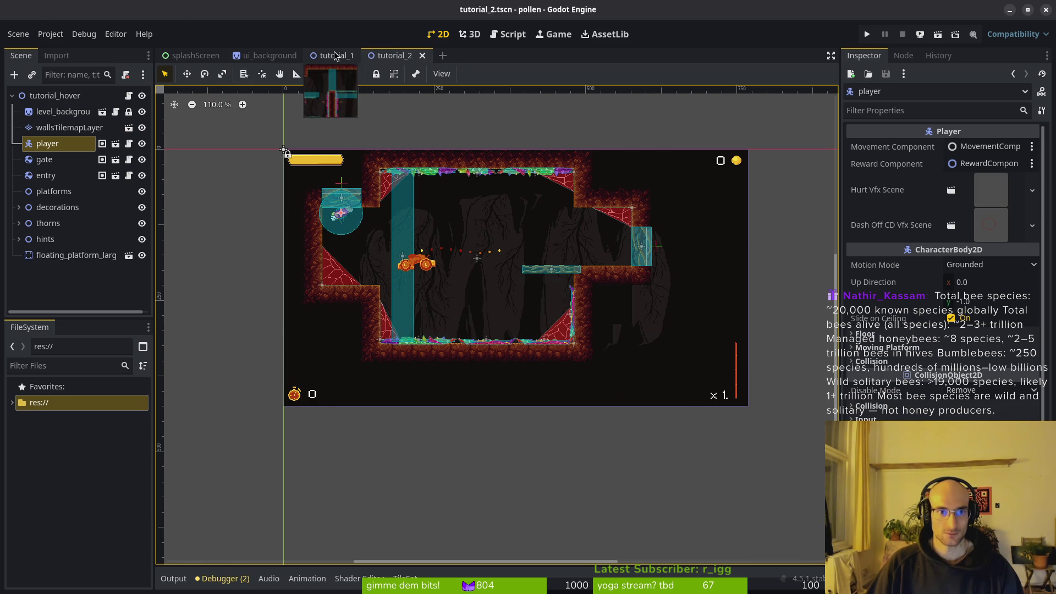
pyautogui.click(328, 55)
# Step: Flip between the ui_background and tutorial_1 scenes, then bring up the calculator and enter 20
pyautogui.click(252, 54)
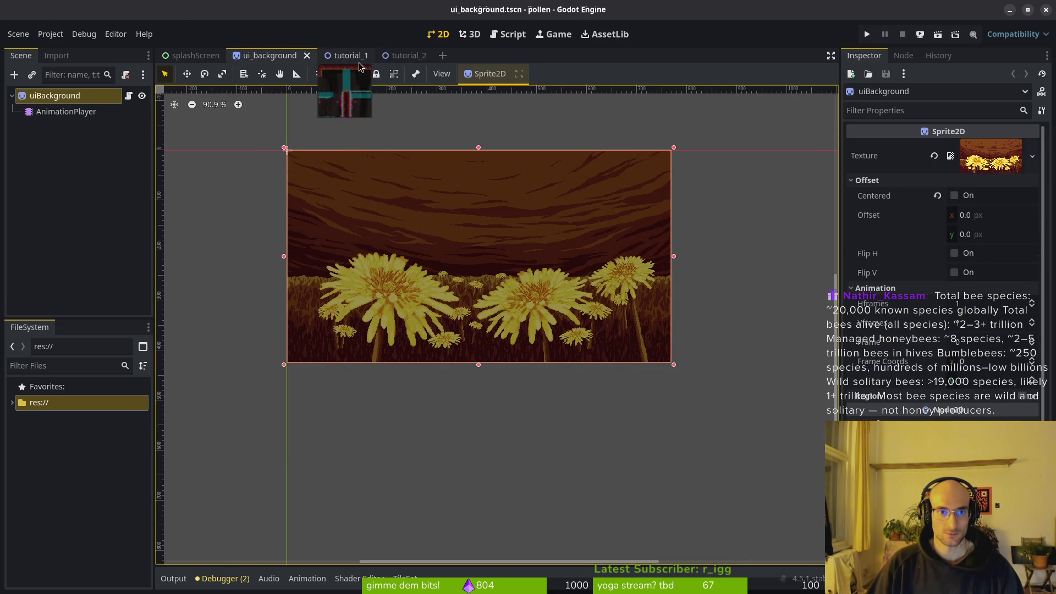
pyautogui.click(333, 55)
pyautogui.hotkey('alt', 'Tab')
pyautogui.click(452, 345)
pyautogui.click(491, 424)
pyautogui.click(453, 450)
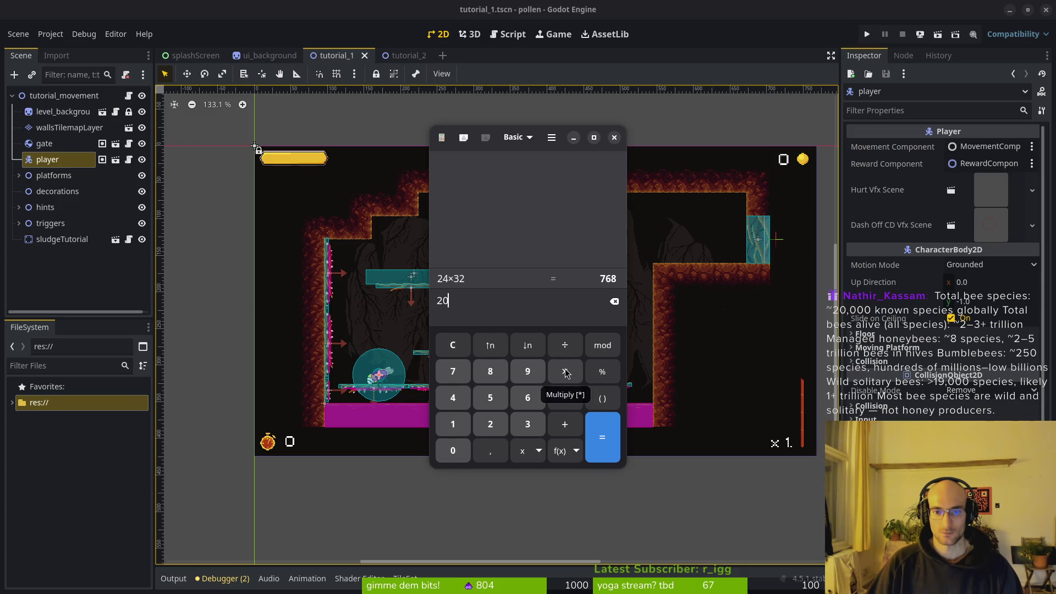
# Step: Clear the calculator and compute 18×32, then 15×32
pyautogui.click(453, 345)
pyautogui.click(466, 422)
pyautogui.click(490, 371)
pyautogui.click(565, 371)
pyautogui.click(527, 423)
pyautogui.click(490, 423)
pyautogui.click(605, 440)
pyautogui.click(452, 424)
pyautogui.click(490, 397)
pyautogui.click(565, 371)
pyautogui.click(527, 423)
pyautogui.click(490, 424)
pyautogui.click(590, 438)
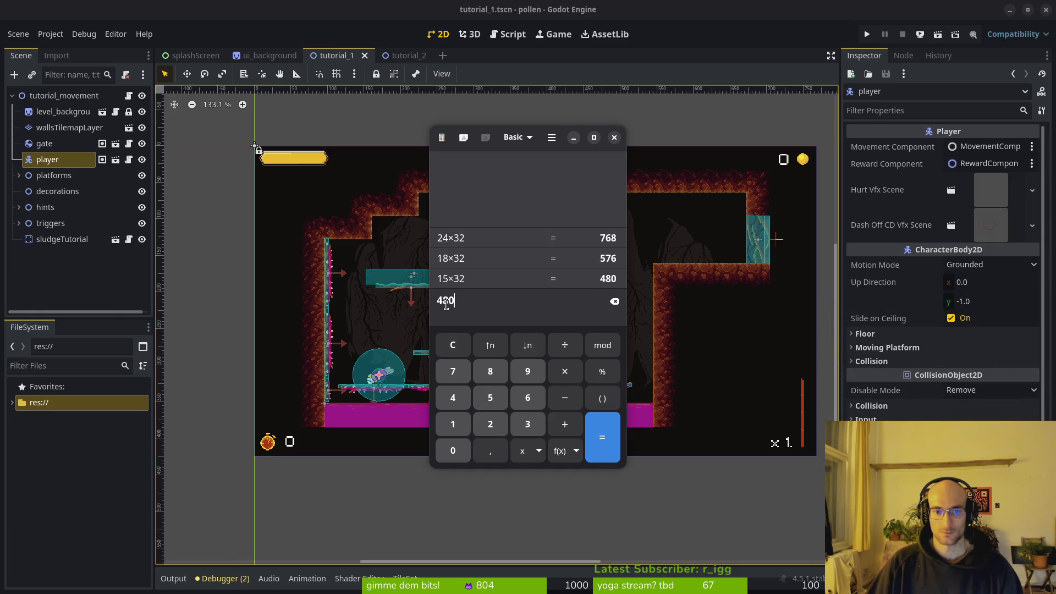
# Step: Compute 14×32 = 448 and close the calculator
pyautogui.click(452, 423)
pyautogui.click(452, 397)
pyautogui.click(565, 371)
pyautogui.click(527, 423)
pyautogui.click(490, 424)
pyautogui.click(602, 438)
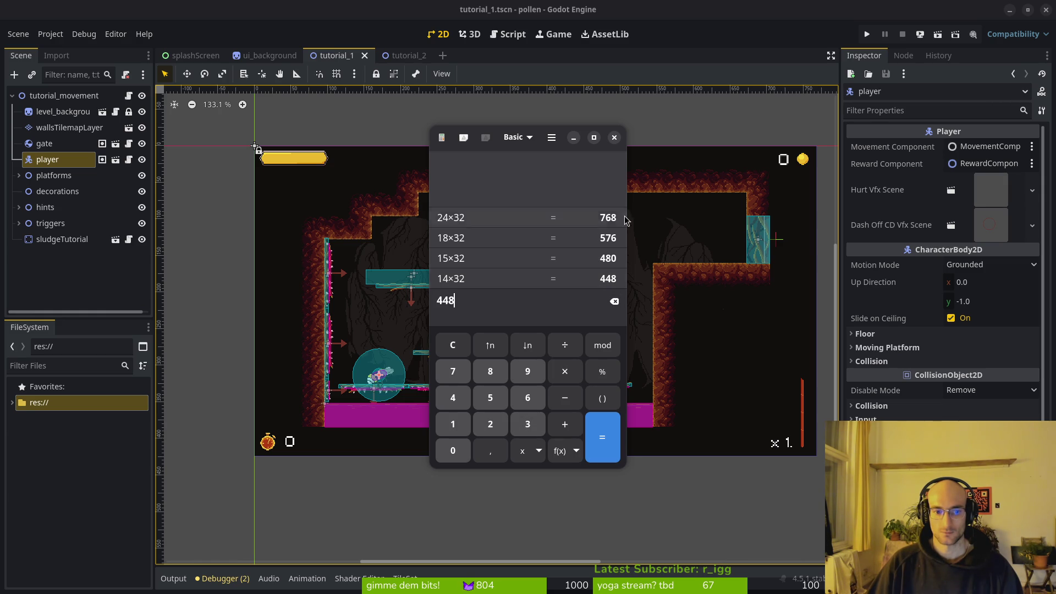
pyautogui.click(615, 138)
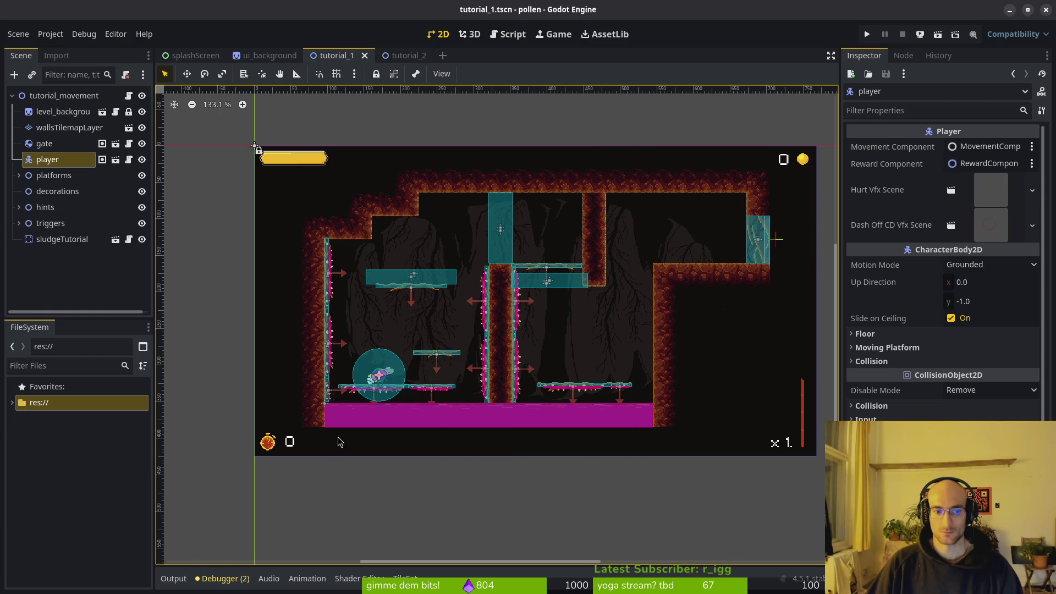
# Step: Select the wallsTilemapLayer node and scroll around the tutorial_1 level
pyautogui.click(316, 433)
pyautogui.scroll(-2, 381, 275)
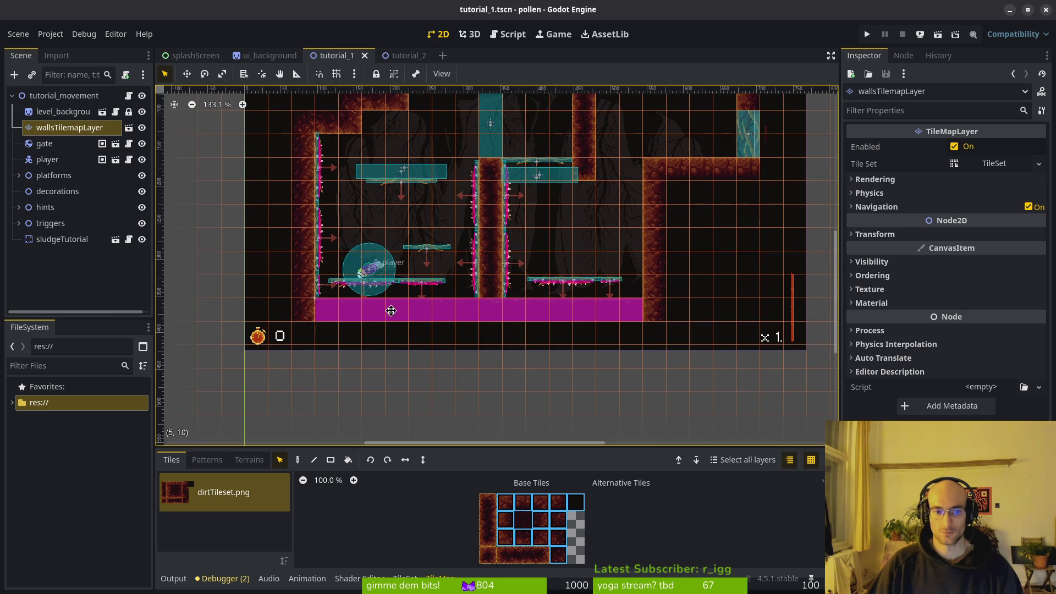
pyautogui.scroll(3, 381, 275)
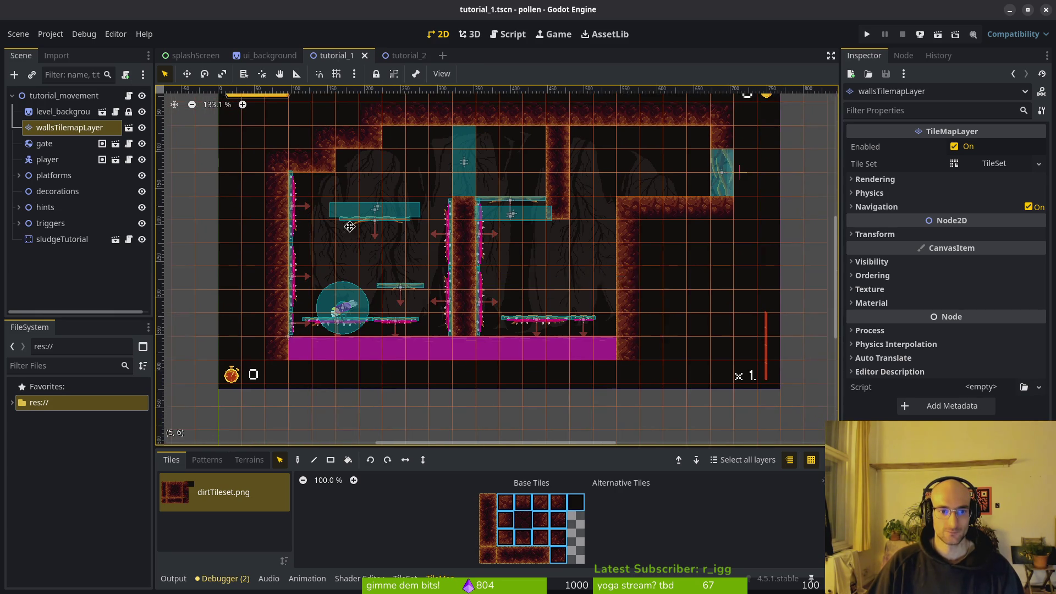
pyautogui.scroll(2, 352, 232)
pyautogui.hscroll(1, 319, 330)
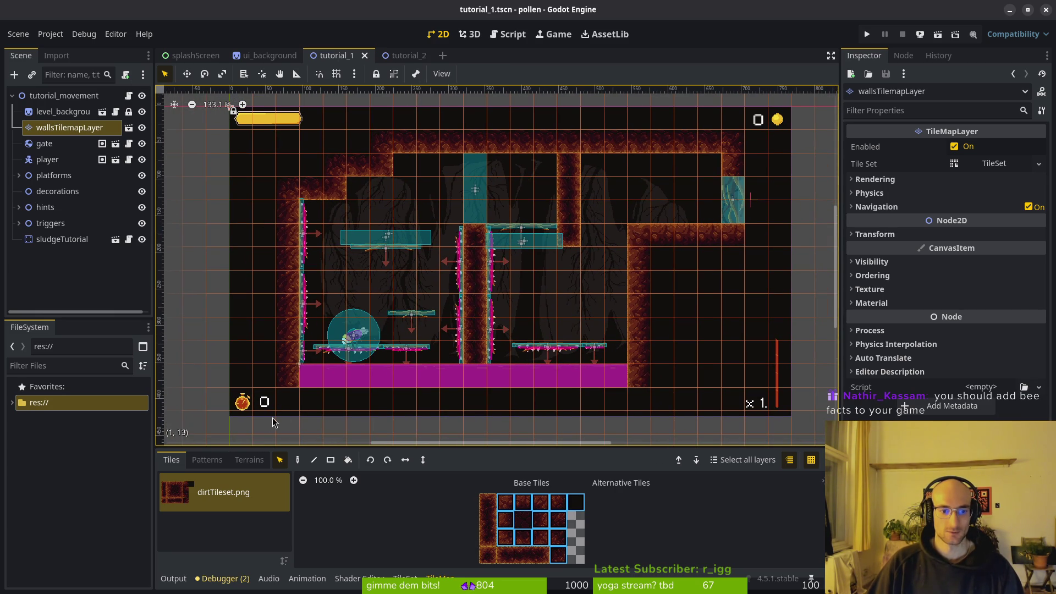
pyautogui.scroll(10, 270, 422)
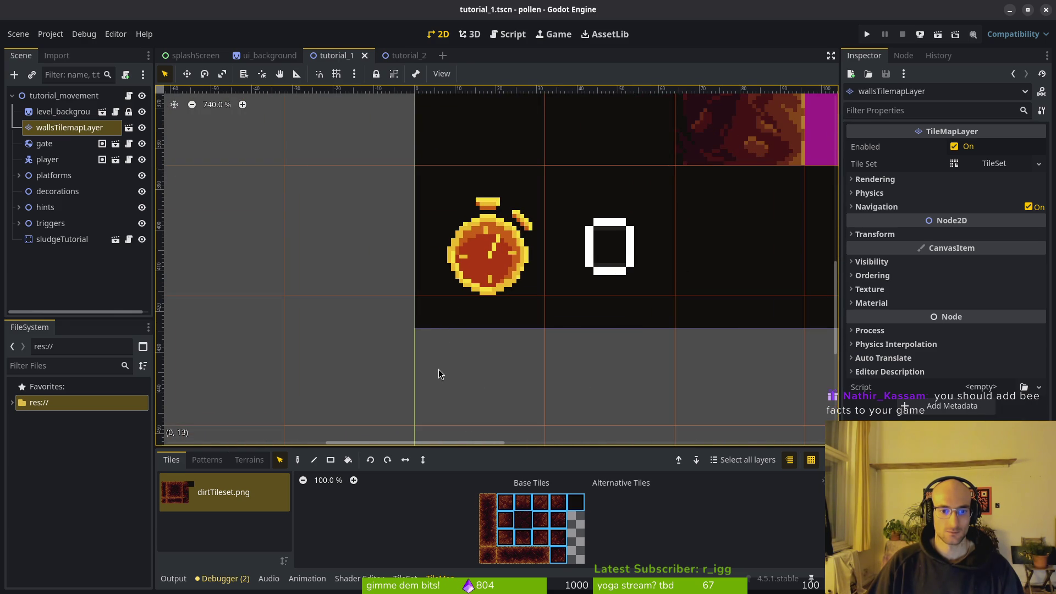
# Step: Change the viewport height under Project Settings > Display > Window from 424 to 420
pyautogui.click(50, 34)
pyautogui.click(60, 49)
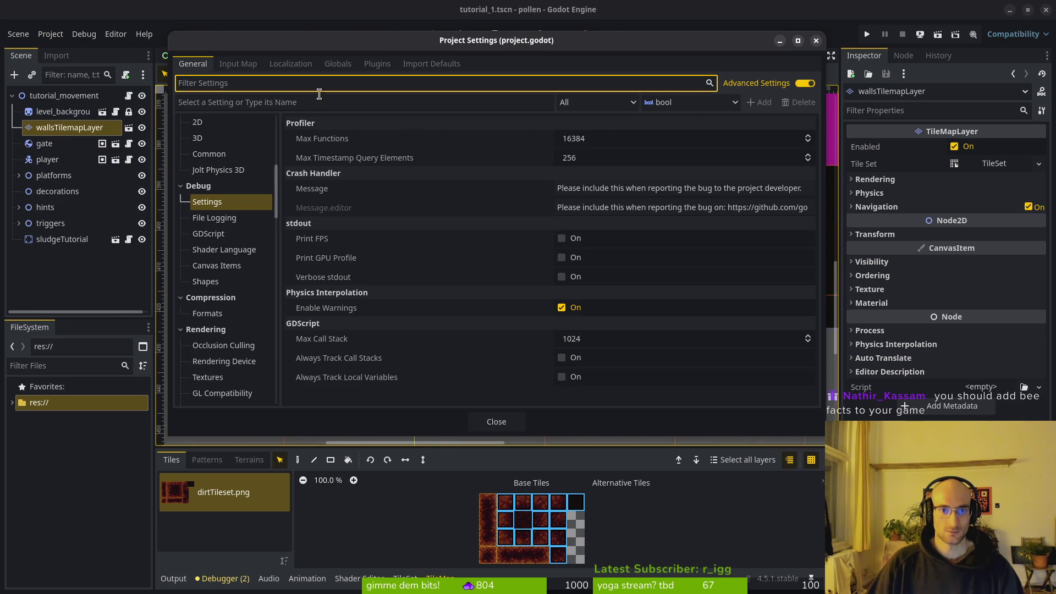
pyautogui.scroll(5, 238, 188)
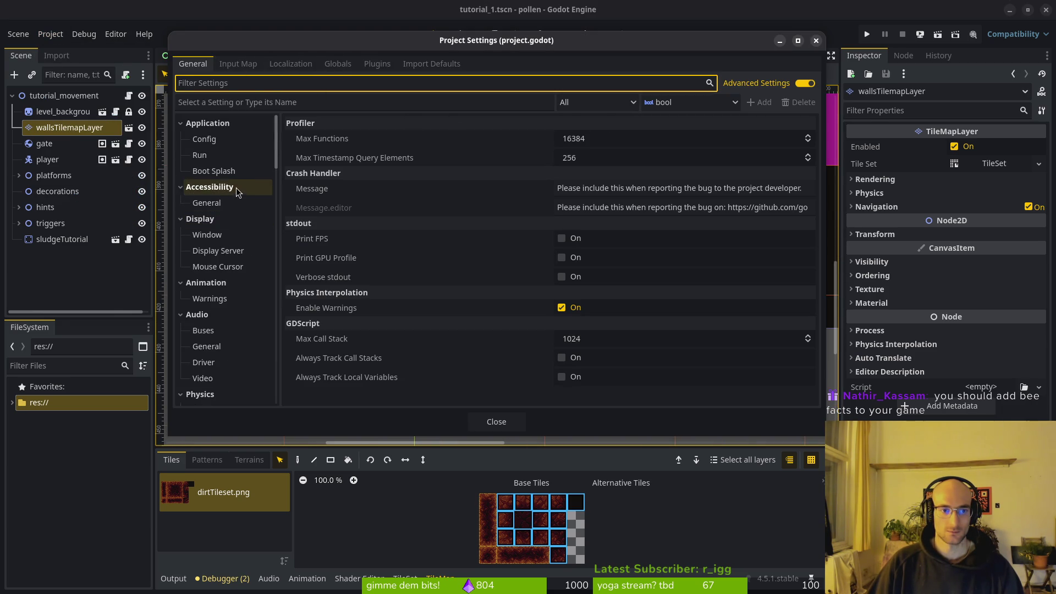
pyautogui.click(206, 234)
pyautogui.click(624, 160)
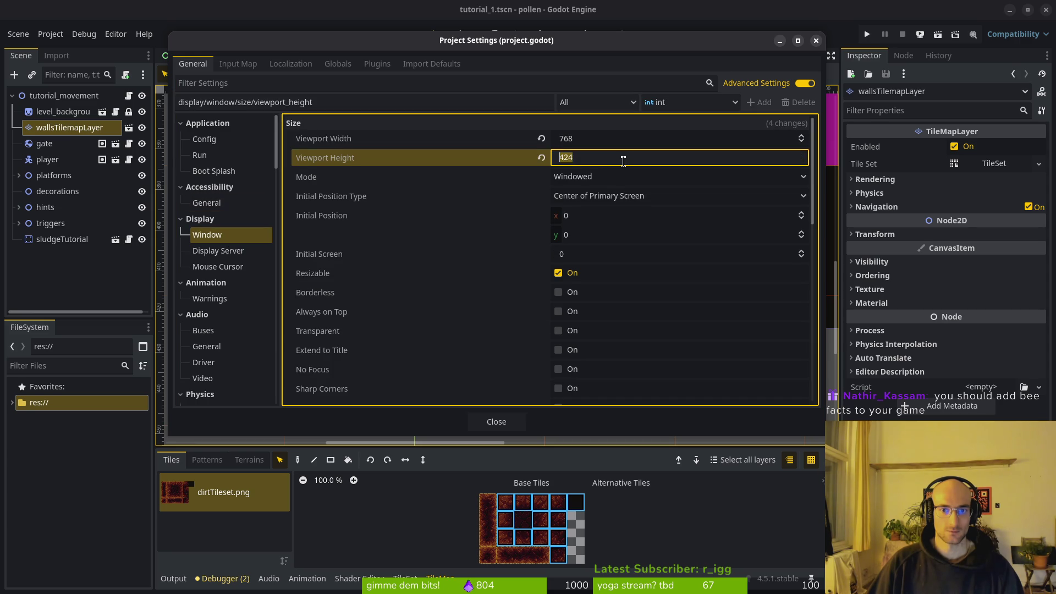
pyautogui.write('42')
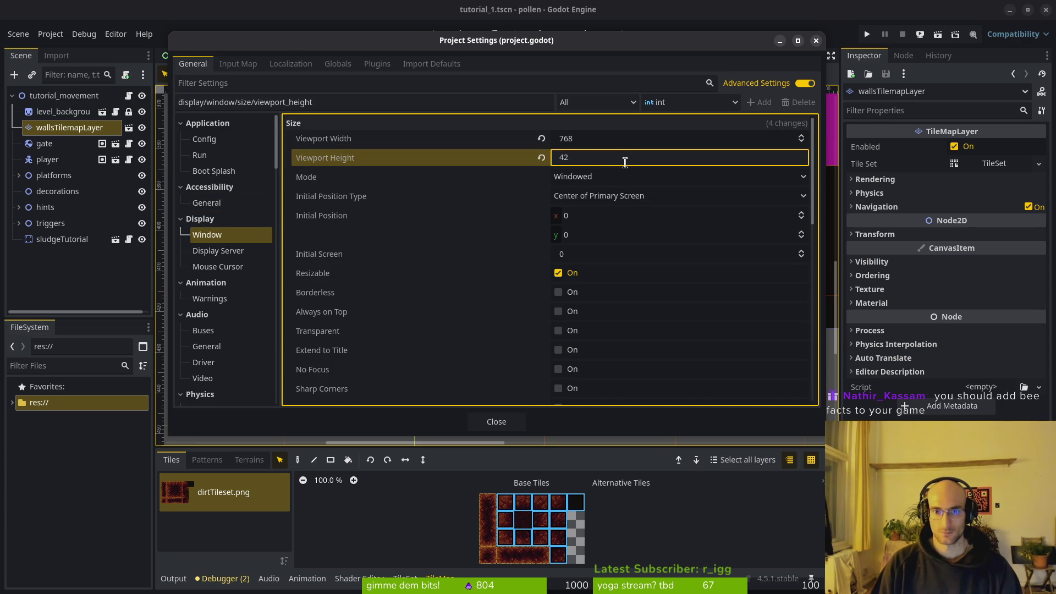
pyautogui.click(511, 423)
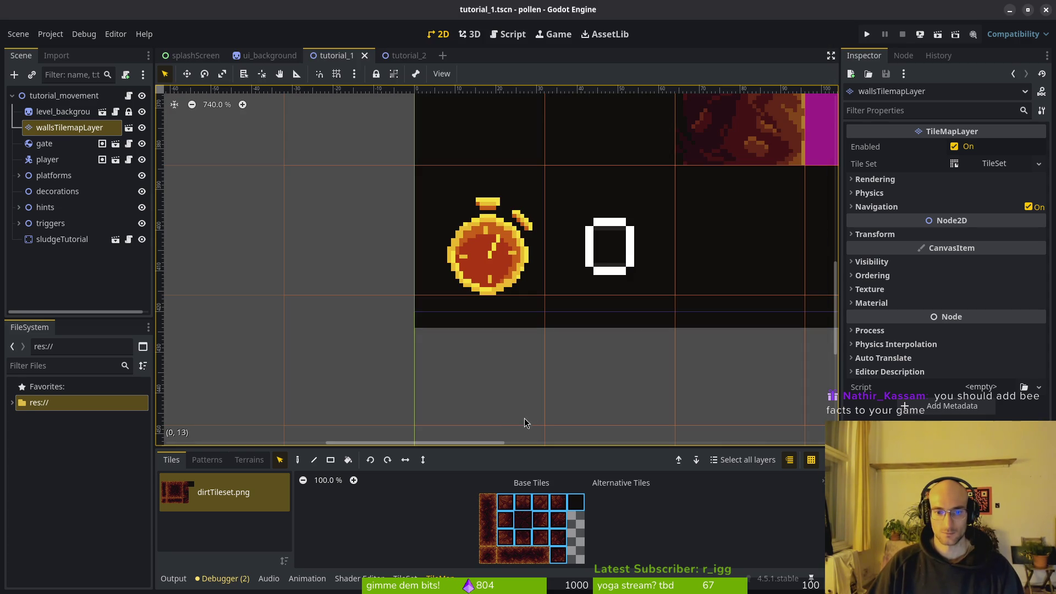
# Step: Reopen Project Settings and re-edit the 420 viewport height, then close the dialog
pyautogui.scroll(-4, 508, 332)
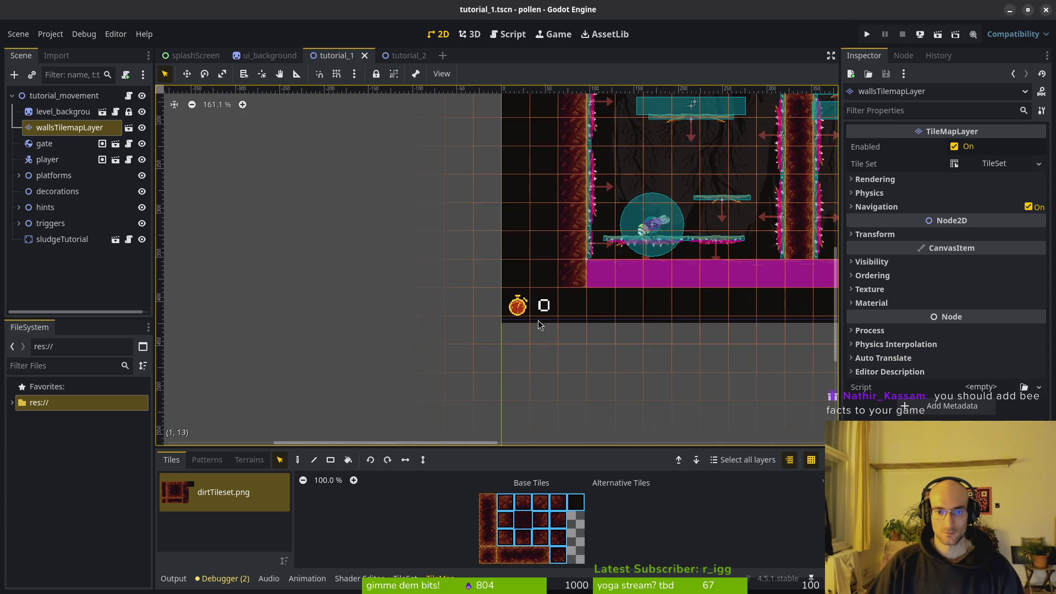
pyautogui.scroll(3, 520, 324)
pyautogui.scroll(-2, 522, 302)
pyautogui.scroll(3, 457, 144)
pyautogui.scroll(-5, 471, 243)
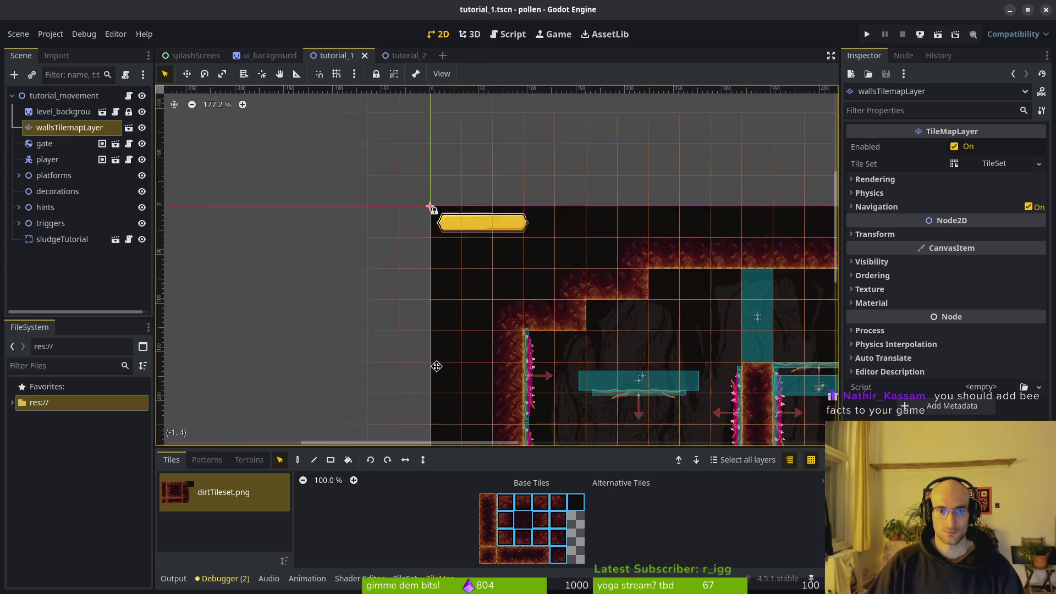
pyautogui.scroll(5, 476, 368)
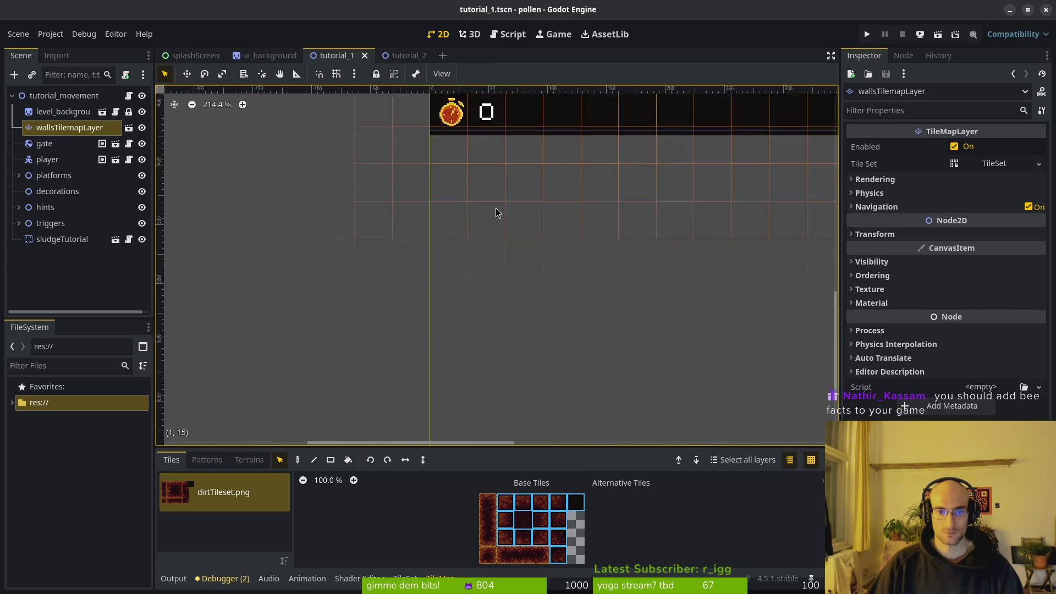
pyautogui.scroll(6, 483, 357)
pyautogui.scroll(-4, 459, 365)
pyautogui.click(50, 33)
pyautogui.click(72, 48)
pyautogui.click(600, 166)
pyautogui.click(599, 156)
pyautogui.write('416')
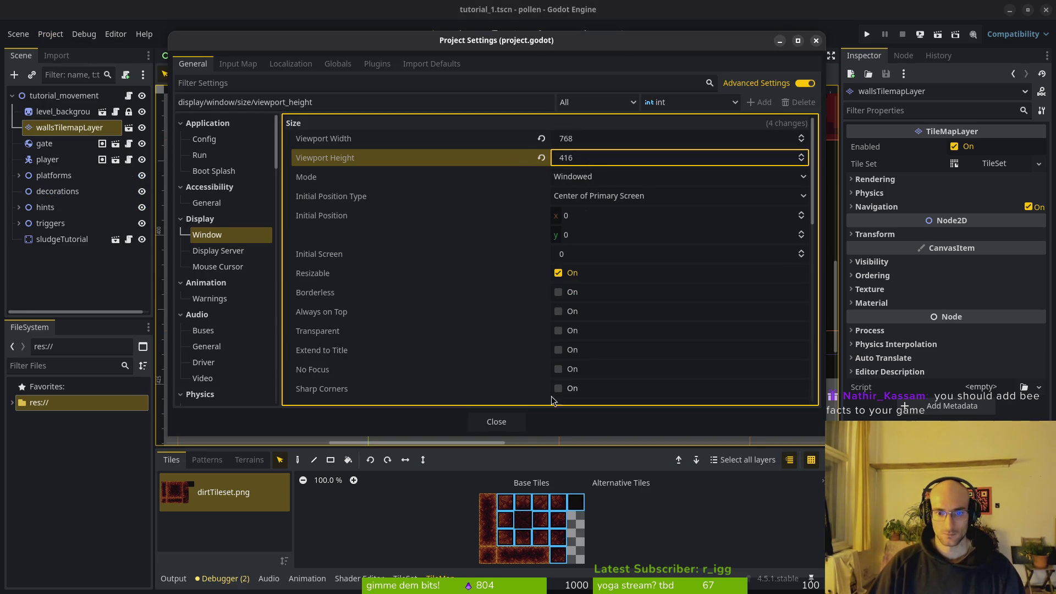
pyautogui.click(517, 423)
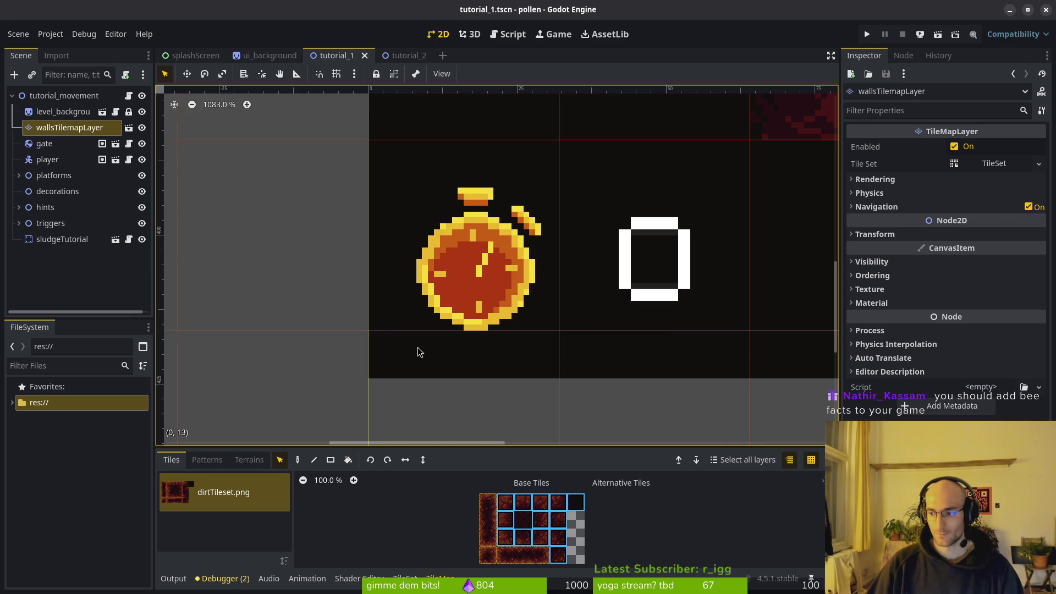
# Step: Glance at the terminal's git history and return to the Godot editor
pyautogui.hotkey('alt', 'Tab')
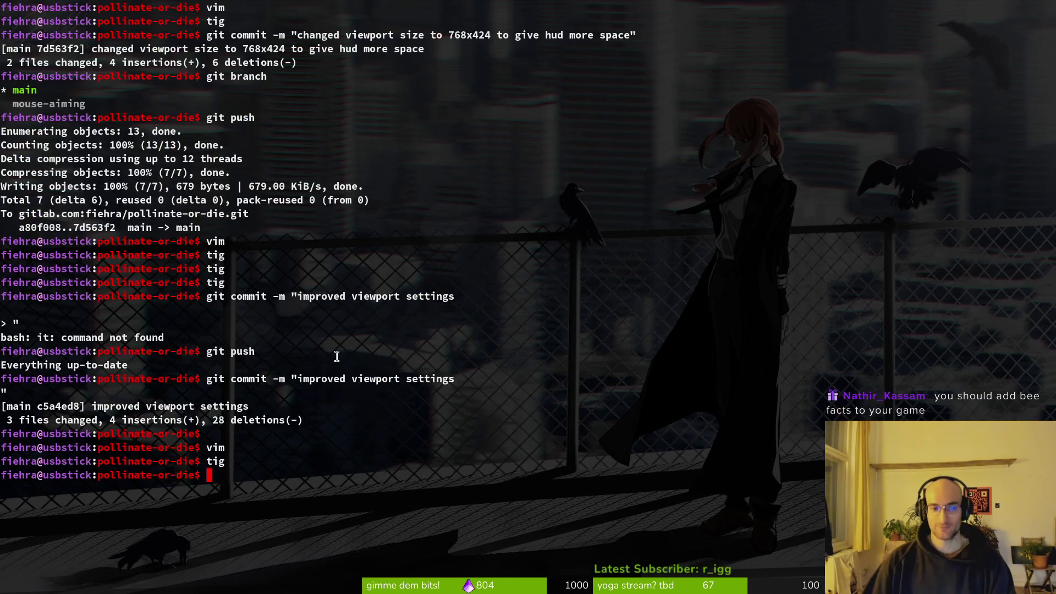
pyautogui.hotkey('alt', 'Tab')
pyautogui.scroll(-4, 505, 279)
# Step: Deselect wallsTilemapLayer to hide the tile grid and panel, then switch to Aseprite
pyautogui.scroll(-2, 504, 279)
pyautogui.scroll(-11, 526, 287)
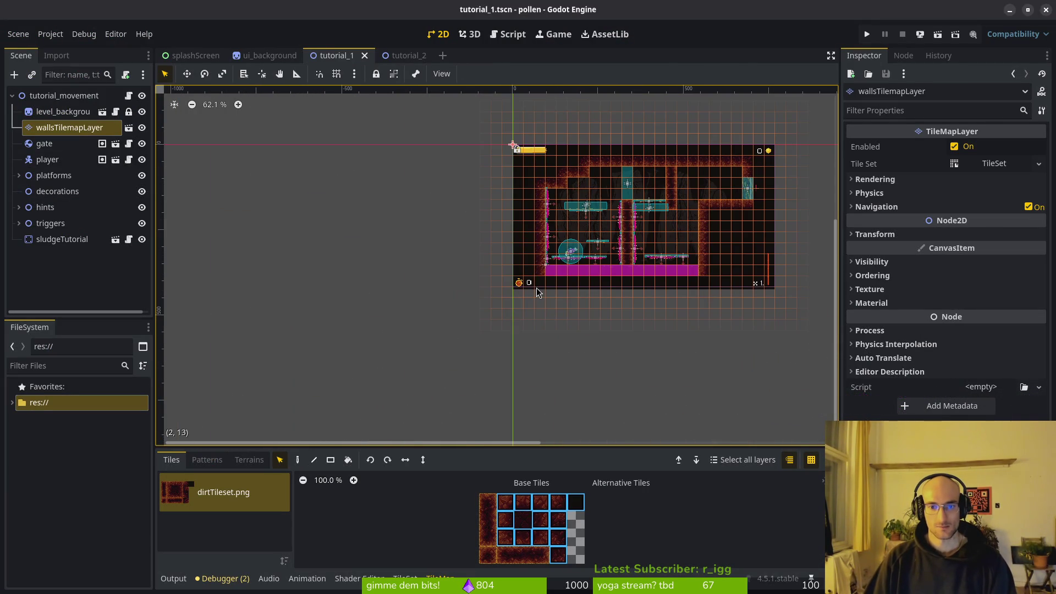
pyautogui.click(538, 292)
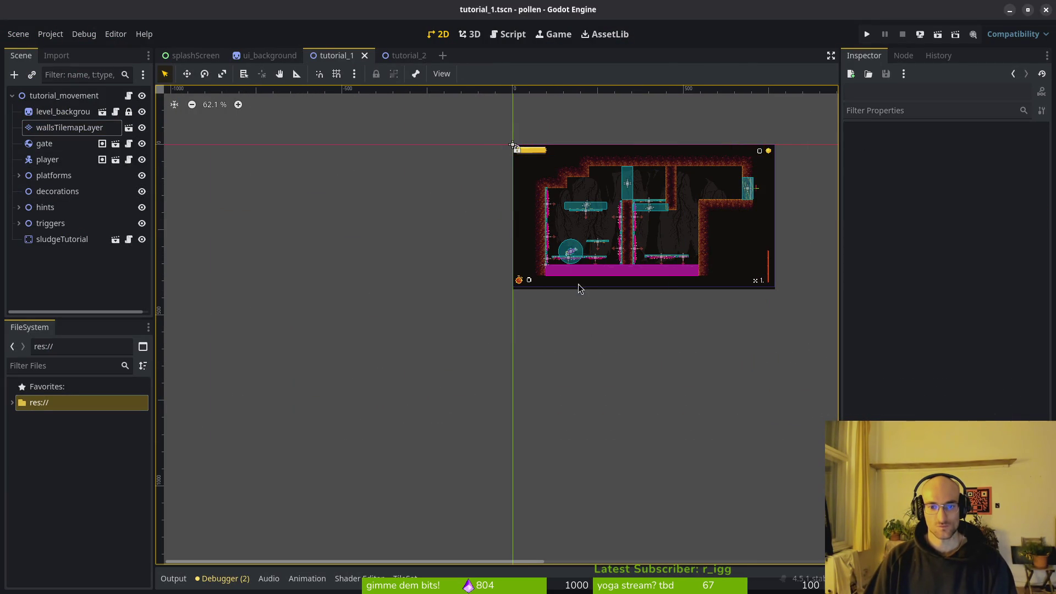
pyautogui.scroll(6, 550, 286)
pyautogui.scroll(-3, 528, 287)
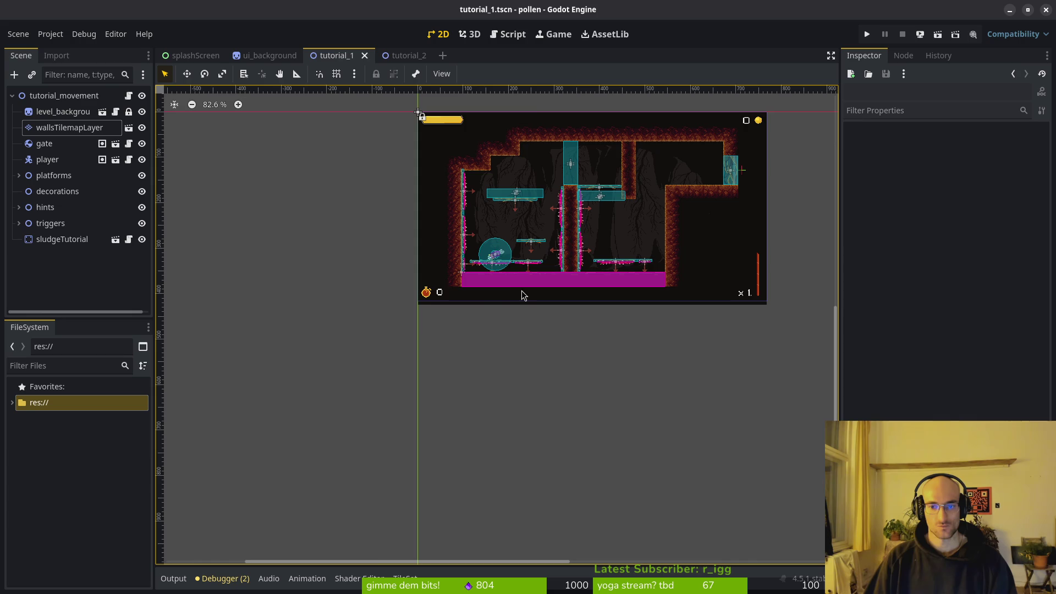
pyautogui.scroll(4, 495, 298)
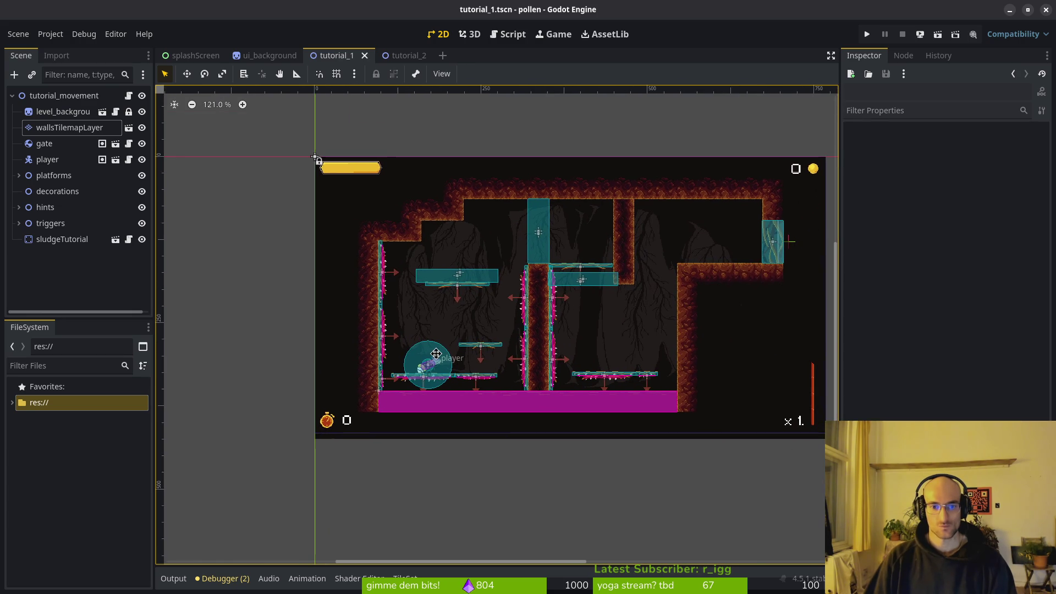
pyautogui.hotkey('alt', 'Tab')
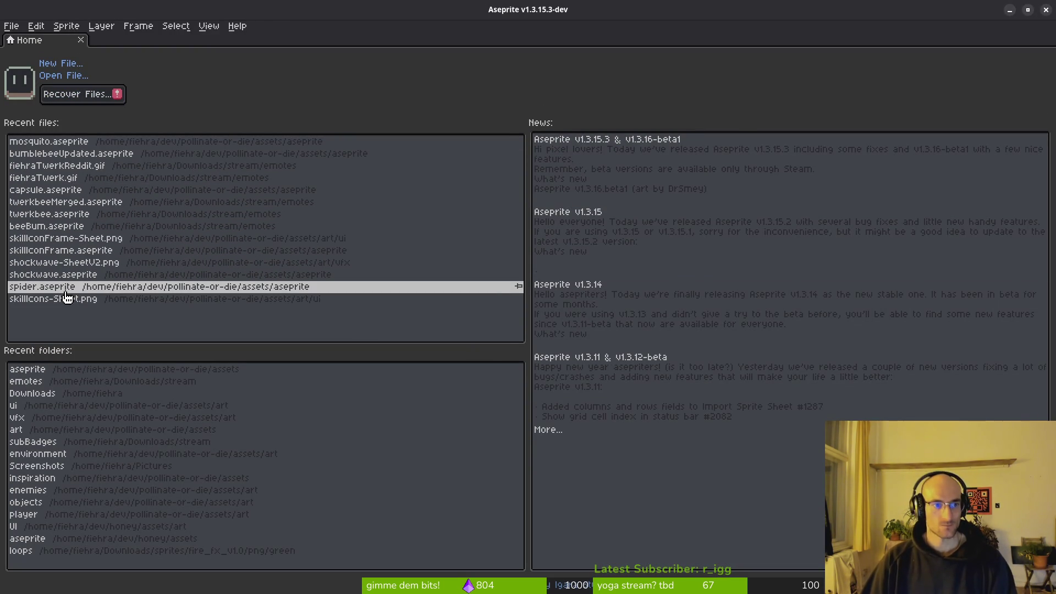
# Step: Open cover.aseprite through the Home tab's Open File browser
pyautogui.click(63, 75)
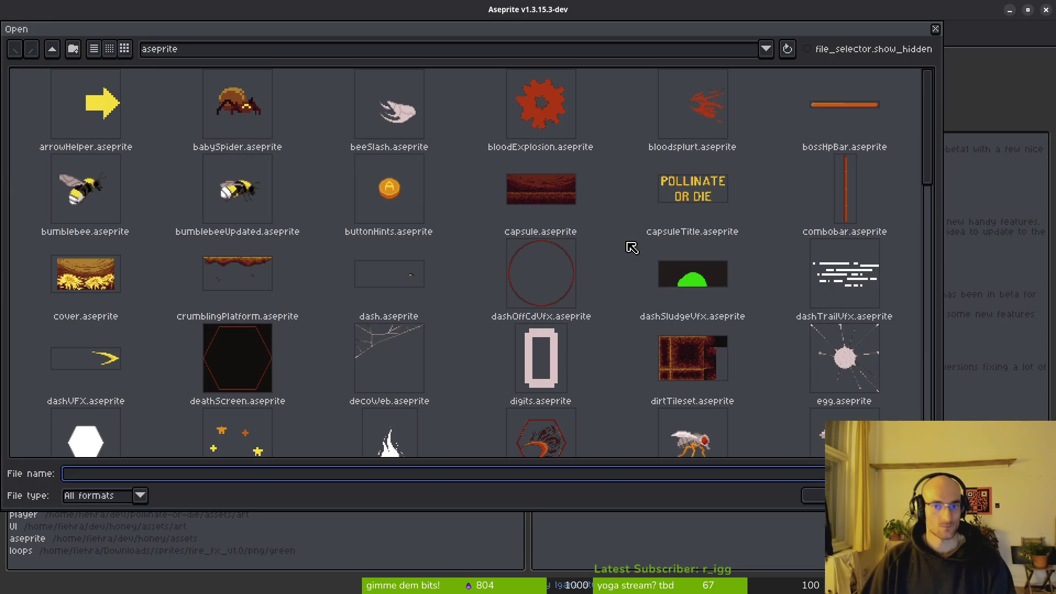
pyautogui.click(84, 293)
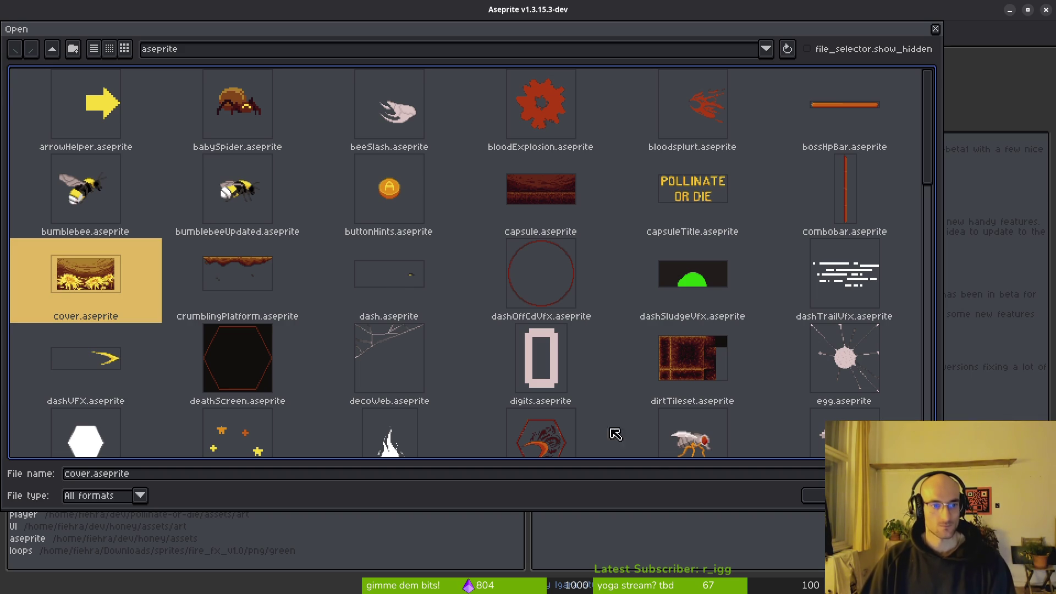
pyautogui.scroll(-4, 445, 330)
pyautogui.scroll(-4, 364, 287)
pyautogui.scroll(-3, 350, 296)
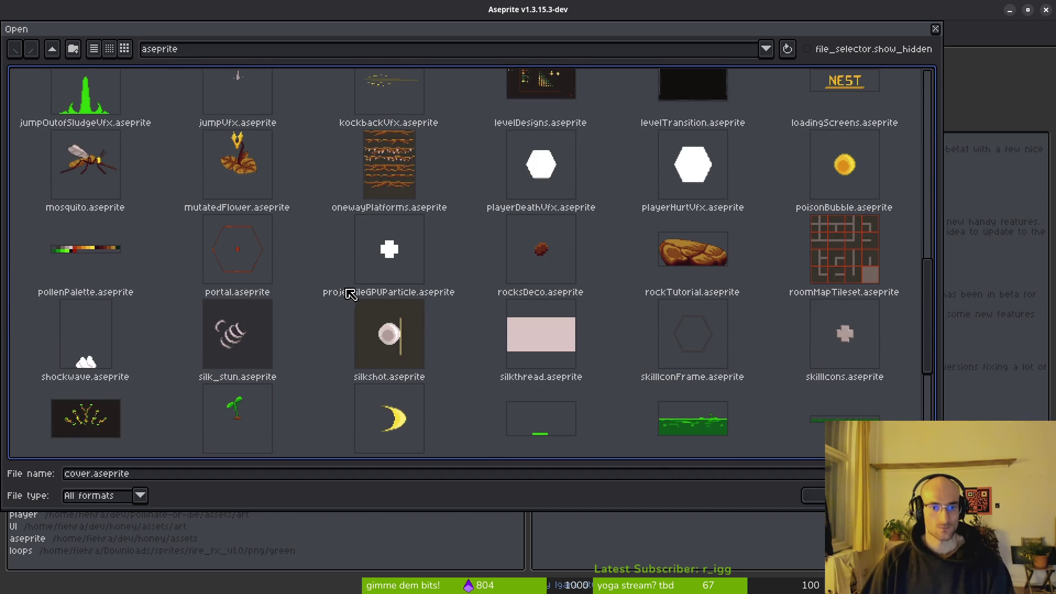
pyautogui.scroll(-5, 346, 298)
pyautogui.scroll(7, 344, 302)
pyautogui.scroll(10, 344, 308)
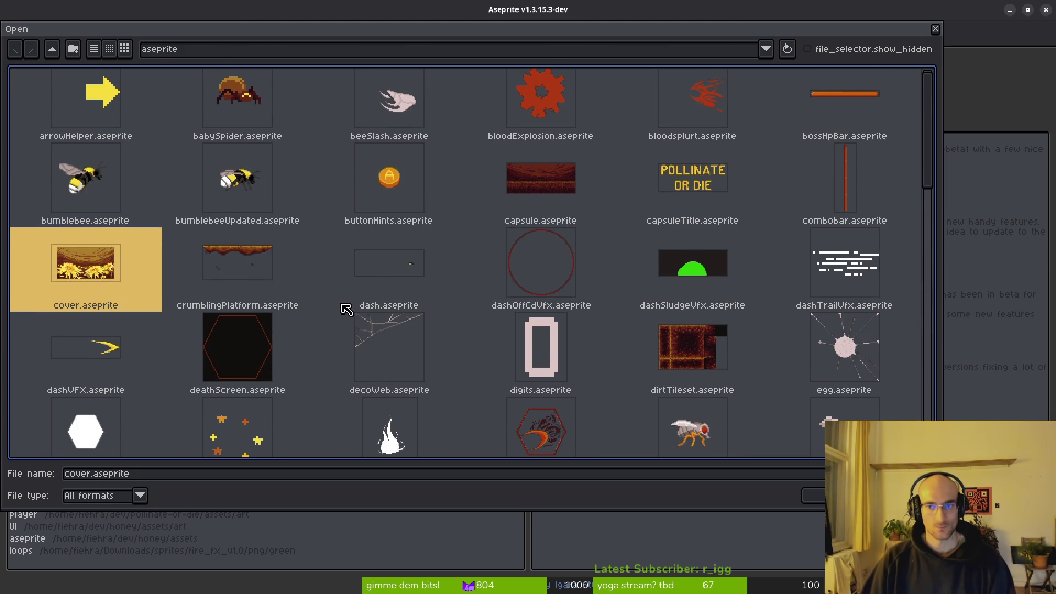
pyautogui.scroll(-3, 352, 311)
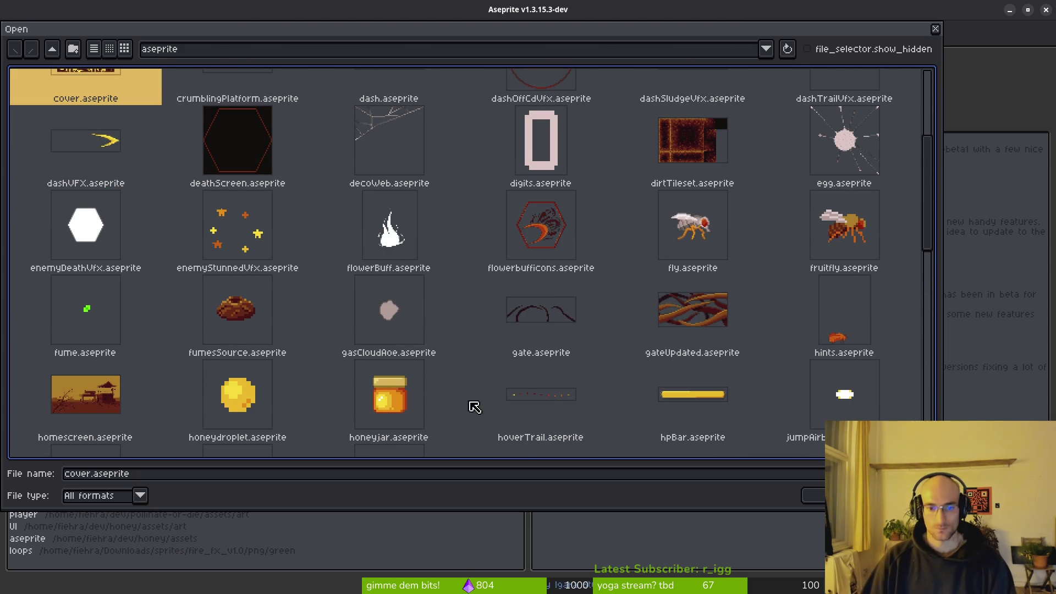
pyautogui.scroll(-4, 146, 411)
pyautogui.scroll(6, 304, 283)
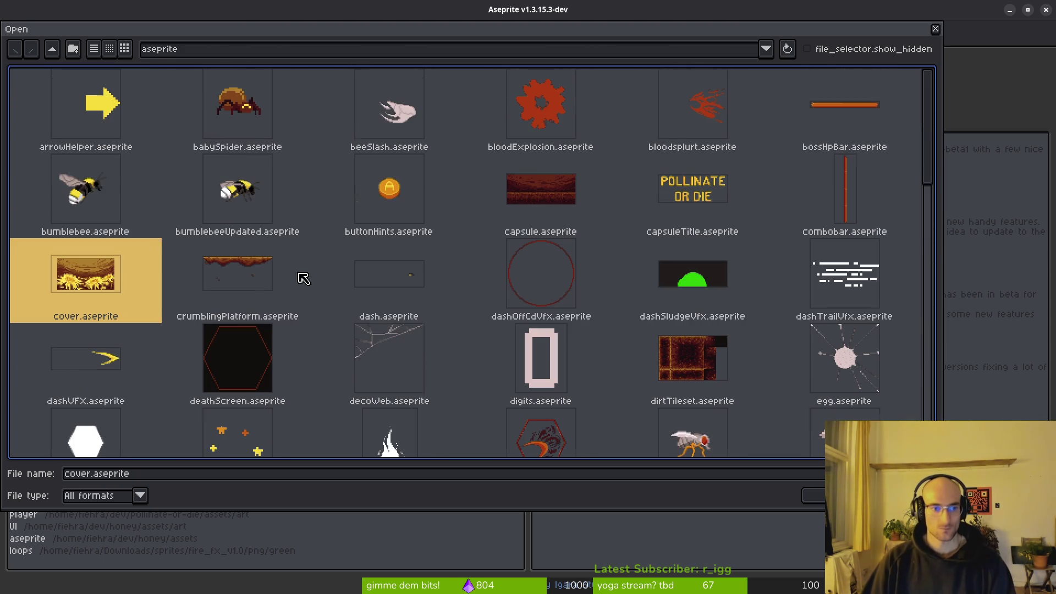
pyautogui.click(812, 495)
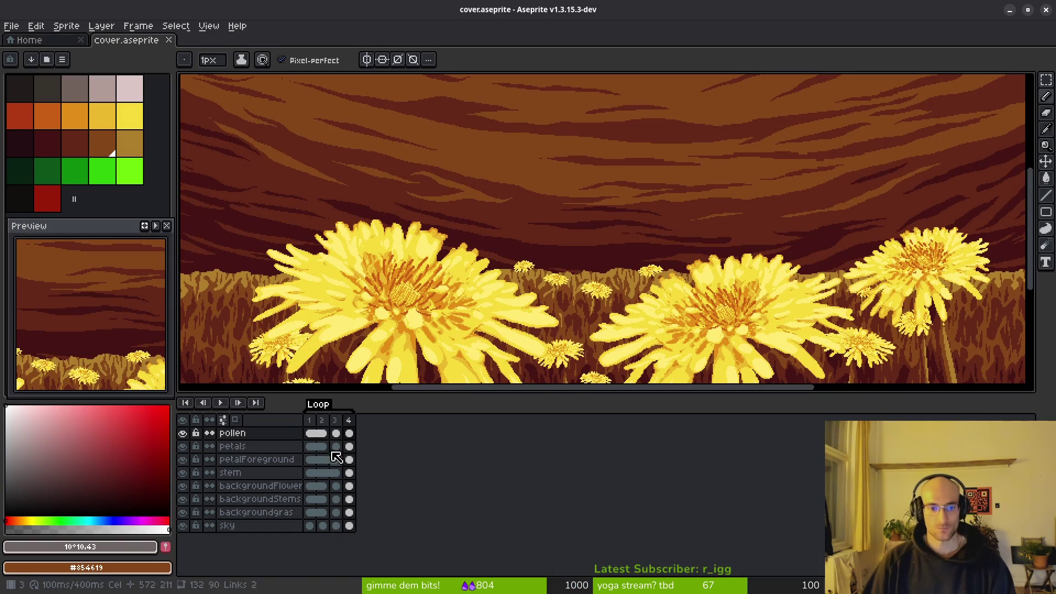
# Step: Set the cover canvas to 768×416 px anchored at the top, then save the file
pyautogui.scroll(-5, 500, 288)
pyautogui.scroll(6, 545, 259)
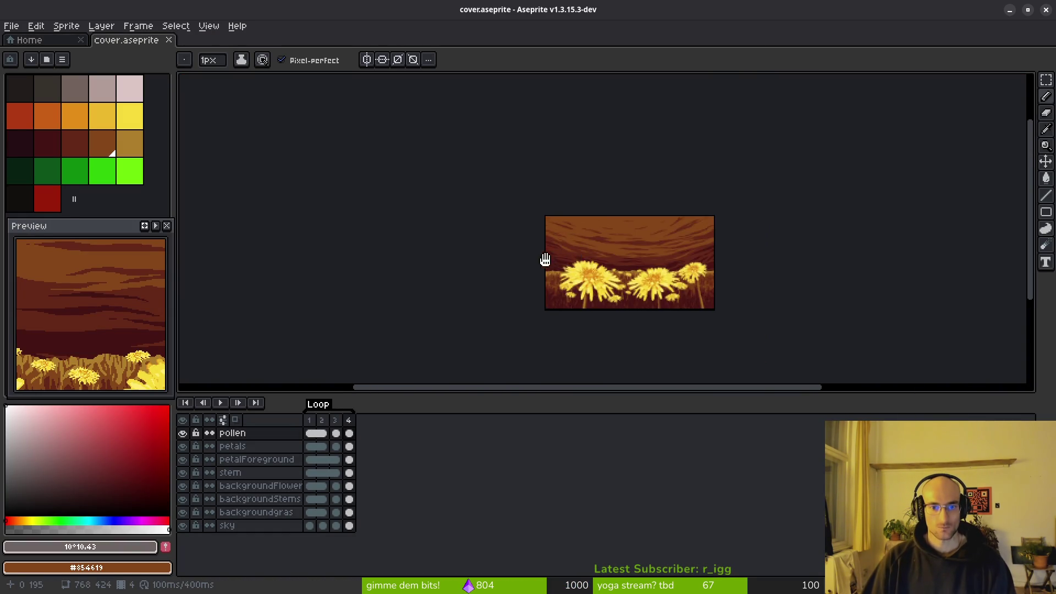
pyautogui.click(66, 26)
pyautogui.click(66, 98)
pyautogui.click(644, 165)
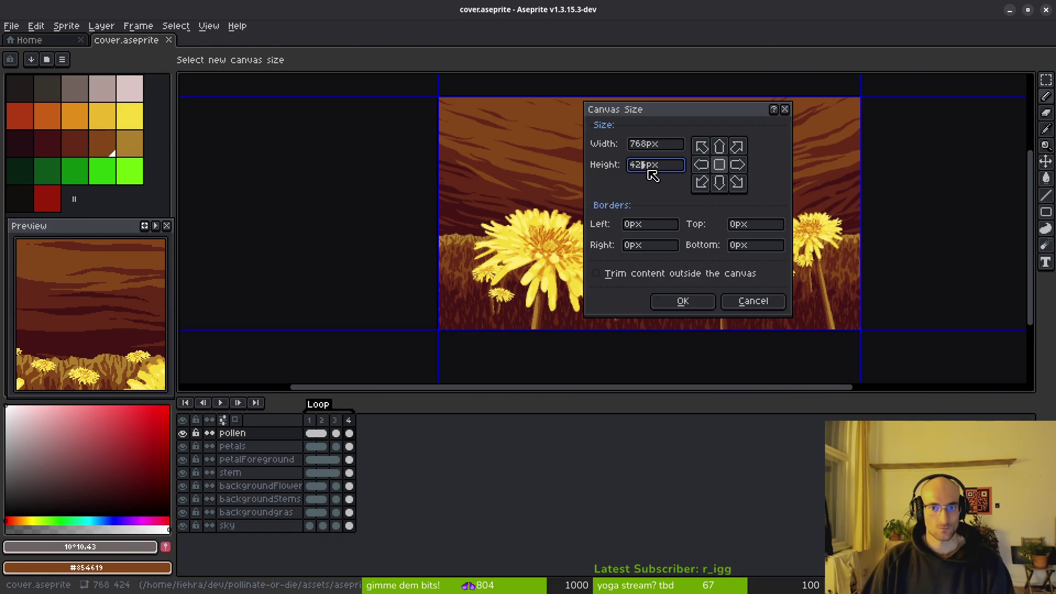
pyautogui.press('BackSpace')
pyautogui.press('BackSpace')
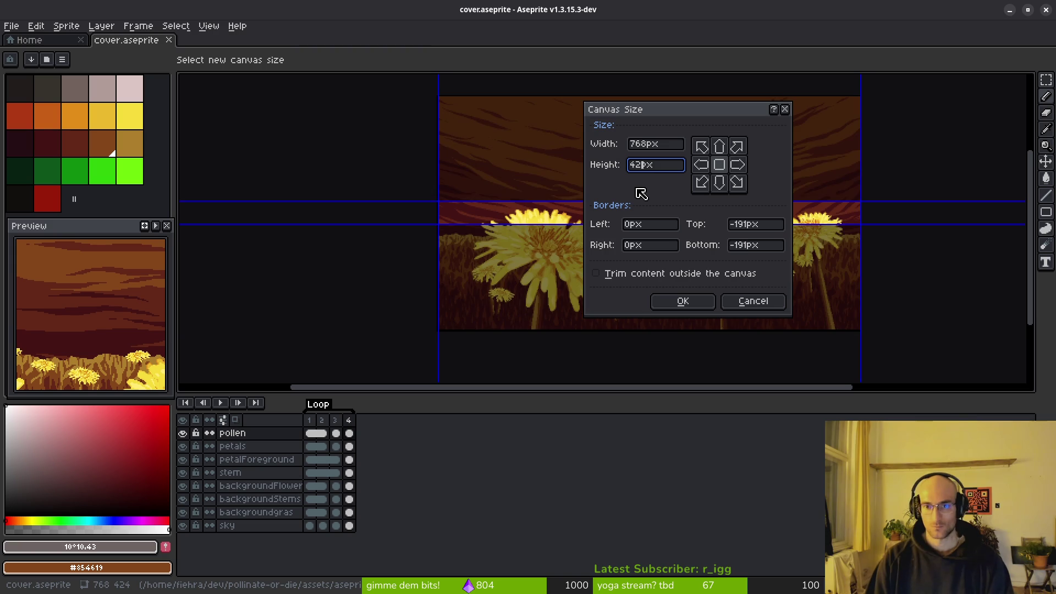
pyautogui.write('16')
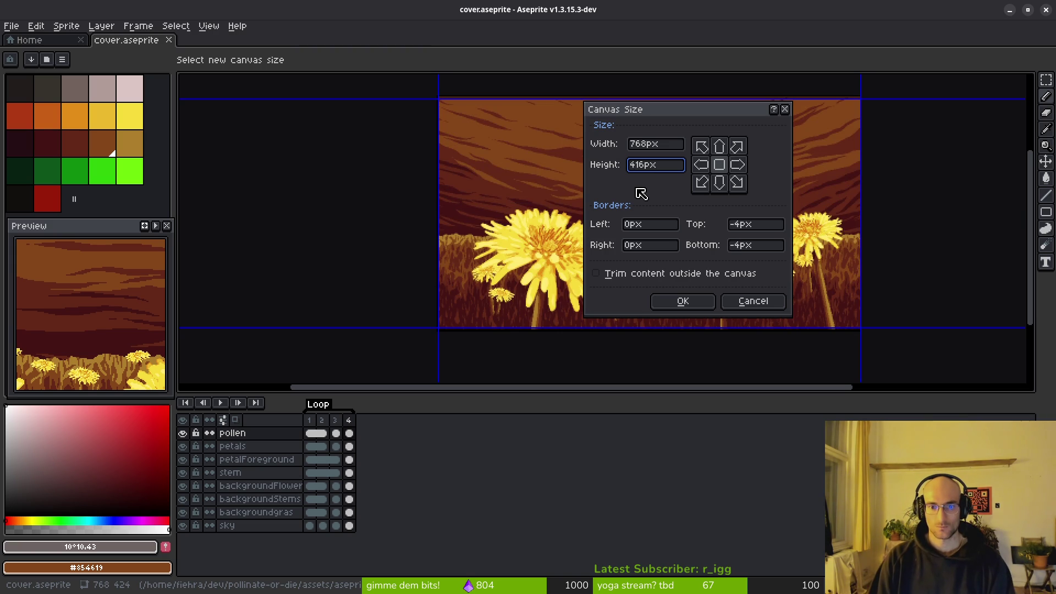
pyautogui.click(720, 147)
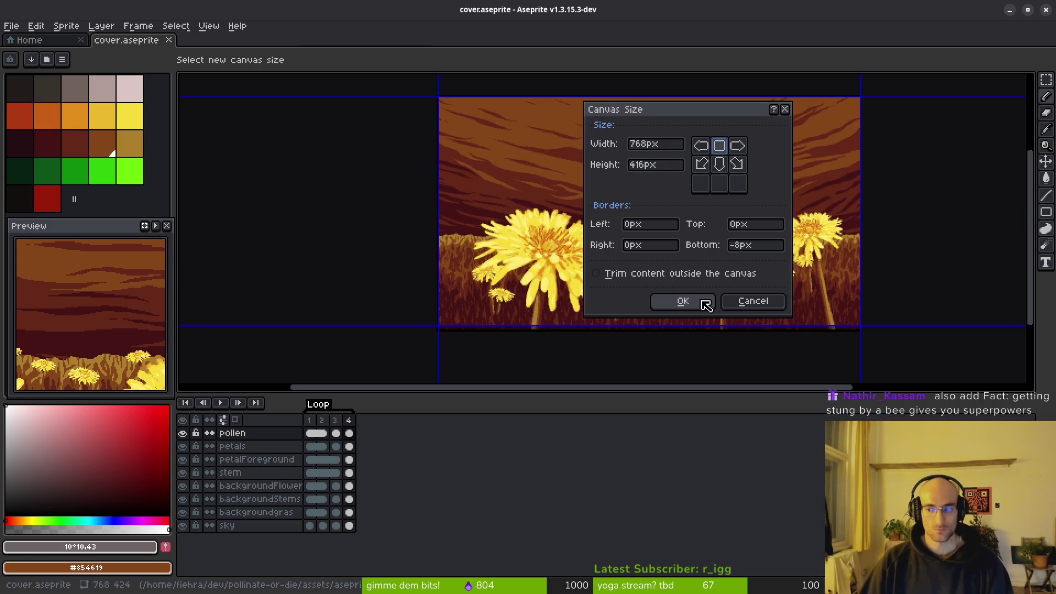
pyautogui.click(706, 306)
pyautogui.hotkey('ctrl', 's')
pyautogui.hscroll(4, 654, 262)
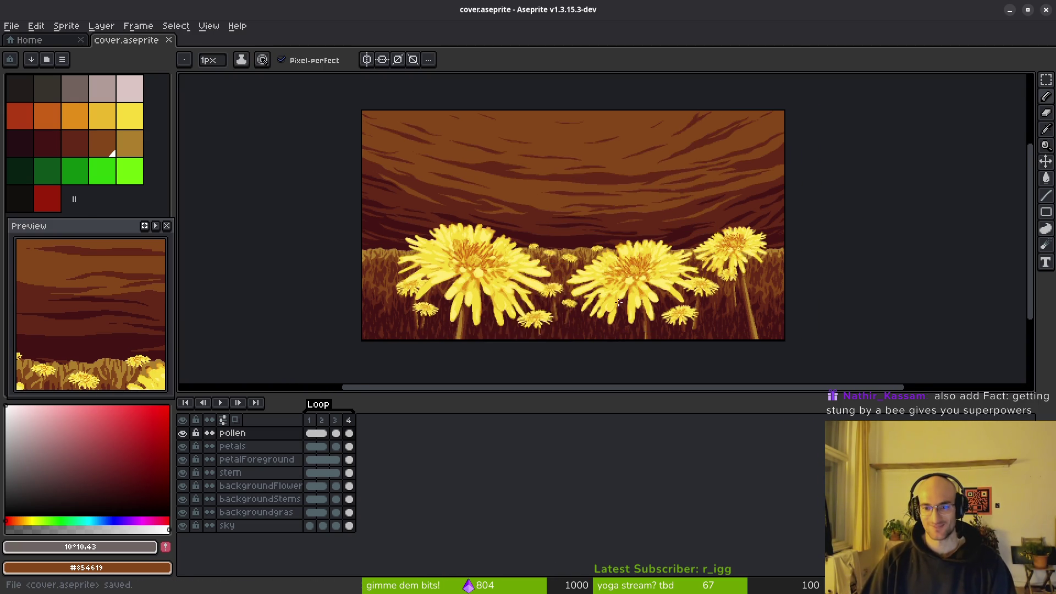
# Step: Save cover.aseprite, then open and cancel the Export Sprite Sheet dialog
pyautogui.scroll(2, 598, 300)
pyautogui.scroll(-2, 613, 264)
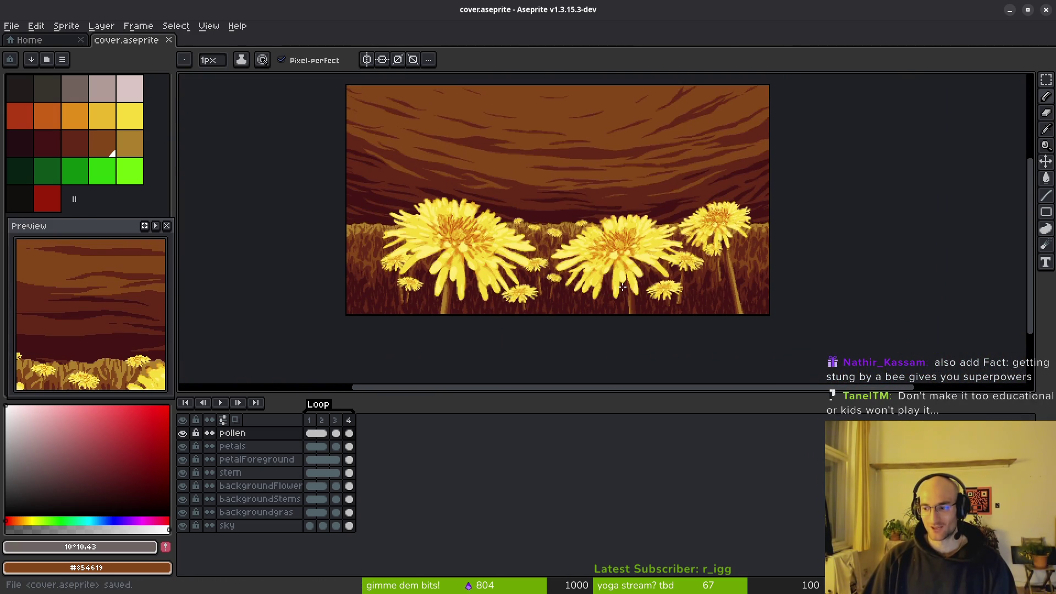
pyautogui.hotkey('ctrl', 's')
pyautogui.scroll(2, 573, 302)
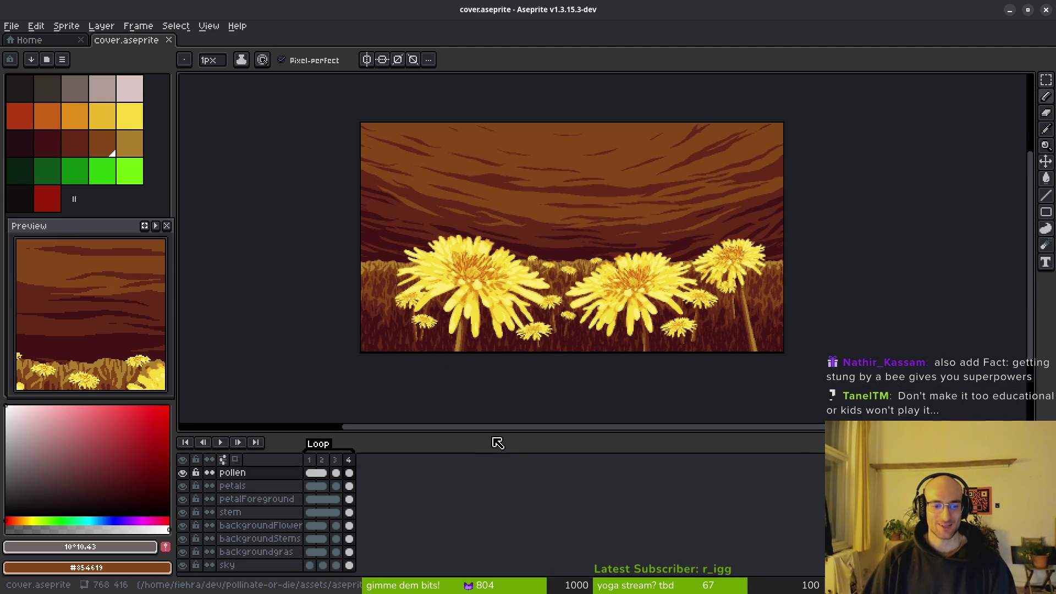
pyautogui.hotkey('ctrl', 'e')
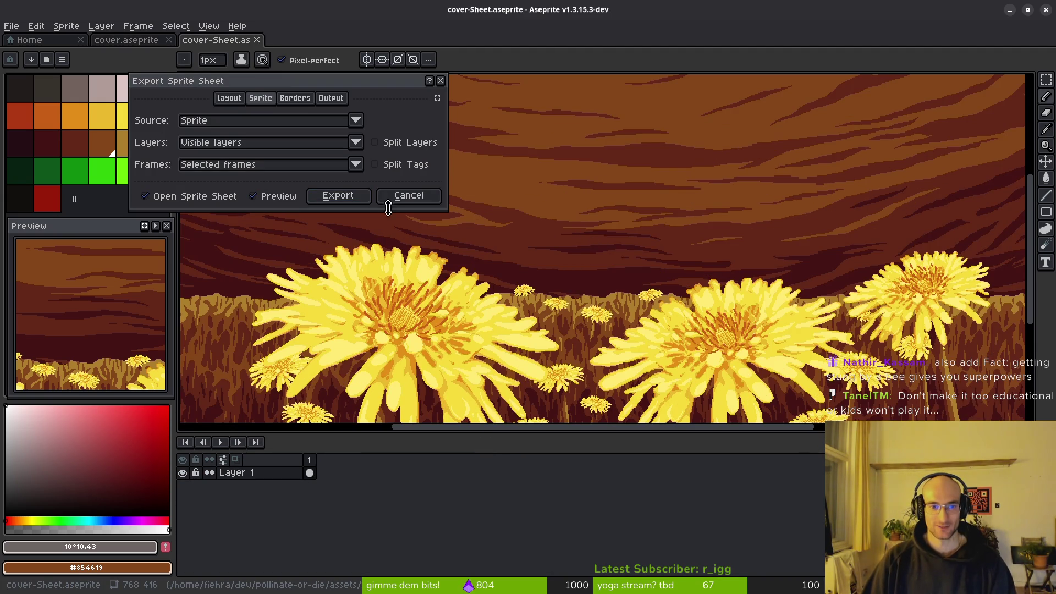
pyautogui.click(233, 168)
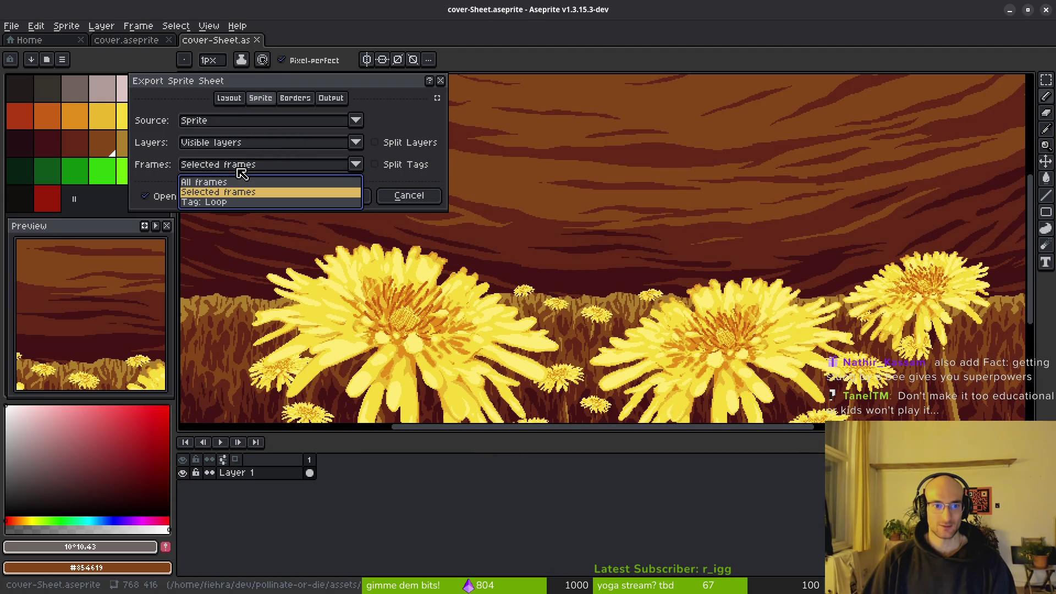
pyautogui.click(407, 195)
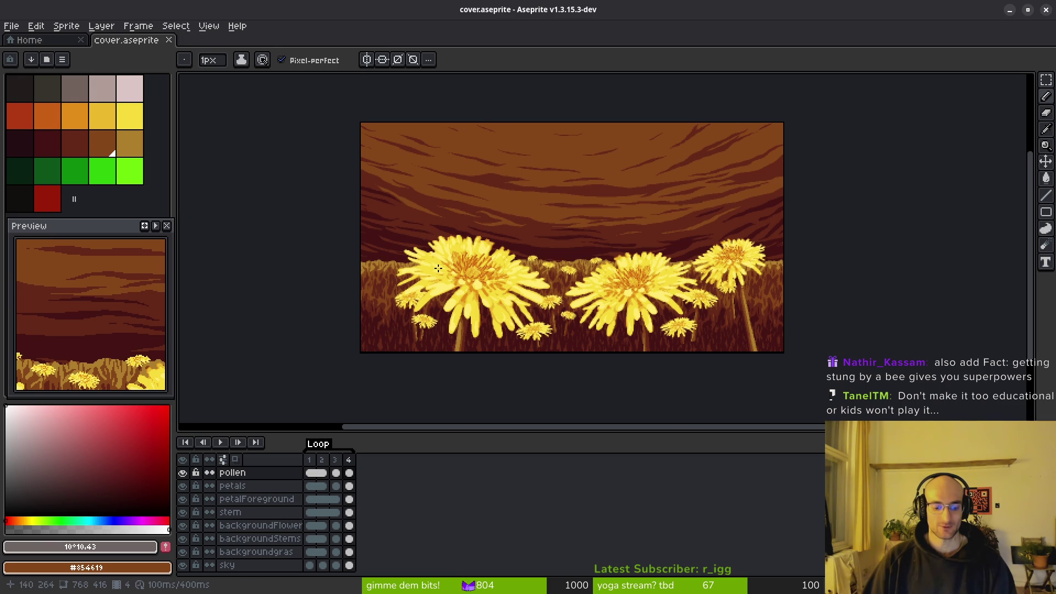
# Step: Reopen Export Sprite Sheet and begin exporting, cancelling once before reopening the export settings
pyautogui.hotkey('ctrl', 'e')
pyautogui.click(341, 196)
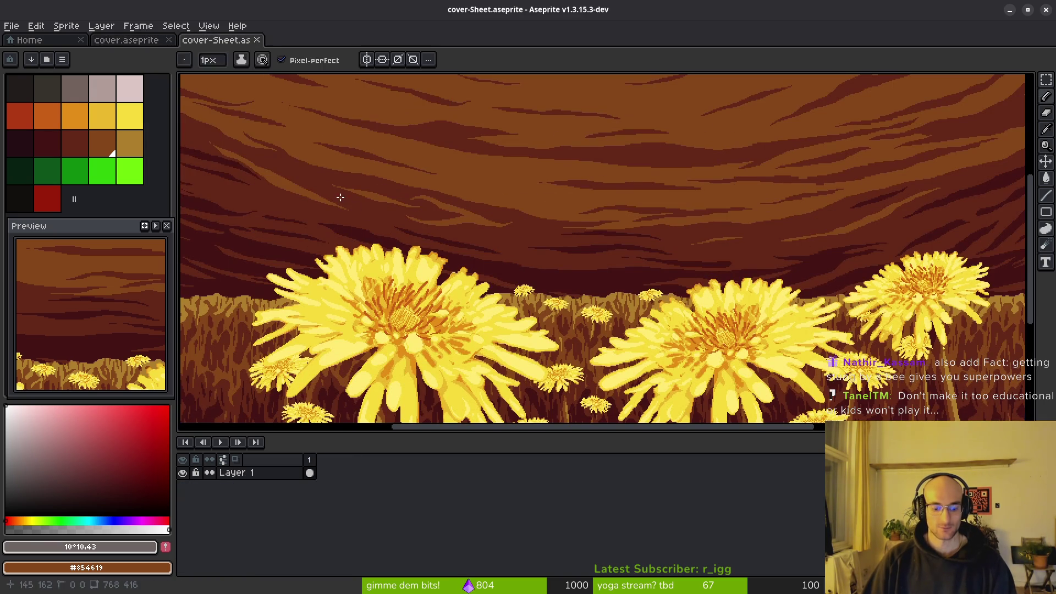
pyautogui.hotkey('ctrl', 'shift', 'e')
pyautogui.click(237, 174)
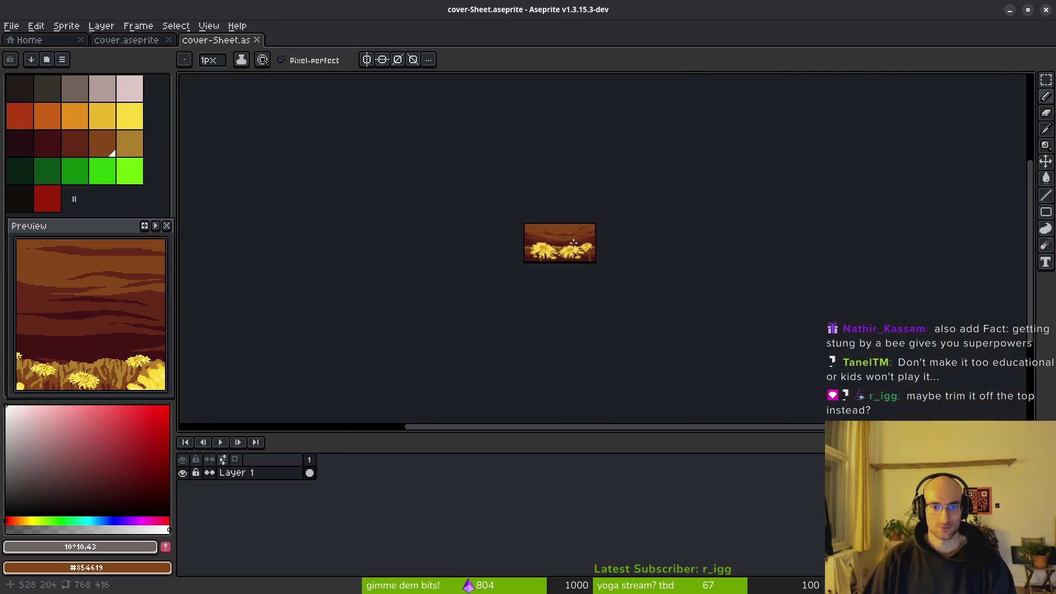
pyautogui.press('-')
pyautogui.press('-')
pyautogui.press('-')
pyautogui.press('+')
pyautogui.press('+')
pyautogui.hotkey('ctrl', 'shift', 'e')
# Step: Export the sheet over art/ui/homescreen-Sheet.png, confirming the overwrite, then return to Godot
pyautogui.click(262, 47)
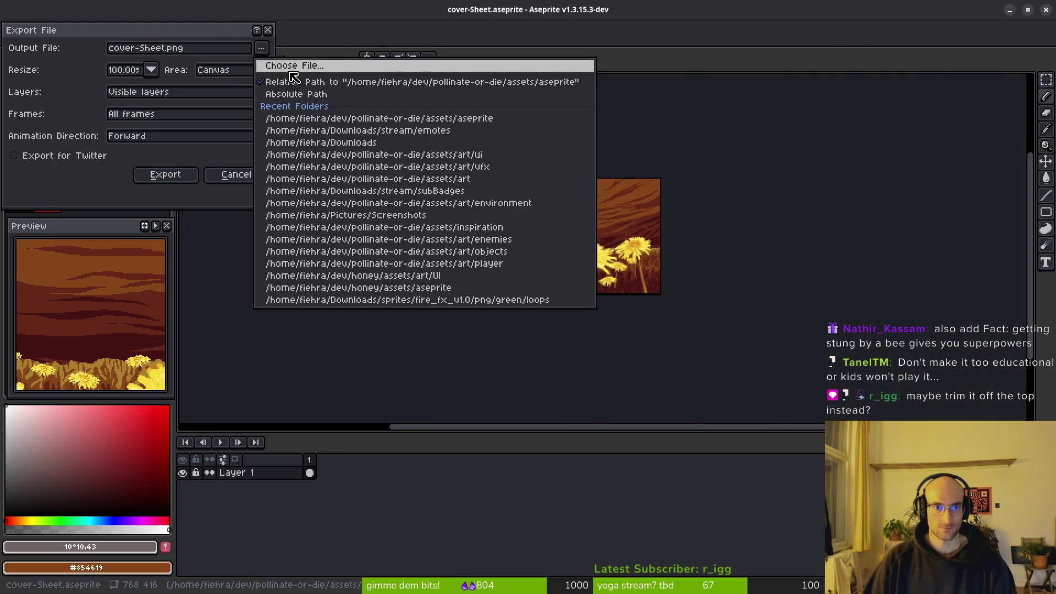
pyautogui.click(267, 66)
pyautogui.click(49, 107)
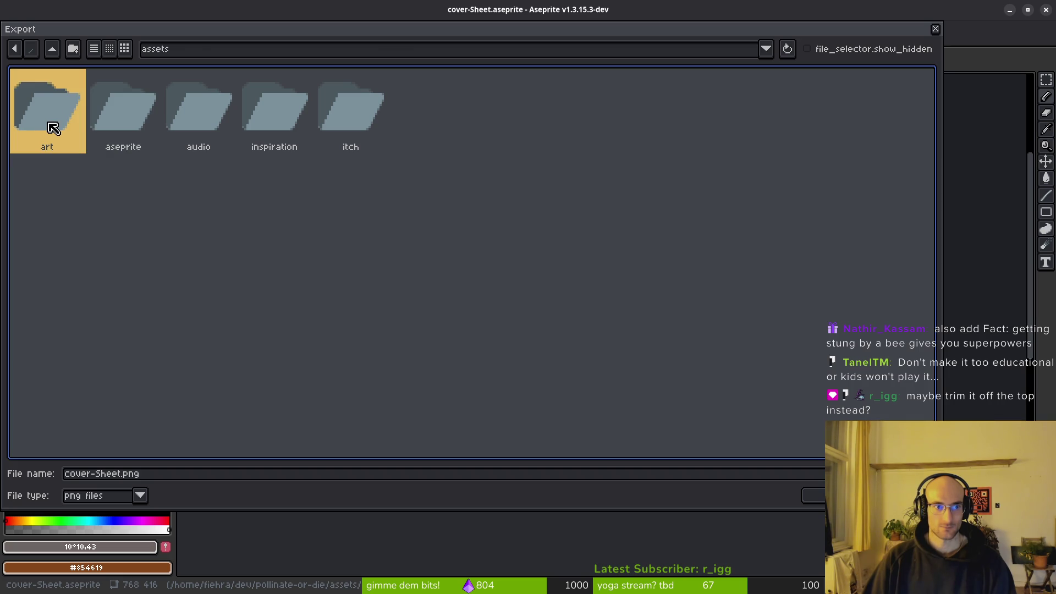
pyautogui.doubleClick(52, 127)
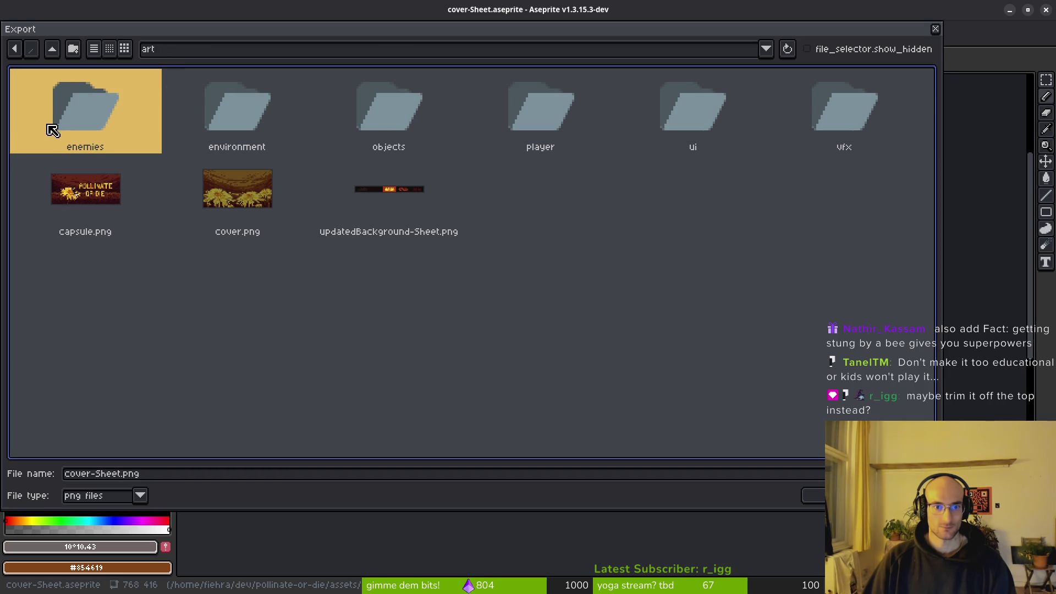
pyautogui.doubleClick(701, 113)
pyautogui.click(481, 216)
pyautogui.doubleClick(482, 216)
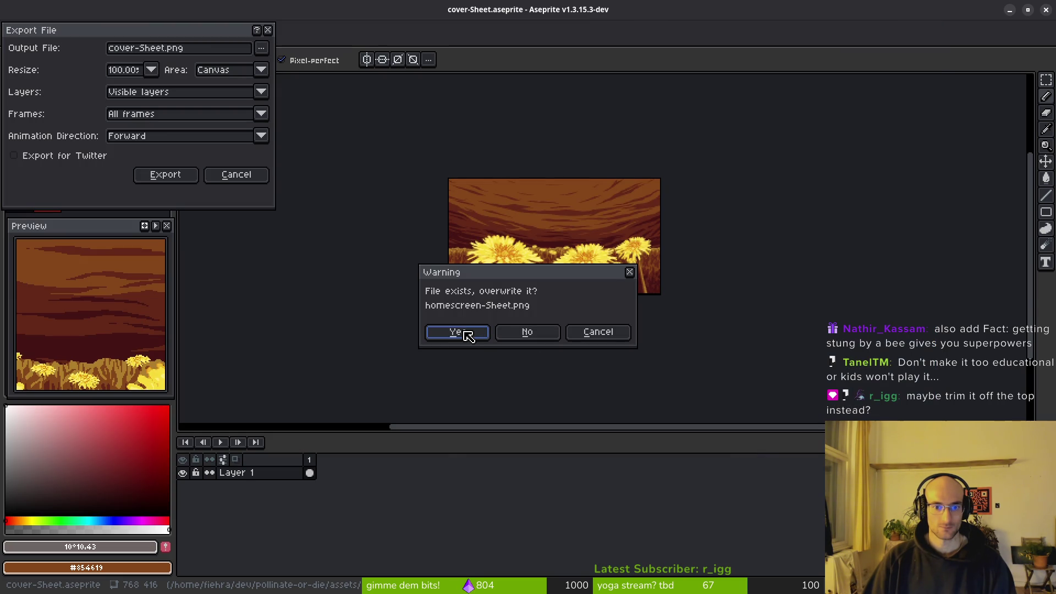
pyautogui.click(468, 336)
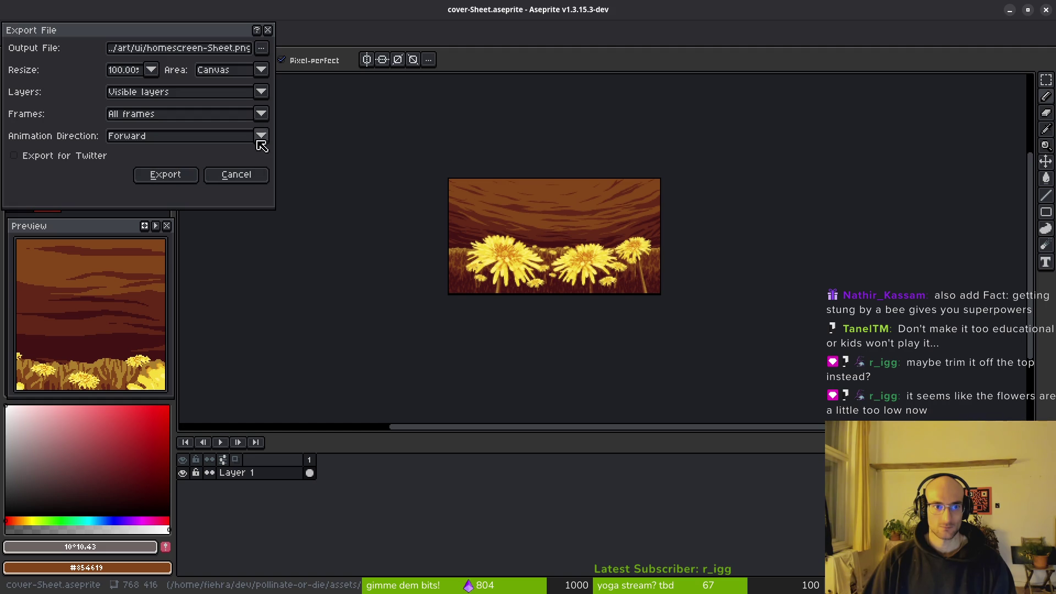
pyautogui.click(168, 175)
pyautogui.hotkey('alt', 'Tab')
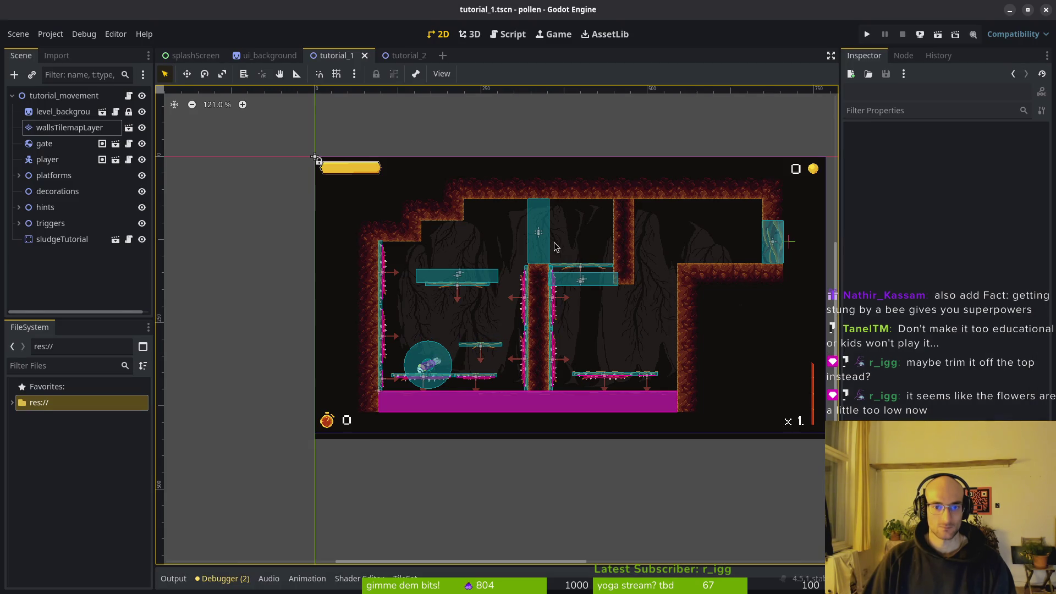
# Step: Back in Aseprite, open updatedBackground.aseprite (768×424, 5 frames) from the assets/aseprite folder
pyautogui.hotkey('alt', 'Tab')
pyautogui.hotkey('ctrl', 'o')
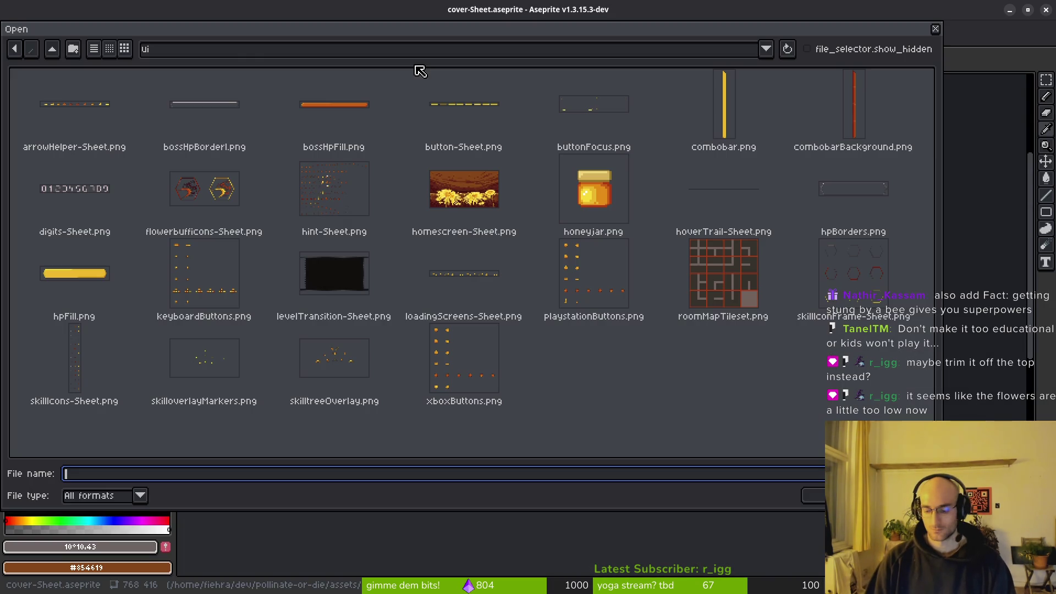
pyautogui.click(53, 50)
pyautogui.click(53, 50)
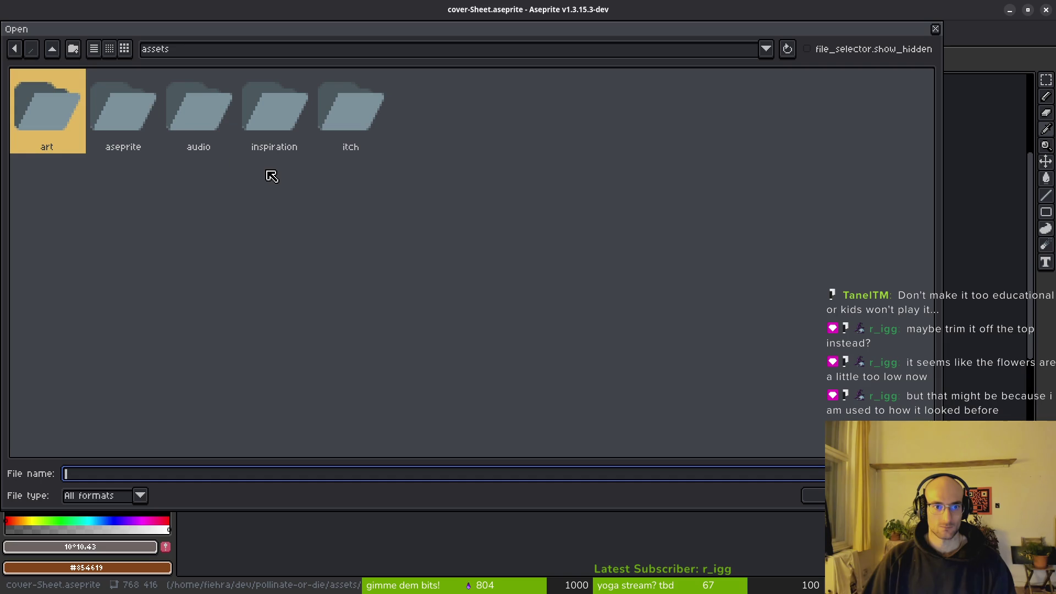
pyautogui.doubleClick(116, 111)
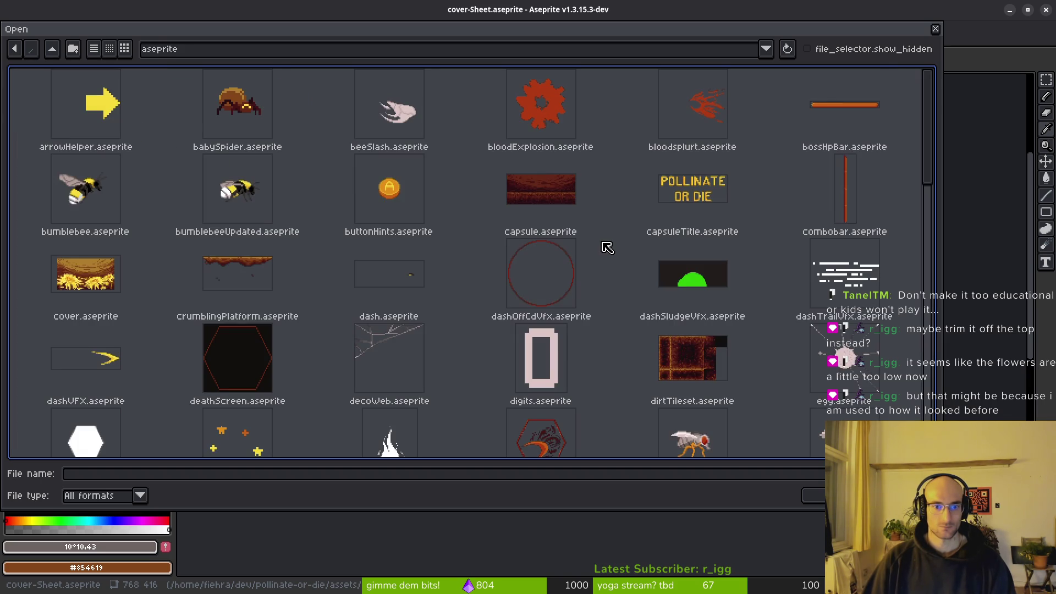
pyautogui.scroll(-5, 675, 284)
pyautogui.scroll(-15, 675, 284)
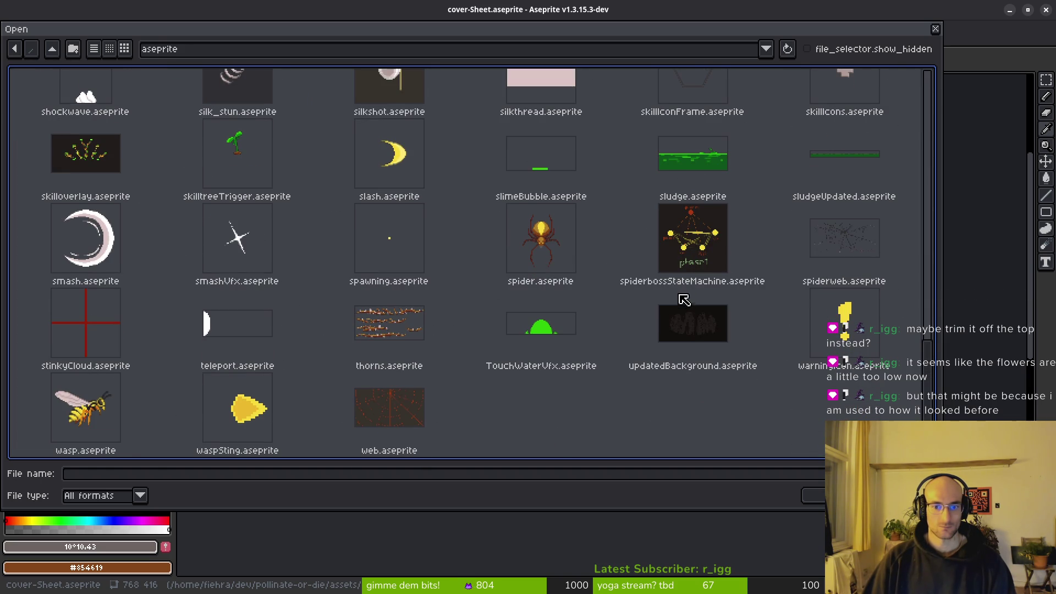
pyautogui.click(689, 315)
pyautogui.click(814, 495)
pyautogui.scroll(-5, 519, 324)
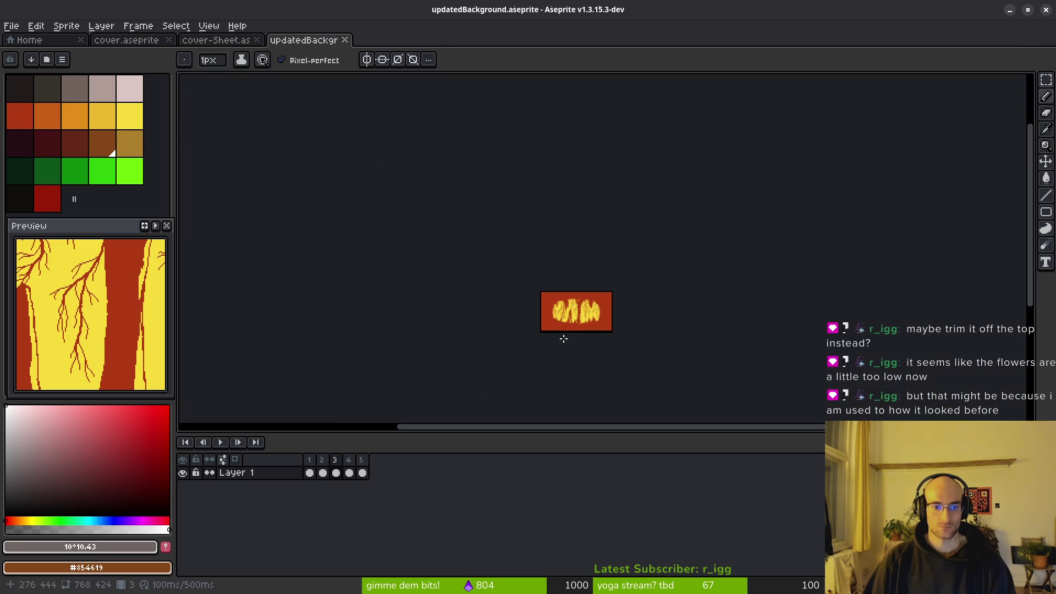
# Step: Resize the background canvas to 768×416, anchored to the top edge
pyautogui.scroll(2, 519, 324)
pyautogui.click(66, 25)
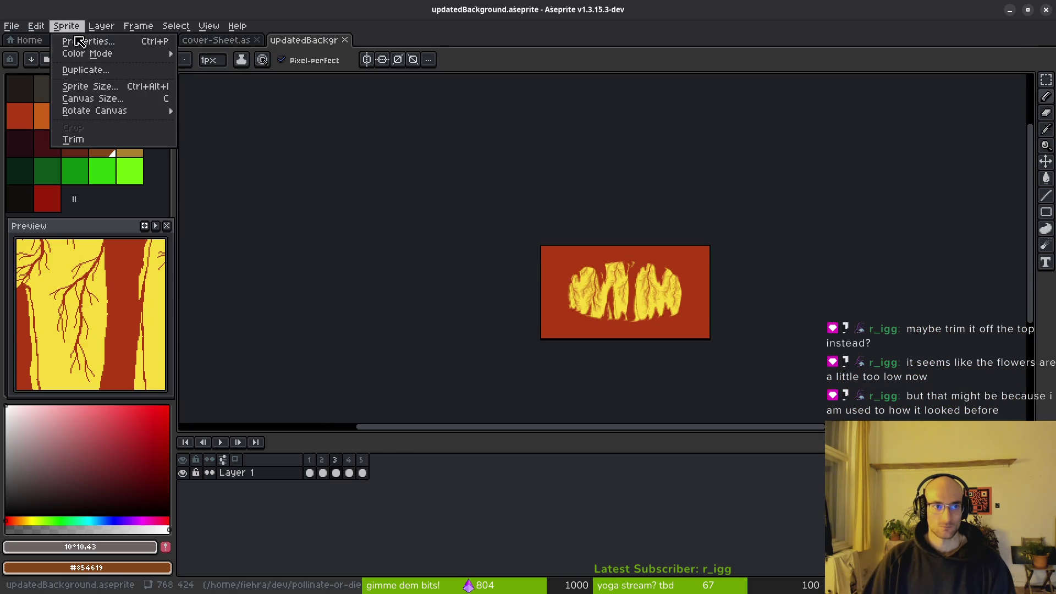
pyautogui.click(102, 99)
pyautogui.click(644, 165)
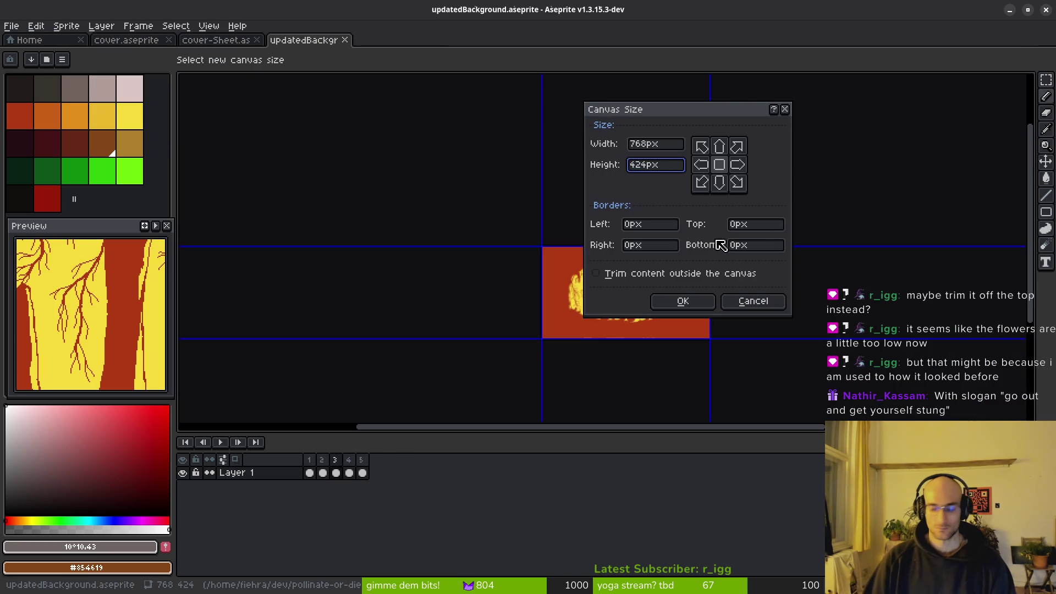
pyautogui.press('BackSpace')
pyautogui.press('BackSpace')
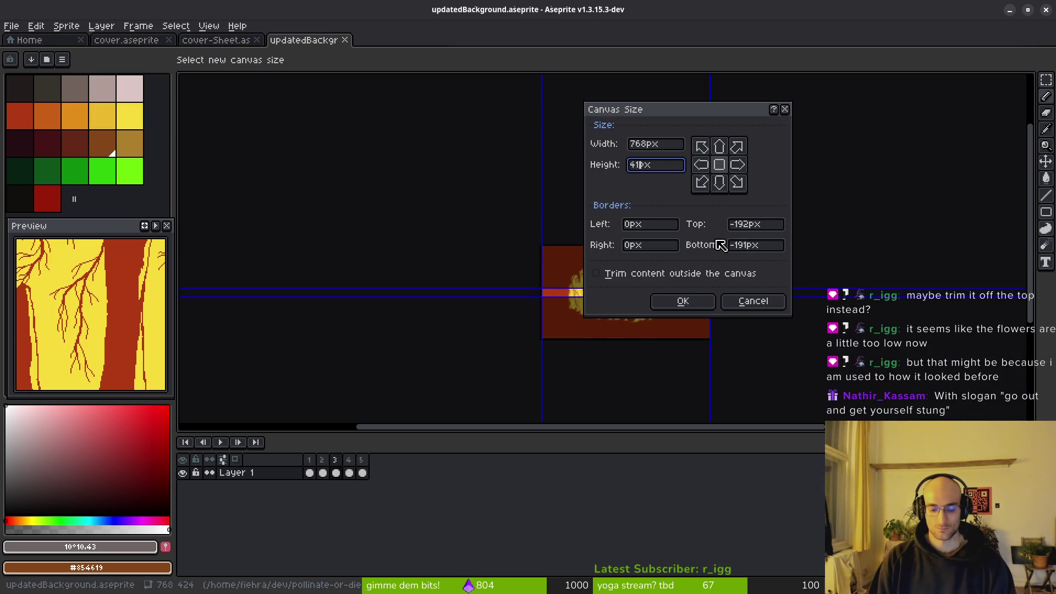
pyautogui.write('16')
pyautogui.click(720, 147)
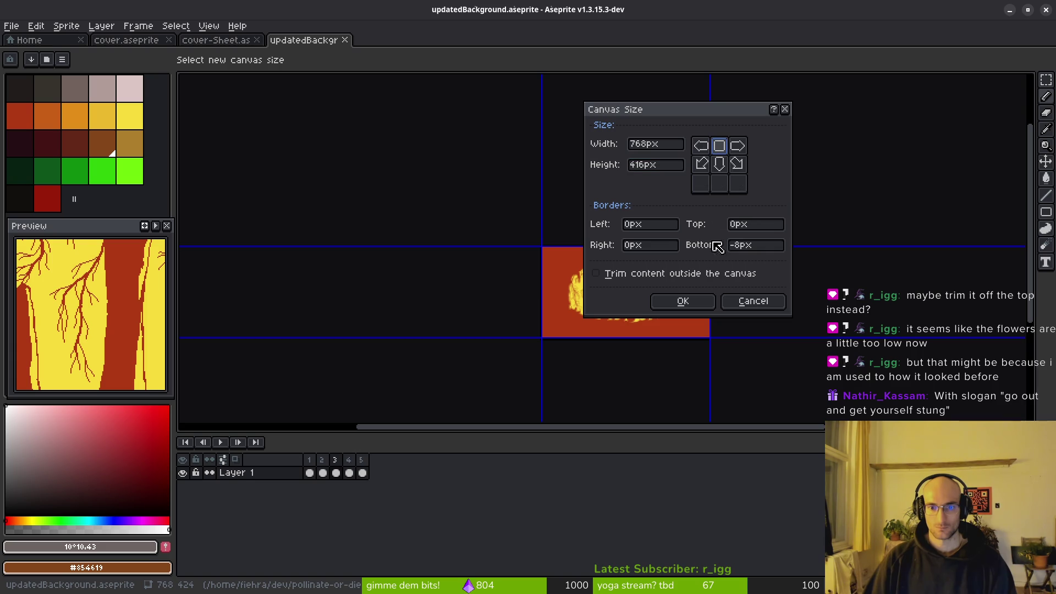
pyautogui.click(694, 302)
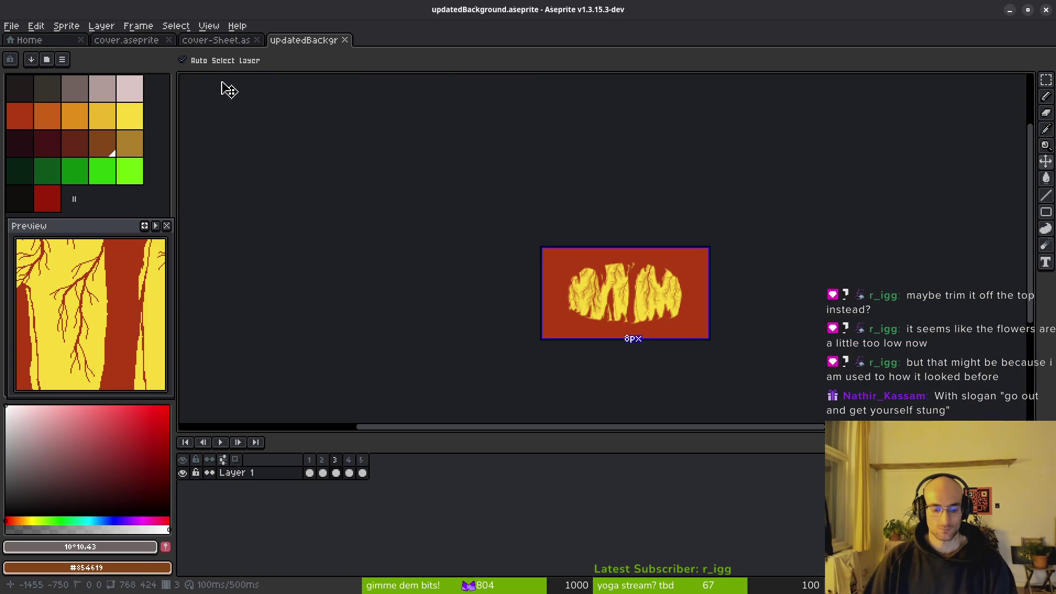
# Step: Export the sprite sheet over assets/art/updatedBackground-Sheet.png, confirming the overwrite
pyautogui.hotkey('ctrl', 'e')
pyautogui.click(330, 195)
pyautogui.hotkey('ctrl', 'alt', 'shift', 's')
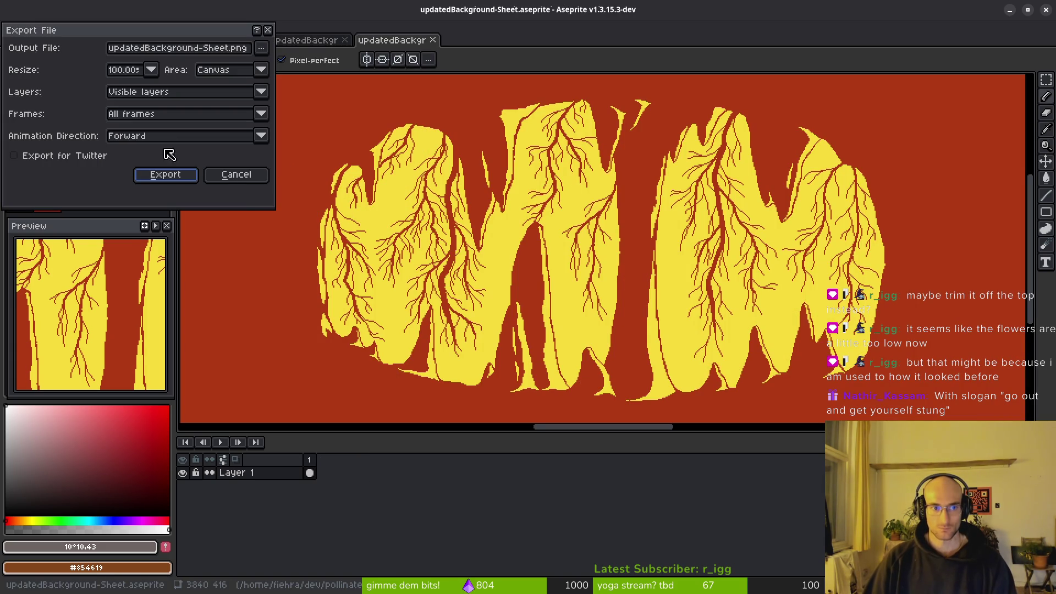
pyautogui.click(261, 48)
pyautogui.click(269, 72)
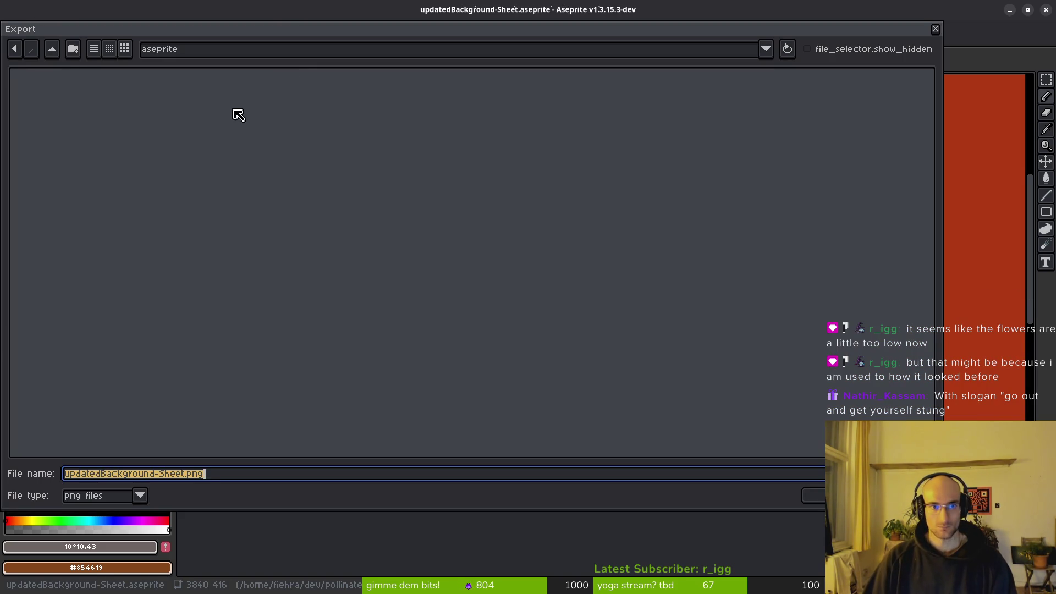
pyautogui.click(53, 50)
pyautogui.click(52, 50)
pyautogui.click(129, 122)
pyautogui.doubleClick(125, 122)
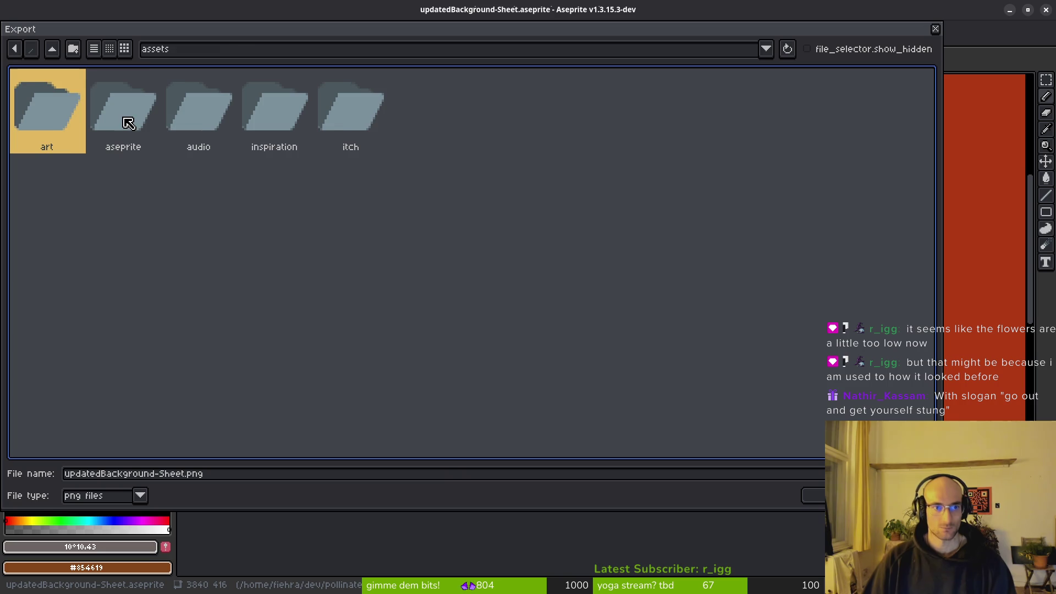
pyautogui.doubleClick(53, 112)
pyautogui.click(407, 218)
pyautogui.click(812, 493)
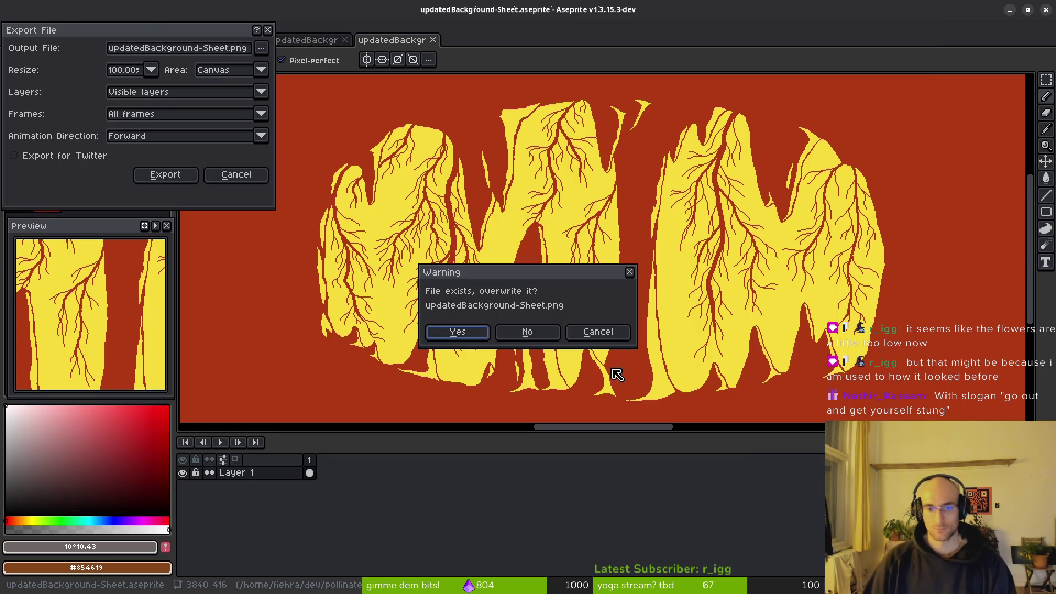
pyautogui.click(453, 333)
pyautogui.click(165, 175)
# Step: Skip saving the sprite and close the updatedBackground tab
pyautogui.hotkey('ctrl', 'shift', 's')
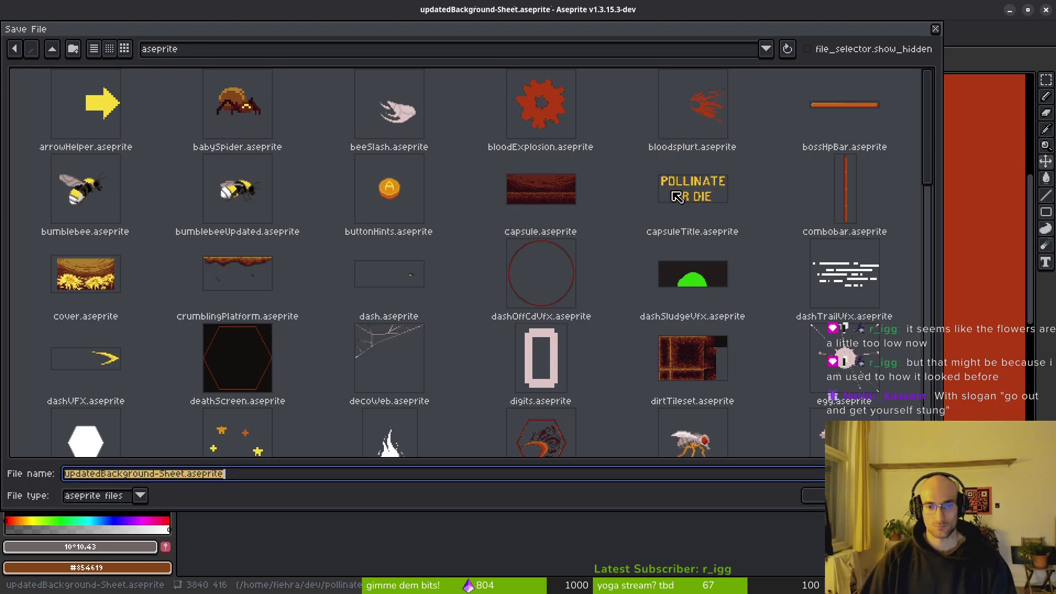
pyautogui.press('Escape')
pyautogui.hotkey('ctrl', 'w')
pyautogui.hotkey('ctrl', 'w')
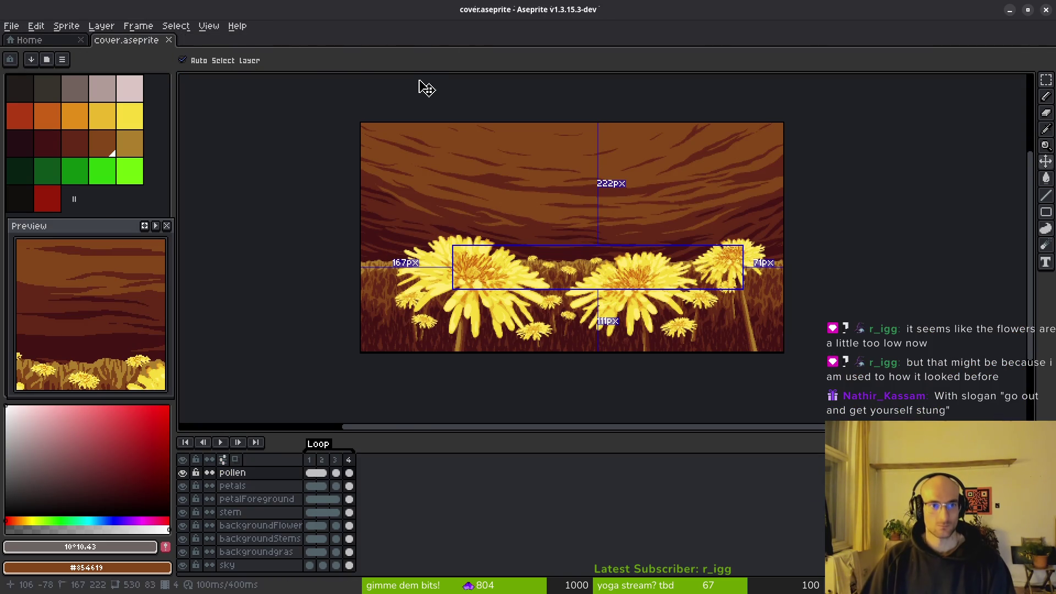
# Step: Close the cover sprite, switch to Godot and bring up the tutorial_2 scene tab
pyautogui.hotkey('ctrl', 'w')
pyautogui.hotkey('alt', 'Tab')
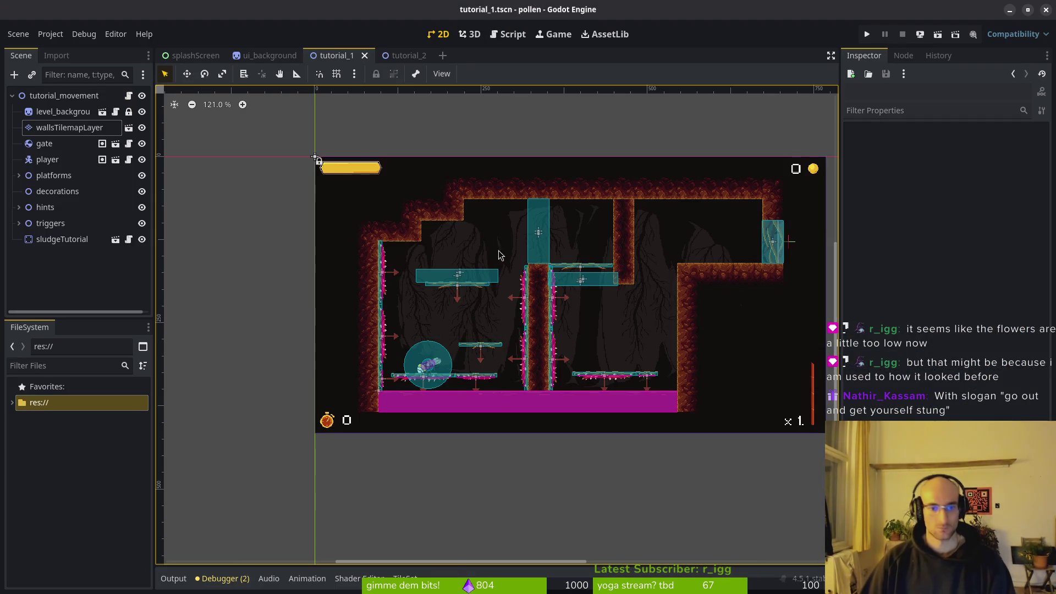
pyautogui.hscroll(-1, 590, 366)
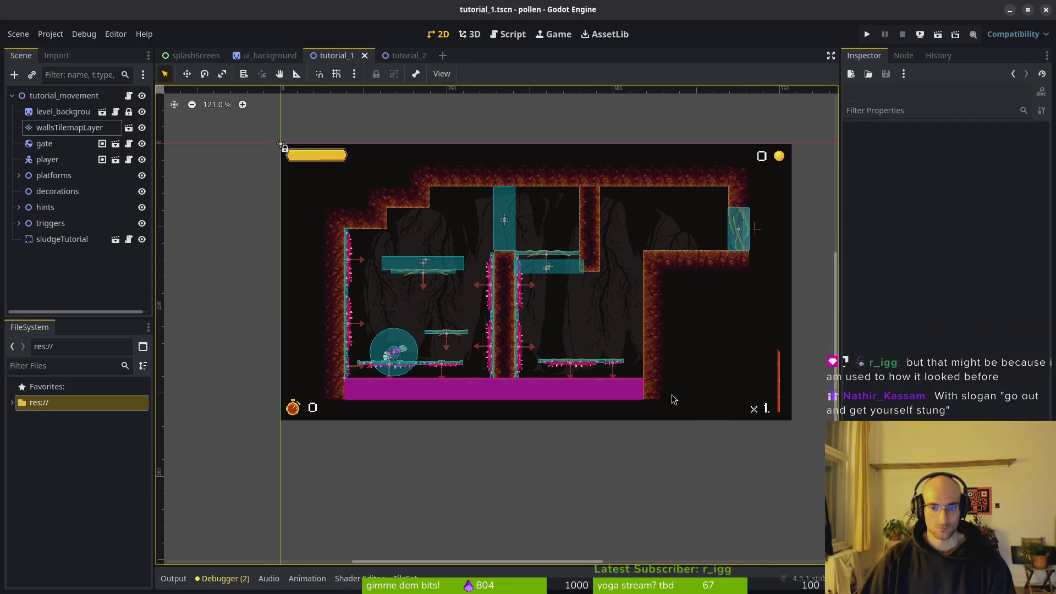
pyautogui.hscroll(3, 624, 359)
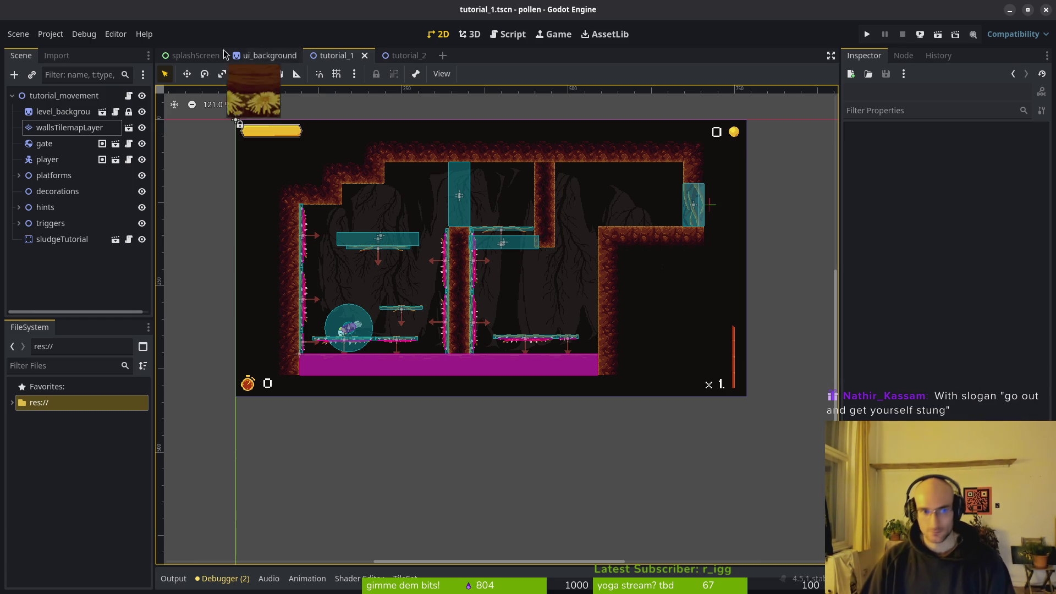
pyautogui.click(405, 55)
# Step: Open the ui_background scene, pan its canvas, and run the project to preview the menu
pyautogui.click(269, 55)
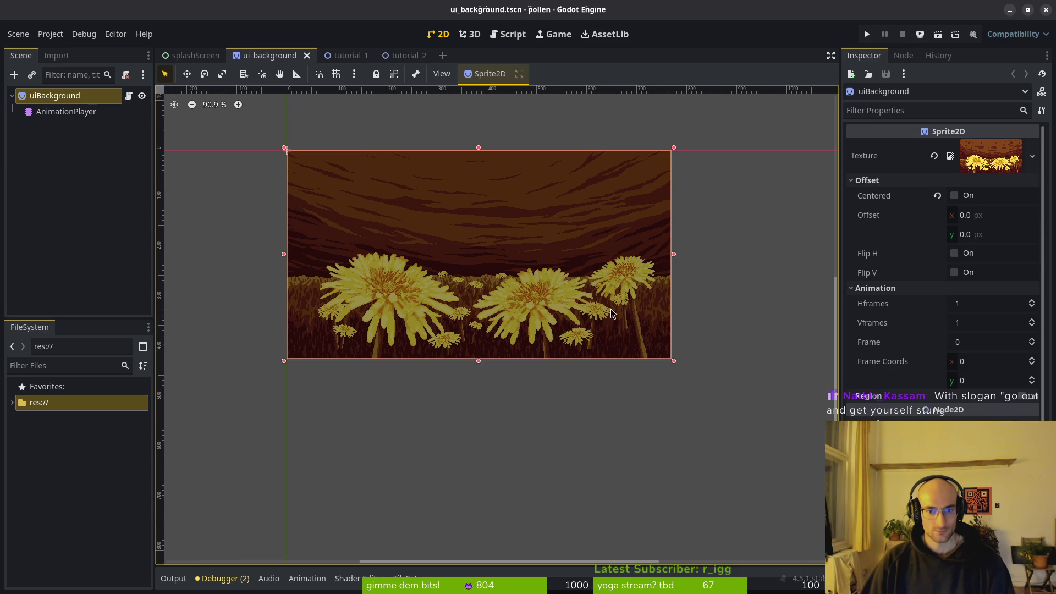
pyautogui.scroll(3, 612, 308)
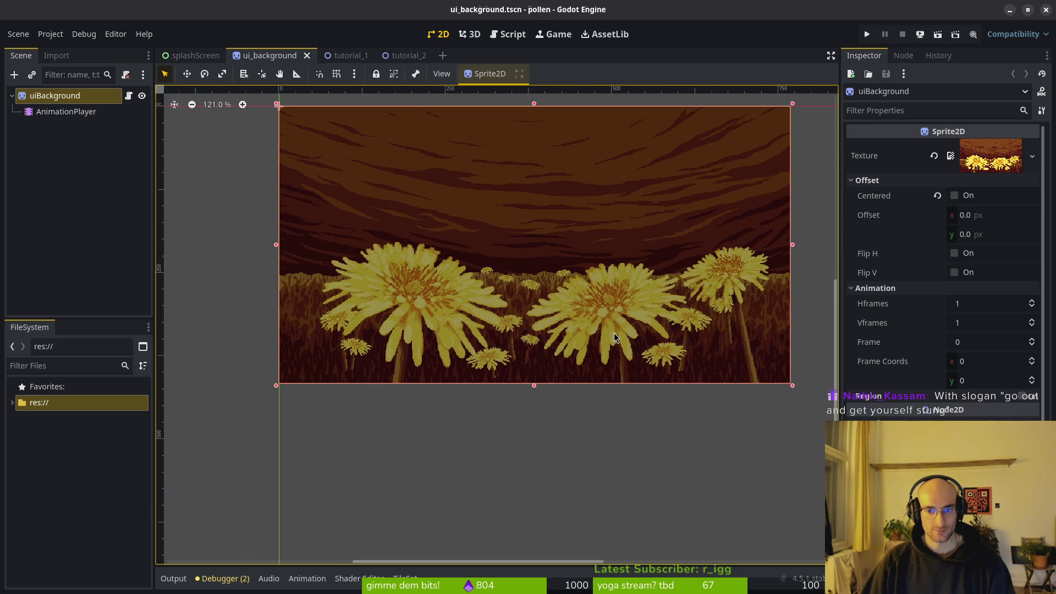
pyautogui.scroll(-2, 625, 333)
pyautogui.moveTo(547, 329)
pyautogui.mouseDown()
pyautogui.moveTo(577, 347)
pyautogui.moveTo(520, 369)
pyautogui.mouseUp()
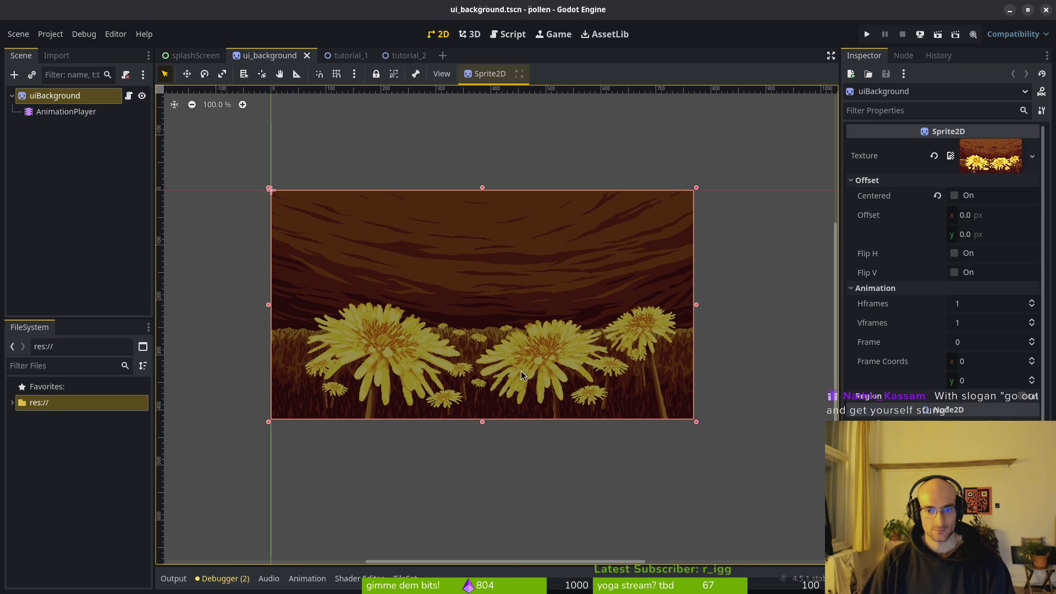
pyautogui.click(867, 34)
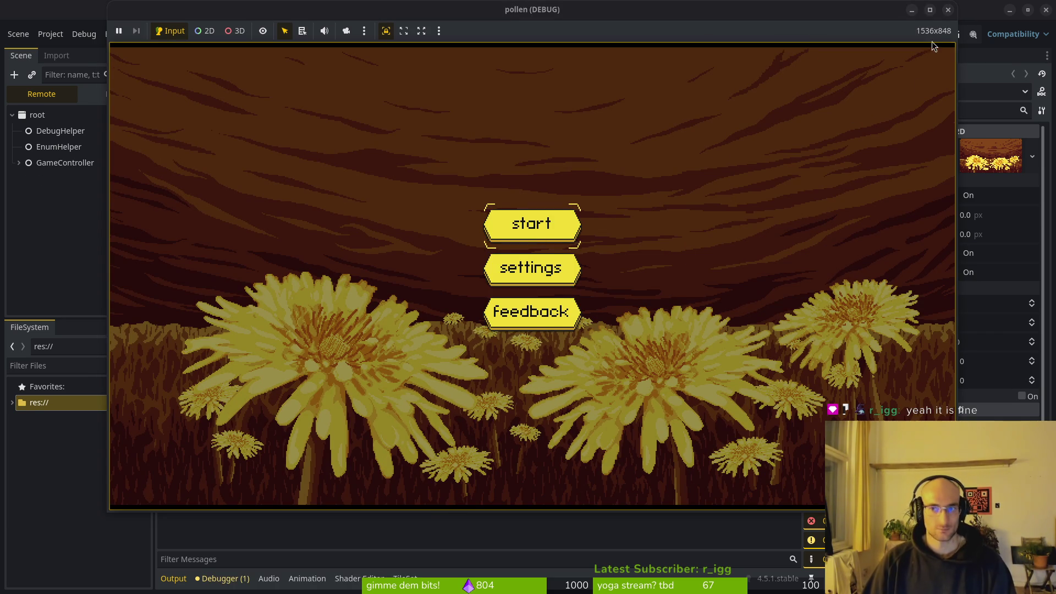
# Step: Glance at the game embedding options, then close the running pollen debug window
pyautogui.click(438, 31)
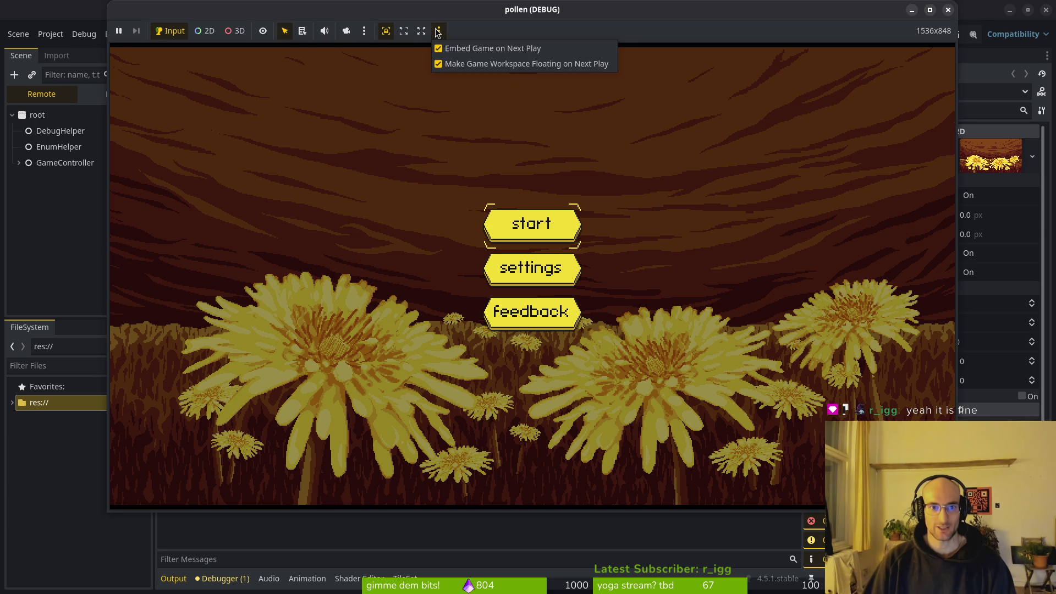
pyautogui.click(438, 31)
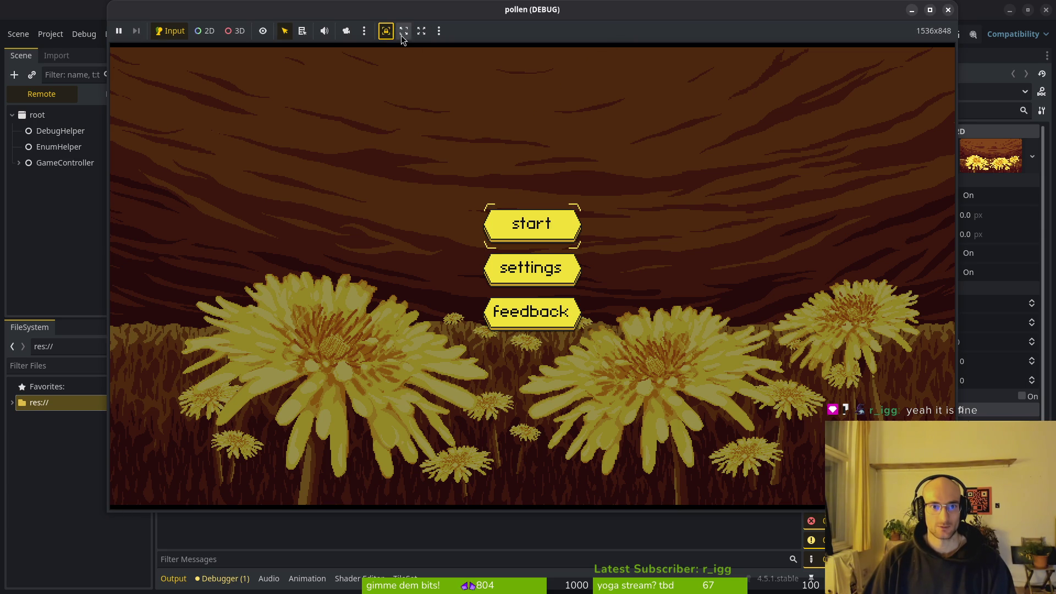
pyautogui.click(586, 226)
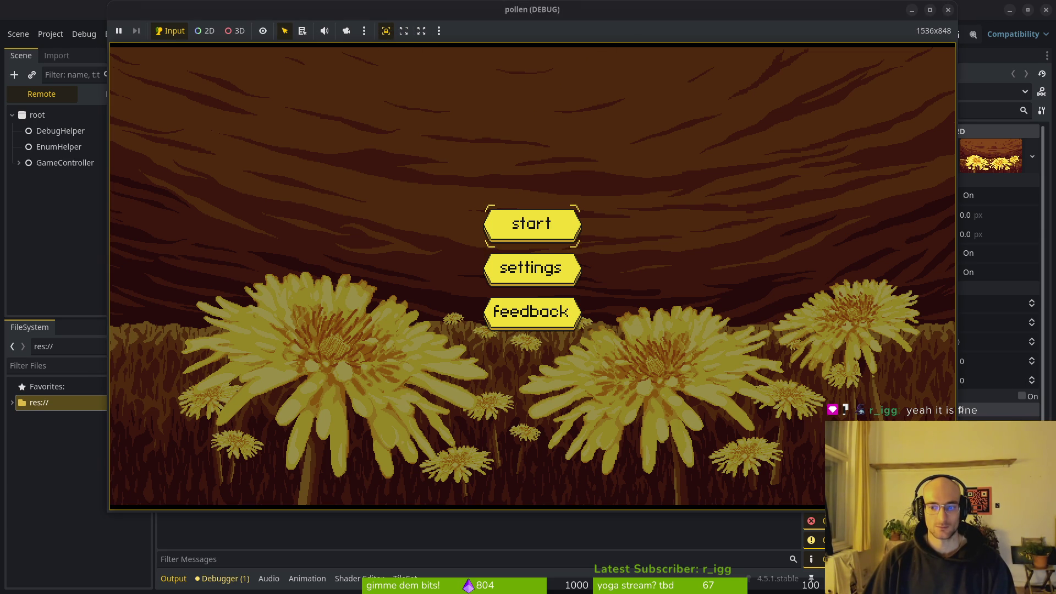
pyautogui.click(949, 10)
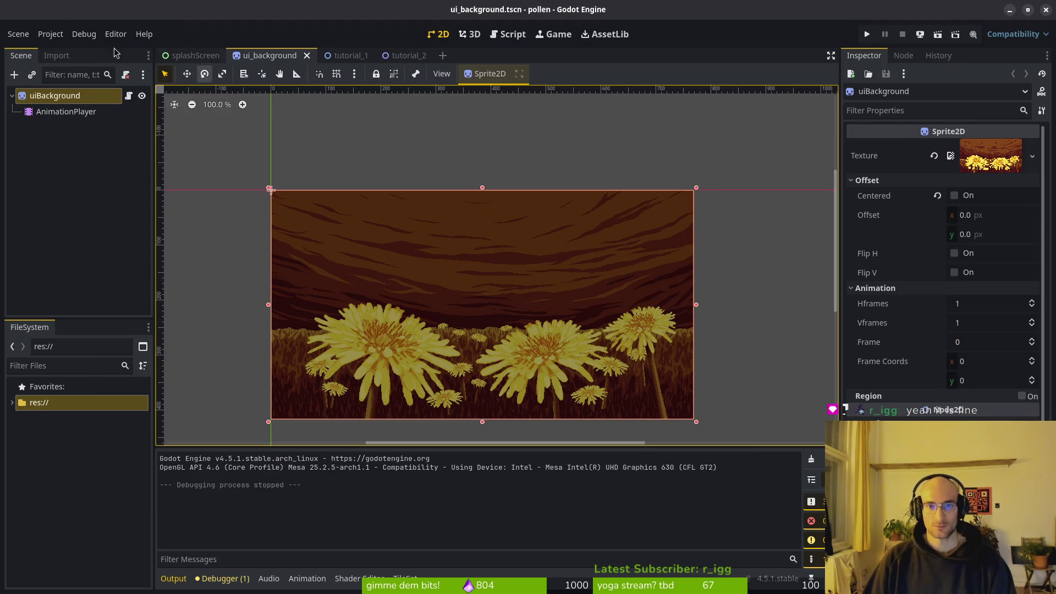
pyautogui.click(51, 34)
# Step: Set Project Settings' Window Height Override to 832 and test-run the game briefly
pyautogui.click(64, 57)
pyautogui.click(63, 57)
pyautogui.click(51, 33)
pyautogui.click(62, 49)
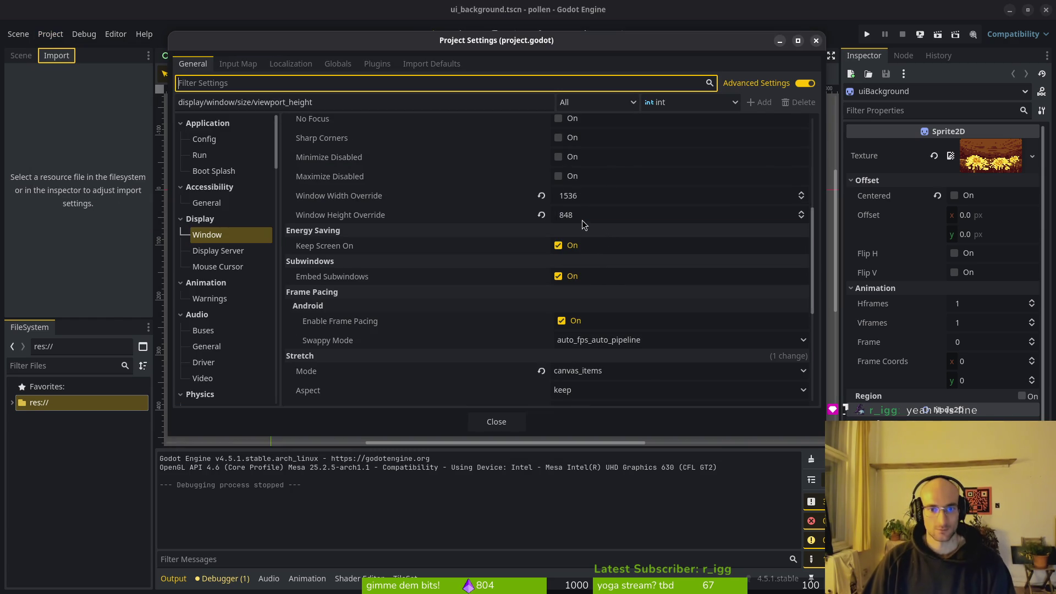
pyautogui.click(585, 216)
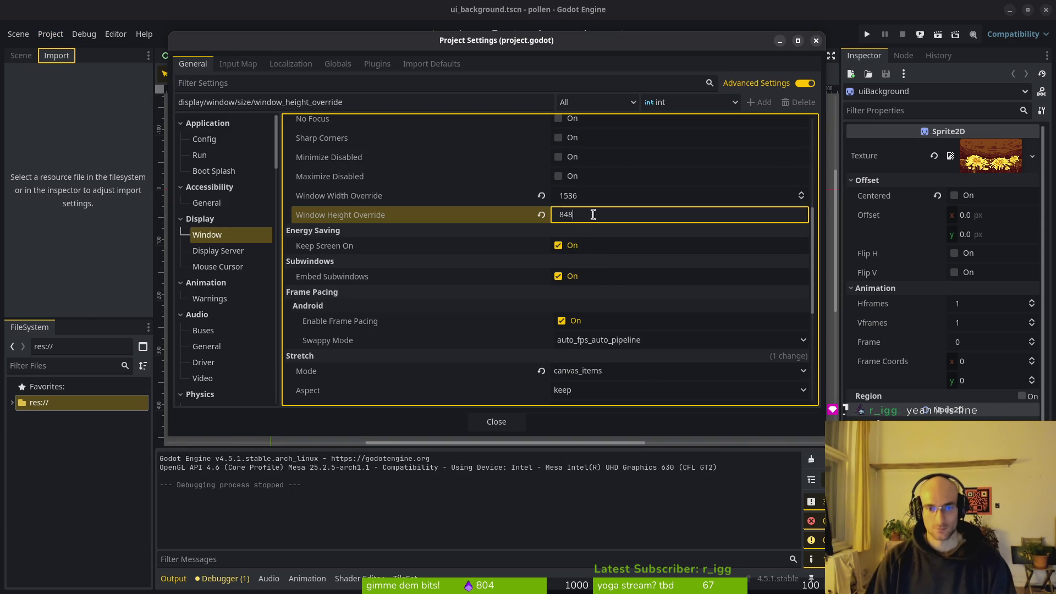
pyautogui.write('832')
pyautogui.press('Return')
pyautogui.click(496, 421)
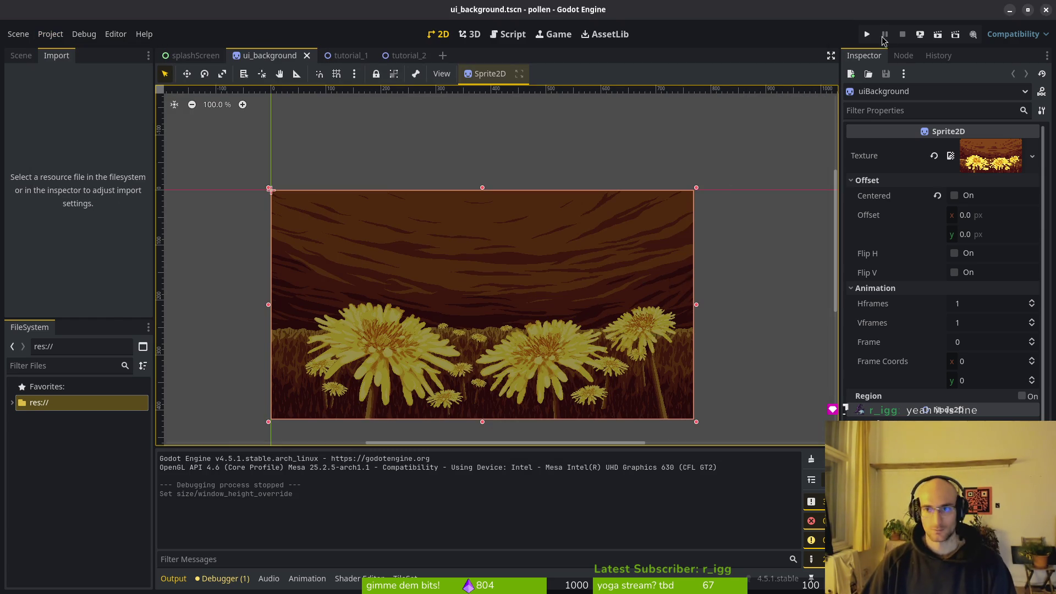
pyautogui.click(867, 34)
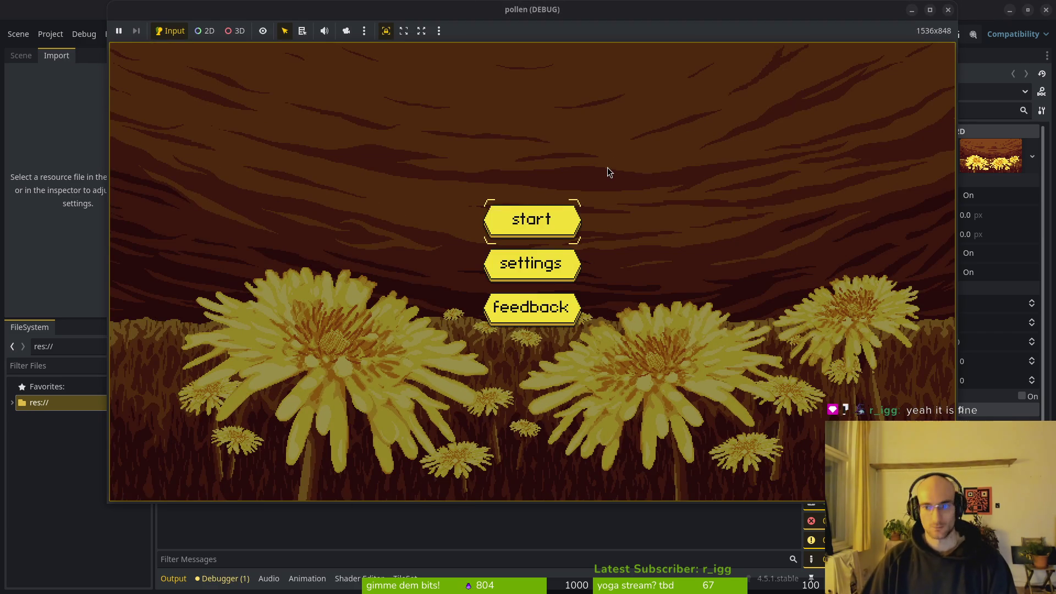
pyautogui.click(947, 9)
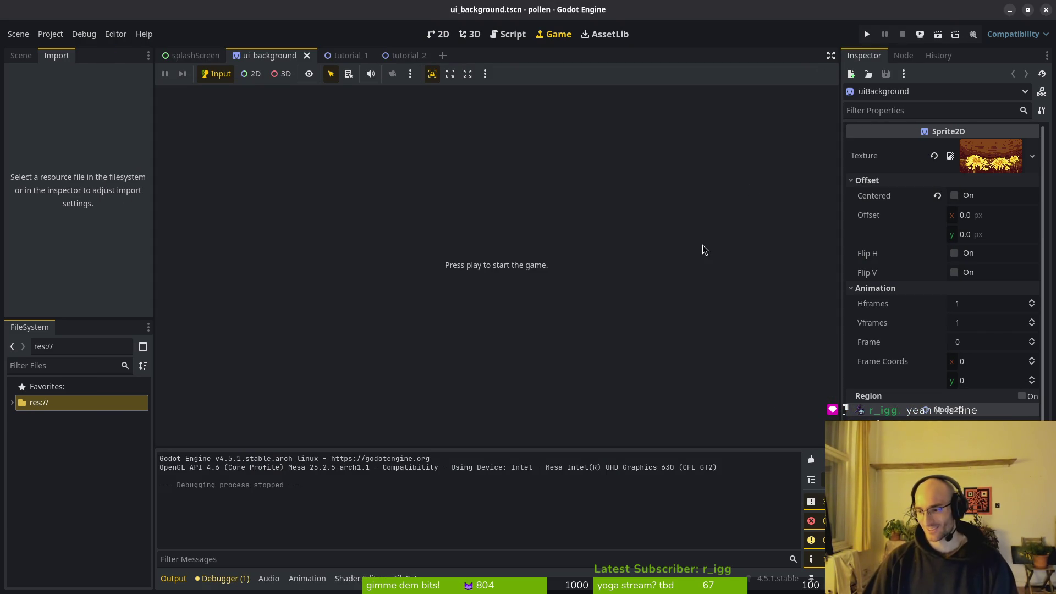
# Step: Collapse the uiBackground node in the scene tree and switch back to the tutorial_1 scene
pyautogui.click(21, 56)
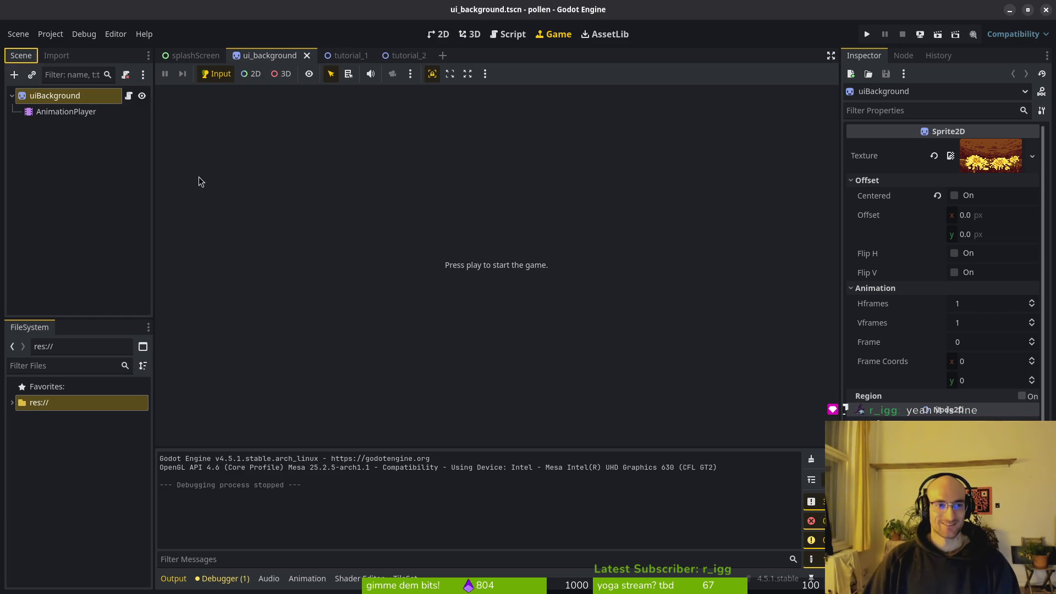
pyautogui.click(12, 95)
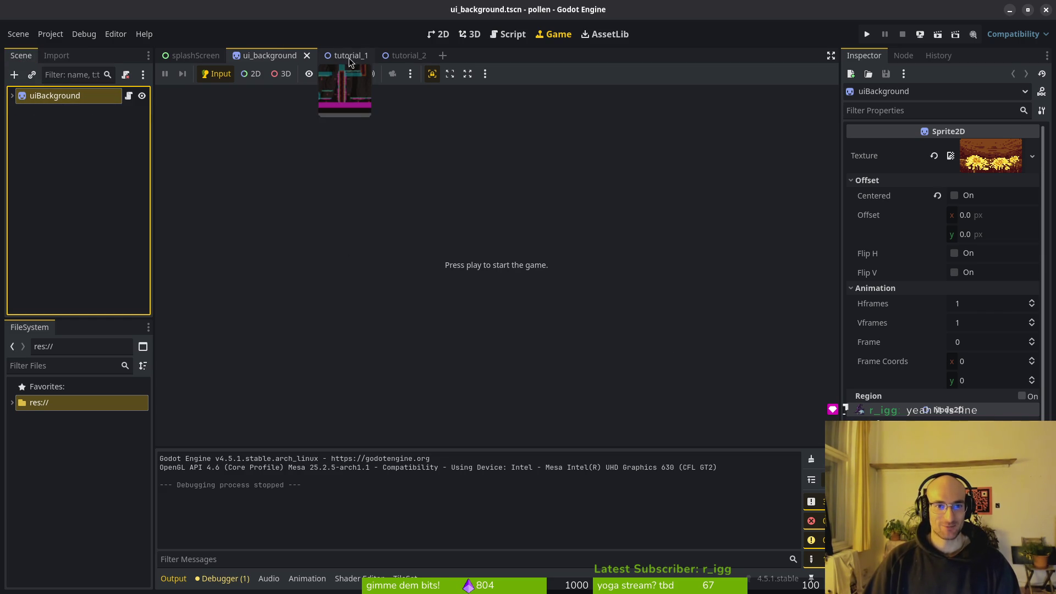
pyautogui.click(352, 62)
pyautogui.click(397, 61)
pyautogui.click(343, 60)
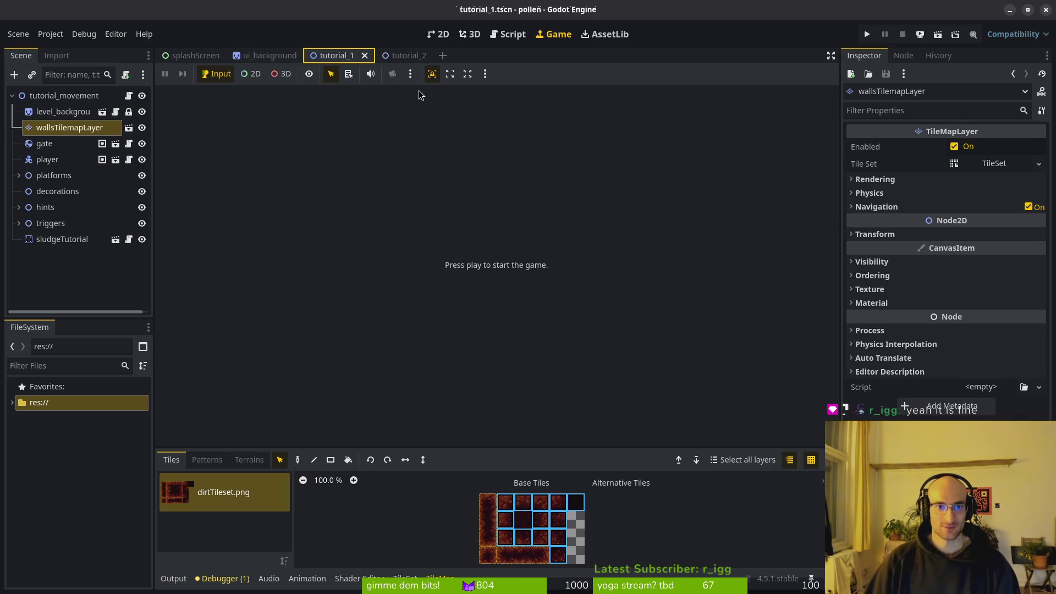
# Step: Return to the 2D view, deselect wallsTilemapLayer, and open Quick Open for project resources
pyautogui.click(439, 34)
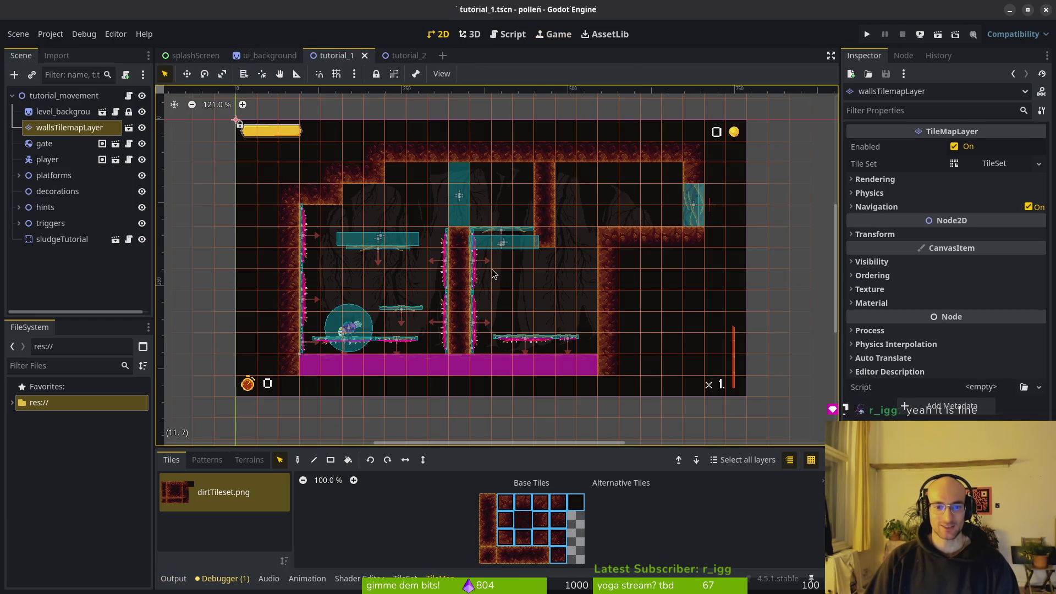
pyautogui.scroll(5, 247, 388)
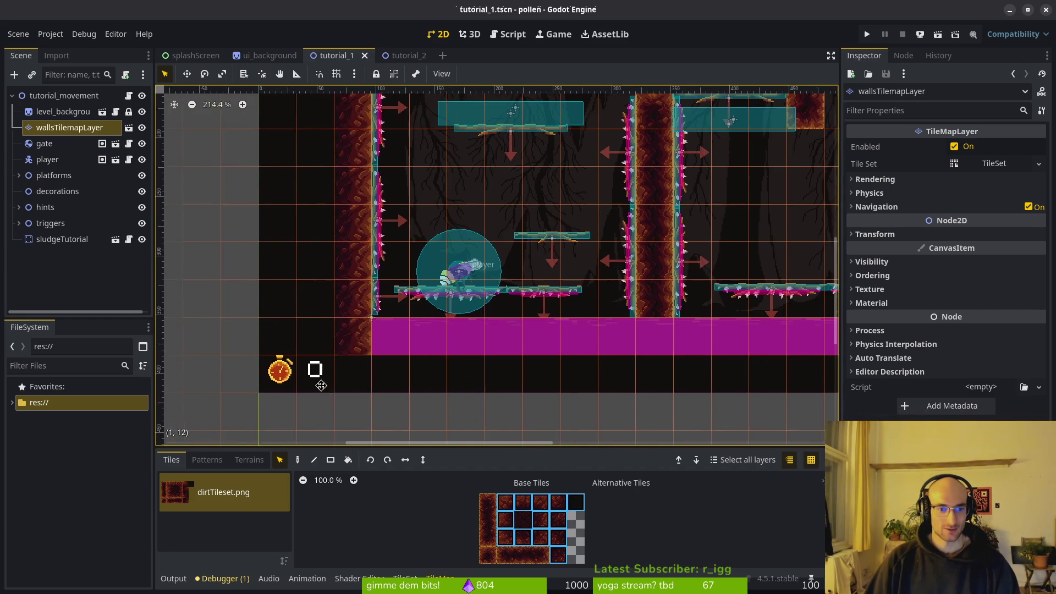
pyautogui.scroll(3, 282, 352)
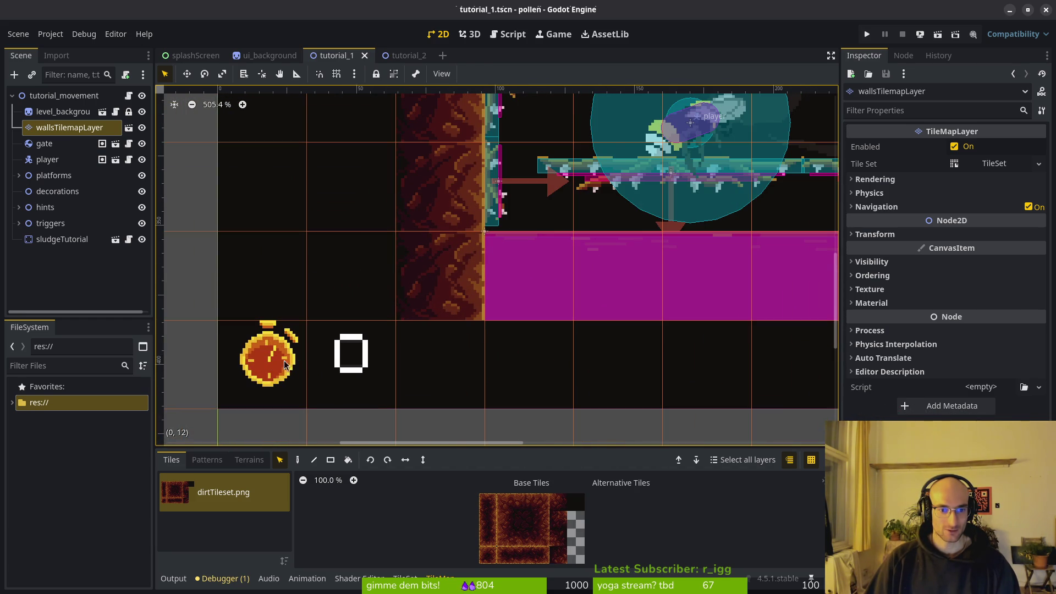
pyautogui.click(279, 374)
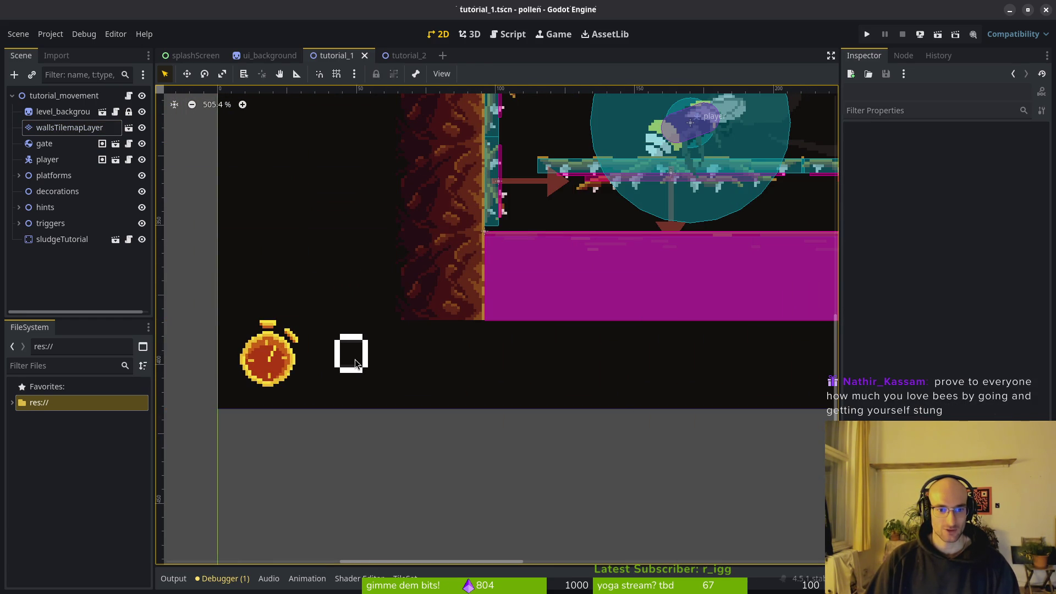
pyautogui.scroll(-8, 354, 358)
pyautogui.hscroll(3, 550, 275)
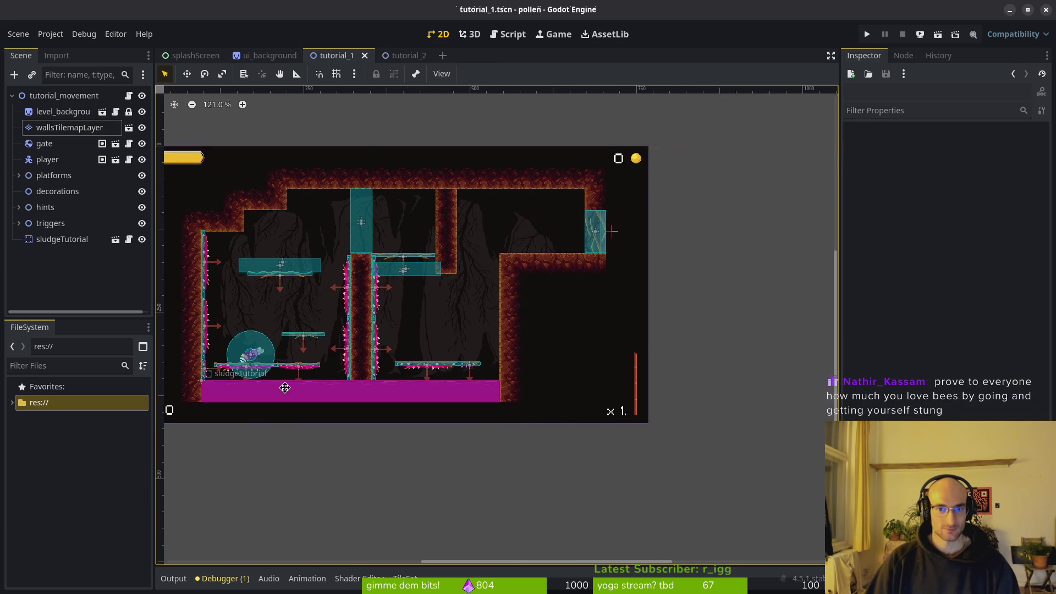
pyautogui.scroll(4, 622, 184)
pyautogui.scroll(-4, 623, 183)
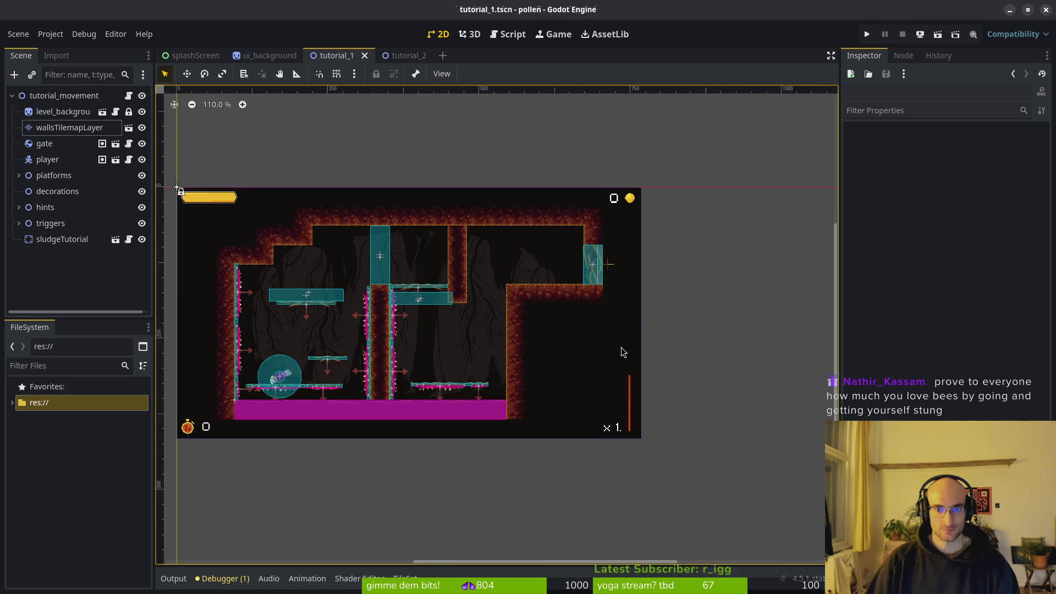
pyautogui.scroll(5, 625, 433)
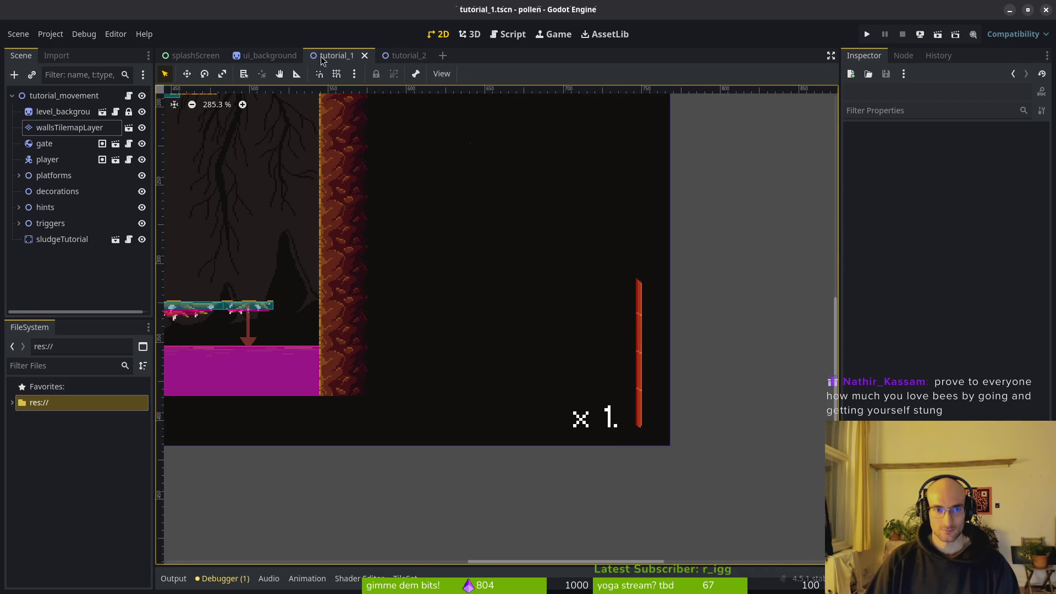
pyautogui.hotkey('ctrl', 'shift', 'o')
# Step: Search 'hud_ov' to open hud_overlay.tscn and select the stopwatch icon
pyautogui.write('hud_ov')
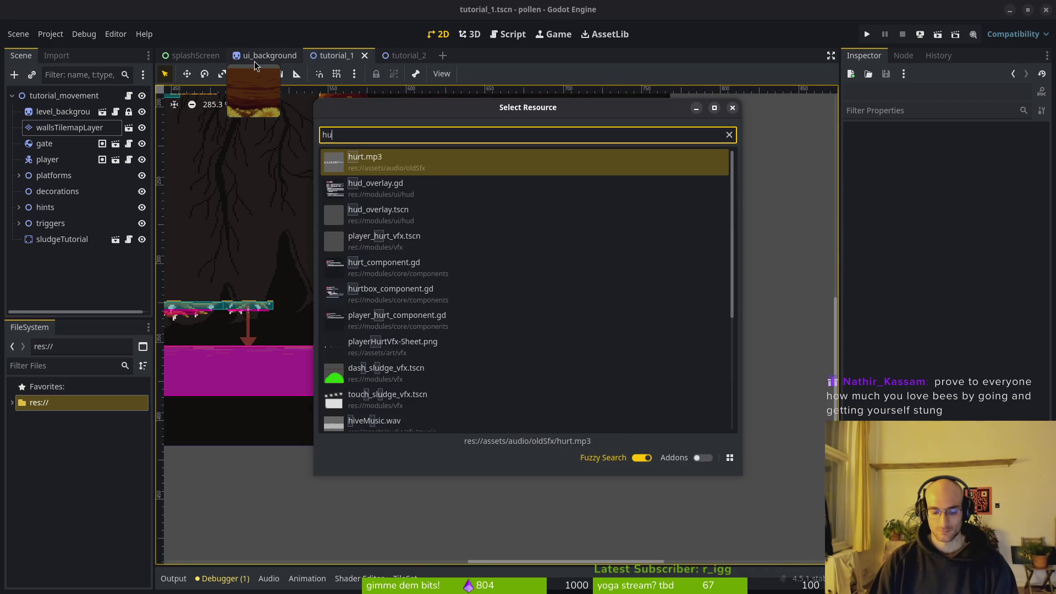
pyautogui.press('Return')
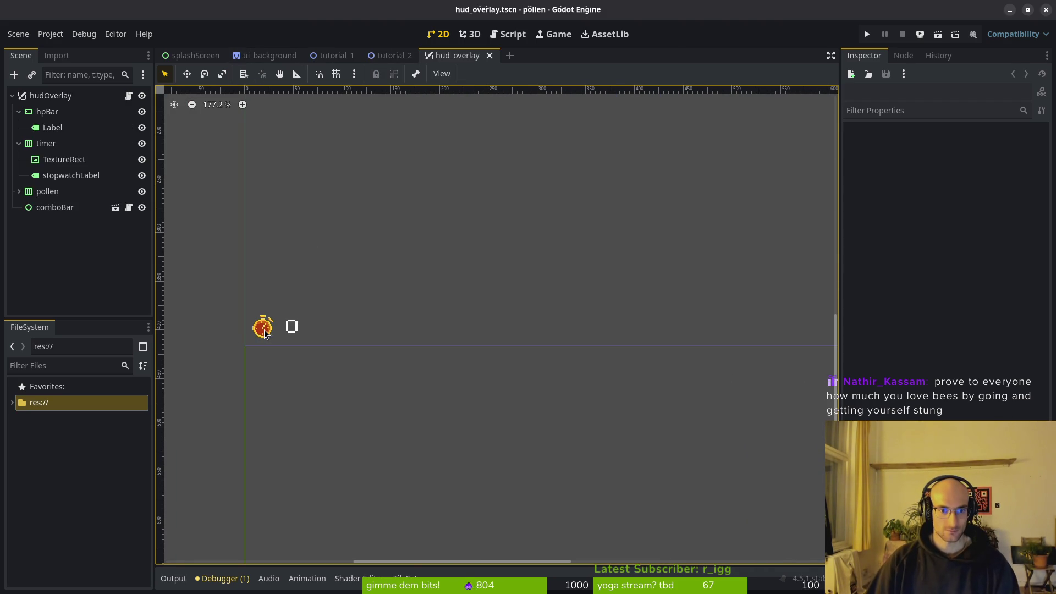
pyautogui.click(263, 327)
pyautogui.scroll(7, 269, 336)
pyautogui.scroll(5, 330, 350)
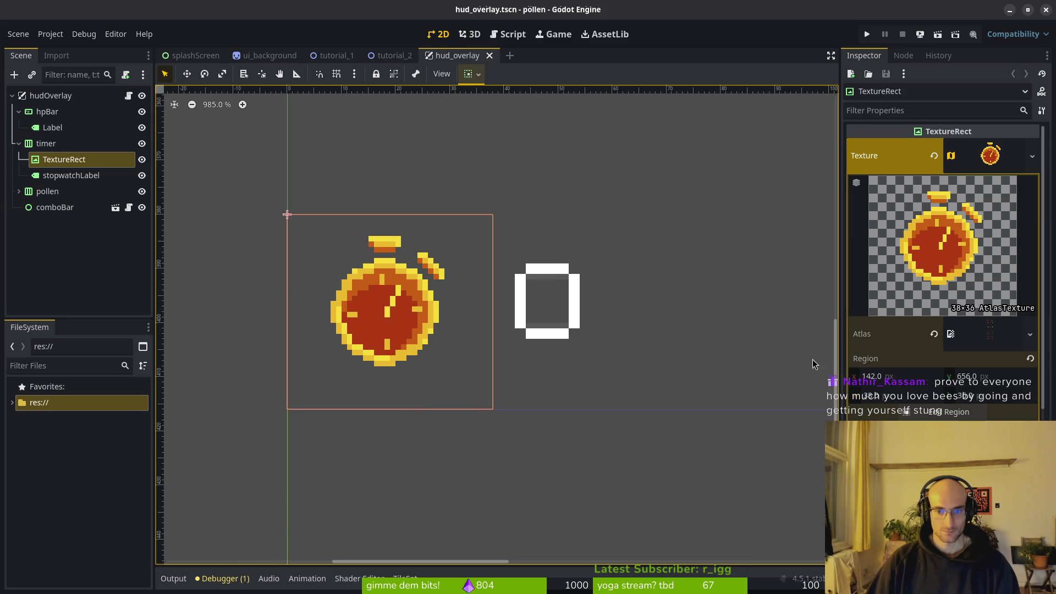
# Step: Set the stopwatch icon's texture region width and height to 32
pyautogui.click(879, 396)
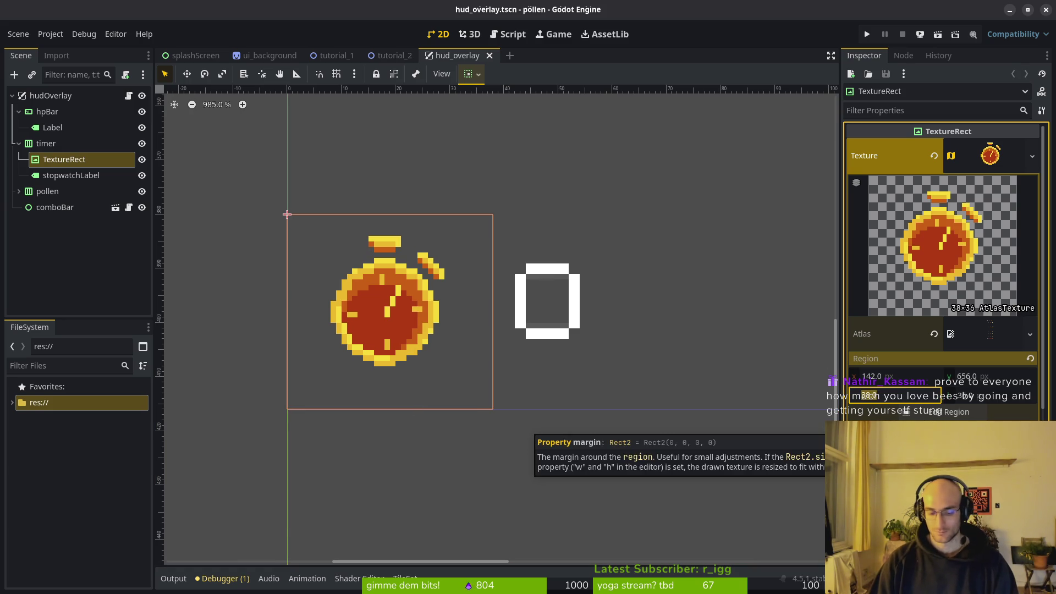
pyautogui.write('21')
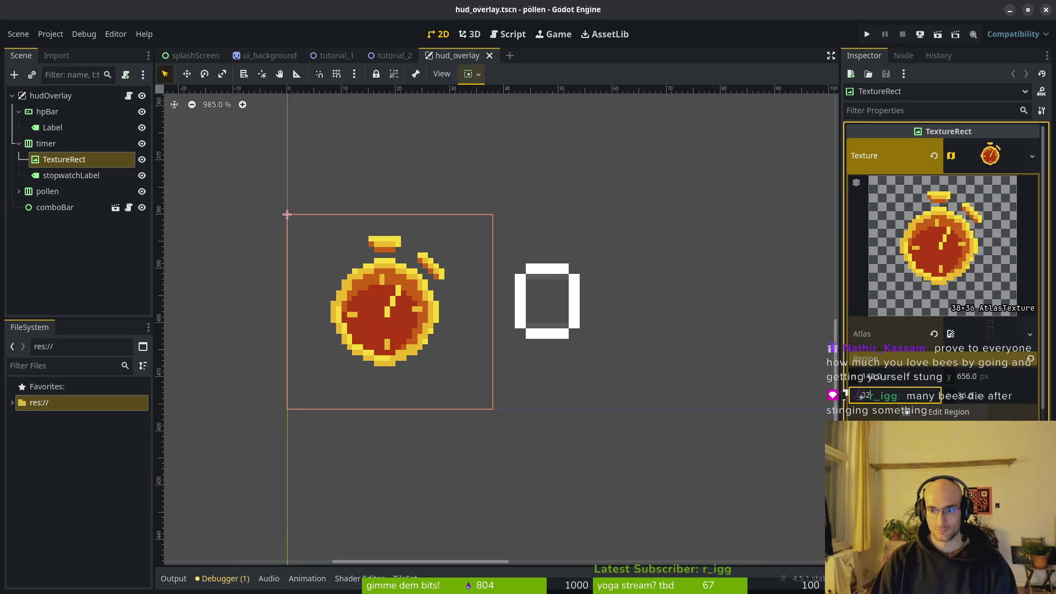
pyautogui.press('Return')
pyautogui.click(982, 401)
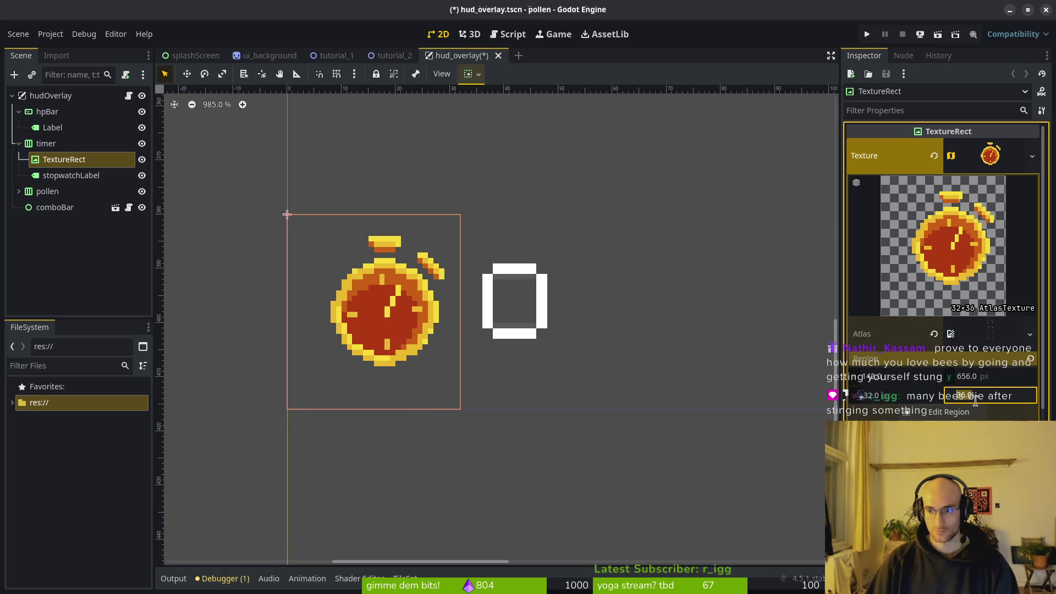
pyautogui.write('32')
pyautogui.press('Return')
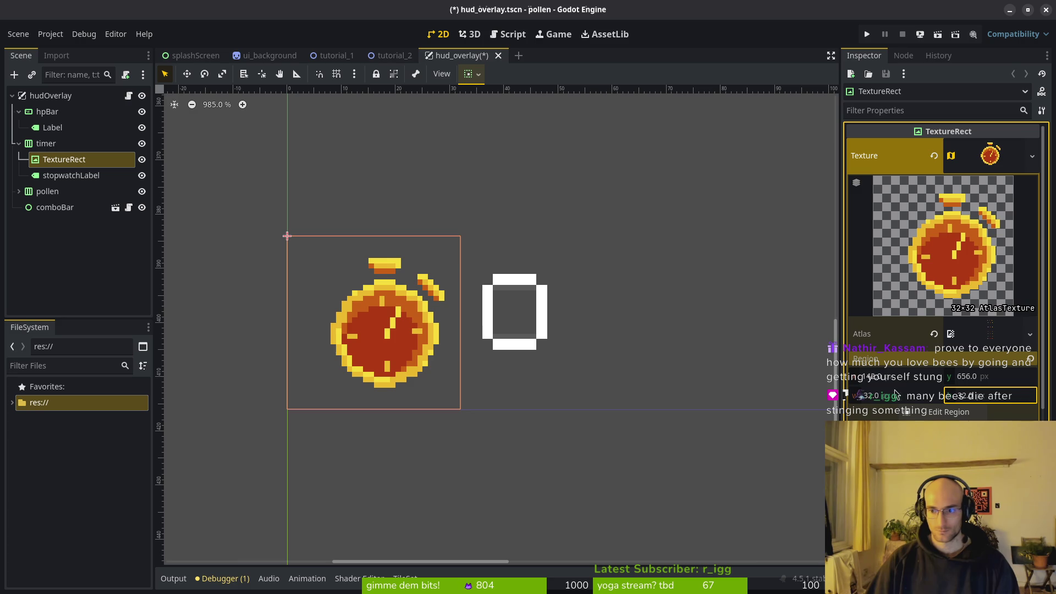
# Step: Nudge the region x offset to recentre the stopwatch, narrow width to 30, and save
pyautogui.click(875, 379)
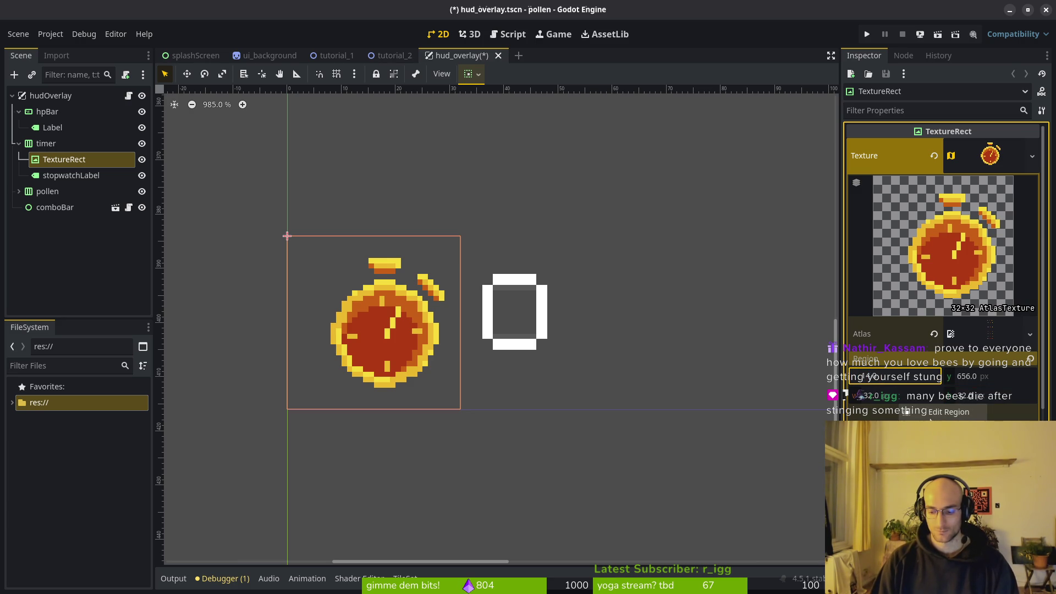
pyautogui.press('Return')
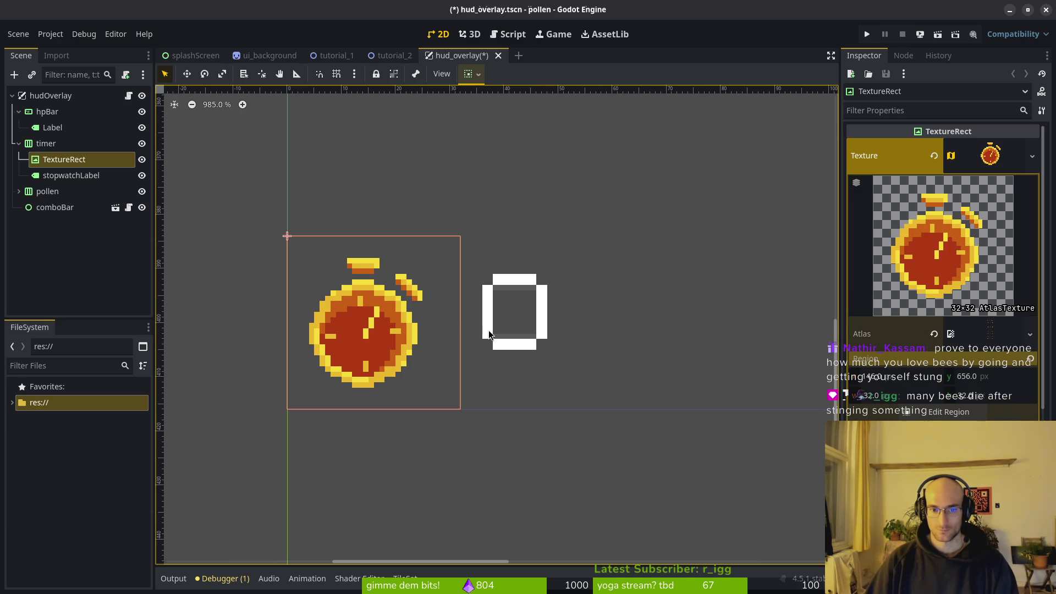
pyautogui.scroll(-3, 499, 355)
pyautogui.scroll(2, 432, 311)
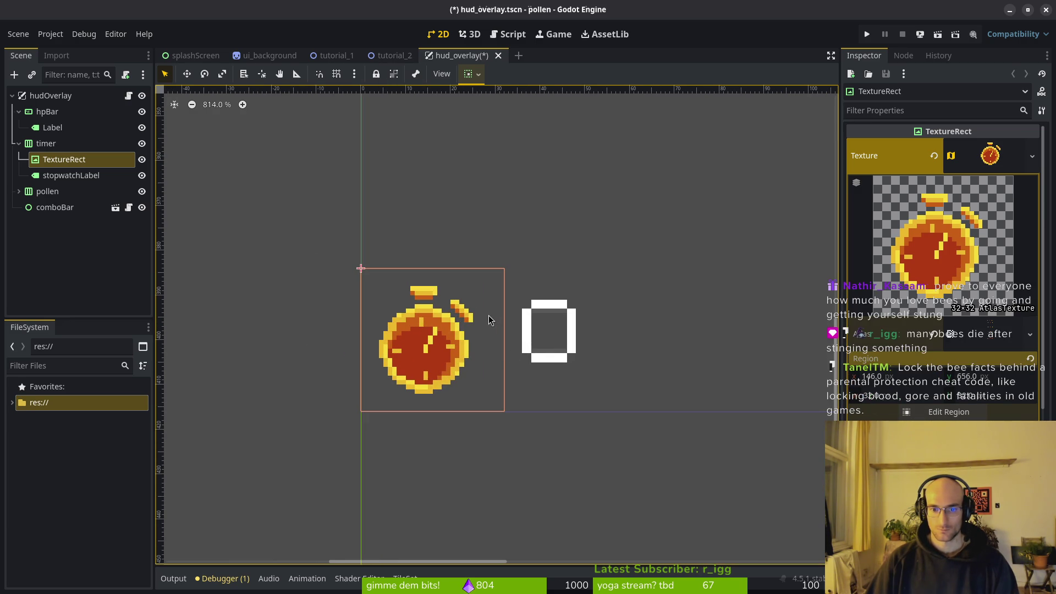
pyautogui.click(872, 396)
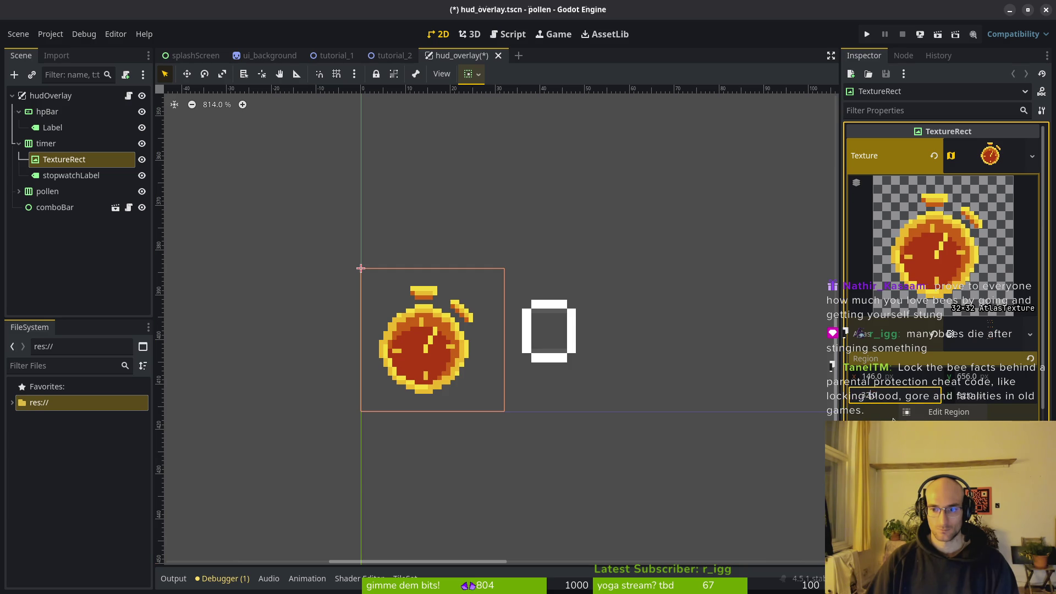
pyautogui.write('10')
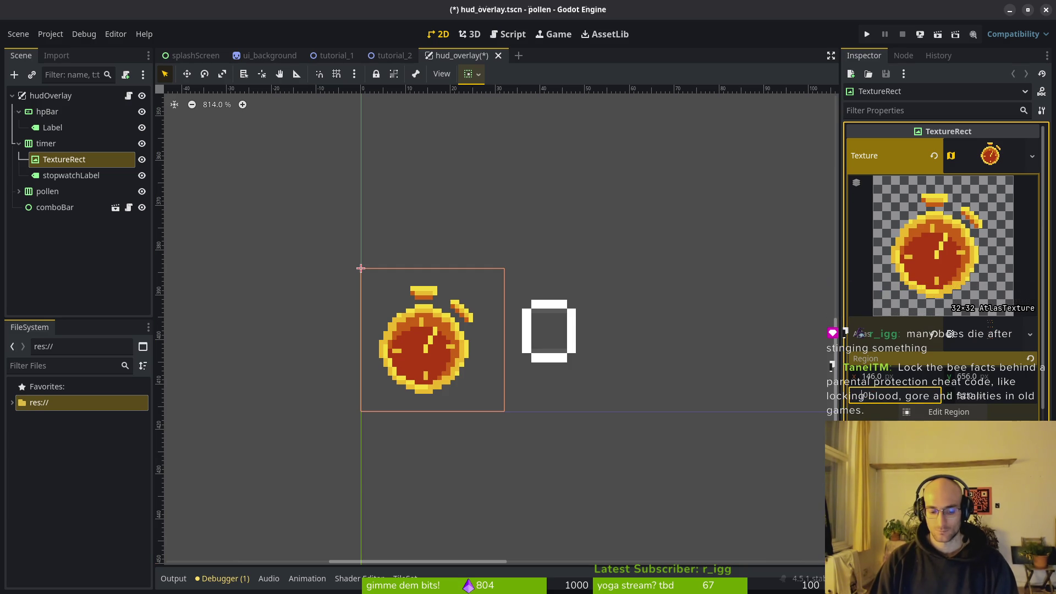
pyautogui.press('Return')
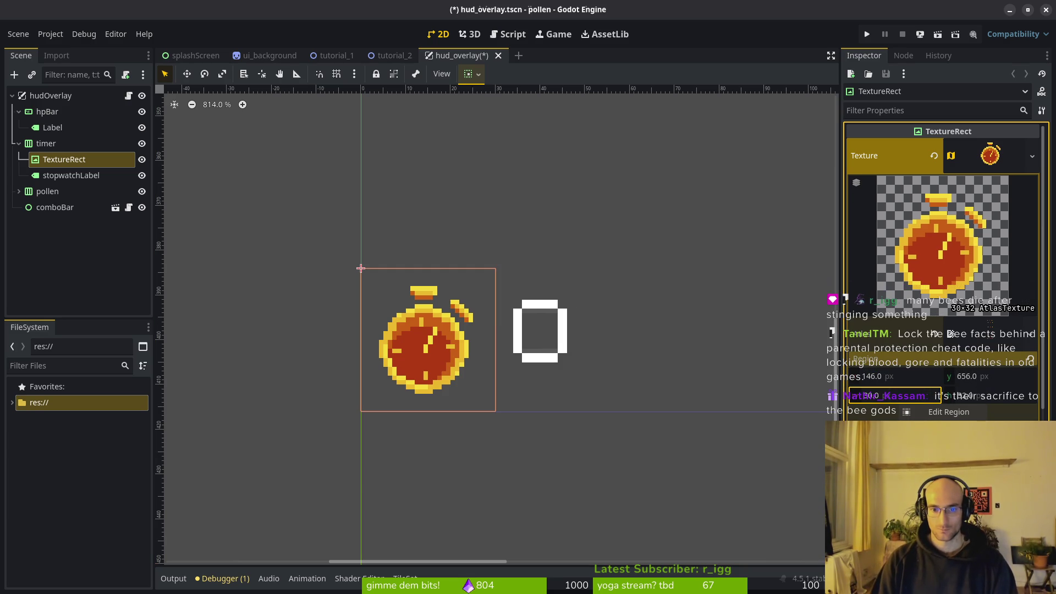
pyautogui.hotkey('ctrl', 's')
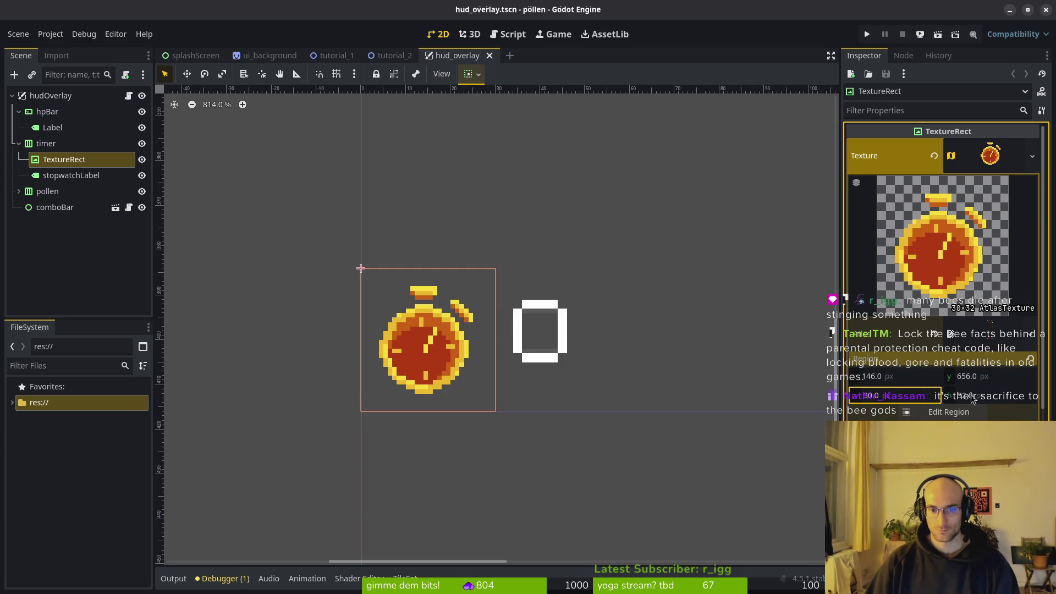
# Step: Try Bottom vertical alignment on the timer label, then undo it back to Center
pyautogui.click(483, 302)
pyautogui.click(540, 351)
pyautogui.click(421, 340)
pyautogui.click(558, 347)
pyautogui.click(984, 266)
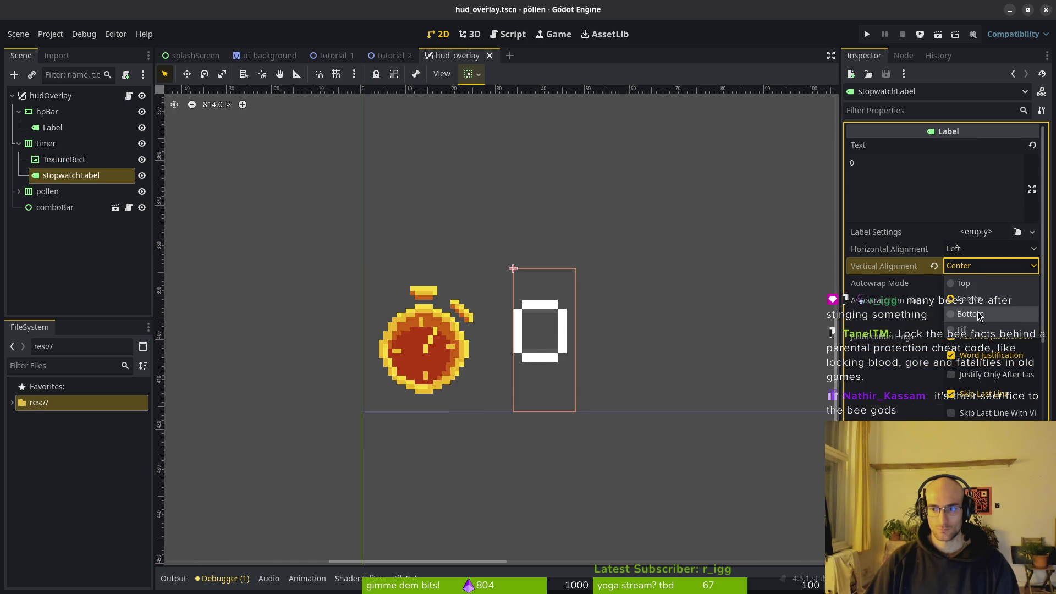
pyautogui.click(970, 314)
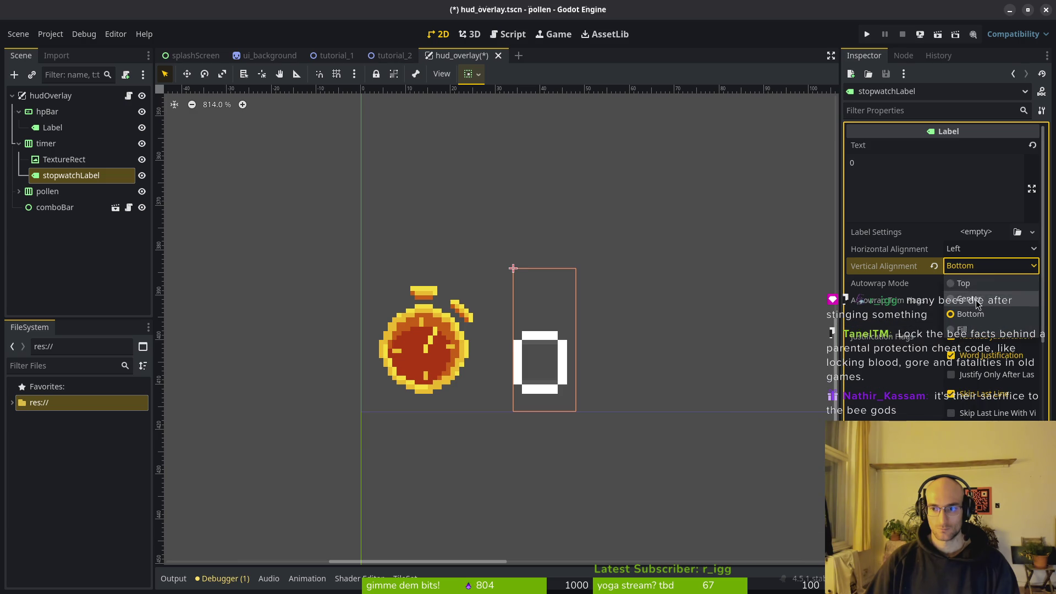
pyautogui.hotkey('ctrl', 'z')
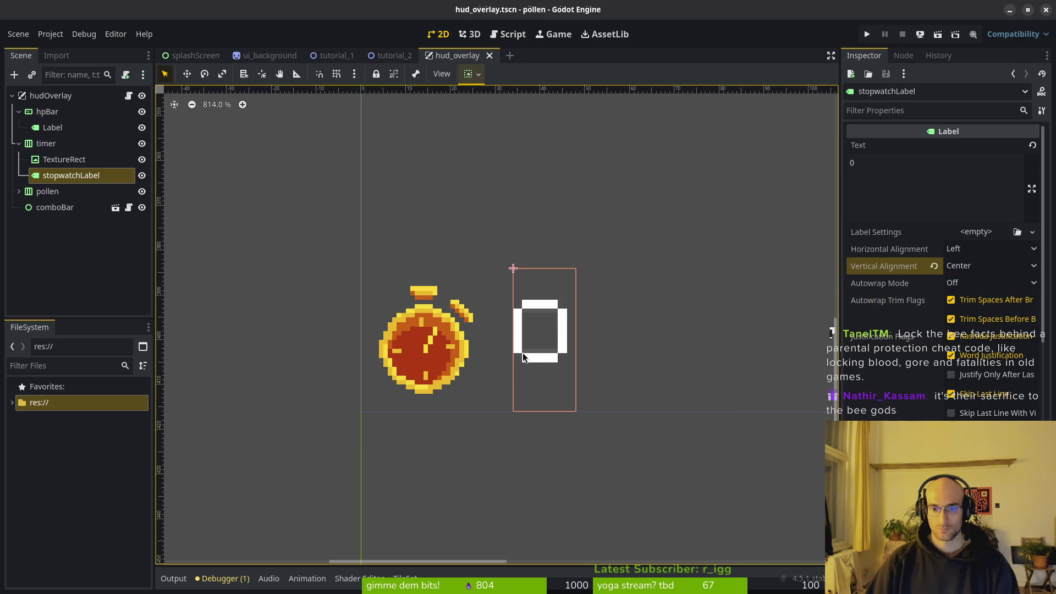
pyautogui.click(440, 353)
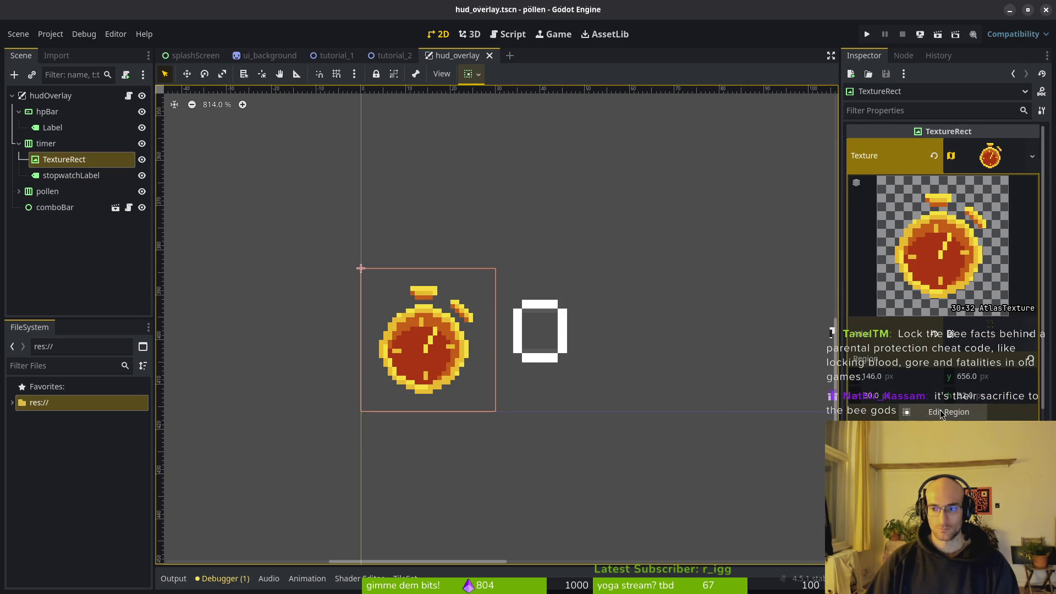
pyautogui.click(969, 376)
pyautogui.write('650')
pyautogui.press('Return')
pyautogui.hotkey('ctrl', 'z')
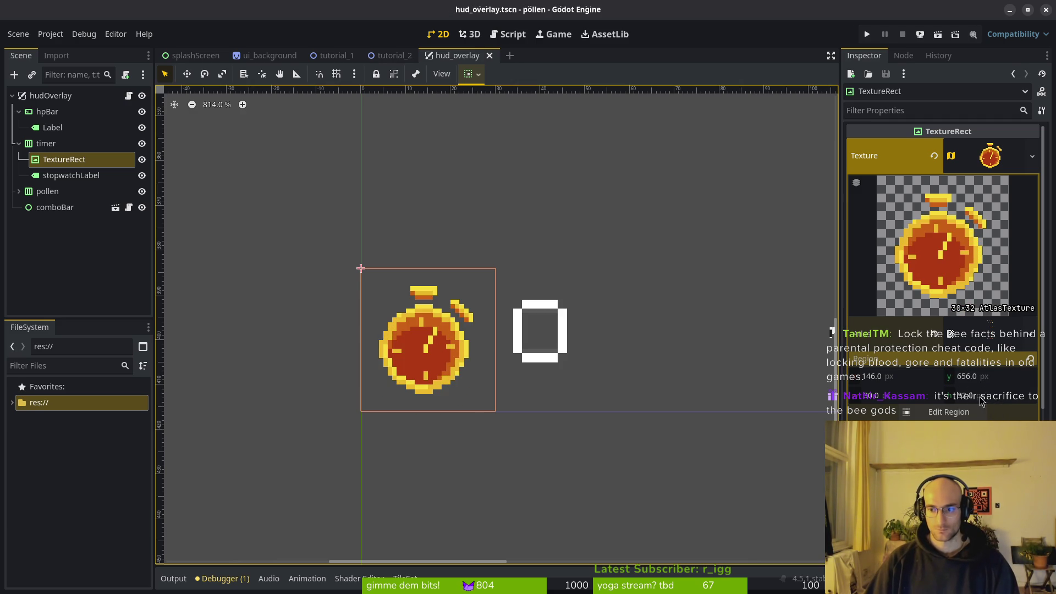
pyautogui.click(967, 397)
pyautogui.write('28')
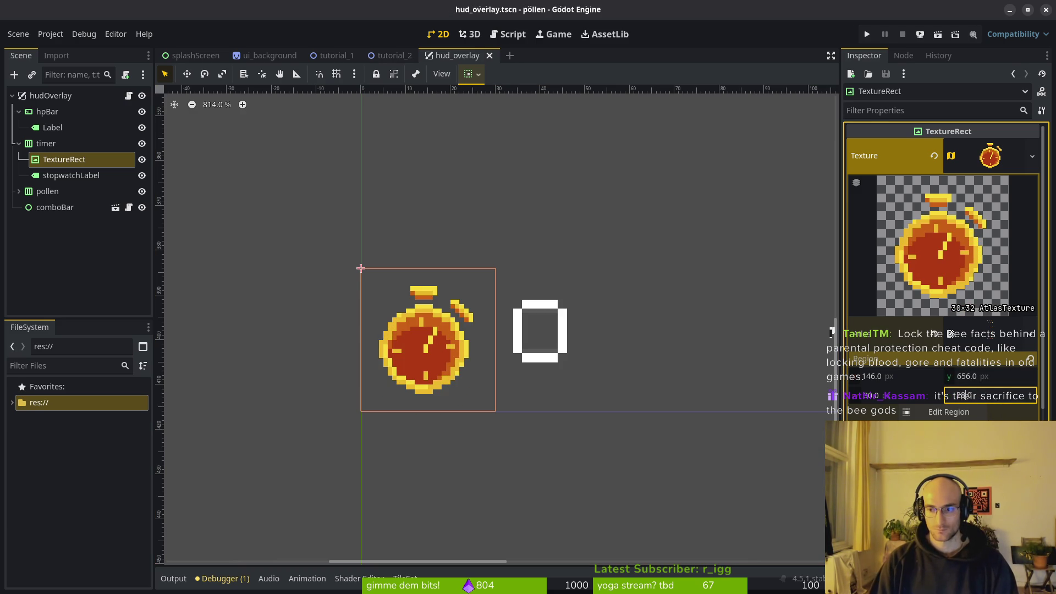
pyautogui.press('Return')
pyautogui.hotkey('ctrl', 'z')
pyautogui.hotkey('ctrl', 's')
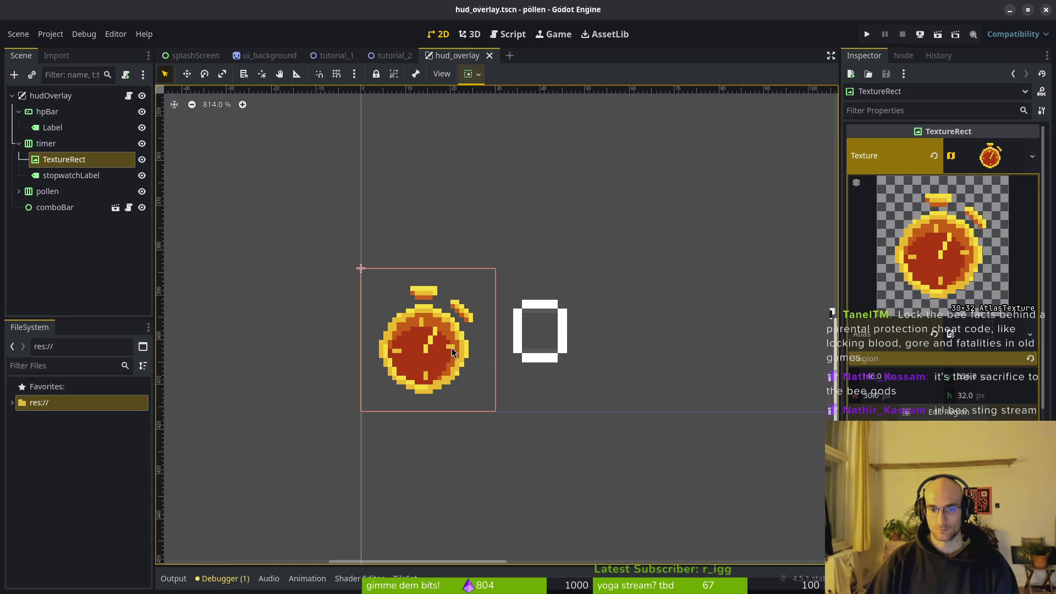
pyautogui.click(990, 395)
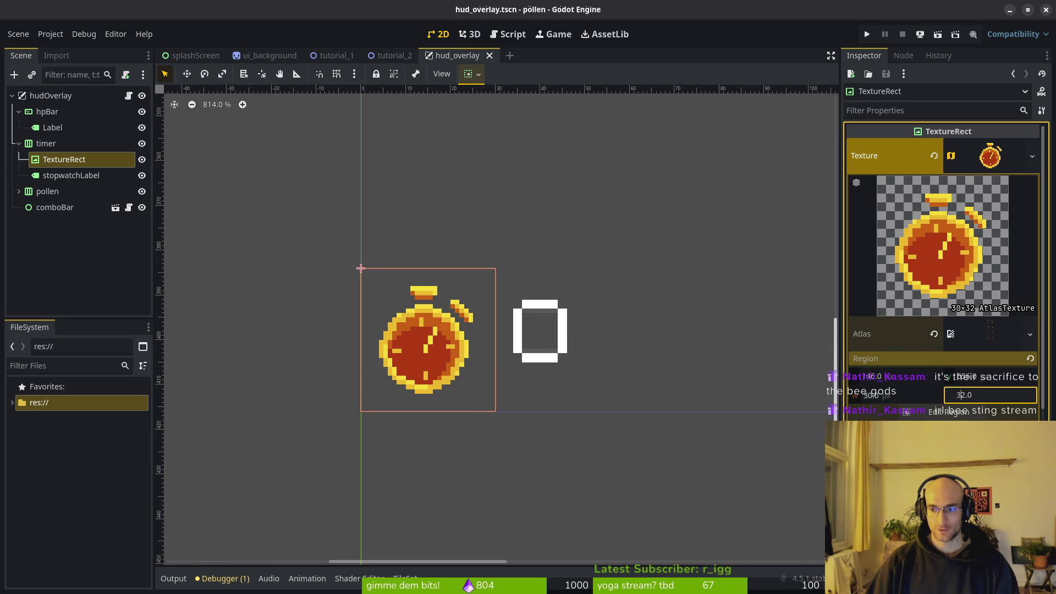
pyautogui.press('Delete')
pyautogui.write('6')
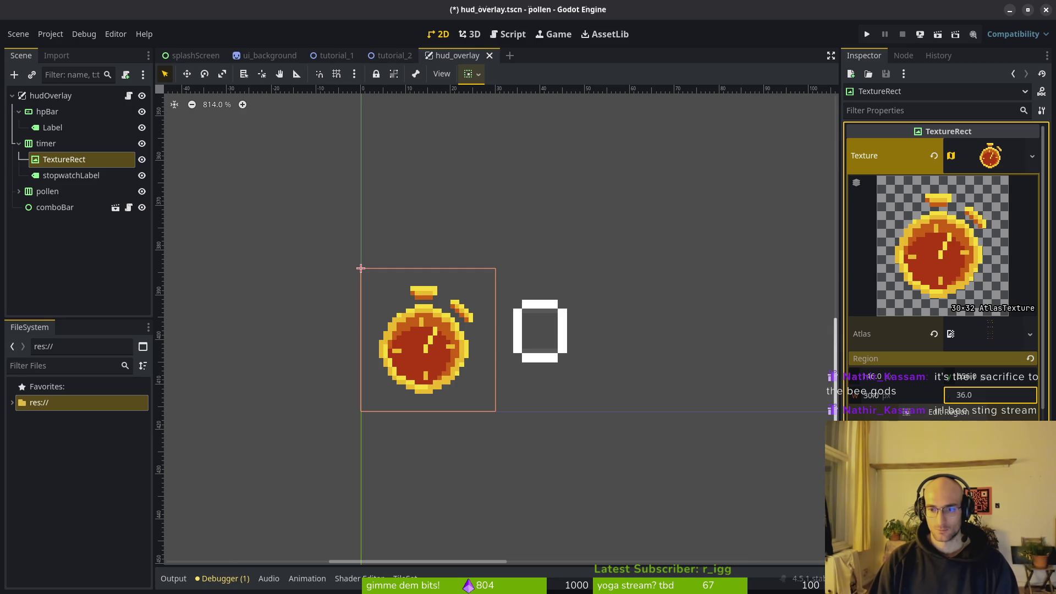
pyautogui.press('Return')
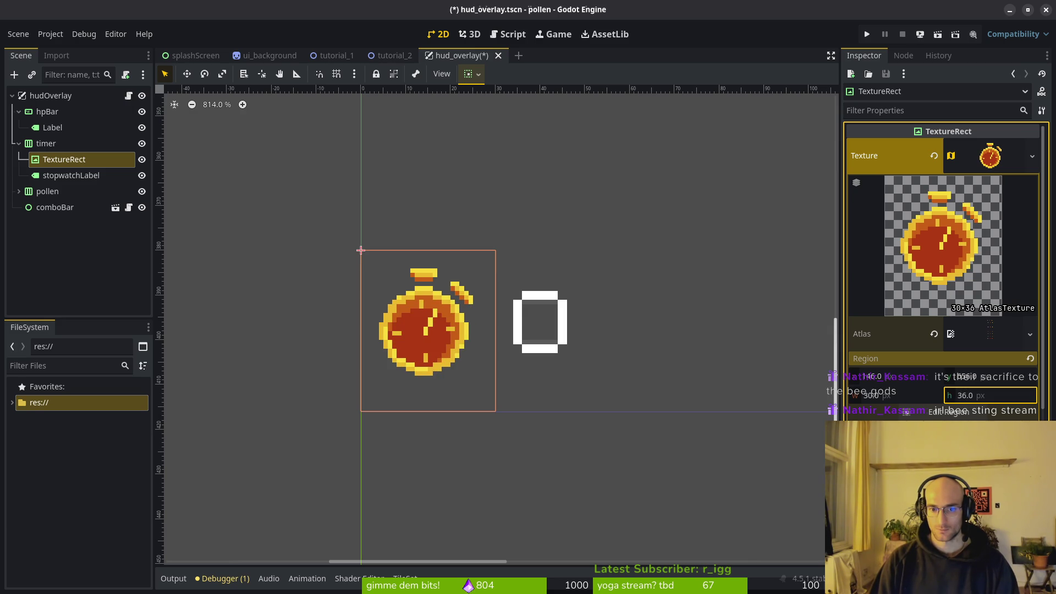
pyautogui.hotkey('ctrl', 'z')
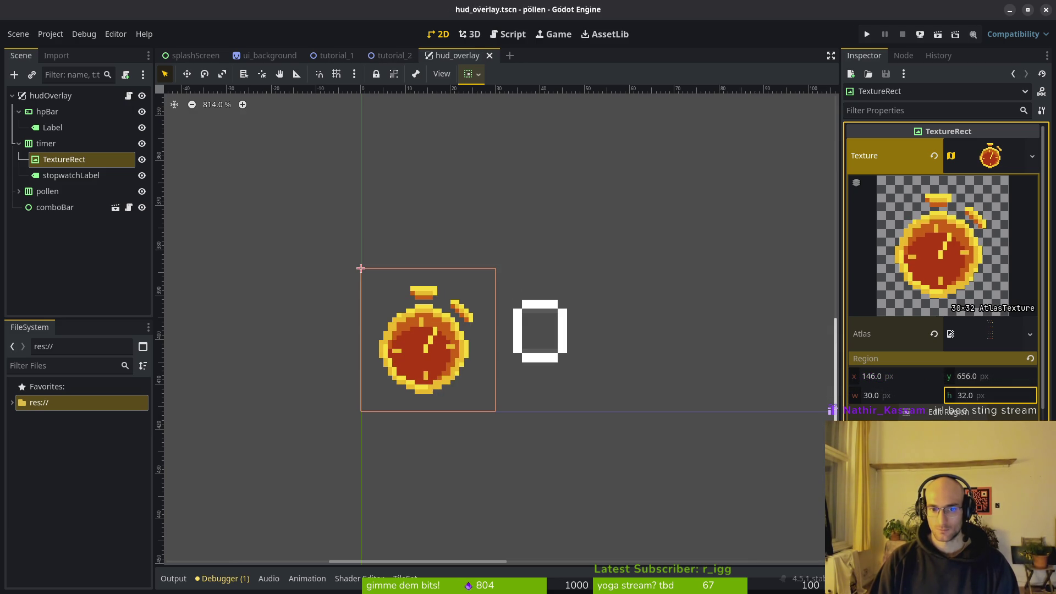
pyautogui.click(549, 359)
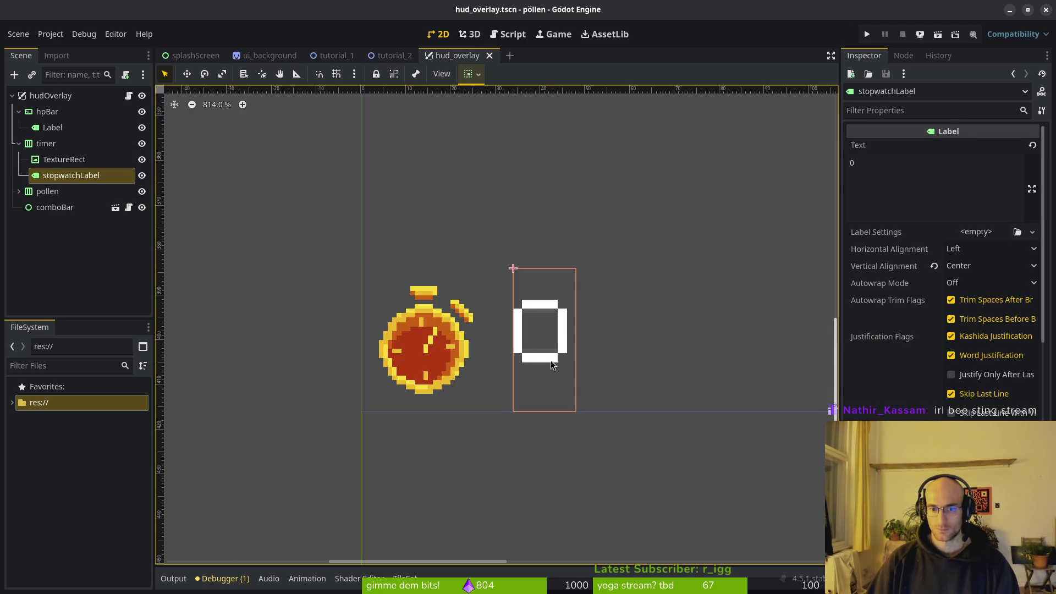
pyautogui.click(975, 251)
pyautogui.click(971, 258)
pyautogui.click(984, 266)
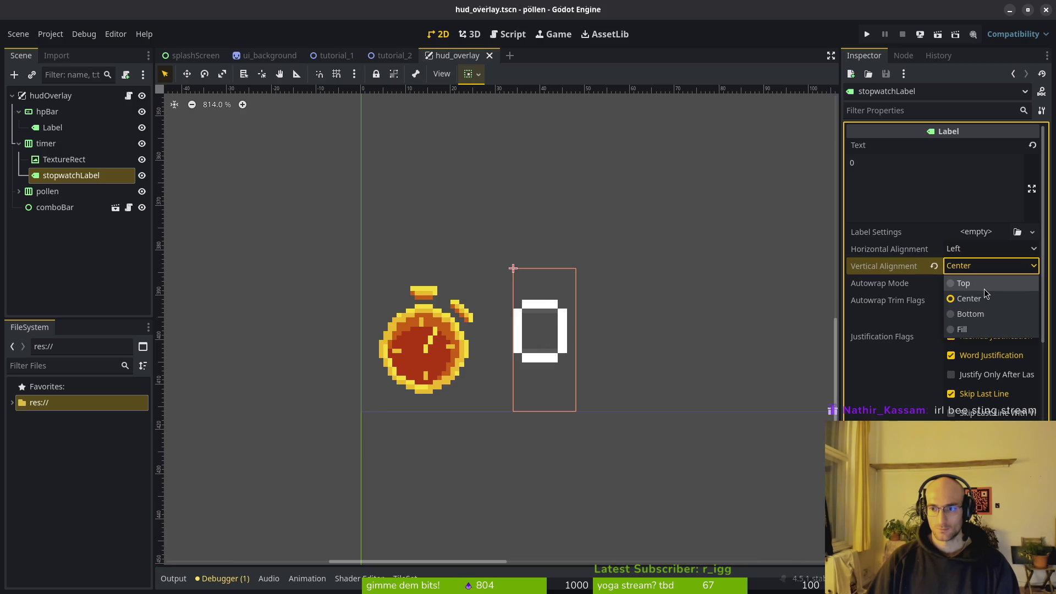
pyautogui.click(985, 289)
pyautogui.click(984, 266)
pyautogui.click(981, 313)
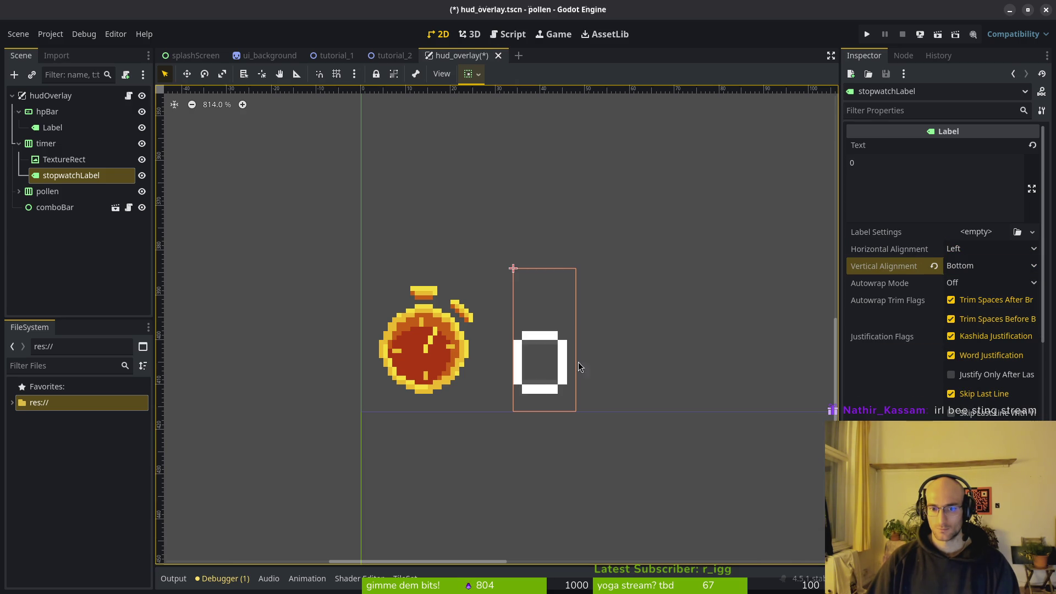
pyautogui.click(968, 266)
pyautogui.click(976, 300)
pyautogui.hotkey('ctrl', 's')
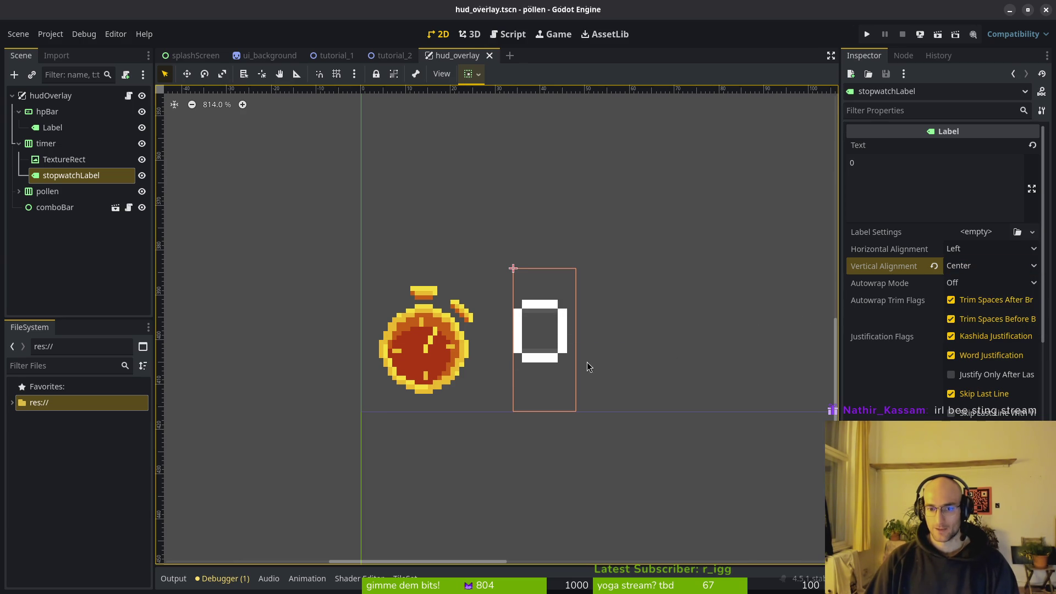
# Step: Click through the overlapping icon and timer label to select the stopwatch label, then save
pyautogui.click(458, 344)
pyautogui.click(493, 334)
pyautogui.click(495, 335)
pyautogui.click(511, 336)
pyautogui.click(519, 336)
pyautogui.click(522, 336)
pyautogui.click(525, 335)
pyautogui.click(520, 336)
pyautogui.click(507, 338)
pyautogui.click(501, 344)
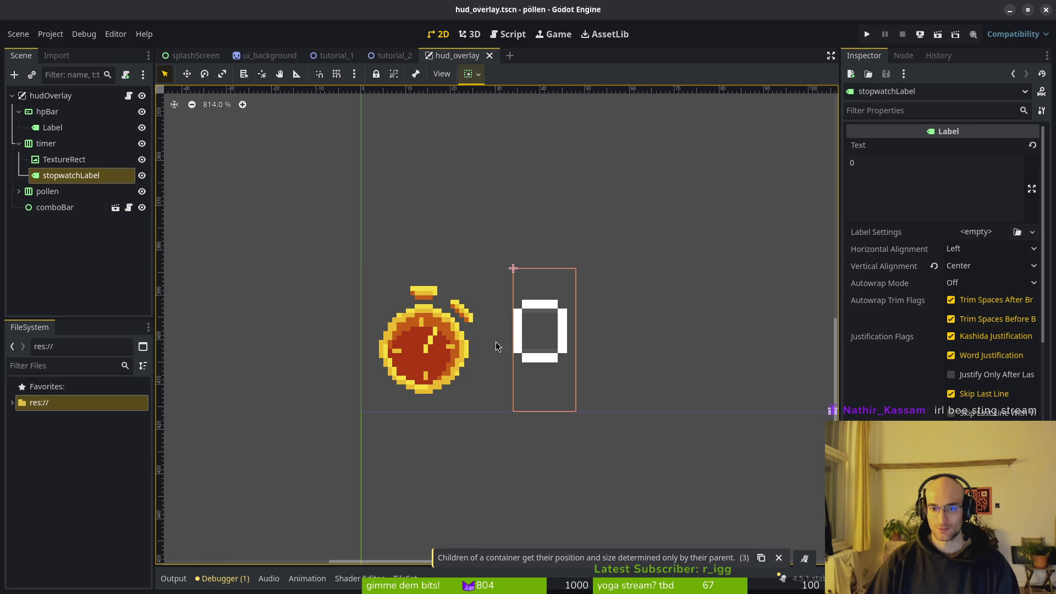
pyautogui.hotkey('ctrl', 's')
# Step: Switch the timer container's anchor preset to Top Left and back to Bottom Left, then save
pyautogui.click(453, 279)
pyautogui.click(453, 279)
pyautogui.click(452, 279)
pyautogui.click(990, 308)
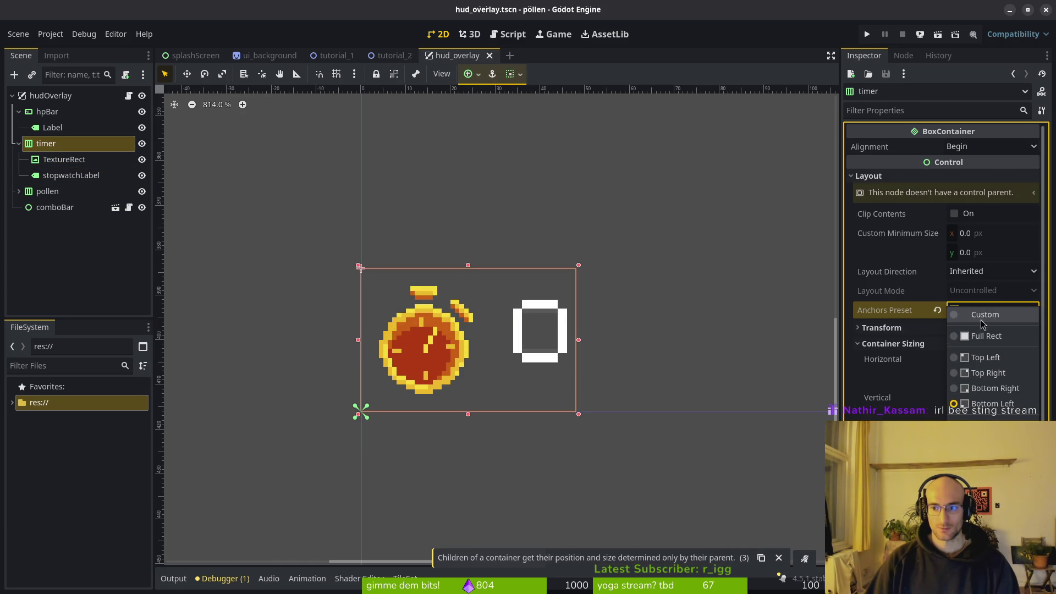
pyautogui.click(985, 357)
pyautogui.click(989, 310)
pyautogui.click(994, 404)
pyautogui.hotkey('ctrl', 's')
# Step: Cycle selection between the stopwatch icon and label, ending on the timer container node
pyautogui.click(448, 343)
pyautogui.click(519, 338)
pyautogui.click(519, 338)
pyautogui.click(518, 339)
pyautogui.click(518, 338)
pyautogui.click(517, 339)
pyautogui.click(516, 340)
pyautogui.click(516, 342)
pyautogui.click(516, 342)
pyautogui.click(515, 342)
pyautogui.click(516, 342)
pyautogui.click(491, 352)
pyautogui.click(491, 352)
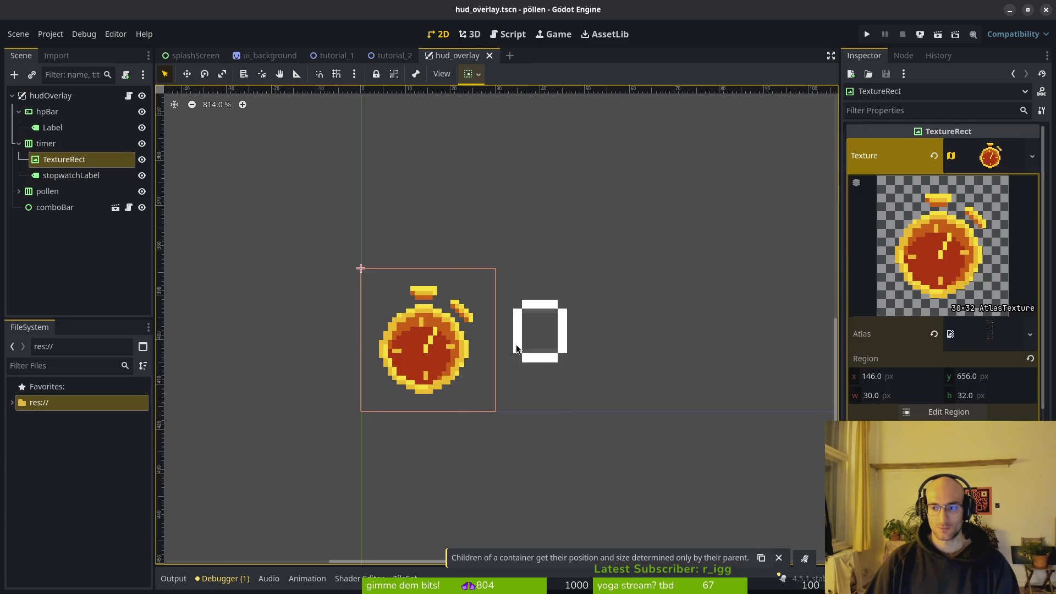
pyautogui.click(531, 339)
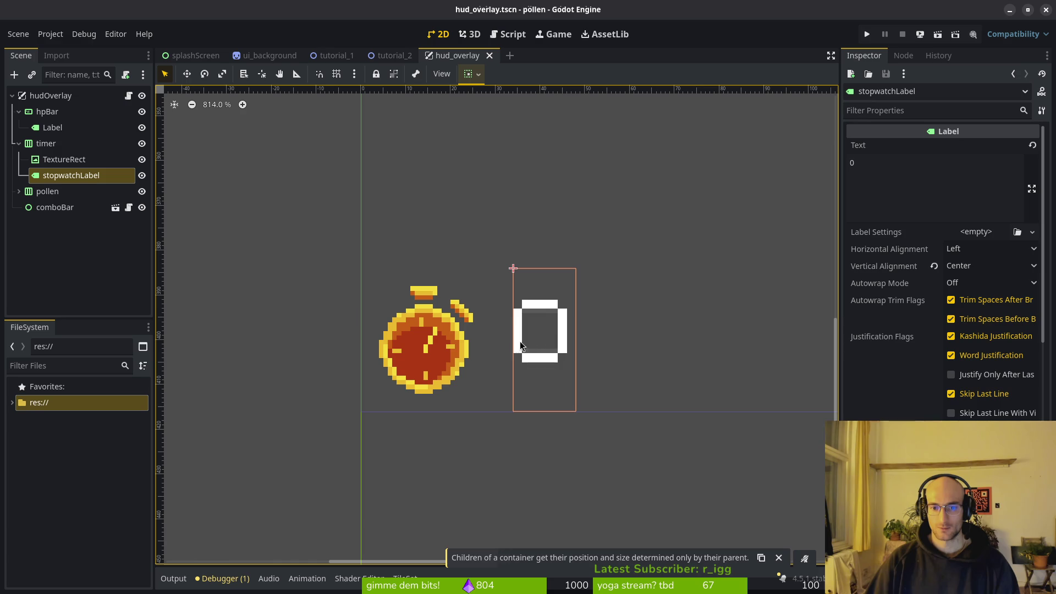
pyautogui.click(47, 143)
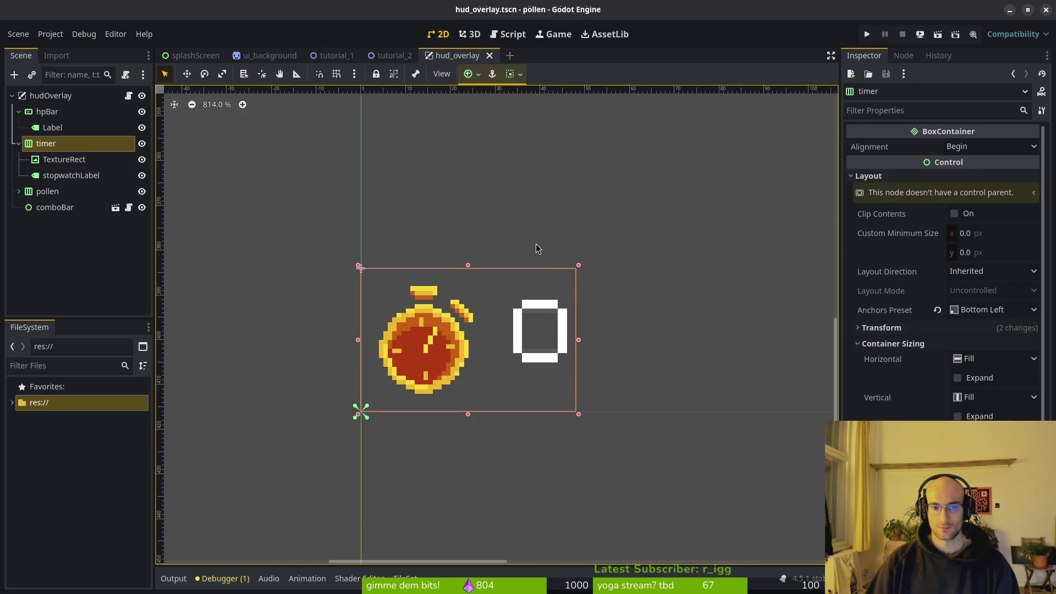
# Step: Reset the timer's Transform size and position (48×32 at 0, 384), then select hudOverlay
pyautogui.click(918, 328)
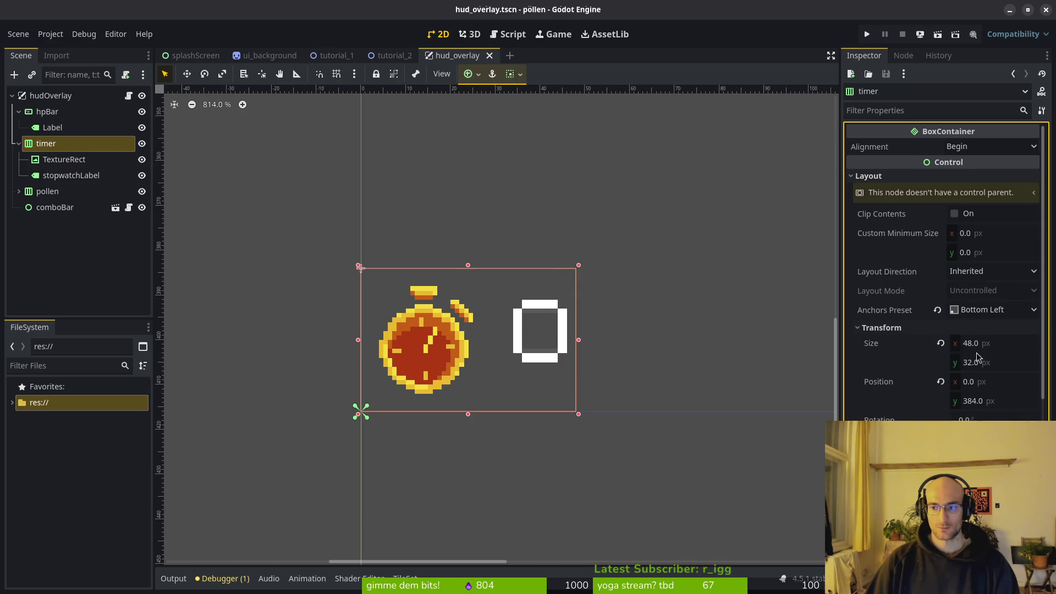
pyautogui.click(940, 344)
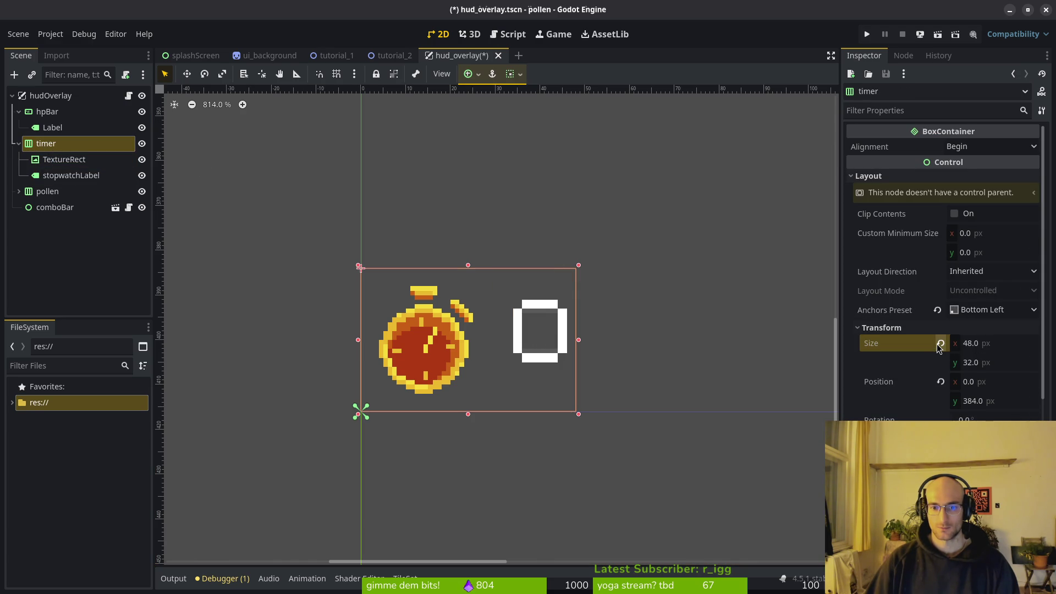
pyautogui.click(940, 382)
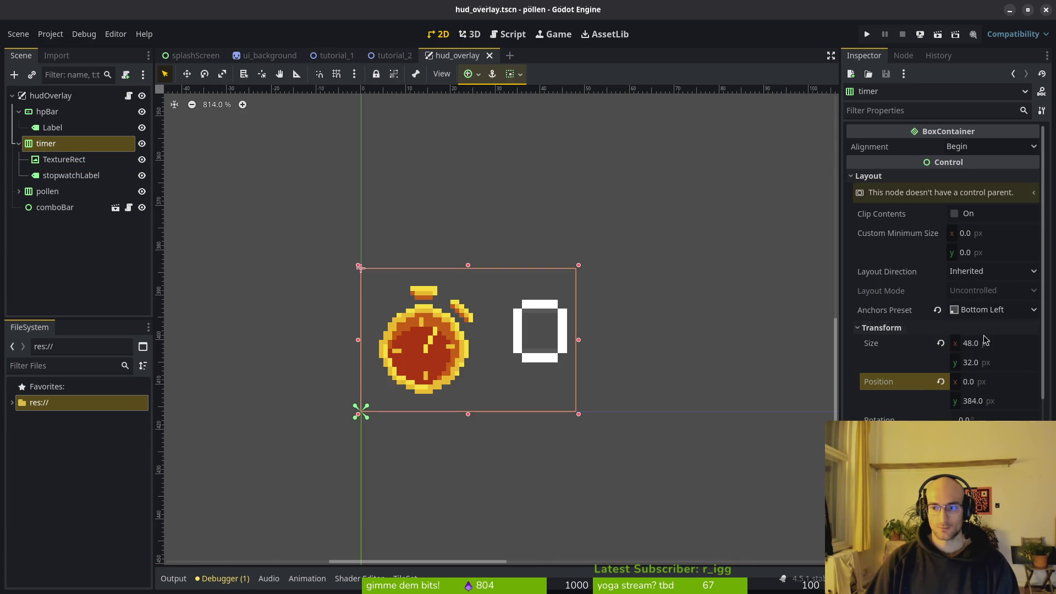
pyautogui.click(940, 343)
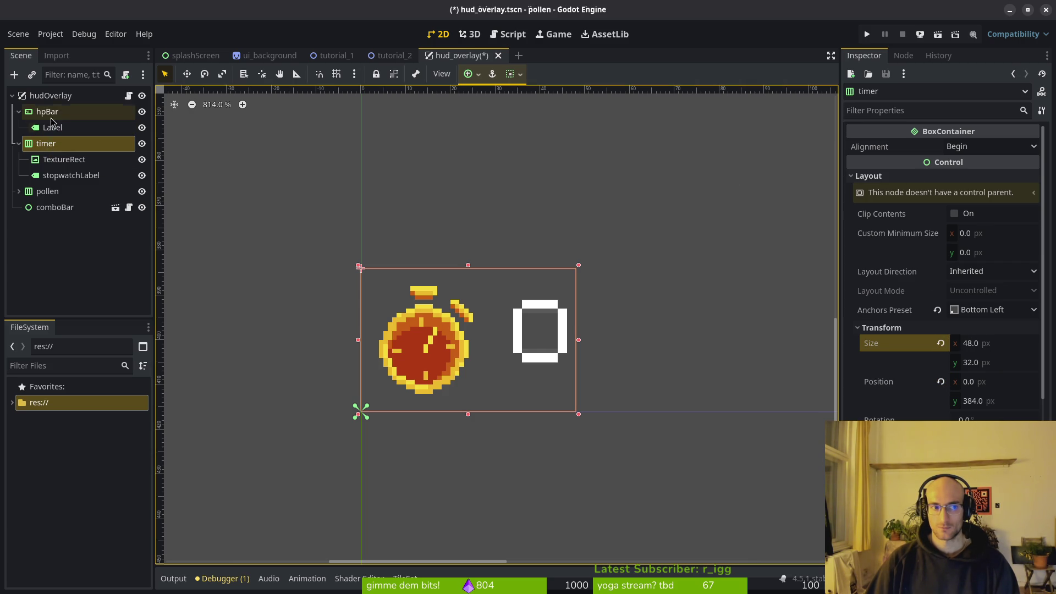
pyautogui.click(50, 95)
pyautogui.scroll(-6, 474, 325)
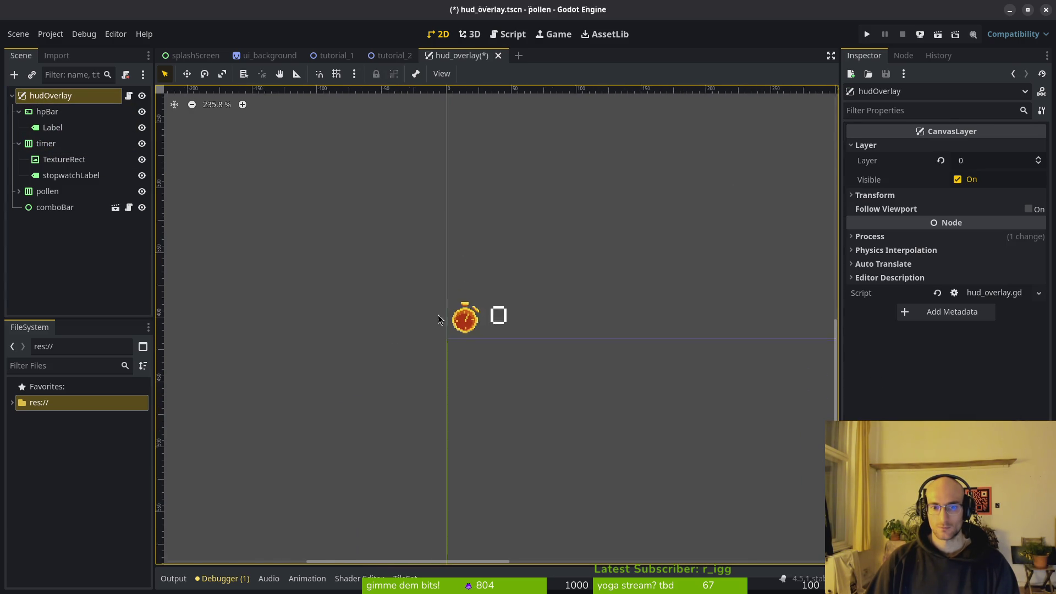
# Step: Check the timer's stopwatch icon and label, then re-enter the timer width as 48 and save
pyautogui.click(46, 144)
pyautogui.scroll(8, 530, 330)
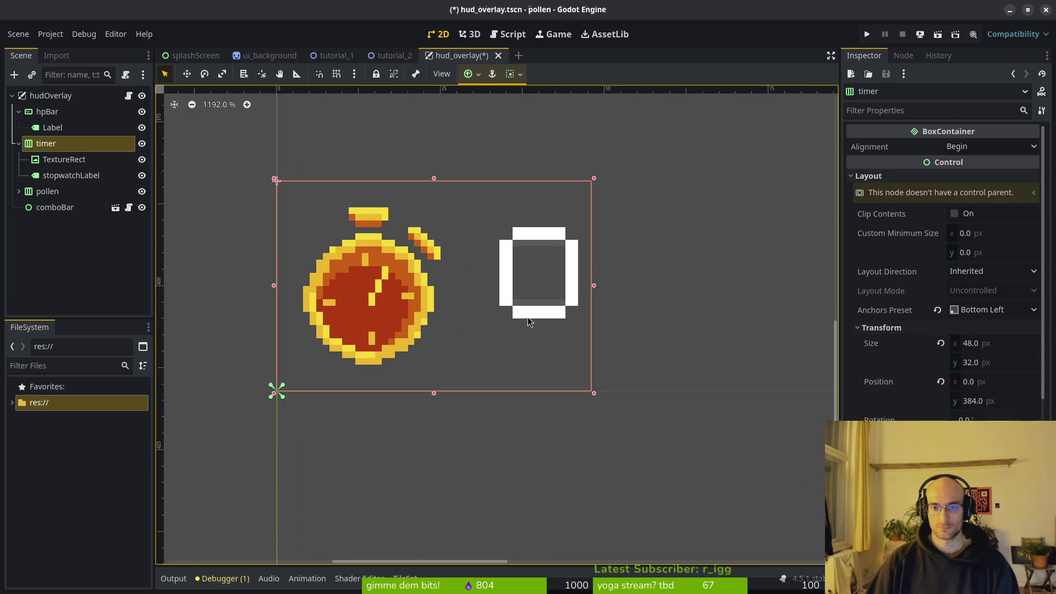
pyautogui.click(528, 322)
pyautogui.click(408, 291)
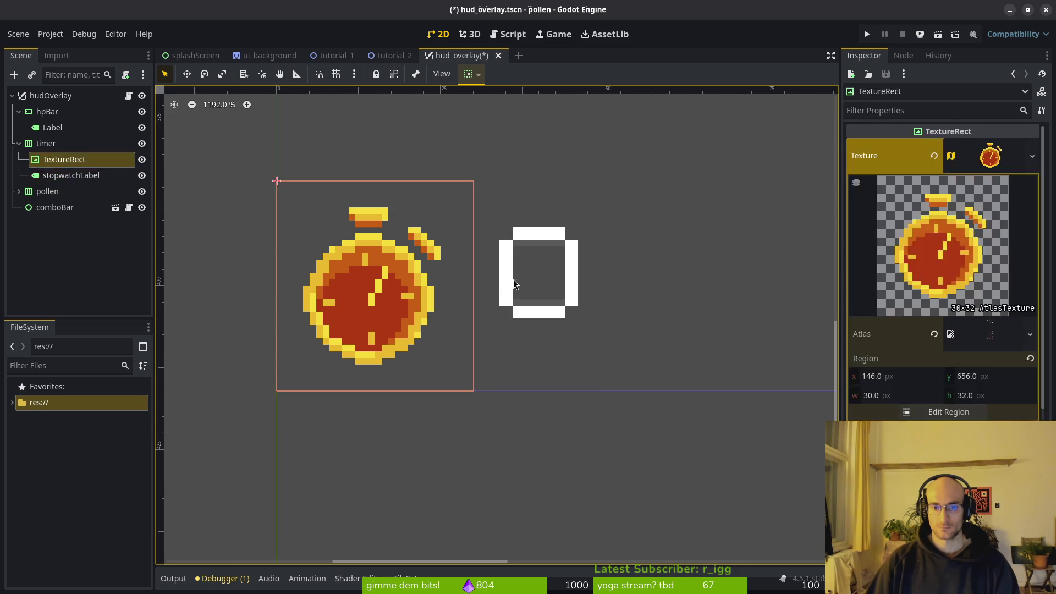
pyautogui.click(501, 283)
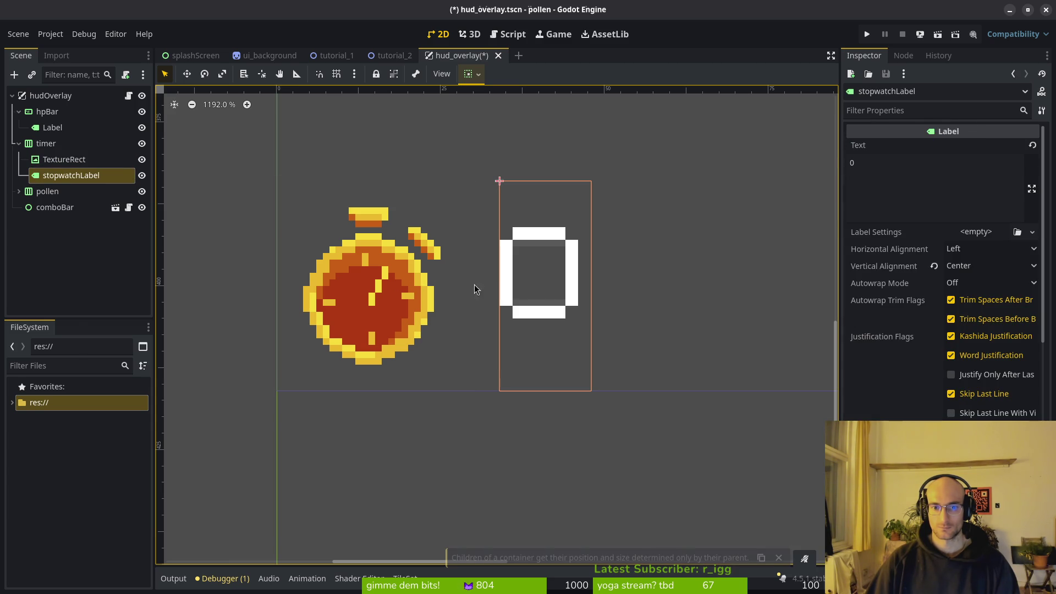
pyautogui.click(46, 143)
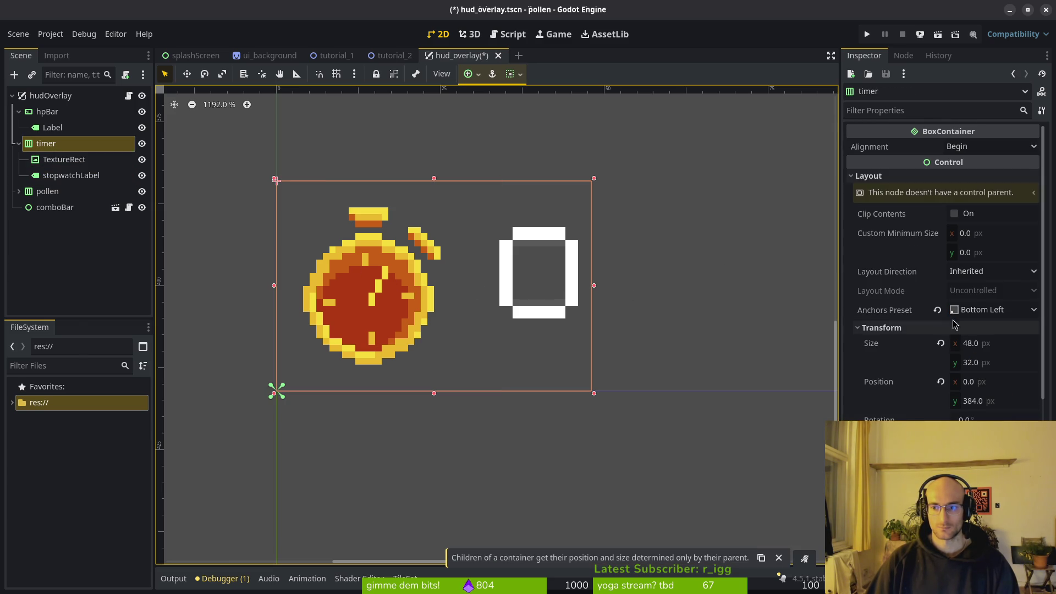
pyautogui.click(995, 348)
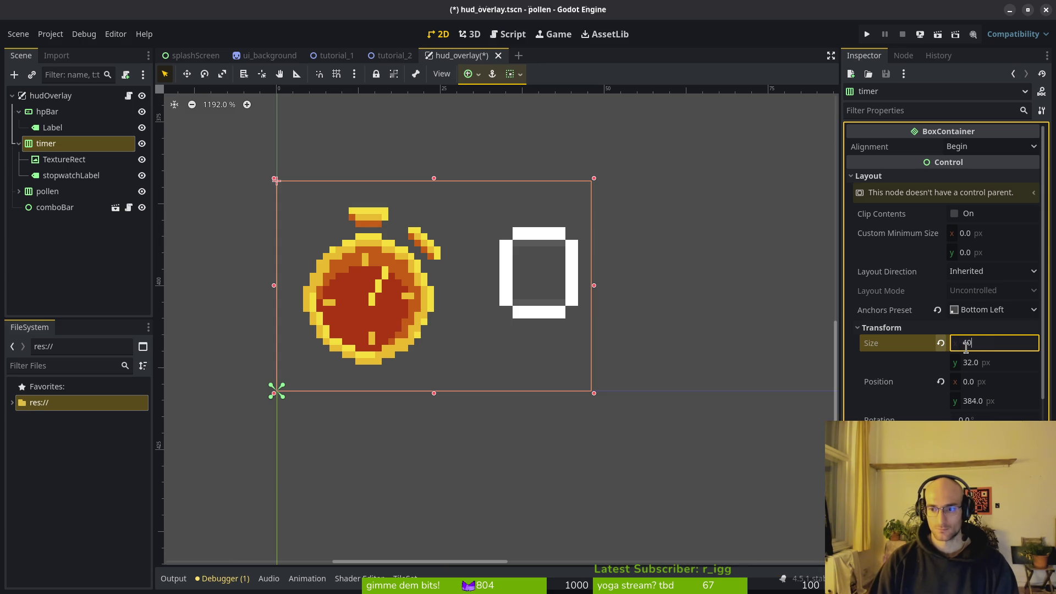
pyautogui.hotkey('ctrl', 's')
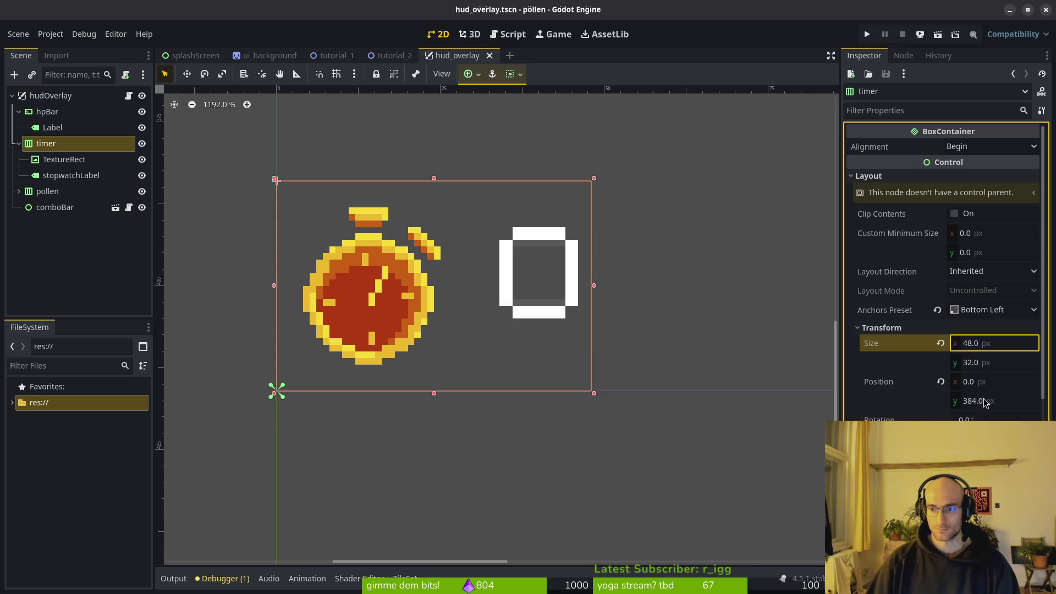
# Step: Try Center and End alignment on the timer container, settle back on Begin, and save
pyautogui.scroll(-4, 984, 330)
pyautogui.scroll(4, 985, 330)
pyautogui.click(974, 146)
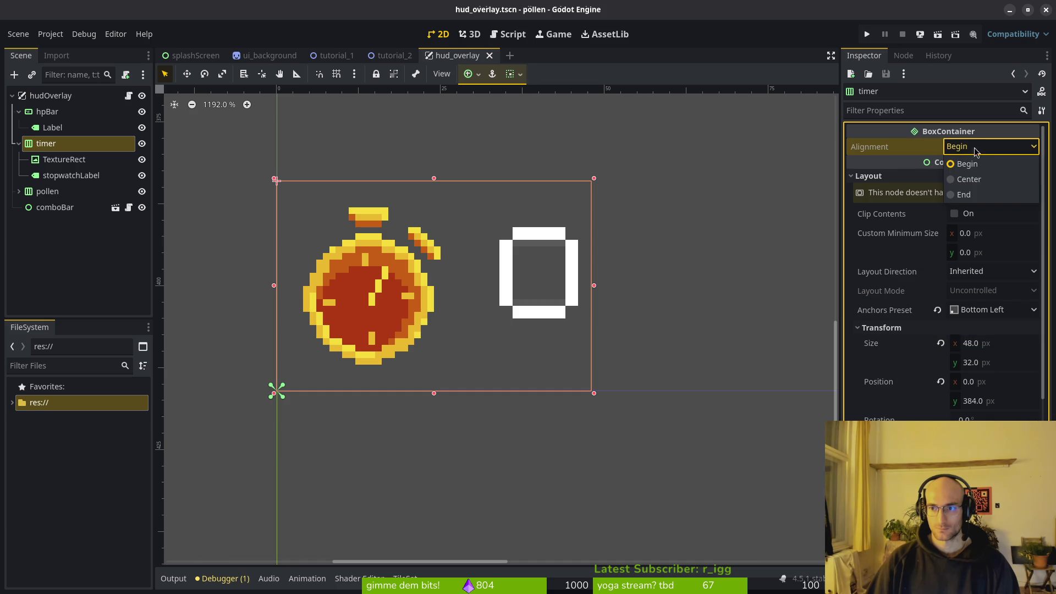
pyautogui.click(978, 180)
pyautogui.click(985, 147)
pyautogui.click(967, 164)
pyautogui.click(974, 146)
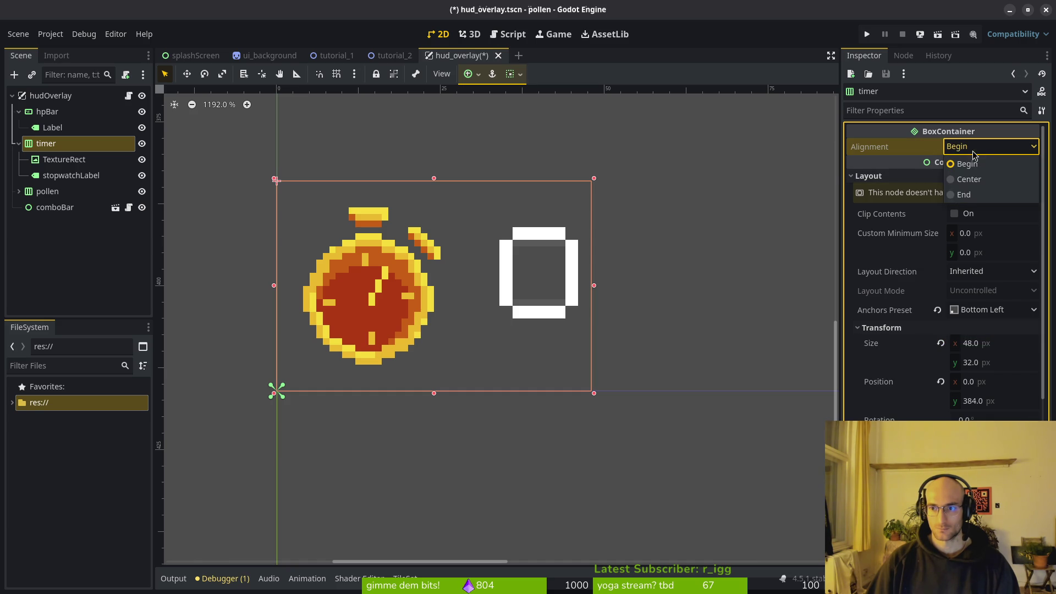
pyautogui.click(968, 194)
pyautogui.click(971, 146)
pyautogui.click(968, 164)
pyautogui.hotkey('ctrl', 's')
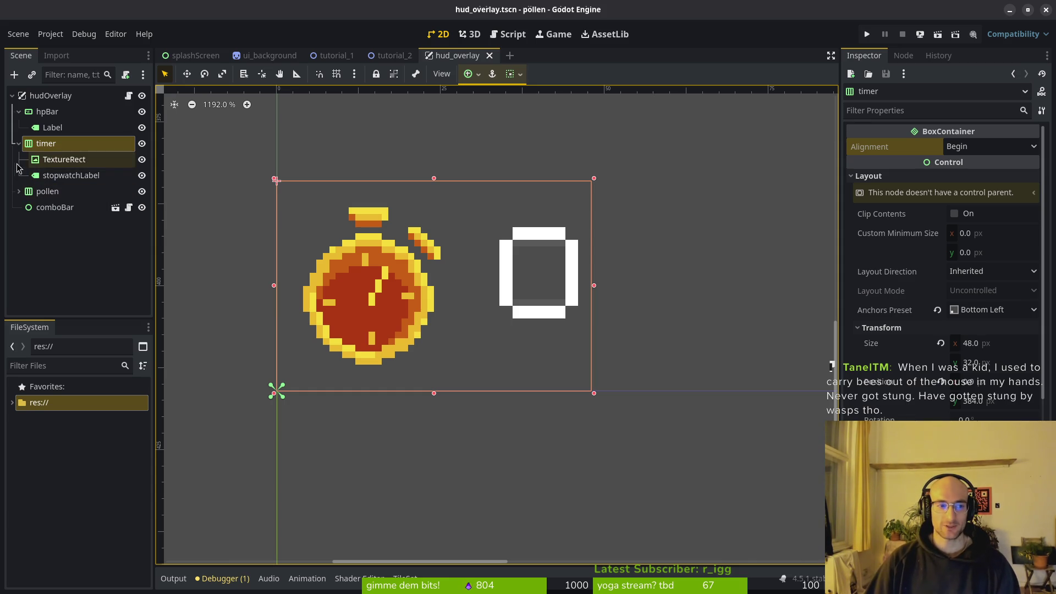
# Step: Check the stopwatch label, then collapse the timer node in the Scene tree
pyautogui.click(18, 143)
pyautogui.click(19, 144)
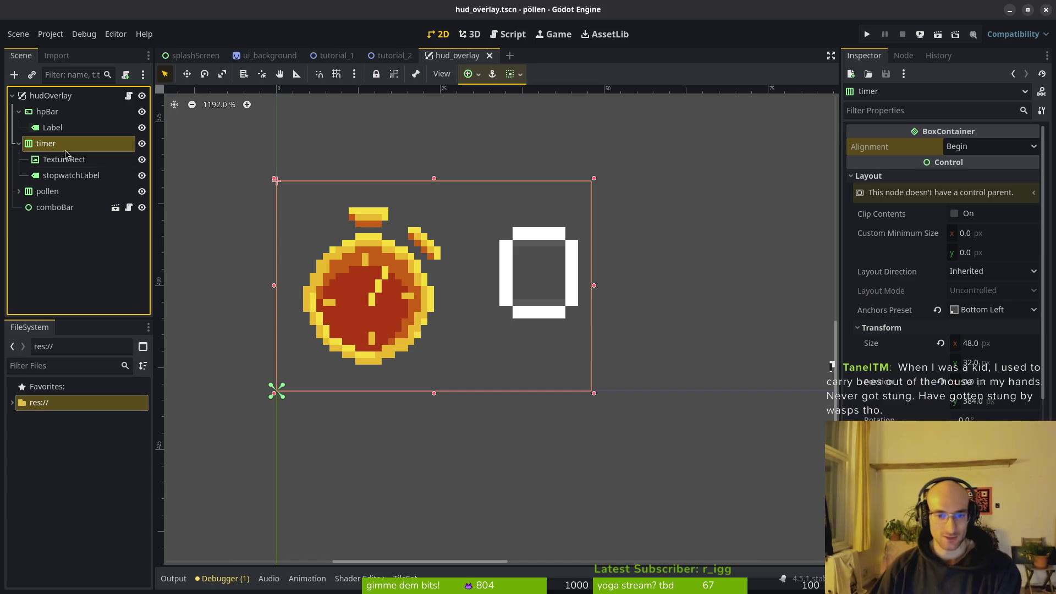
pyautogui.click(504, 288)
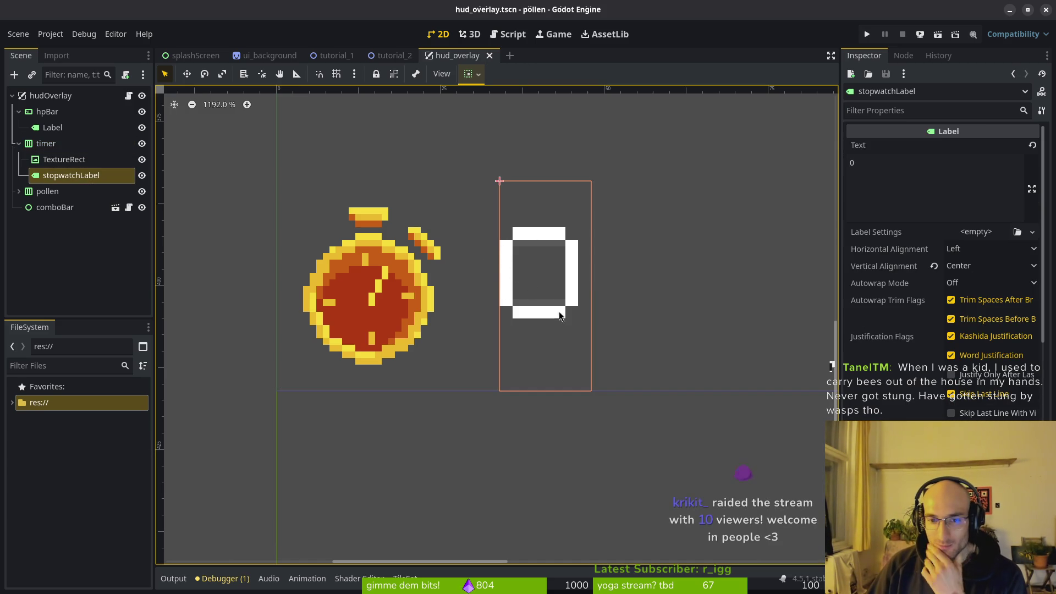
pyautogui.click(19, 147)
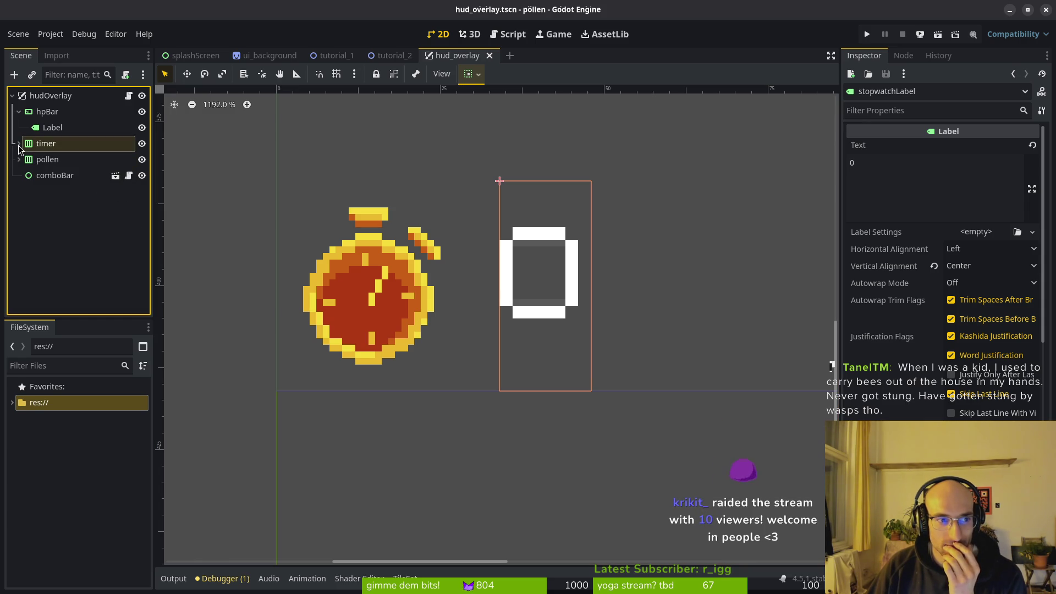
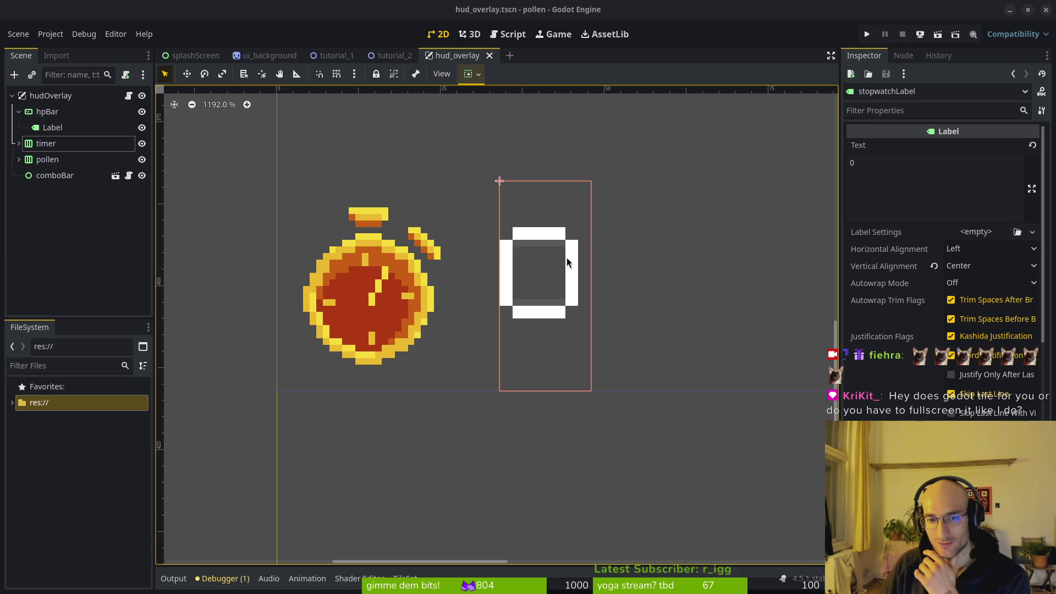
# Step: Select the timer's stopwatch TextureRect and stopwatchLabel in turn to inspect them, then deselect
pyautogui.click(618, 274)
pyautogui.click(515, 289)
pyautogui.click(419, 292)
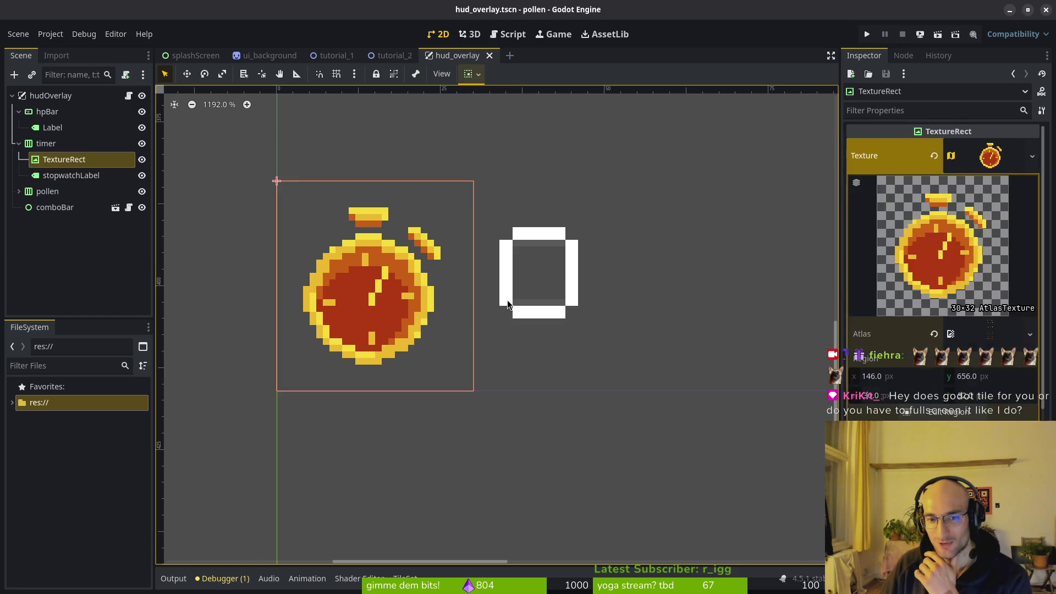
pyautogui.click(511, 297)
pyautogui.click(484, 298)
pyautogui.click(420, 298)
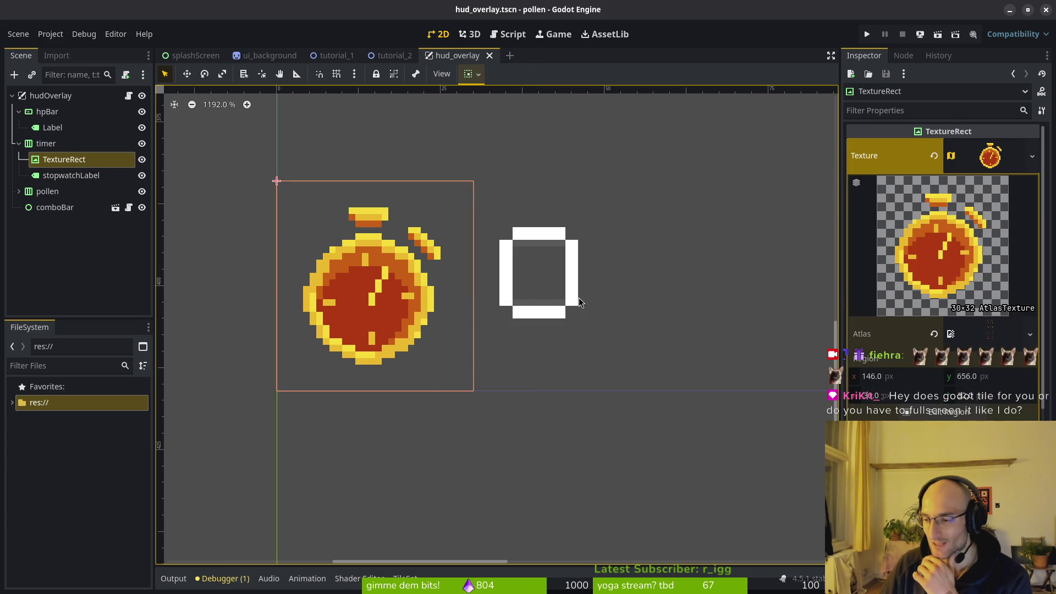
pyautogui.click(578, 298)
pyautogui.click(658, 203)
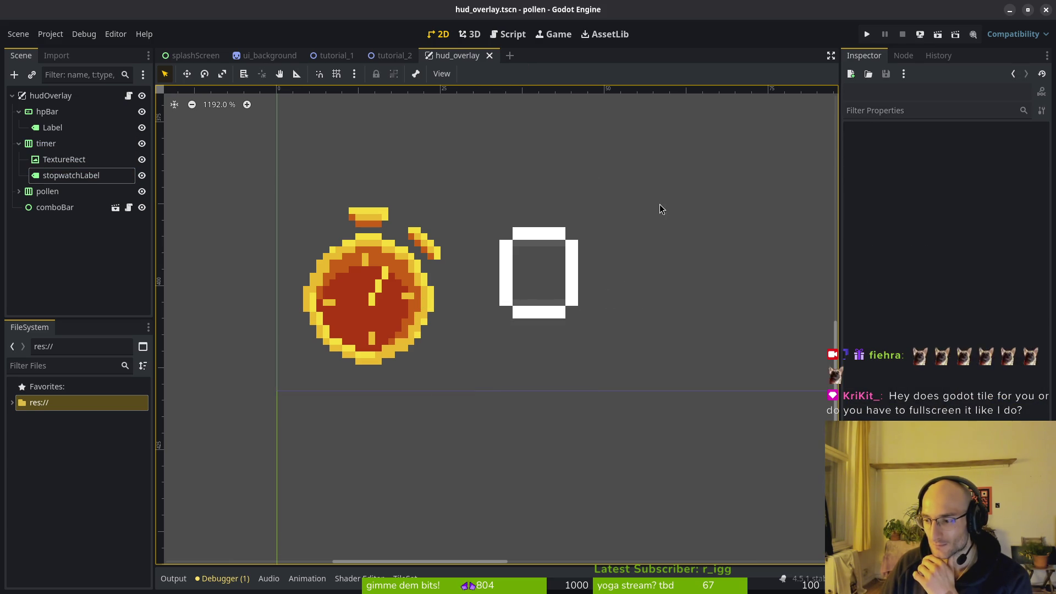
# Step: Unmaximize the editor window to glance at Aseprite, then maximize it again
pyautogui.moveTo(588, 4)
pyautogui.mouseDown()
pyautogui.moveTo(769, 154)
pyautogui.moveTo(655, 113)
pyautogui.moveTo(643, 74)
pyautogui.moveTo(615, 50)
pyautogui.moveTo(626, 35)
pyautogui.moveTo(680, 66)
pyautogui.mouseUp()
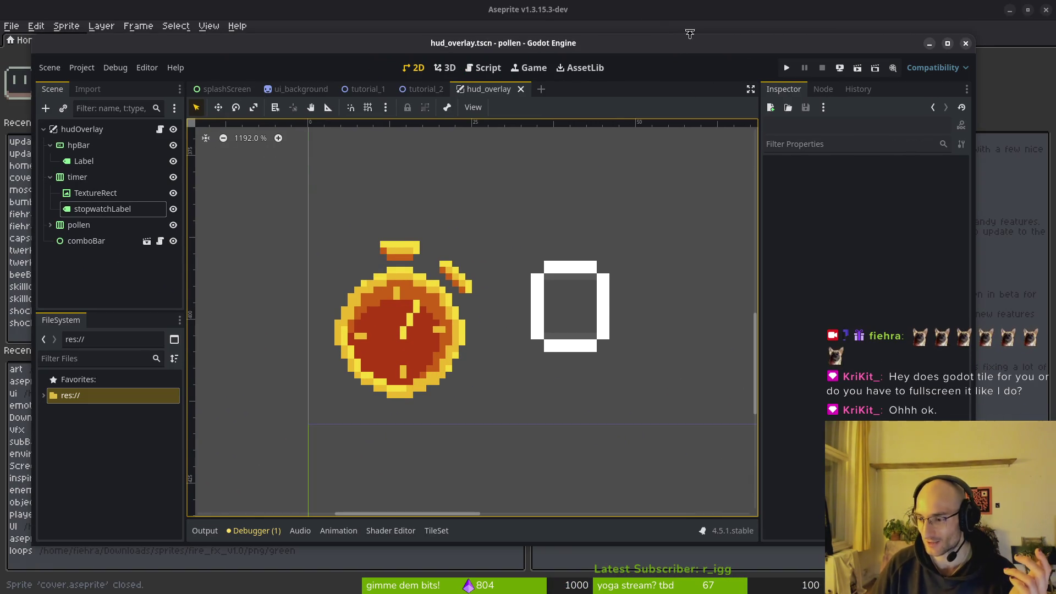
pyautogui.doubleClick(675, 52)
pyautogui.moveTo(705, 14)
pyautogui.mouseDown()
pyautogui.moveTo(694, 100)
pyautogui.moveTo(655, 57)
pyautogui.mouseUp()
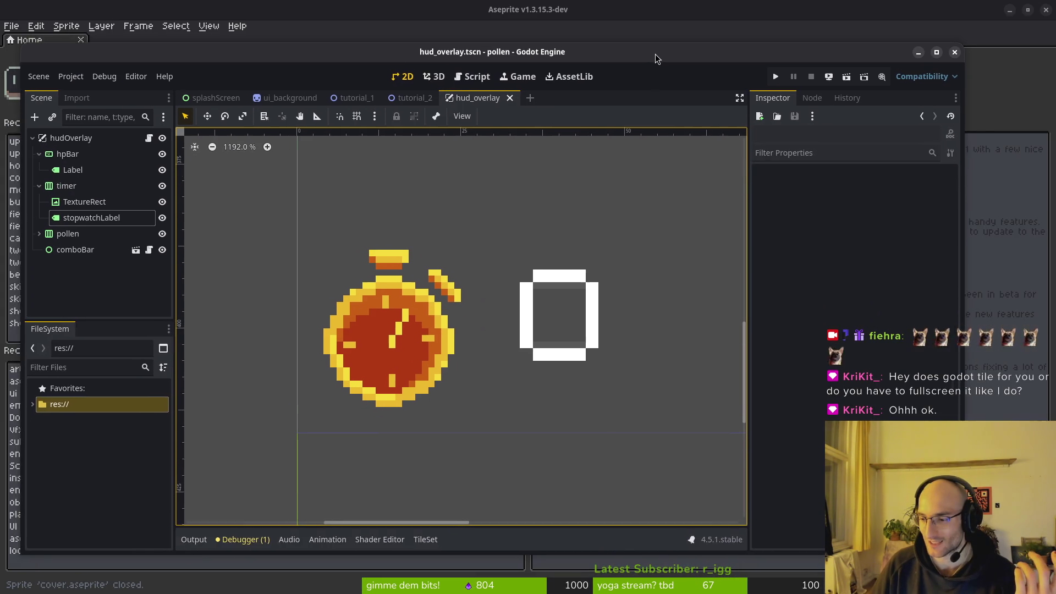
pyautogui.doubleClick(655, 56)
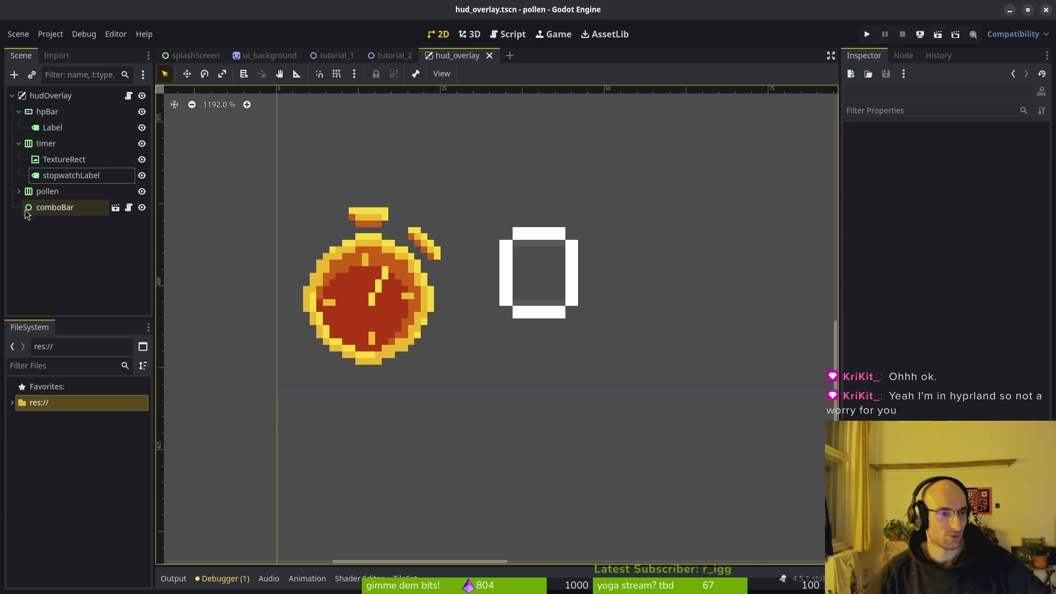
# Step: Collapse the timer and hpBar nodes and save hud_overlay.tscn
pyautogui.click(19, 143)
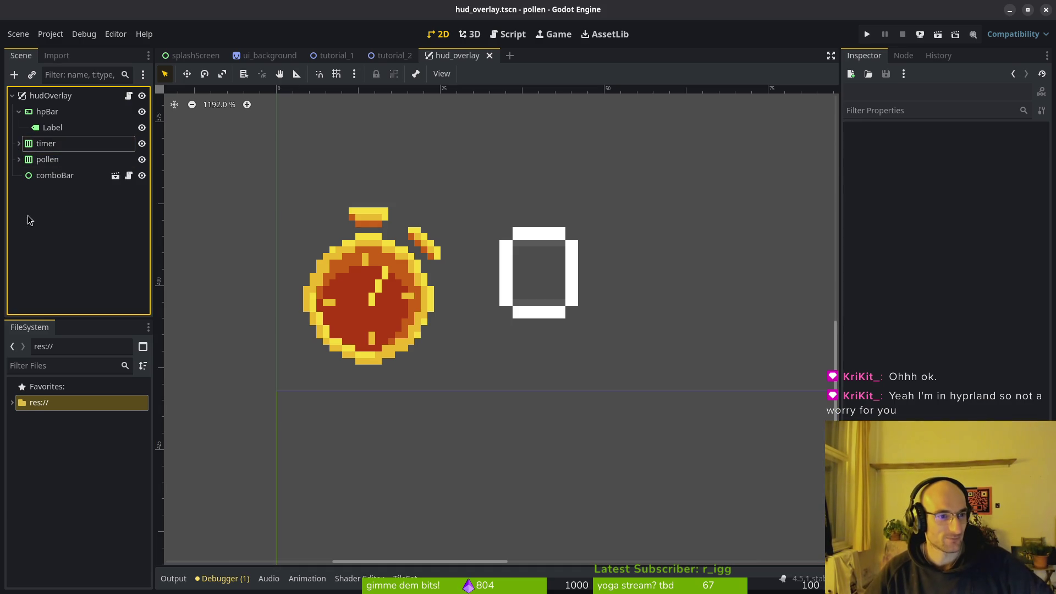
pyautogui.click(19, 112)
pyautogui.moveTo(459, 6)
pyautogui.mouseDown()
pyautogui.moveTo(449, 145)
pyautogui.moveTo(710, 120)
pyautogui.moveTo(59, 16)
pyautogui.moveTo(819, 117)
pyautogui.moveTo(480, 113)
pyautogui.mouseUp()
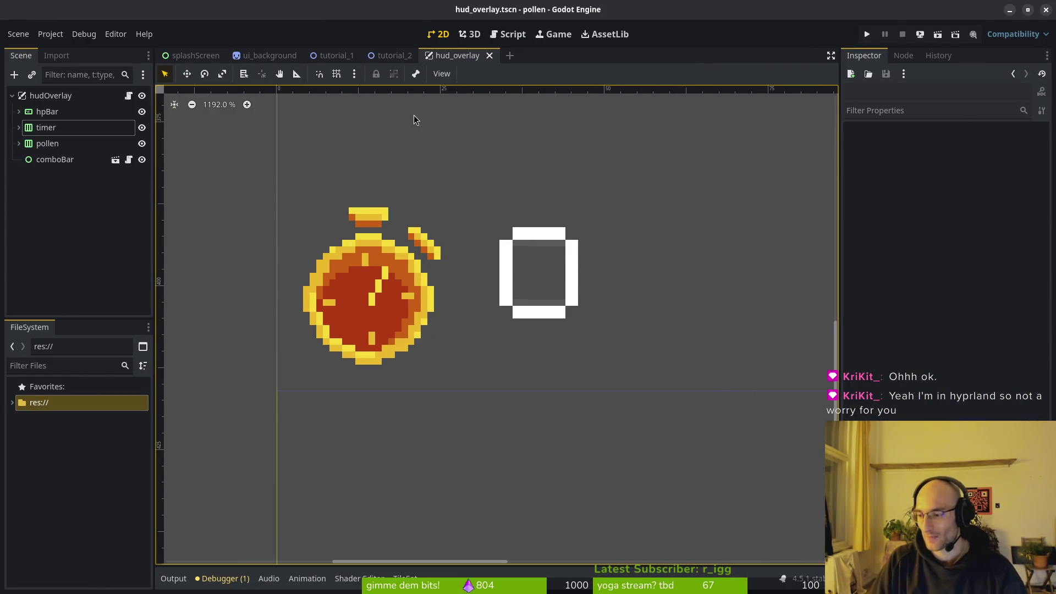
pyautogui.hotkey('ctrl', 's')
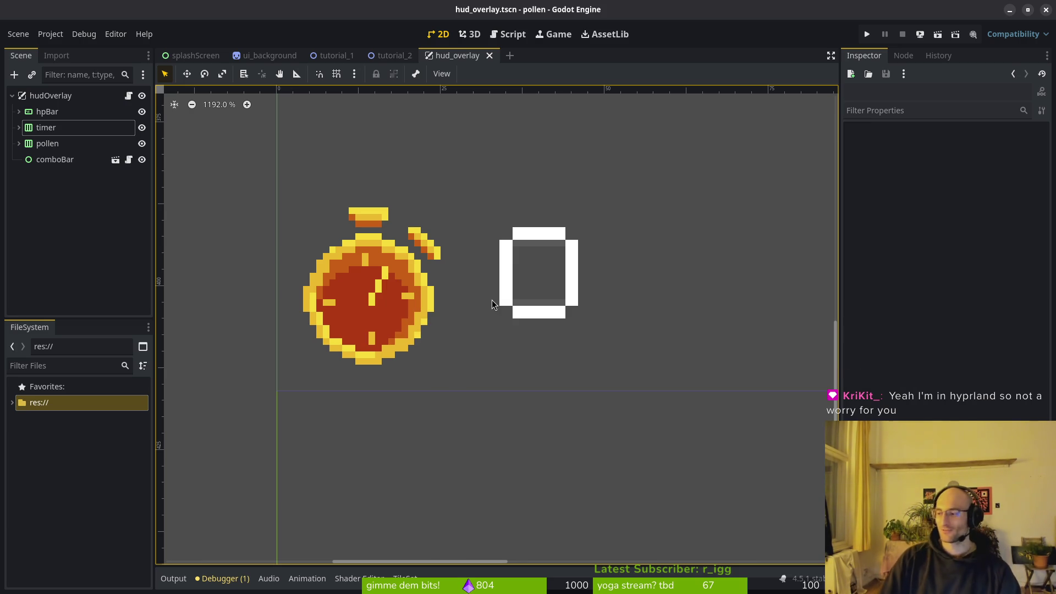
# Step: Collapse hudOverlay and cycle through the stopwatch icon, container and label on the canvas
pyautogui.click(12, 95)
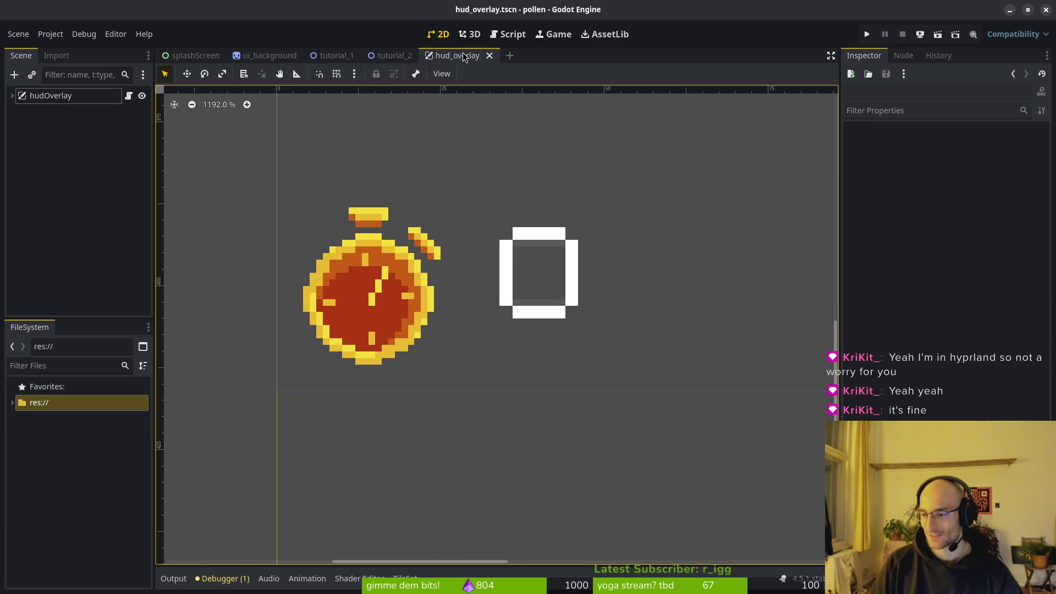
pyautogui.scroll(-1, 481, 232)
pyautogui.click(515, 283)
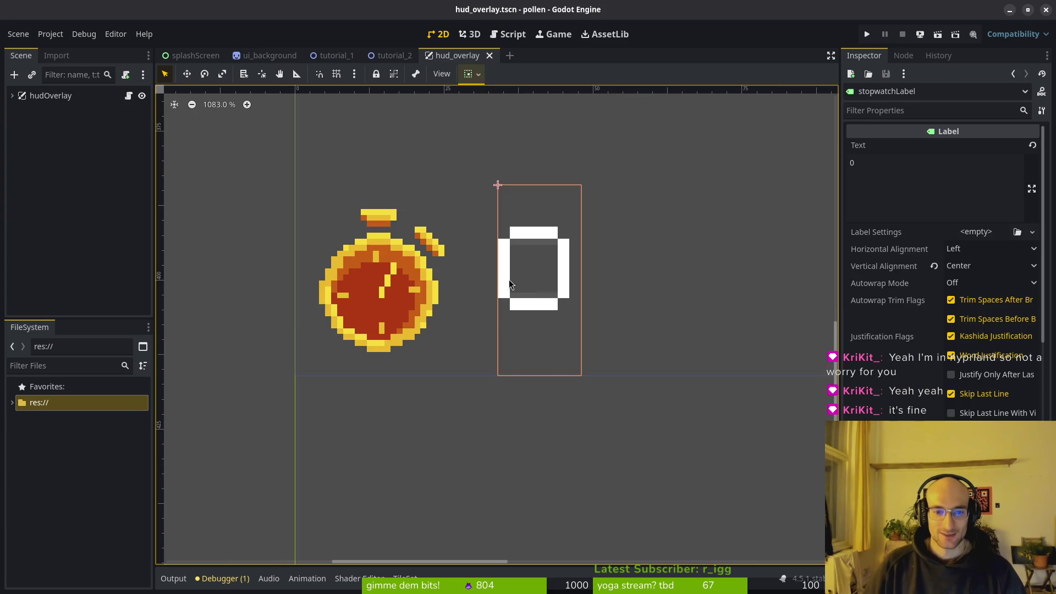
pyautogui.click(394, 287)
pyautogui.click(496, 264)
pyautogui.click(510, 282)
# Step: Reselect stopwatchLabel in the Scene dock, review its Inspector properties, then go to the terminal
pyautogui.click(12, 96)
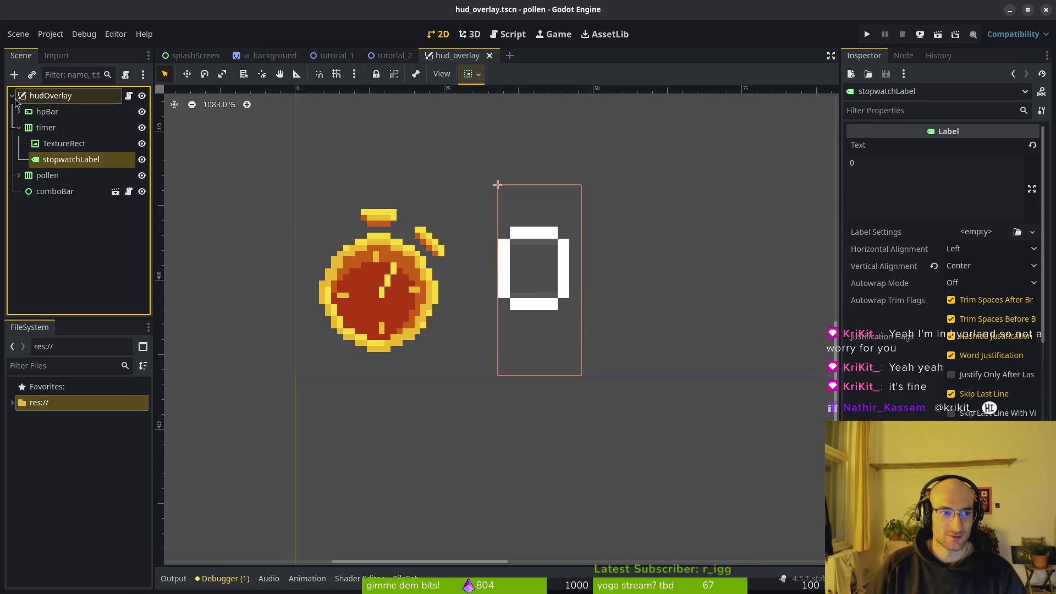
pyautogui.click(61, 143)
pyautogui.click(71, 159)
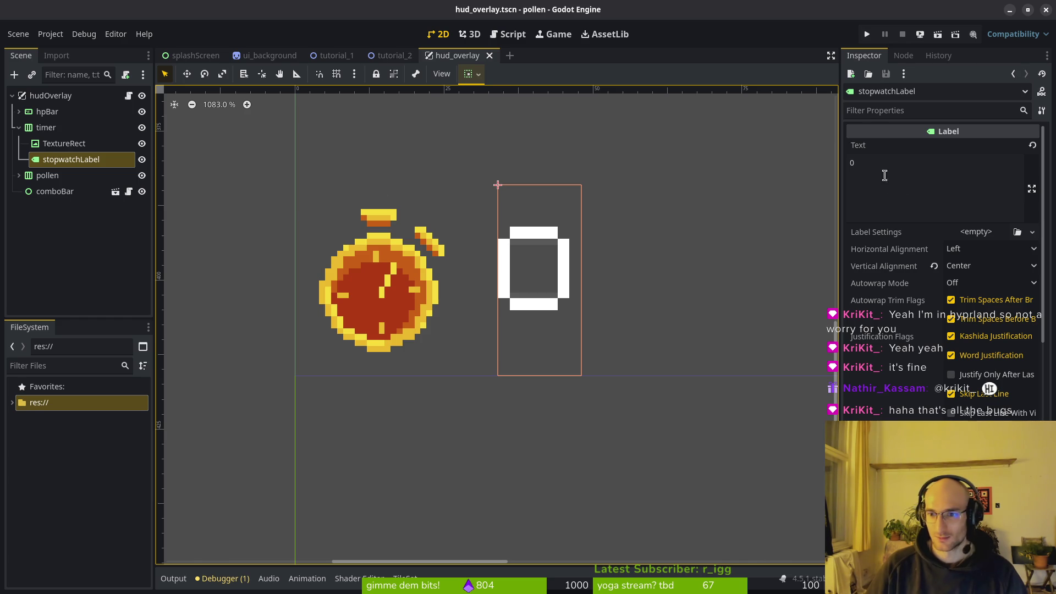
pyautogui.scroll(-5, 960, 330)
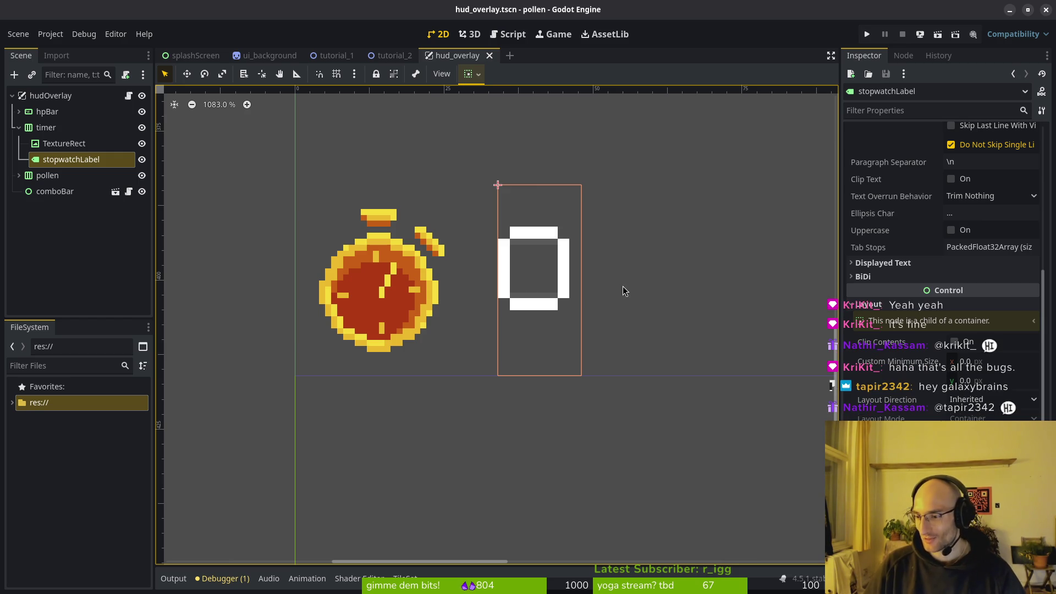
pyautogui.press('super+2')
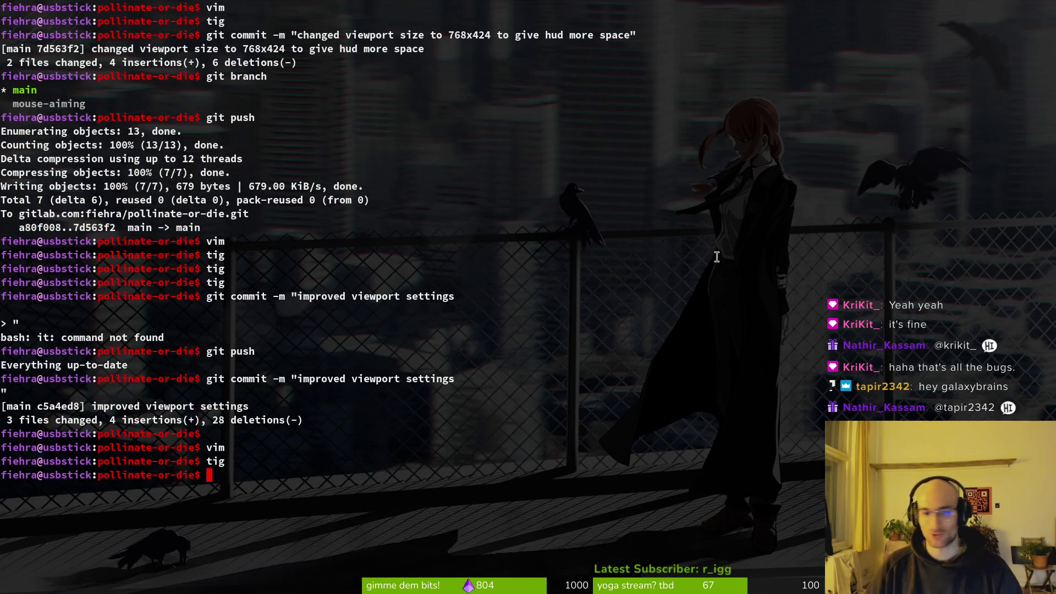
# Step: Open vfx_manager.gd in Neovim through the Telescope file finder
pyautogui.press('super+3')
pyautogui.press('space')
pyautogui.press('f')
pyautogui.press('f')
pyautogui.write('v')
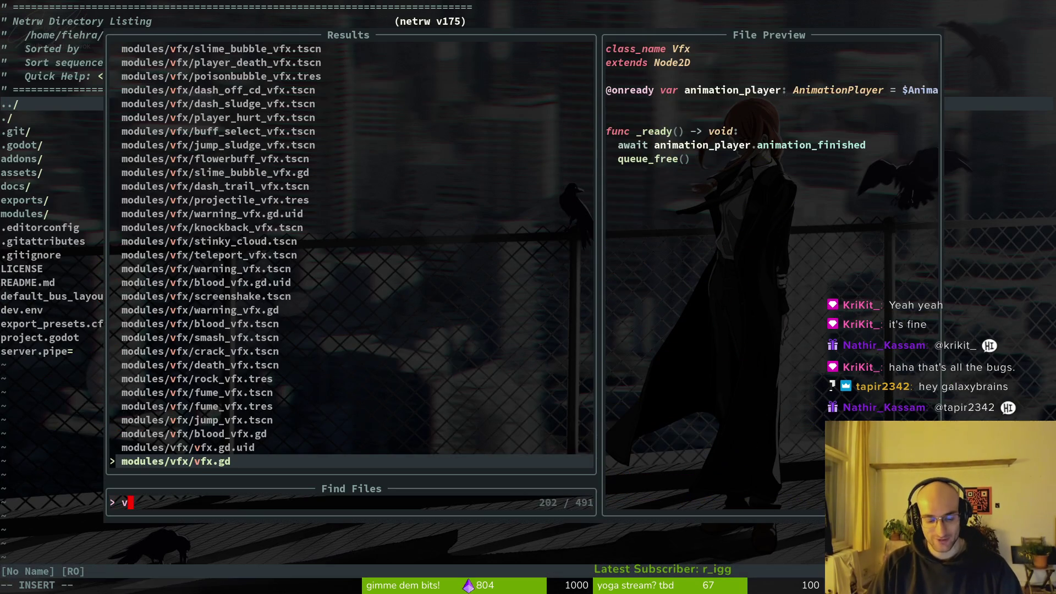
pyautogui.write('fx_man')
pyautogui.press('Return')
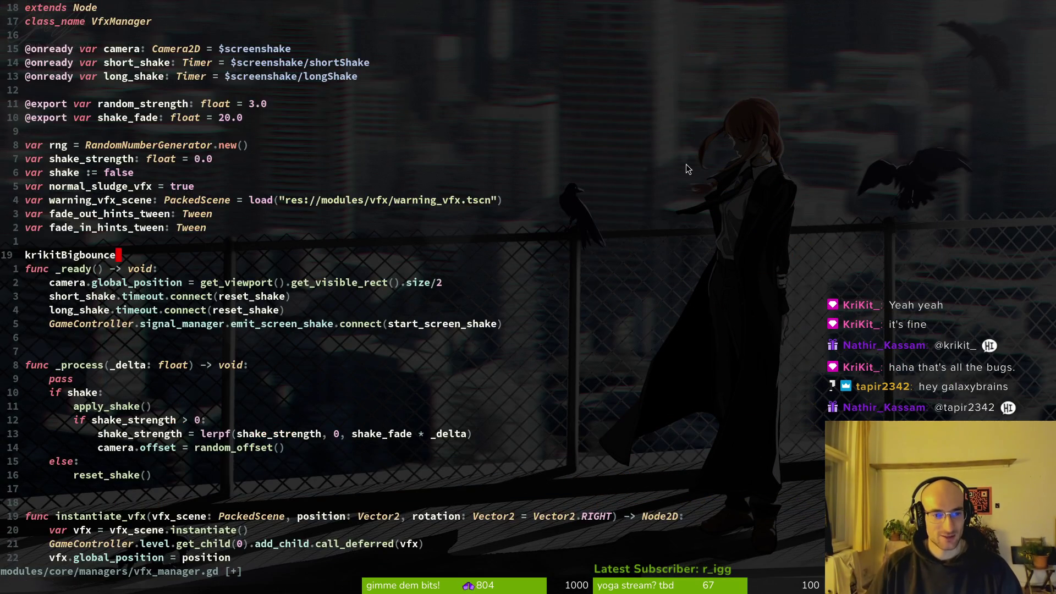
# Step: Empty the stray krikitBigbounce line and save with :w
pyautogui.press('c')
pyautogui.press('c')
pyautogui.press('Escape')
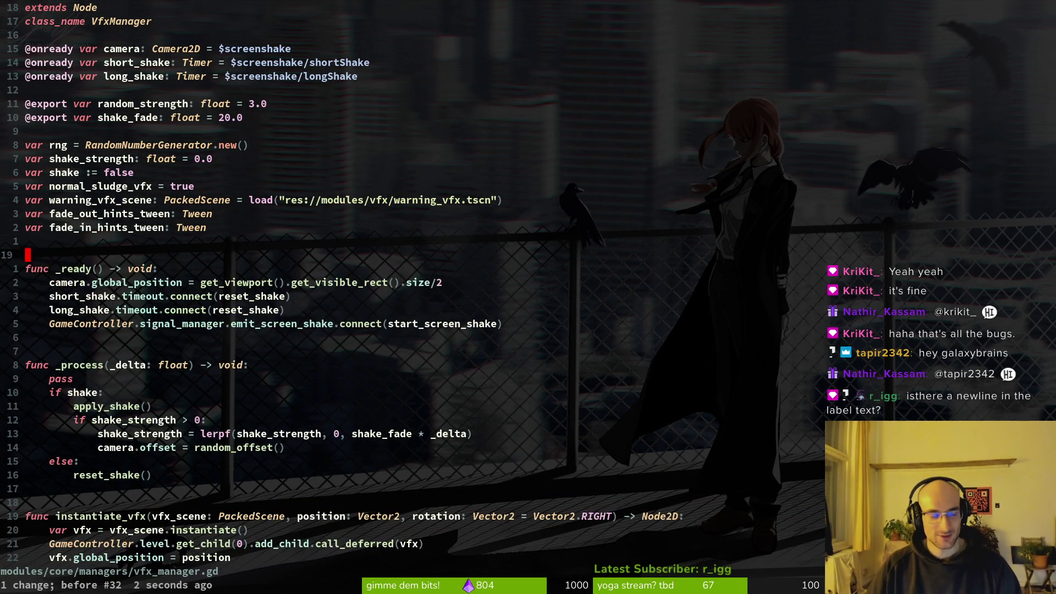
pyautogui.write(':w')
pyautogui.press('Return')
# Step: Copy the line-21 camera position expression and step through its undo/redo history
pyautogui.moveTo(61, 282); pyautogui.dragTo(438, 284)
pyautogui.press('y')
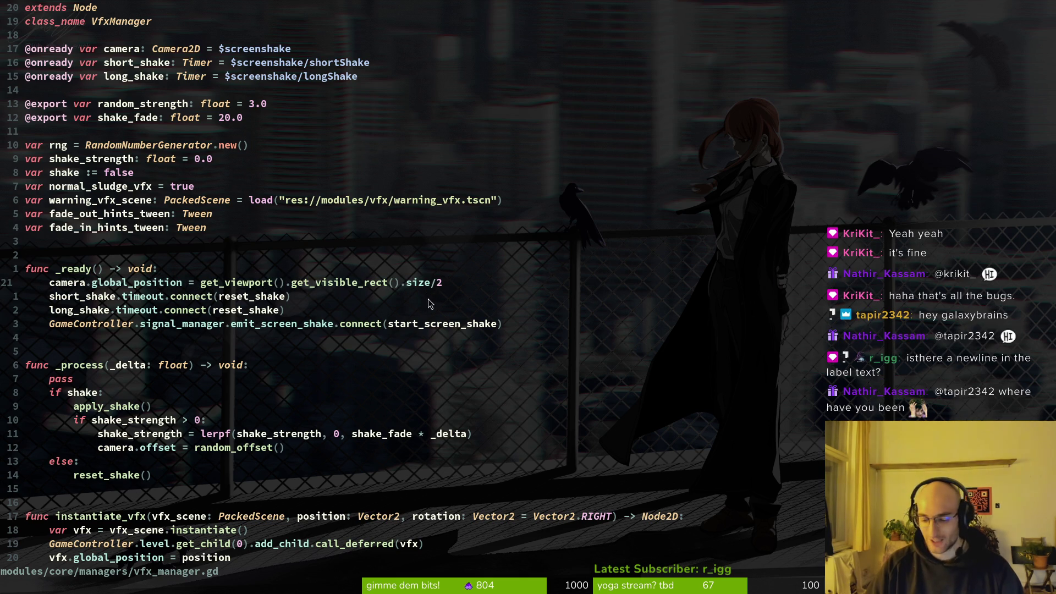
pyautogui.press('u')
pyautogui.press('u')
pyautogui.press('u')
pyautogui.press('u')
pyautogui.press('u')
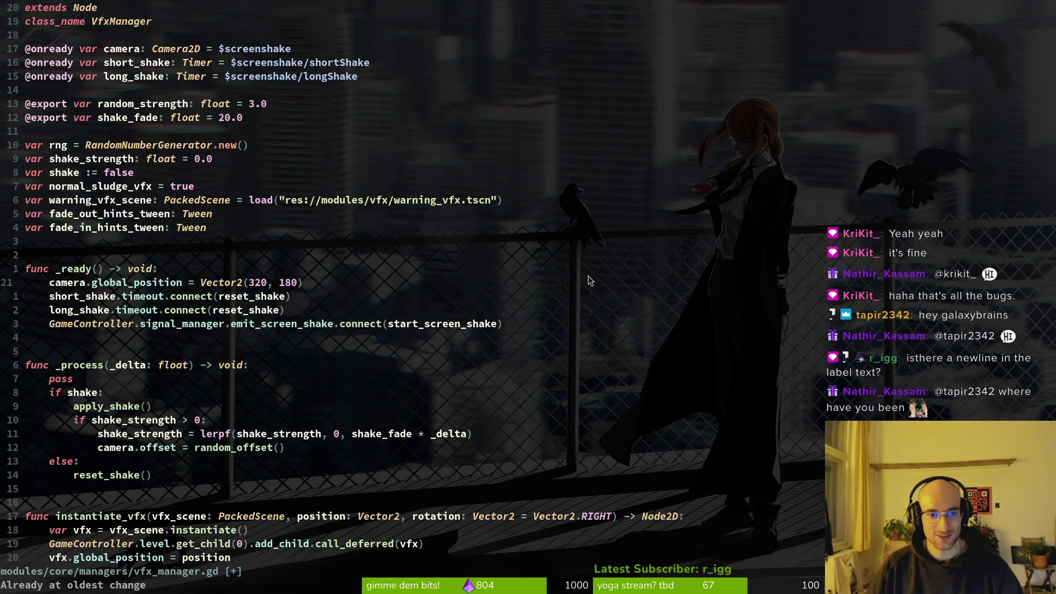
pyautogui.moveTo(322, 279); pyautogui.dragTo(57, 284)
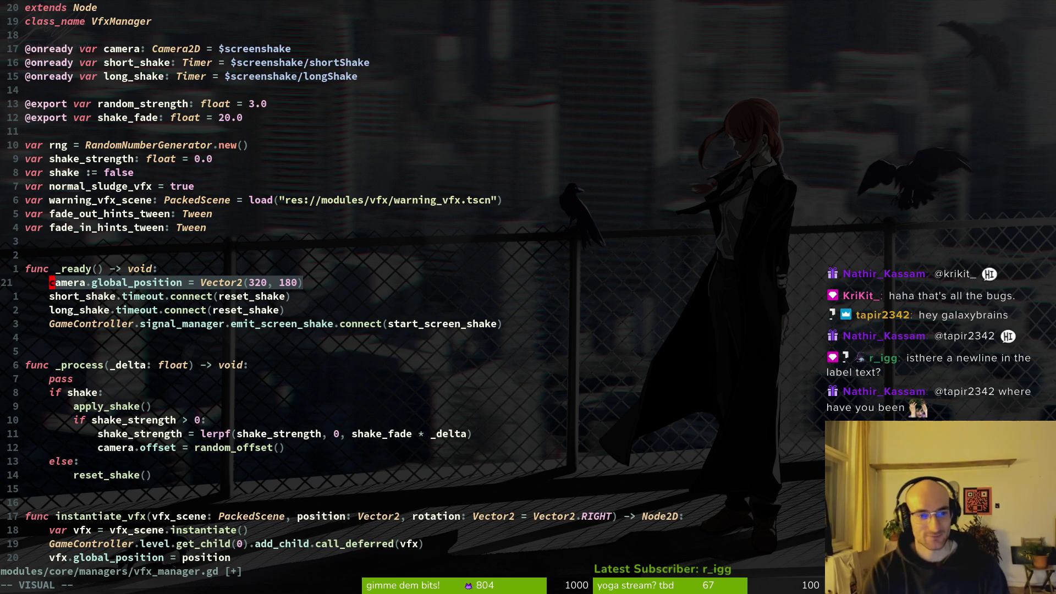
pyautogui.press('Escape')
pyautogui.hotkey('ctrl', 'r')
pyautogui.hotkey('ctrl', 'r')
pyautogui.hotkey('ctrl', 'r')
pyautogui.hotkey('ctrl', 'r')
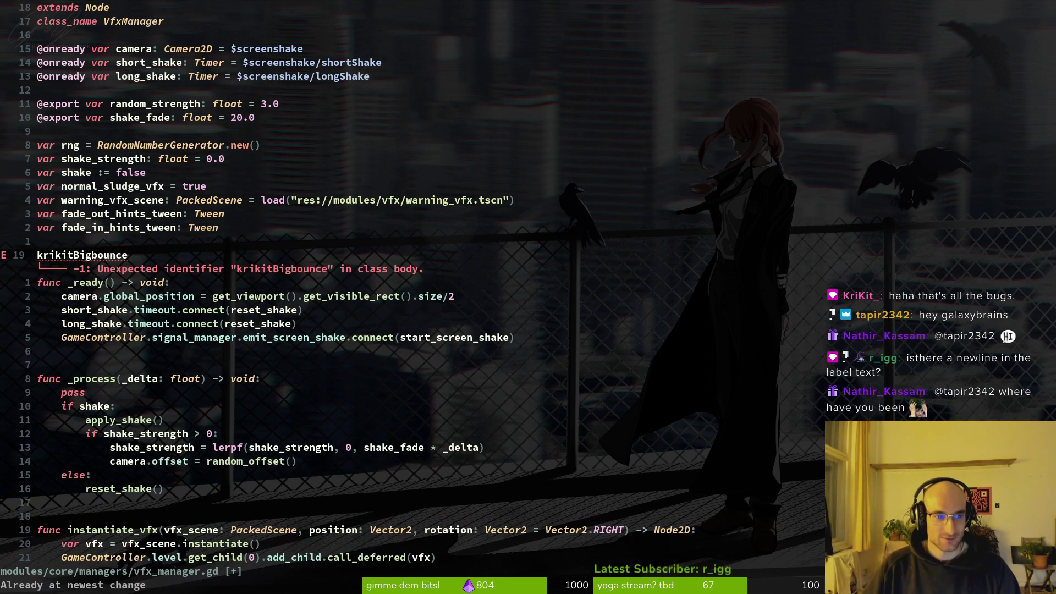
# Step: Delete the krikitBigbounce line, save vfx_manager.gd, and return to Godot
pyautogui.press('d')
pyautogui.press('d')
pyautogui.write(':w')
pyautogui.press('Return')
pyautogui.hotkey('alt', 'Tab')
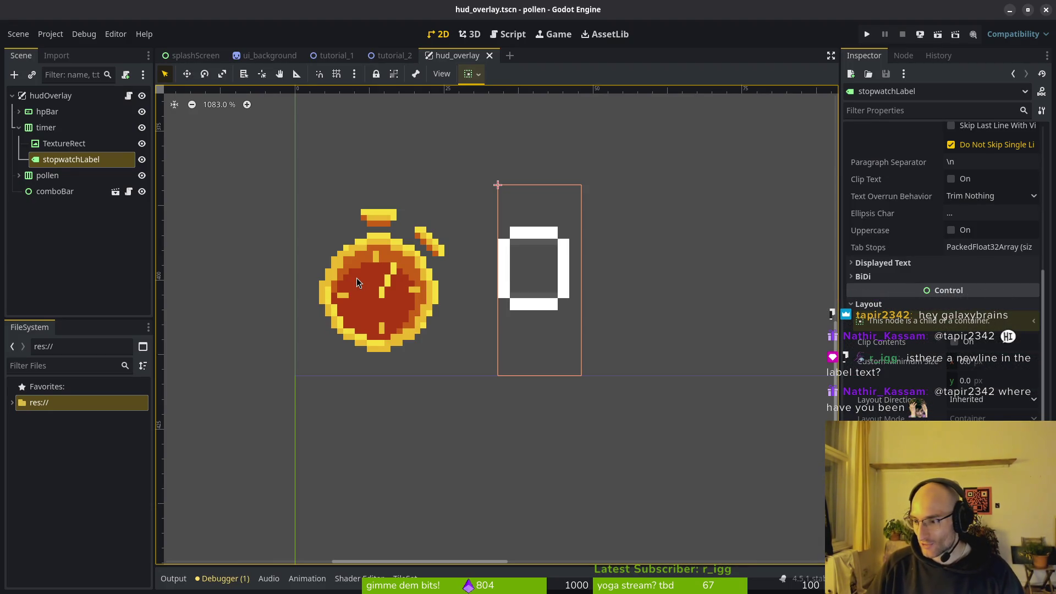
# Step: Clear stray characters from stopwatchLabel's Text field and enter 0
pyautogui.scroll(10, 914, 191)
pyautogui.click(909, 185)
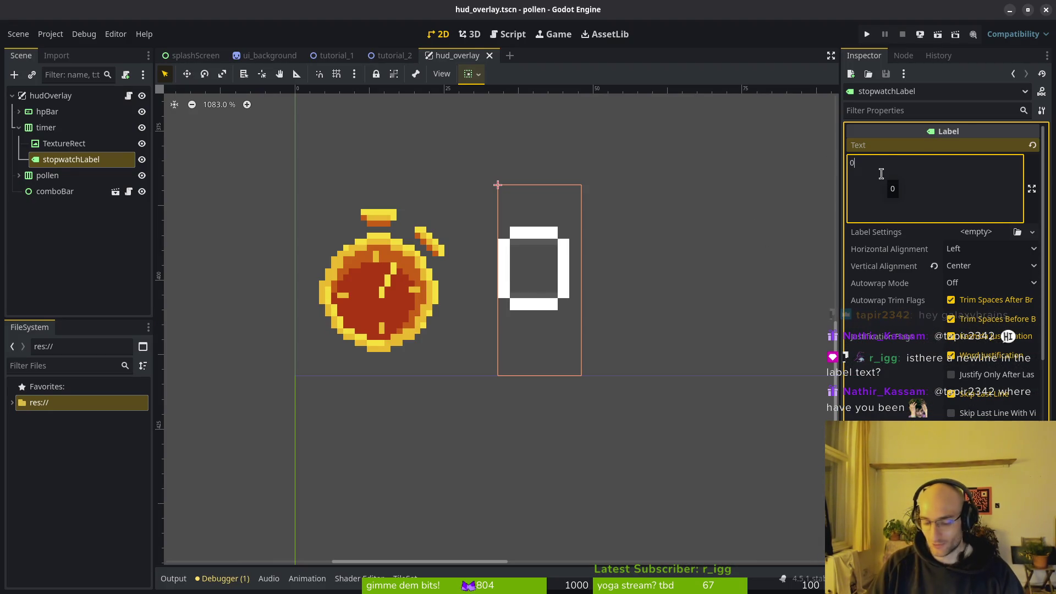
pyautogui.write('g')
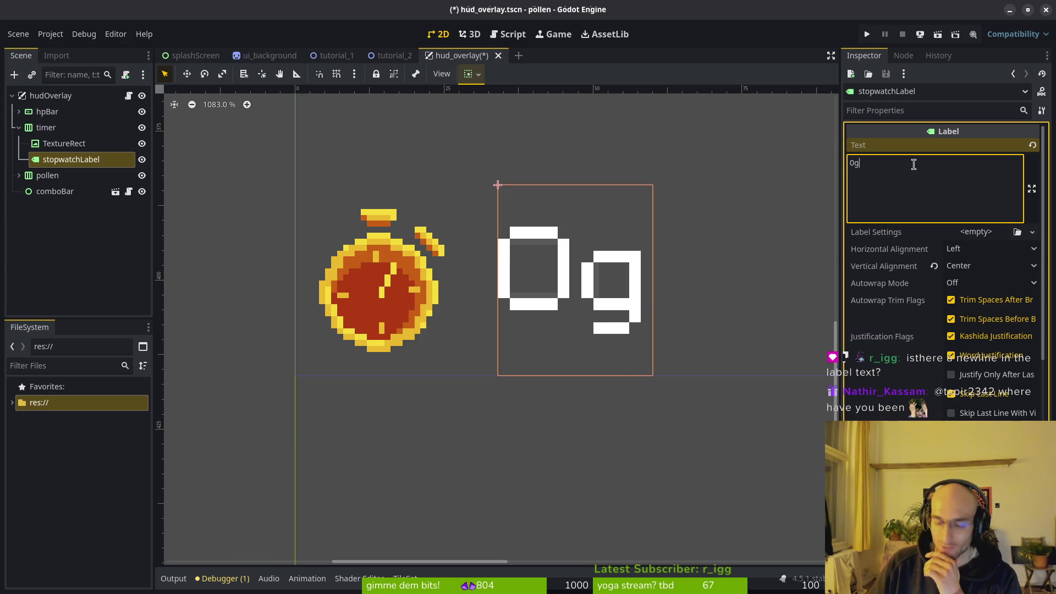
pyautogui.write('y')
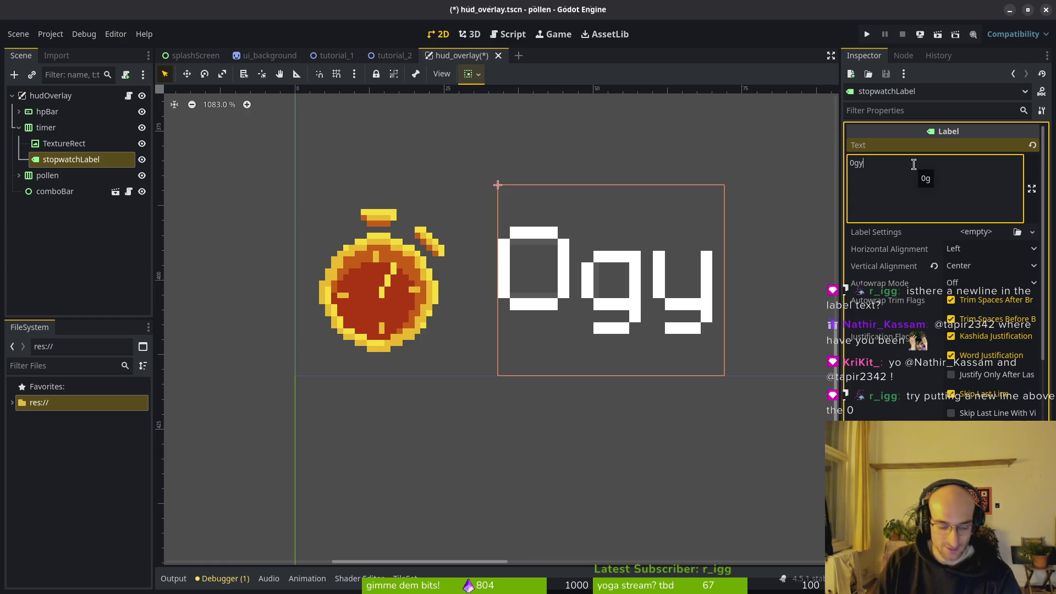
pyautogui.write('x')
pyautogui.press('BackSpace')
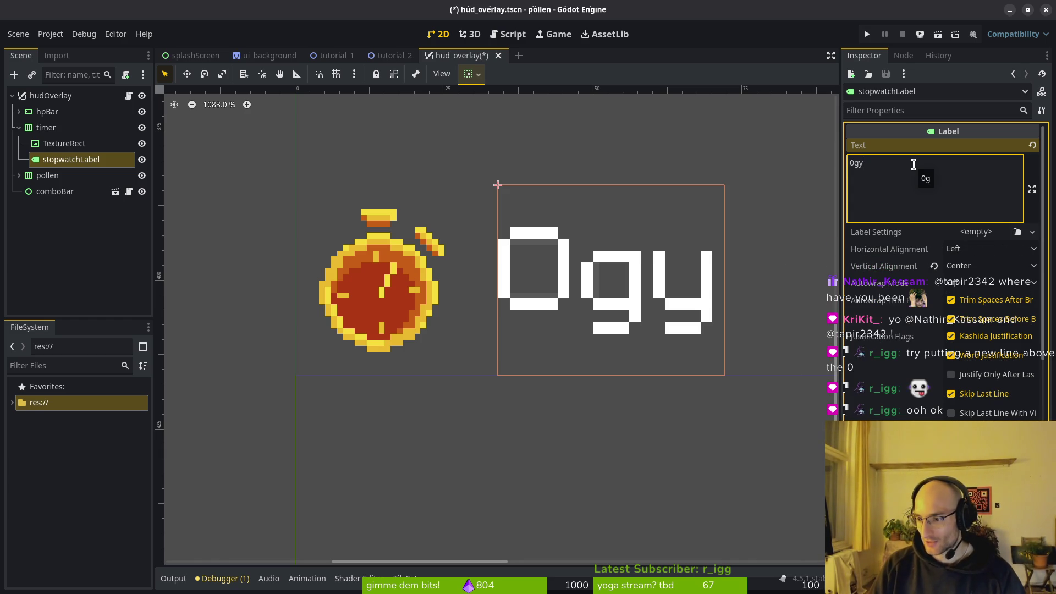
pyautogui.press('BackSpace')
pyautogui.press('BackSpace')
pyautogui.press('BackSpace')
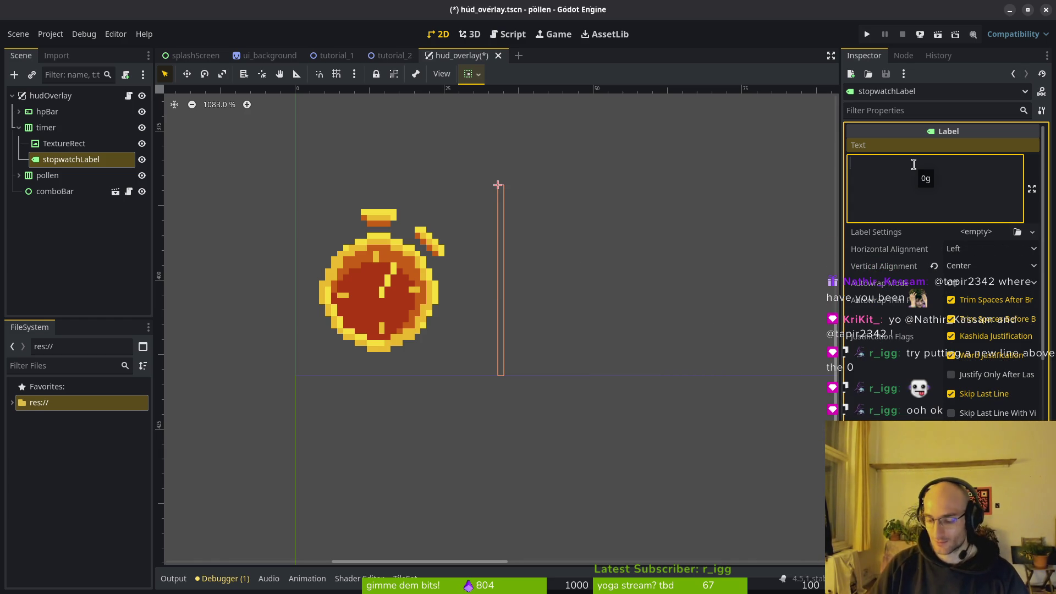
pyautogui.write('0')
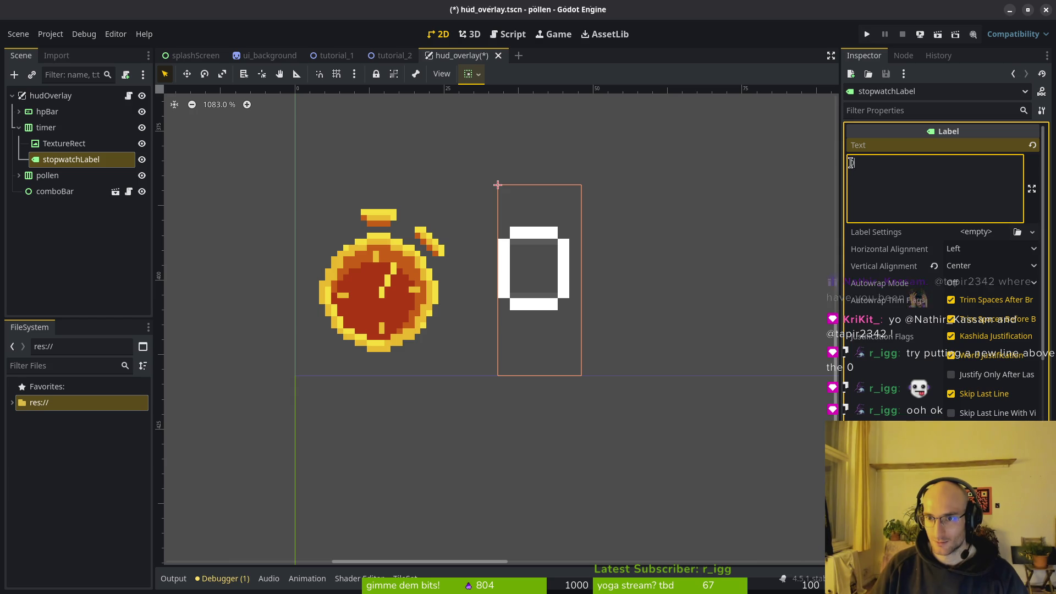
# Step: Try a blank line above the 0, remove it, save, and finish editing
pyautogui.press('Return')
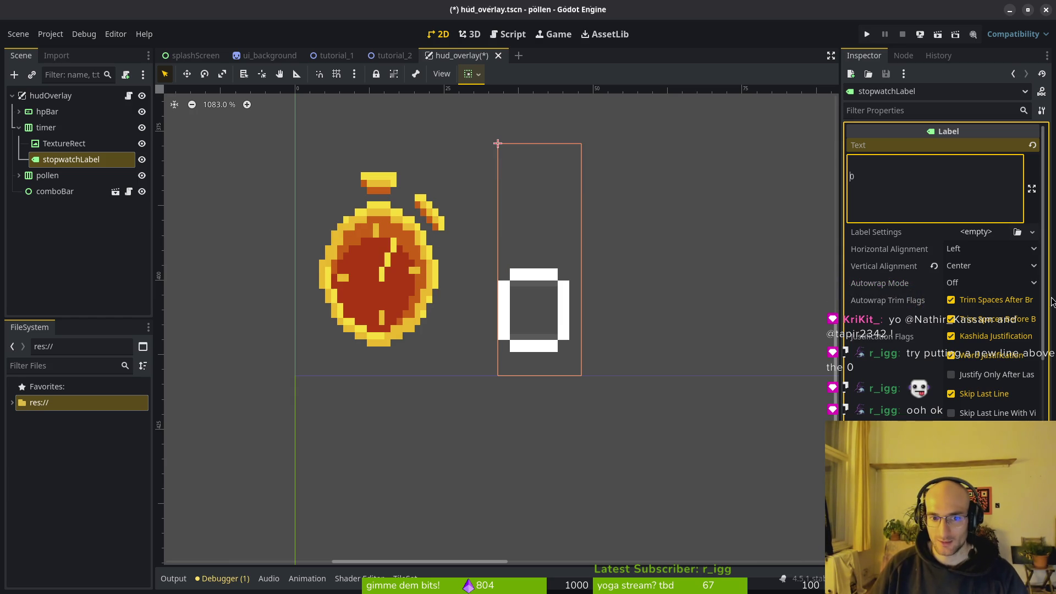
pyautogui.press('BackSpace')
pyautogui.hotkey('ctrl', 's')
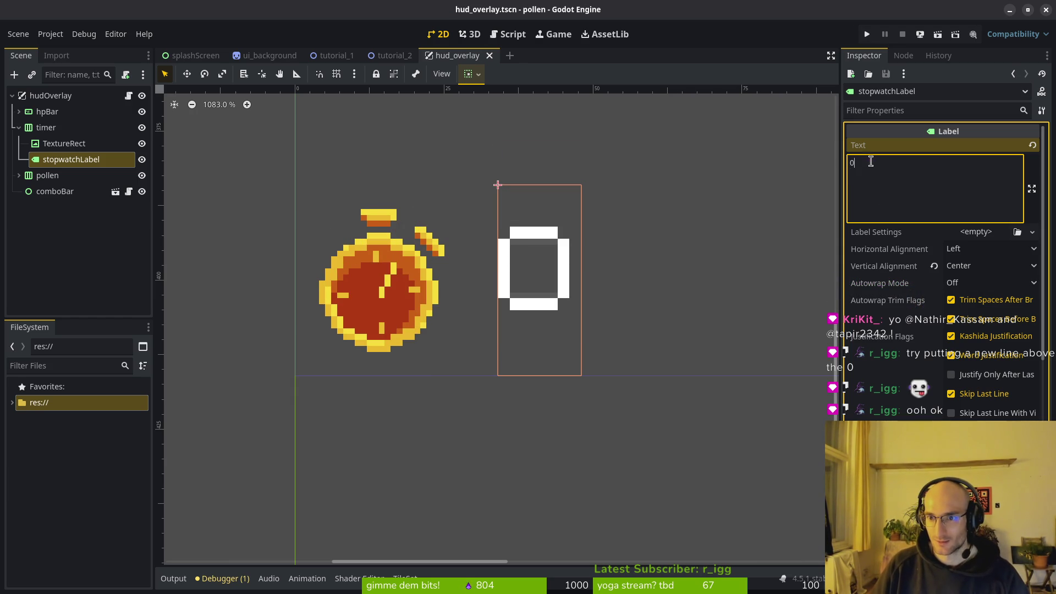
pyautogui.click(525, 276)
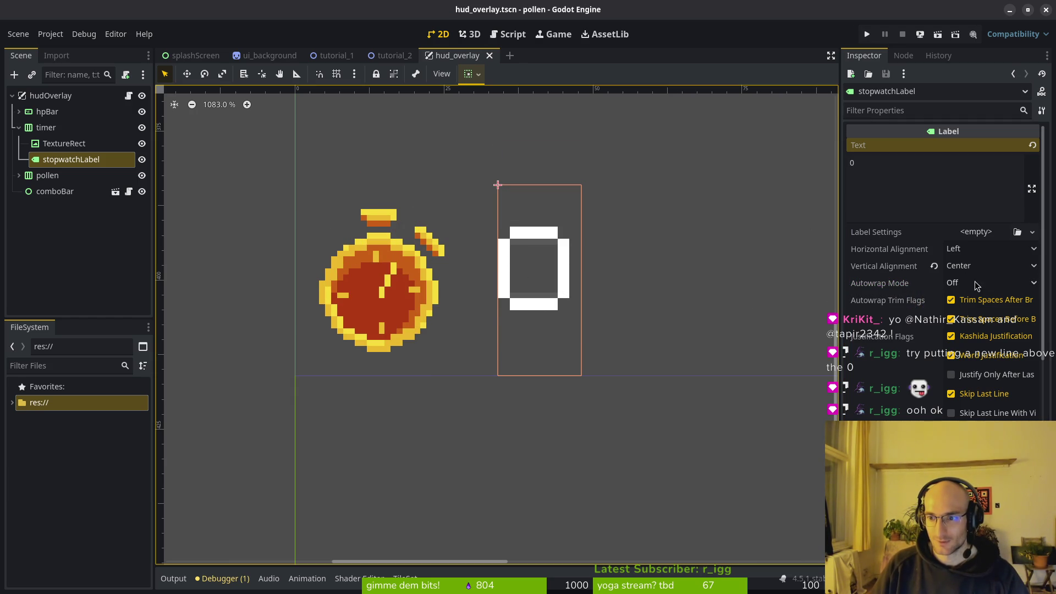
pyautogui.click(417, 301)
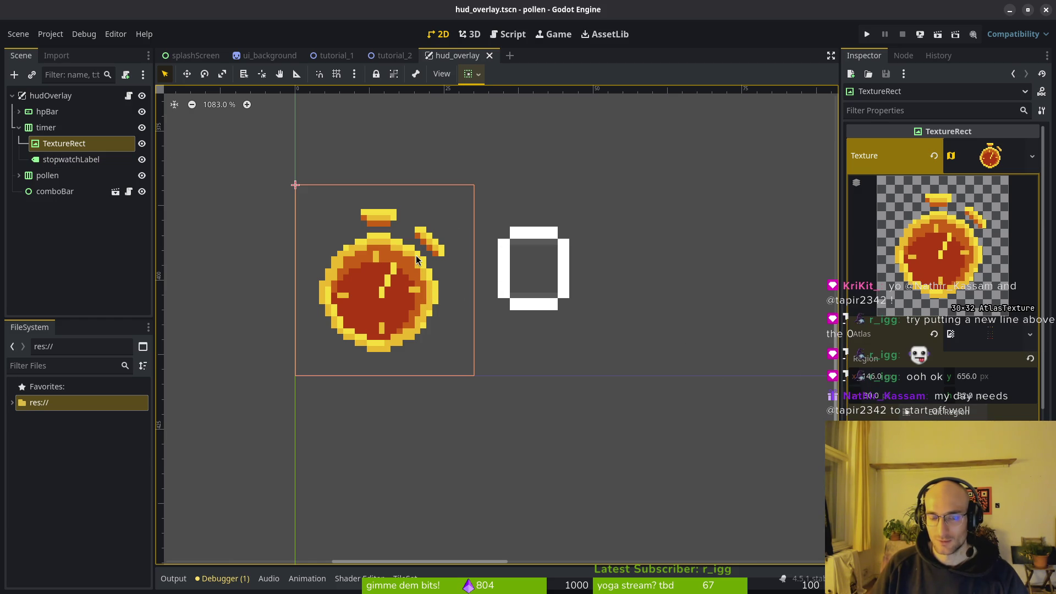
# Step: Check the stopwatch texture's region height and click through the icon, label and timer nodes
pyautogui.click(963, 397)
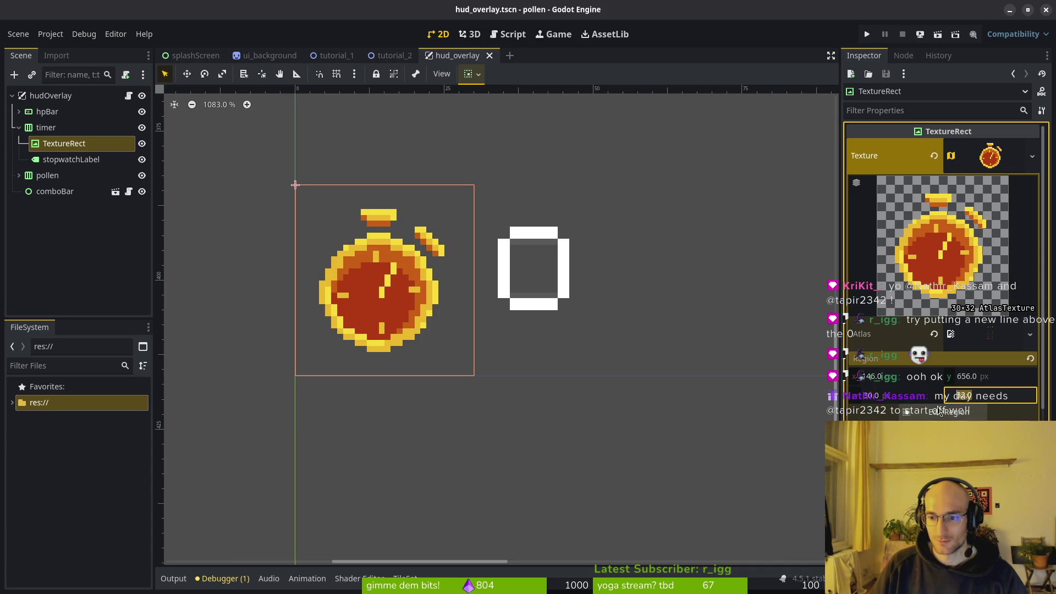
pyautogui.click(721, 401)
pyautogui.click(66, 143)
pyautogui.click(87, 159)
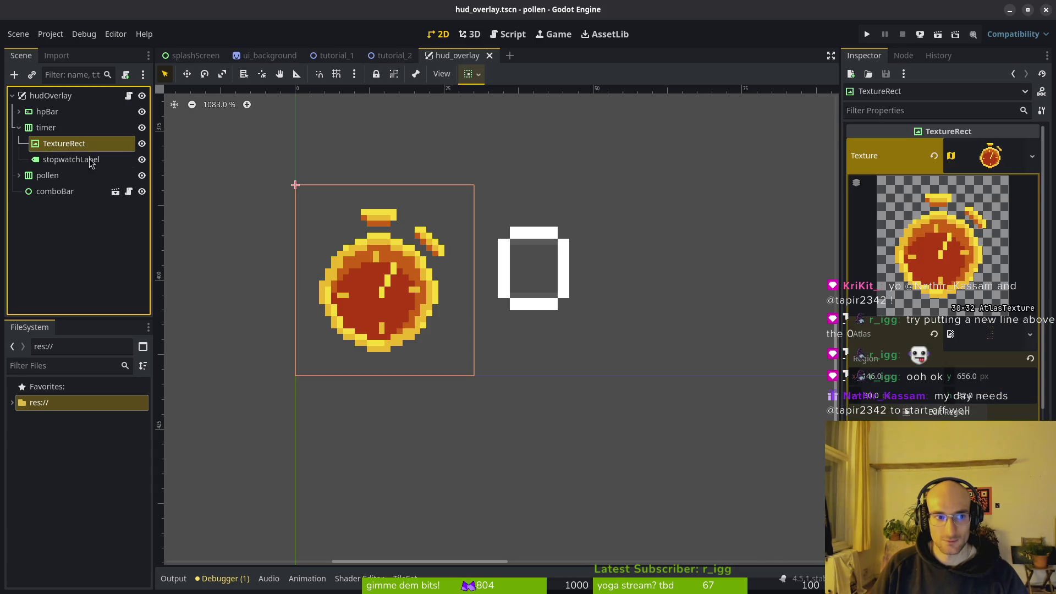
pyautogui.click(76, 135)
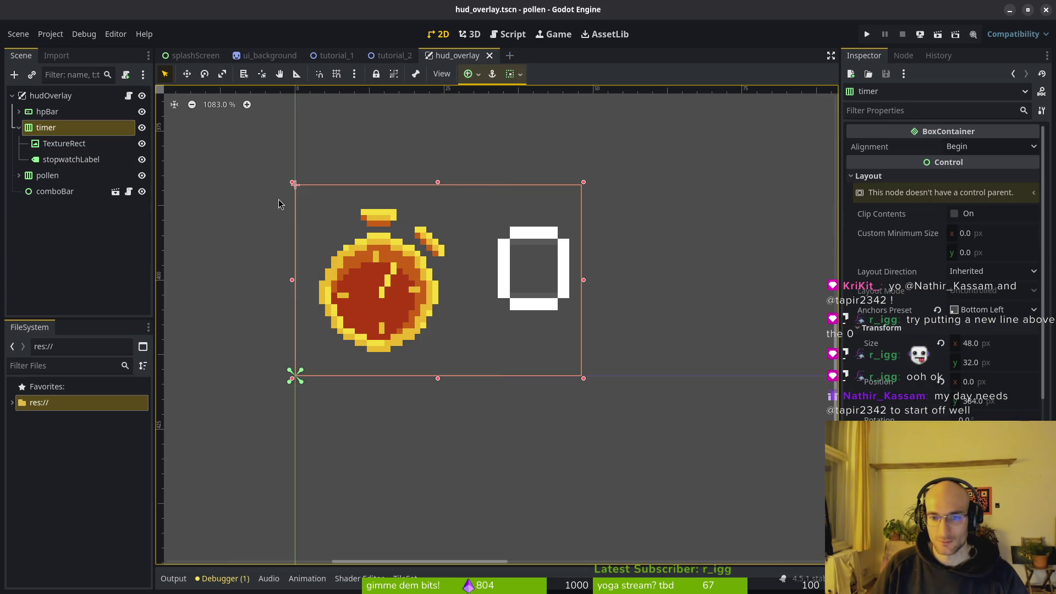
# Step: Select the stopwatch icon, save the hud_overlay scene, and run the project
pyautogui.click(64, 143)
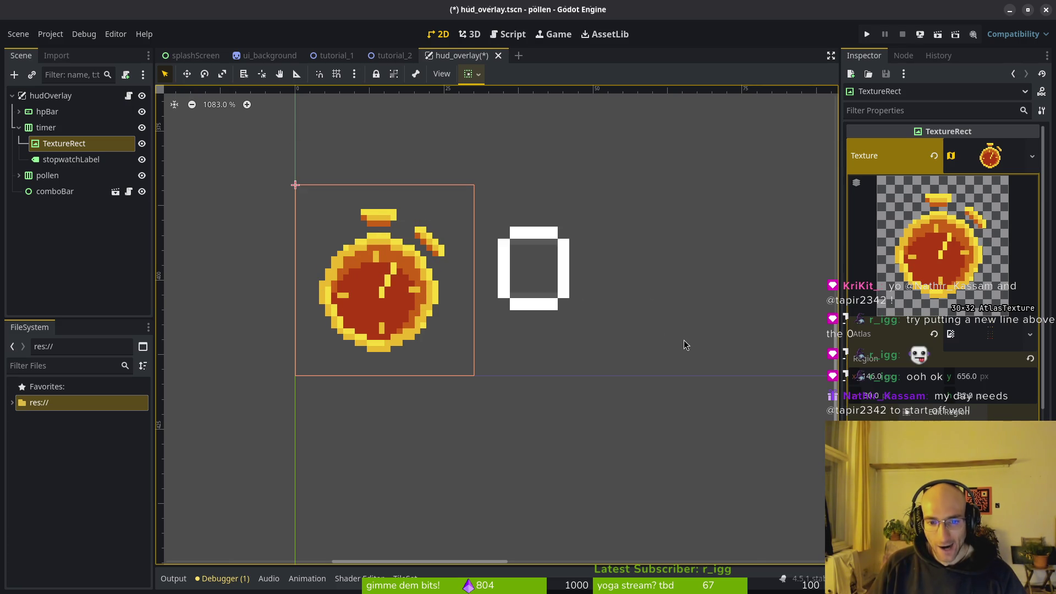
pyautogui.hotkey('ctrl', 's')
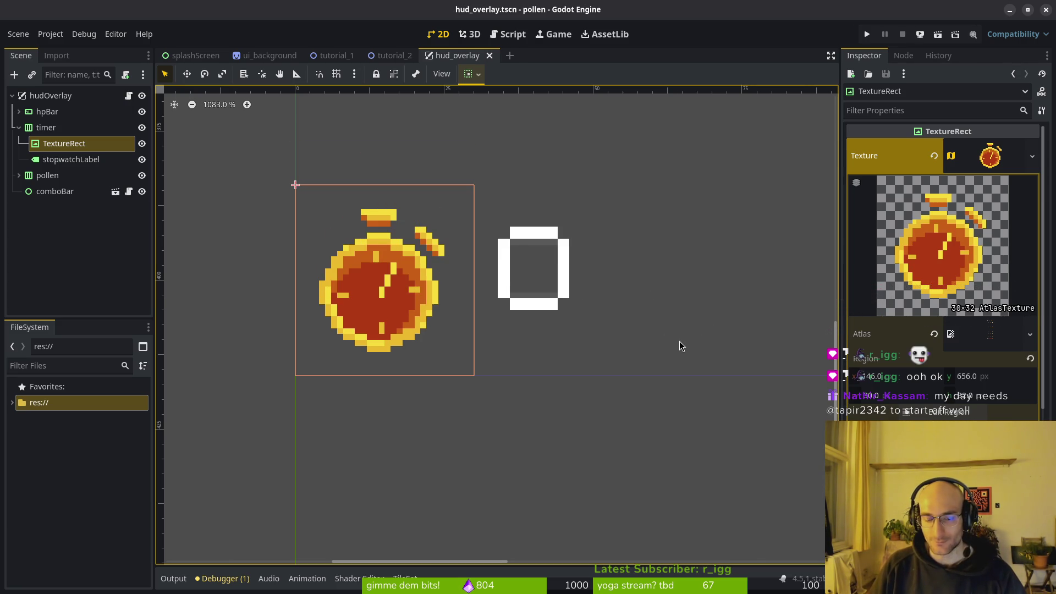
pyautogui.click(866, 36)
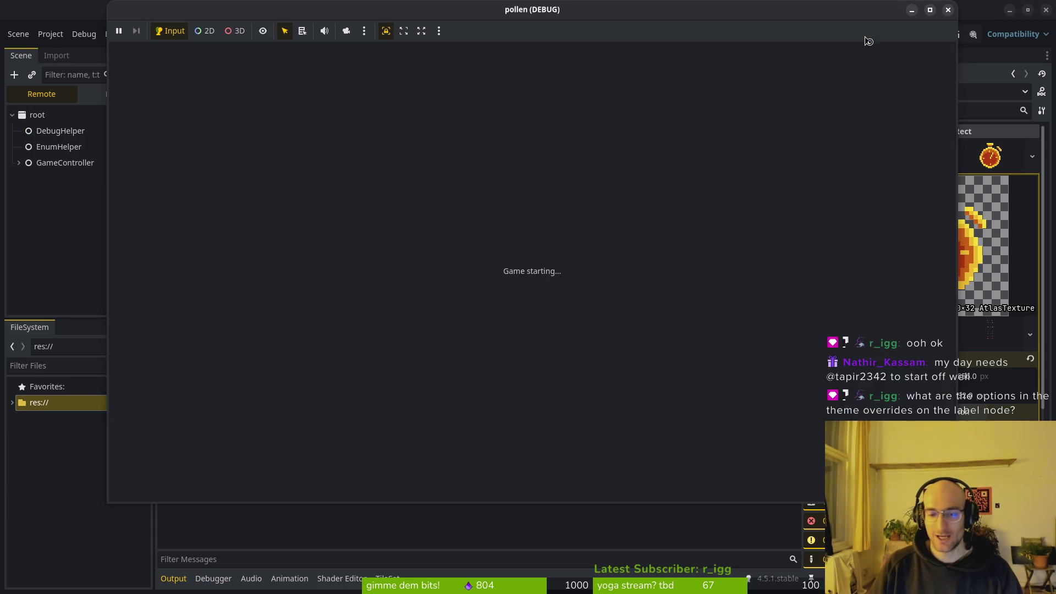
# Step: Start the first cave level, then return to the editor's Local scene tree and expand the stopwatch icon's Layout
pyautogui.press('Return')
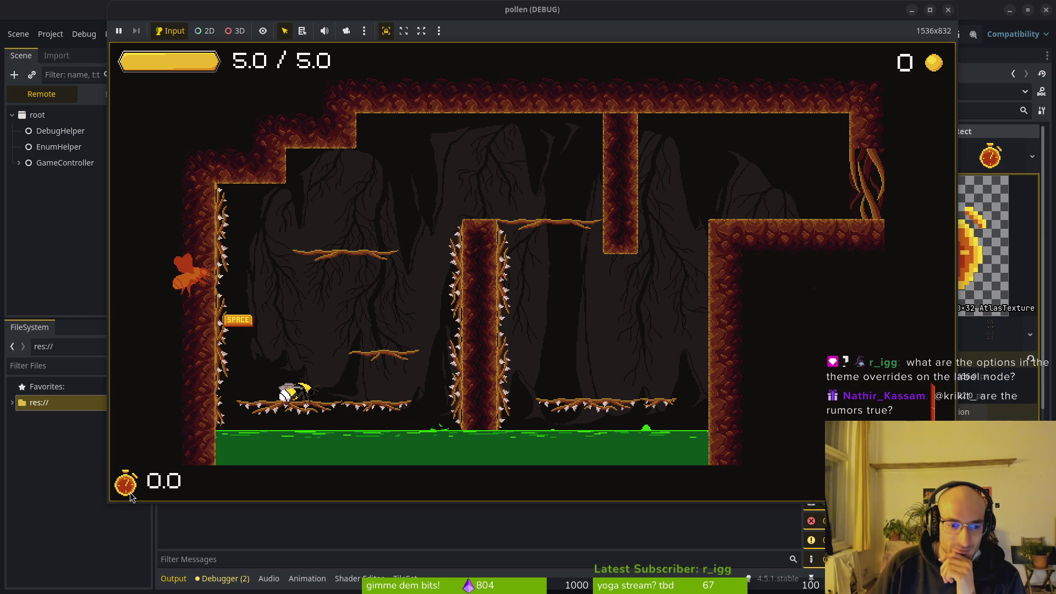
pyautogui.click(110, 521)
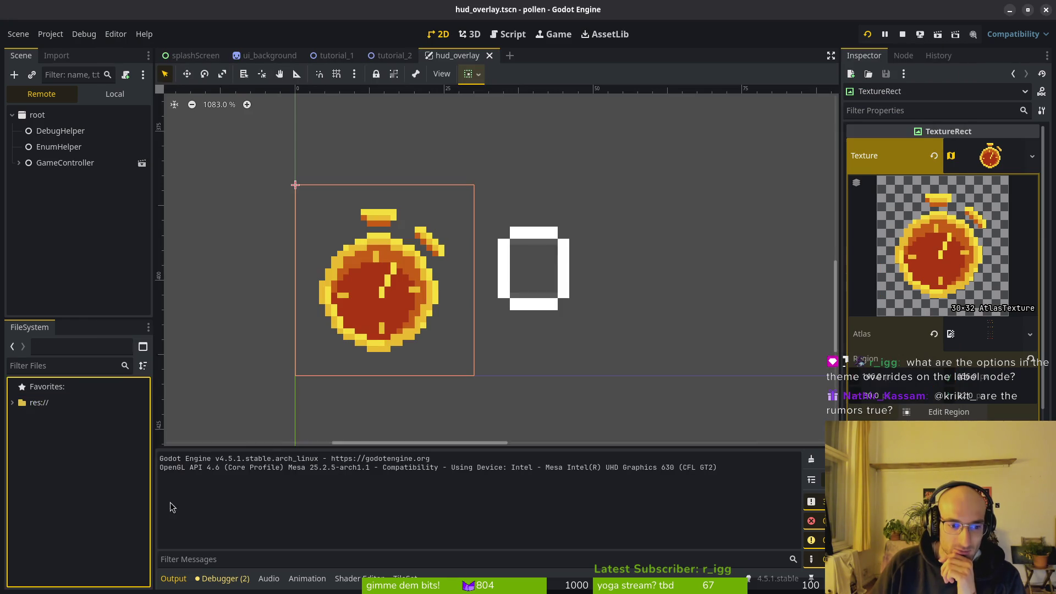
pyautogui.click(115, 93)
pyautogui.scroll(-5, 942, 269)
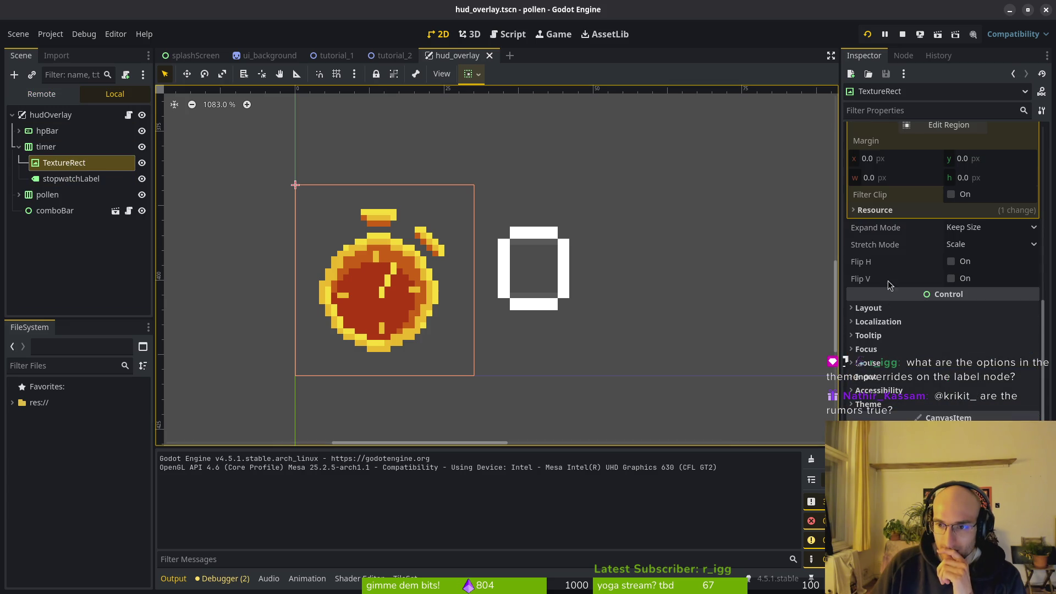
pyautogui.click(890, 308)
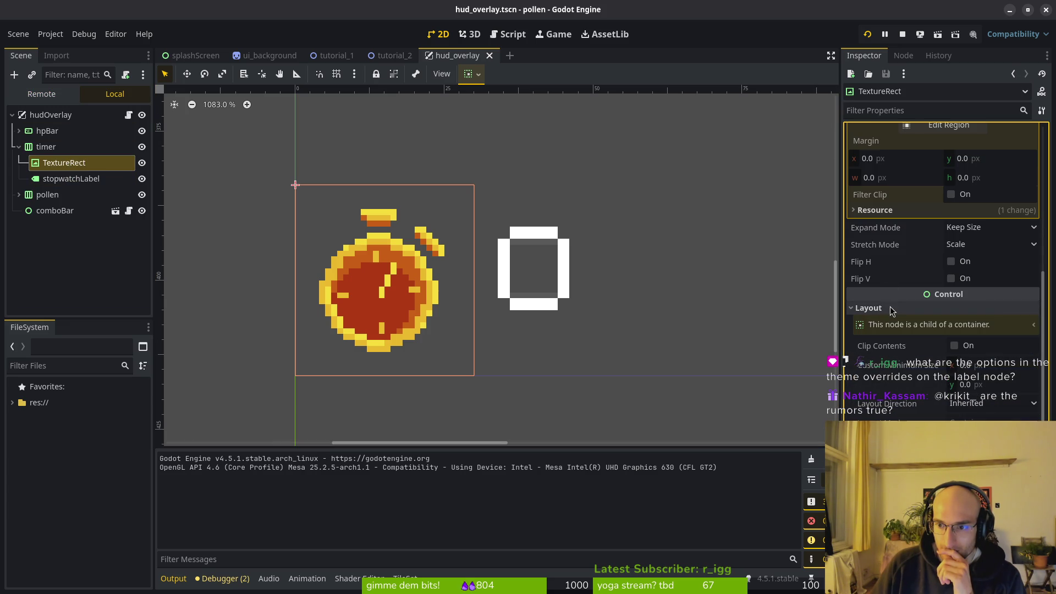
pyautogui.scroll(-4, 985, 314)
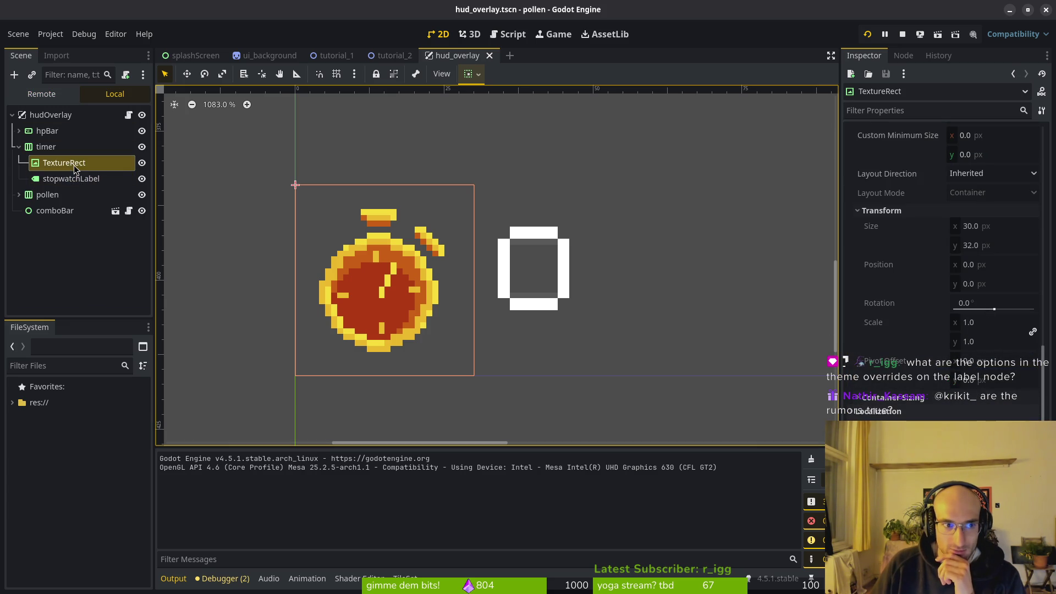
# Step: Review the stopwatch icon's 30×32 size and texture region, then select stopwatchLabel and collapse its Layout
pyautogui.scroll(5, 934, 323)
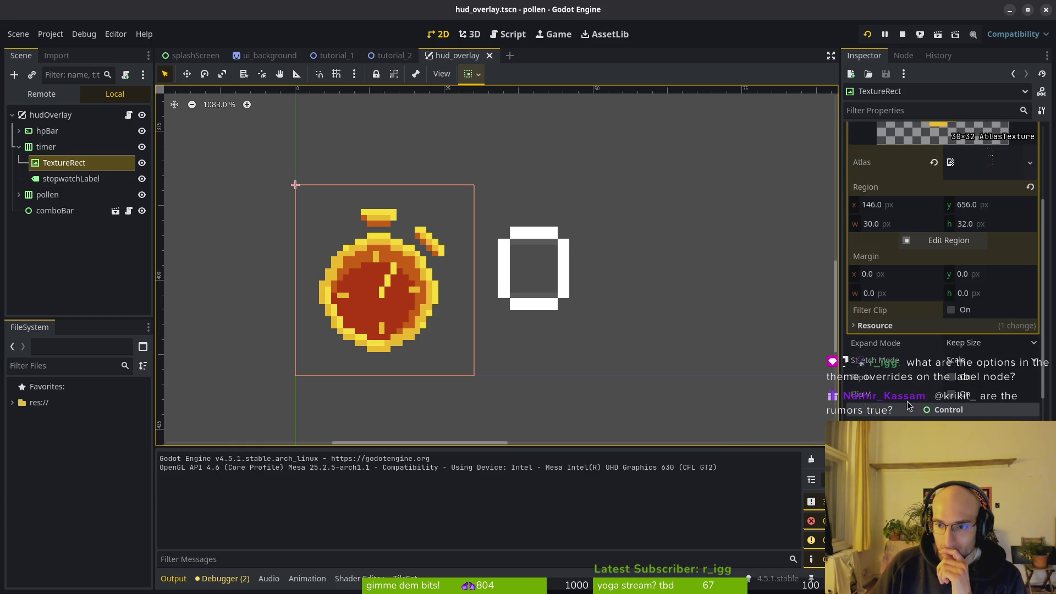
pyautogui.click(926, 418)
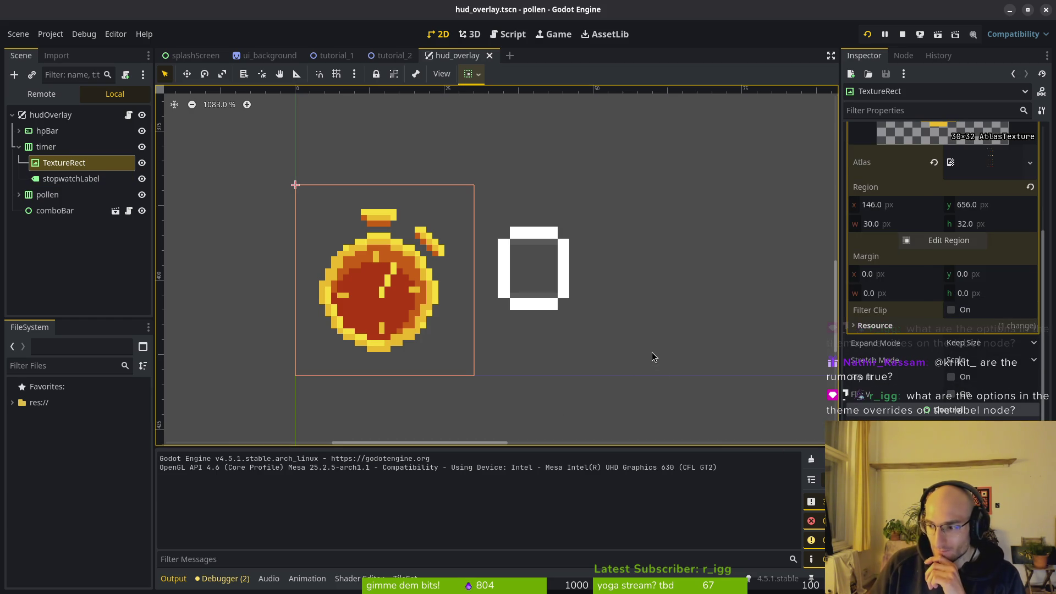
pyautogui.scroll(-5, 942, 410)
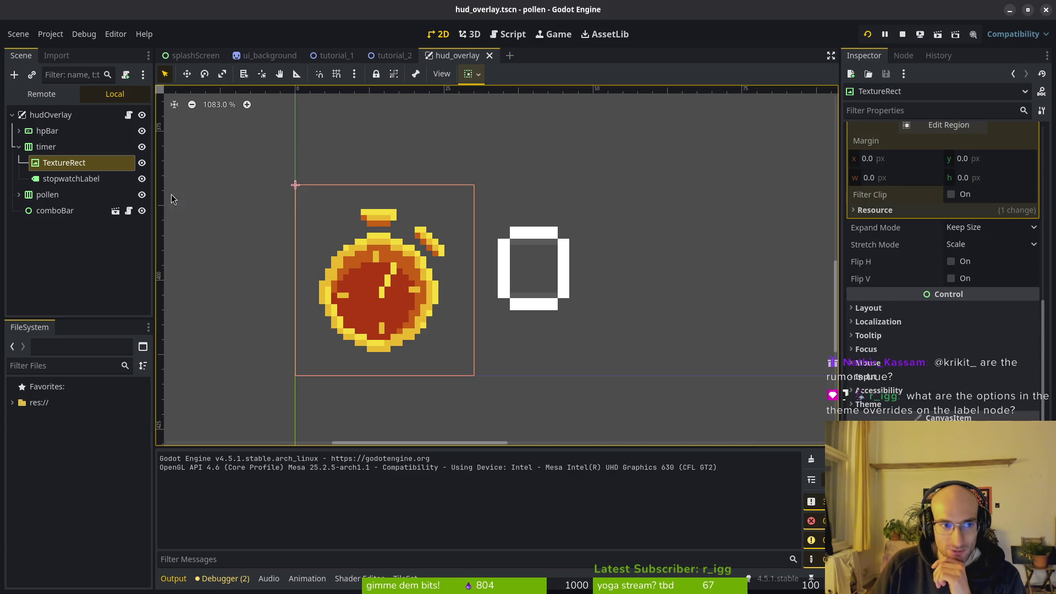
pyautogui.click(71, 179)
pyautogui.scroll(-1, 936, 404)
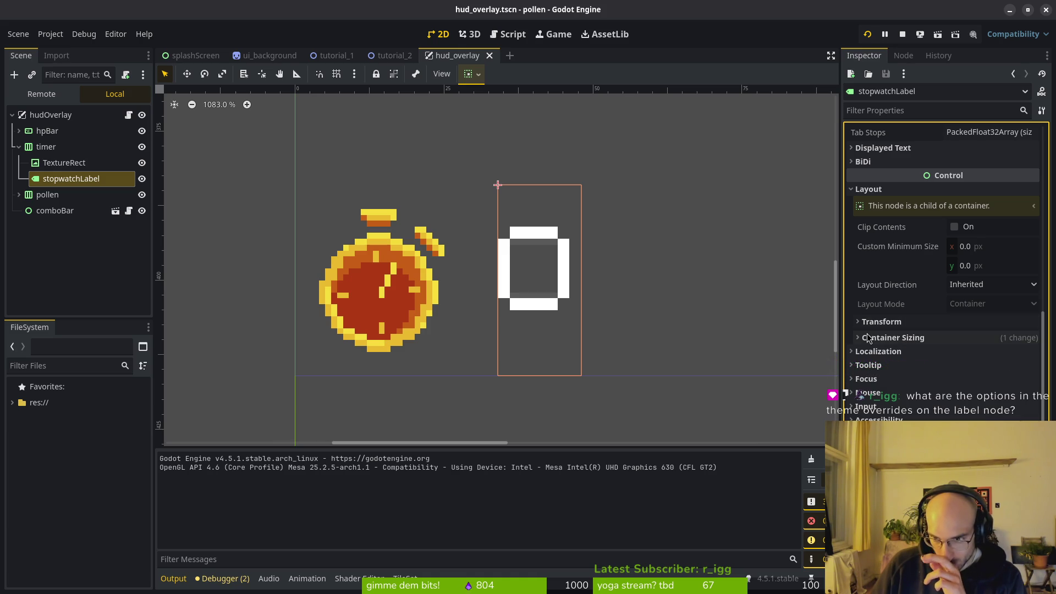
pyautogui.click(868, 189)
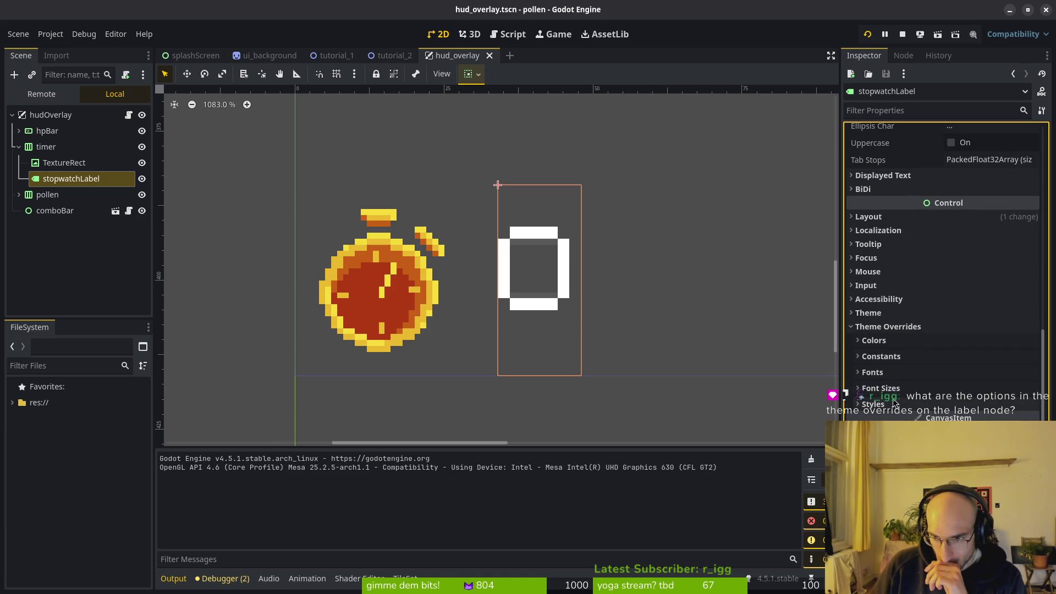
# Step: Browse the label's theme override groups and try a Font Size override of 19, back to 16 px
pyautogui.click(890, 346)
pyautogui.click(890, 345)
pyautogui.click(887, 357)
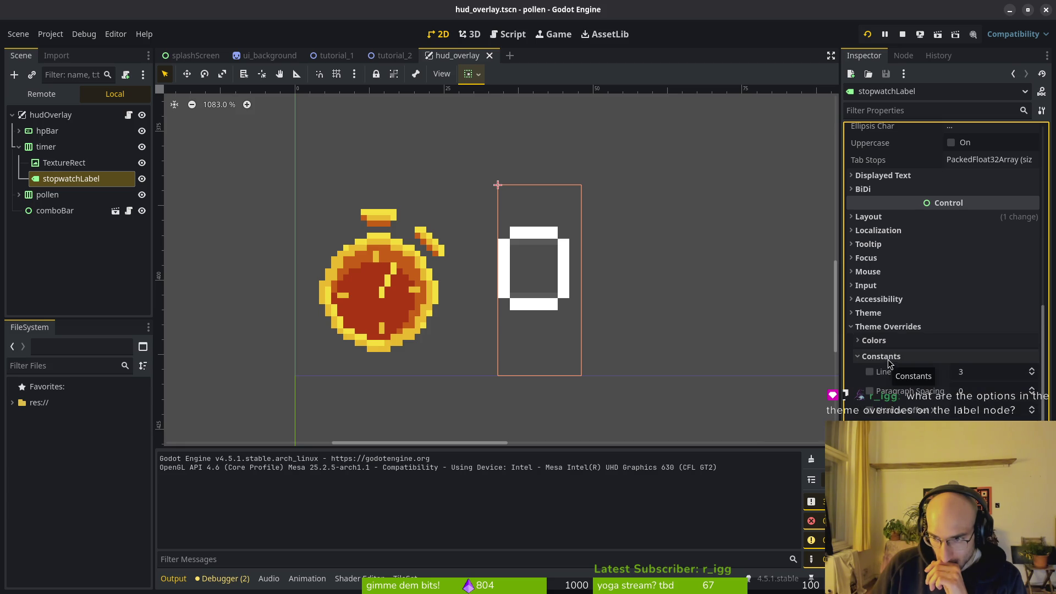
pyautogui.click(910, 357)
pyautogui.click(897, 374)
pyautogui.click(896, 374)
pyautogui.click(897, 388)
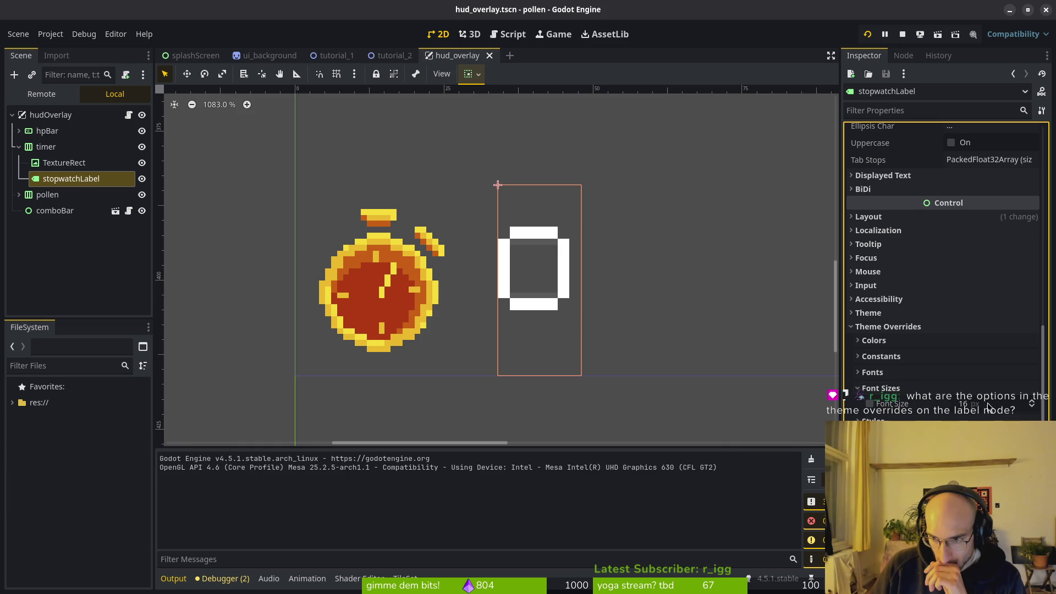
pyautogui.click(1032, 401)
pyautogui.click(1033, 402)
pyautogui.click(1032, 402)
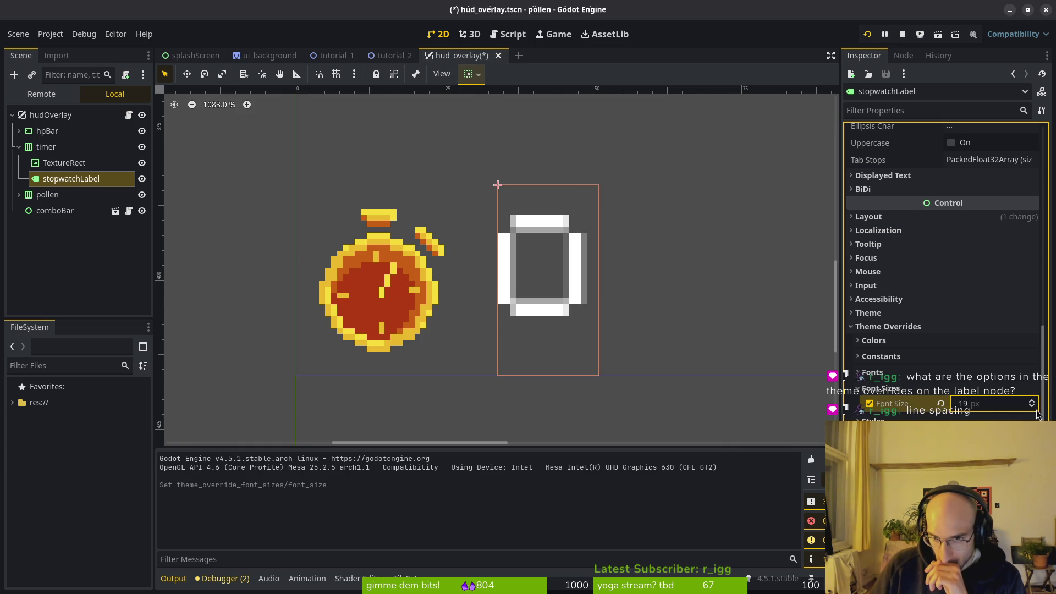
pyautogui.click(1032, 407)
pyautogui.click(1032, 407)
pyautogui.click(1032, 406)
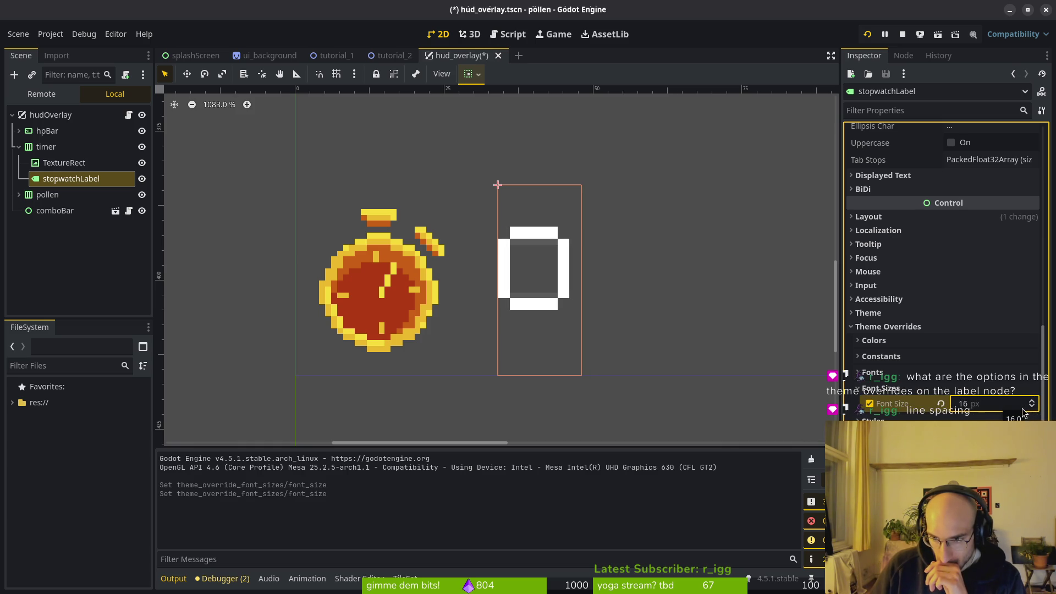
# Step: Enable a Line Spacing override set to 1, then switch it off and collapse Constants
pyautogui.click(880, 357)
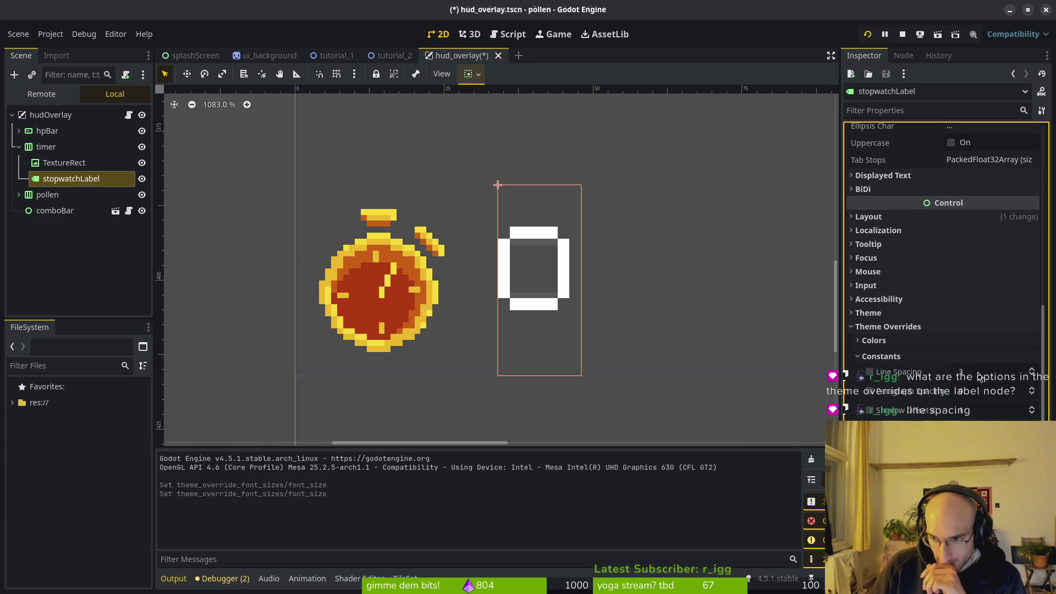
pyautogui.click(1033, 375)
pyautogui.click(1032, 374)
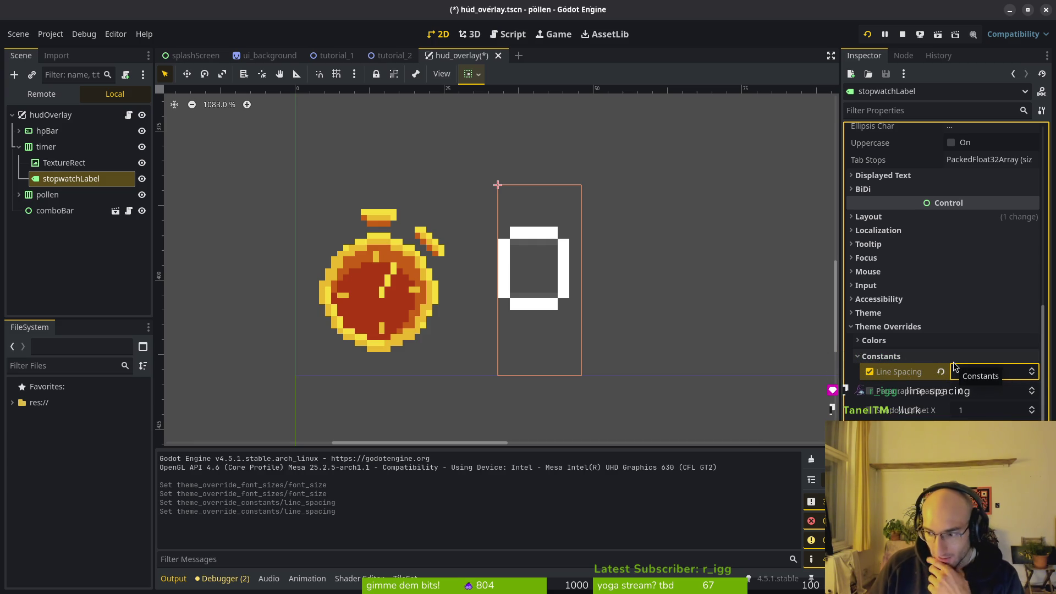
pyautogui.click(870, 371)
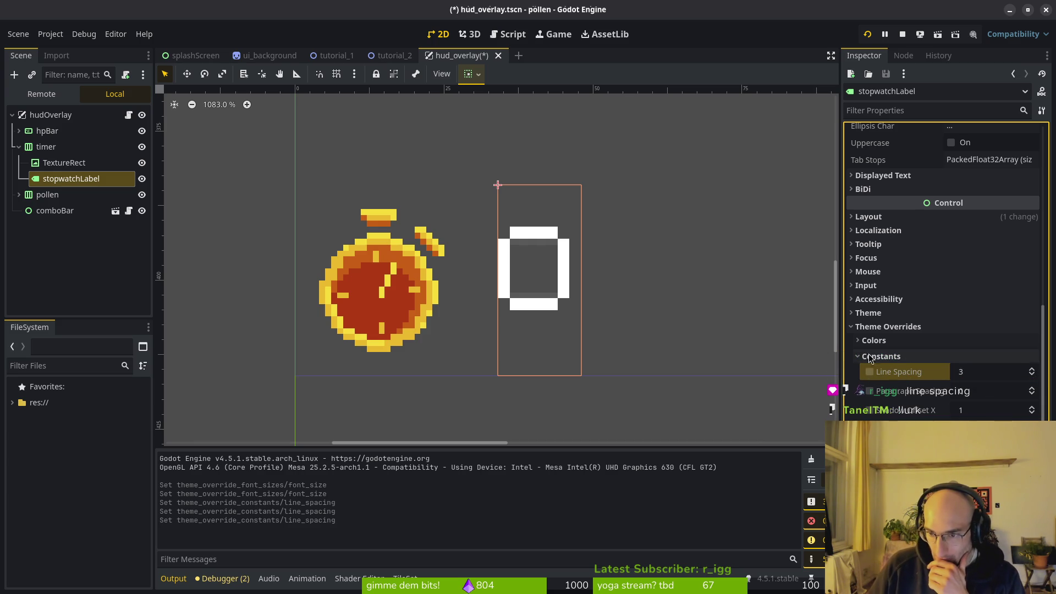
pyautogui.click(859, 359)
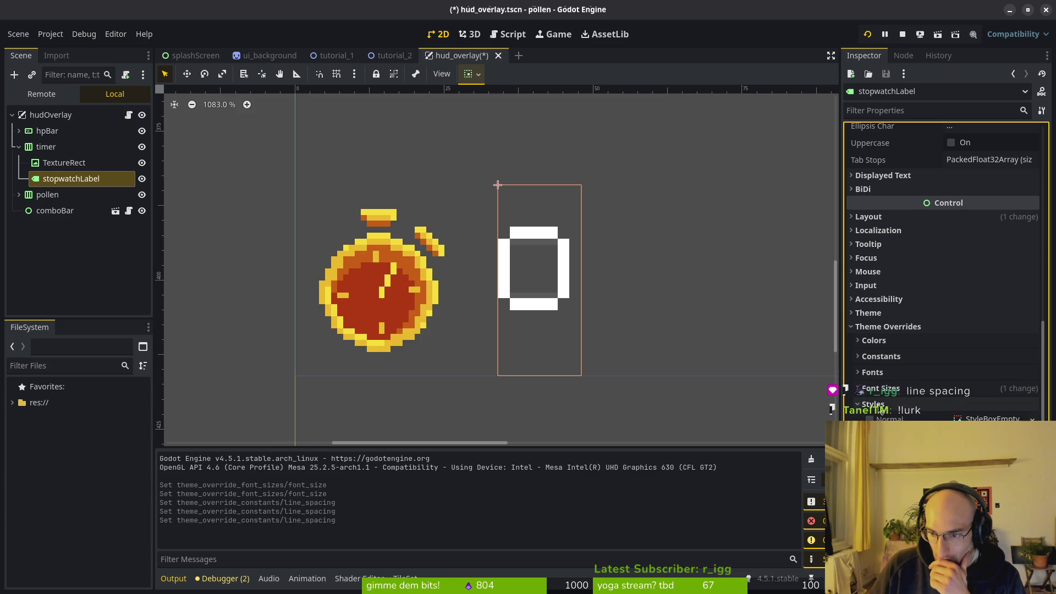
pyautogui.scroll(-3, 910, 411)
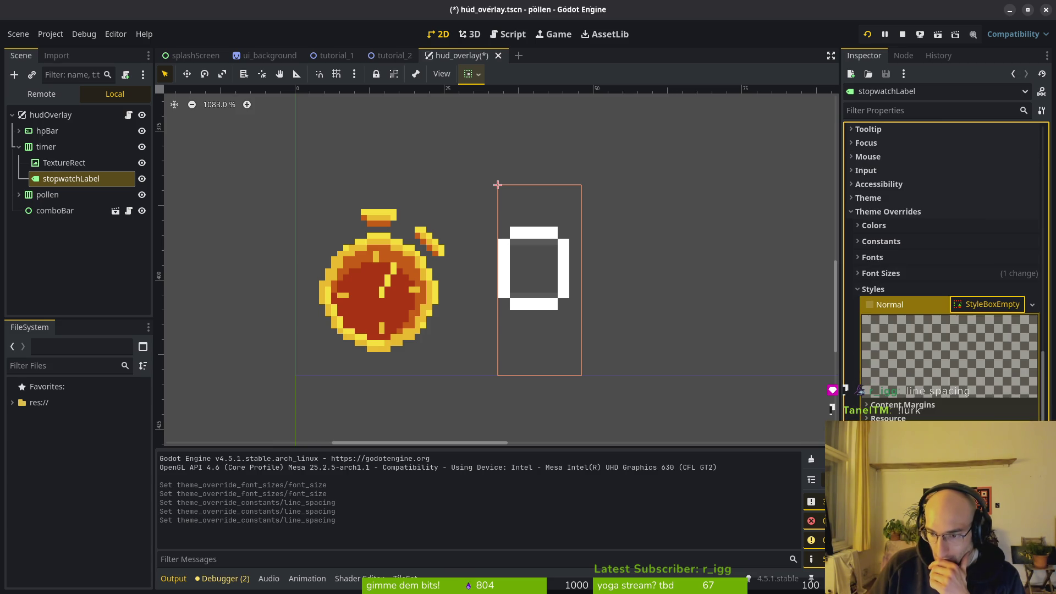
# Step: Inspect the Normal StyleBoxEmpty content margins, then collapse the style and theme override sections
pyautogui.click(907, 406)
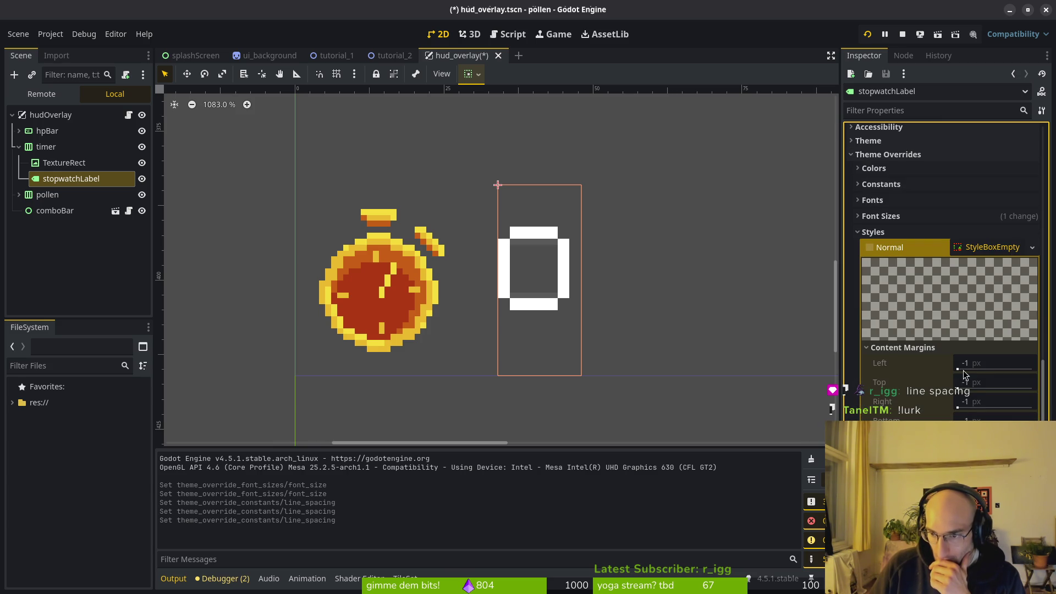
pyautogui.click(969, 394)
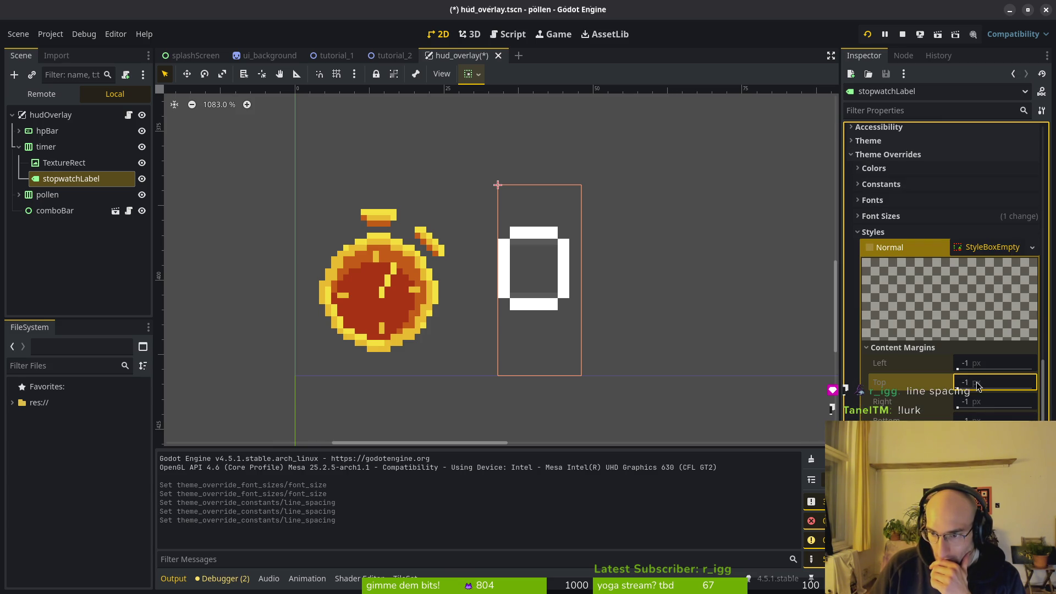
pyautogui.click(895, 347)
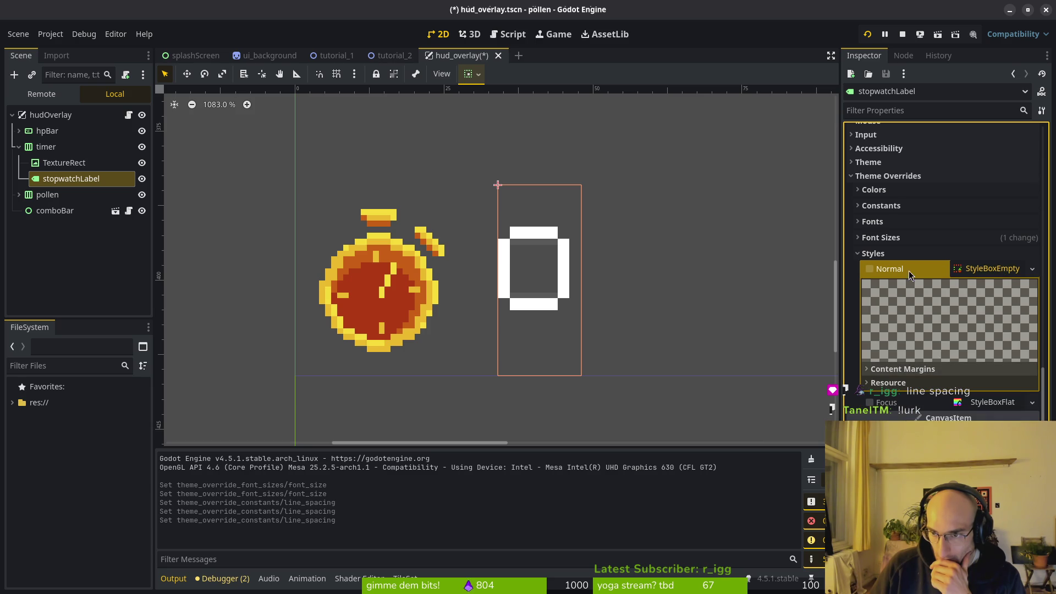
pyautogui.click(869, 268)
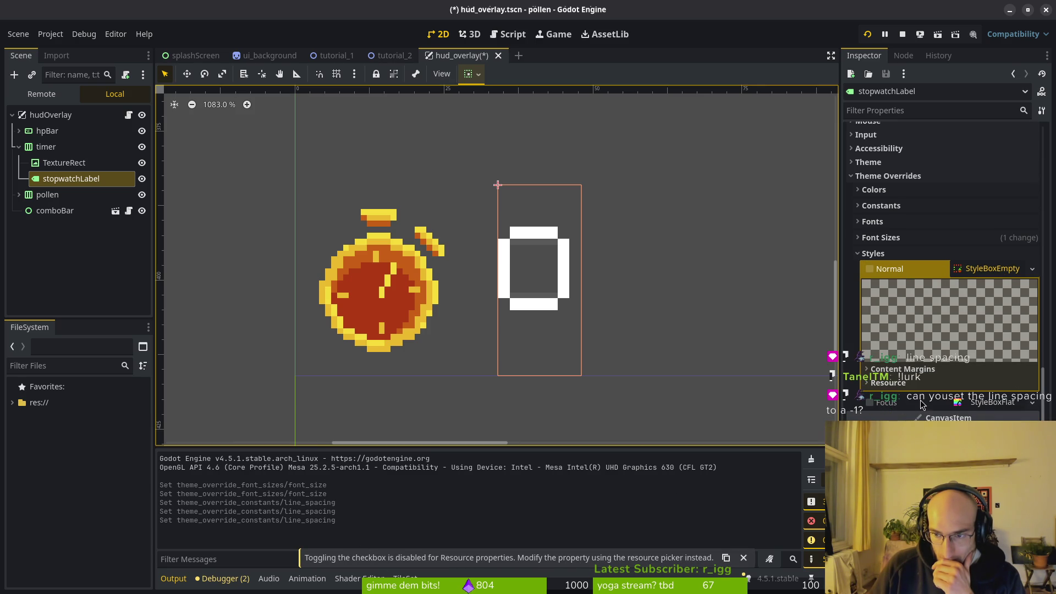
pyautogui.scroll(3, 880, 404)
pyautogui.click(871, 404)
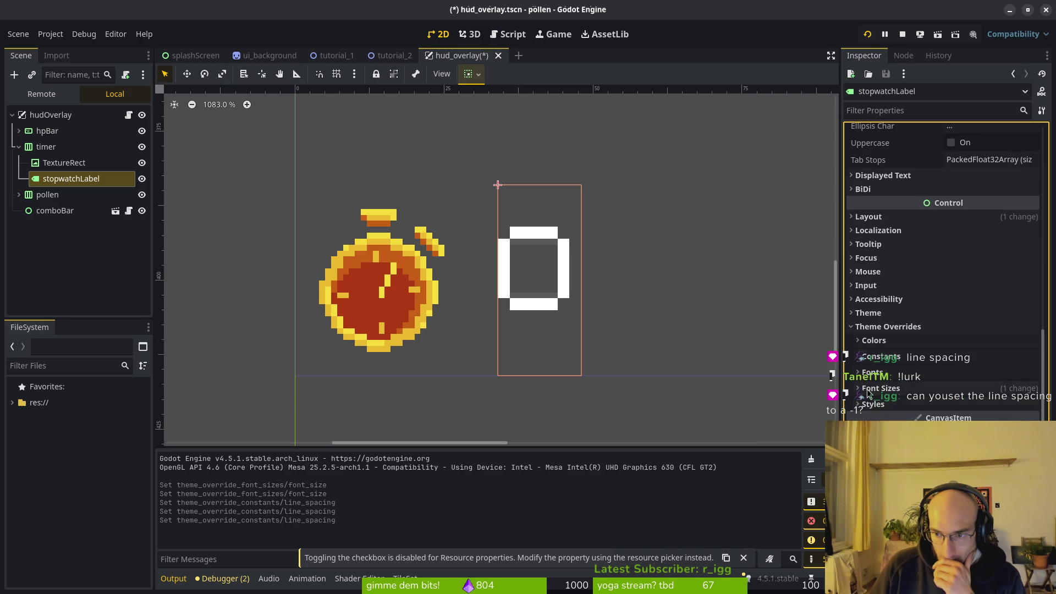
pyautogui.click(880, 327)
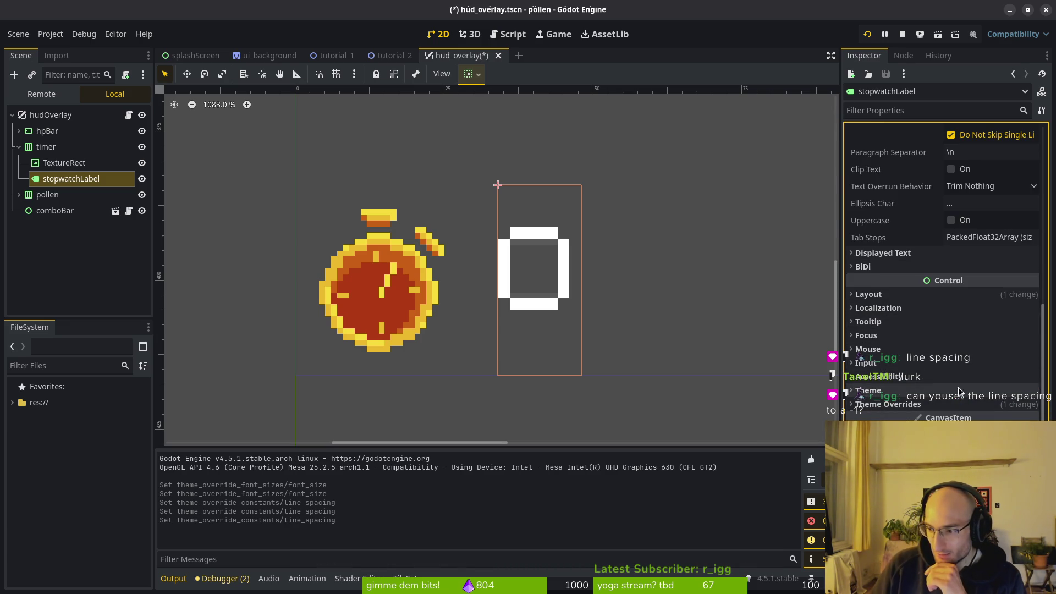
# Step: Set stopwatchLabel's Line Spacing override to 3, collapse Constants, and select the stopwatch icon
pyautogui.click(961, 404)
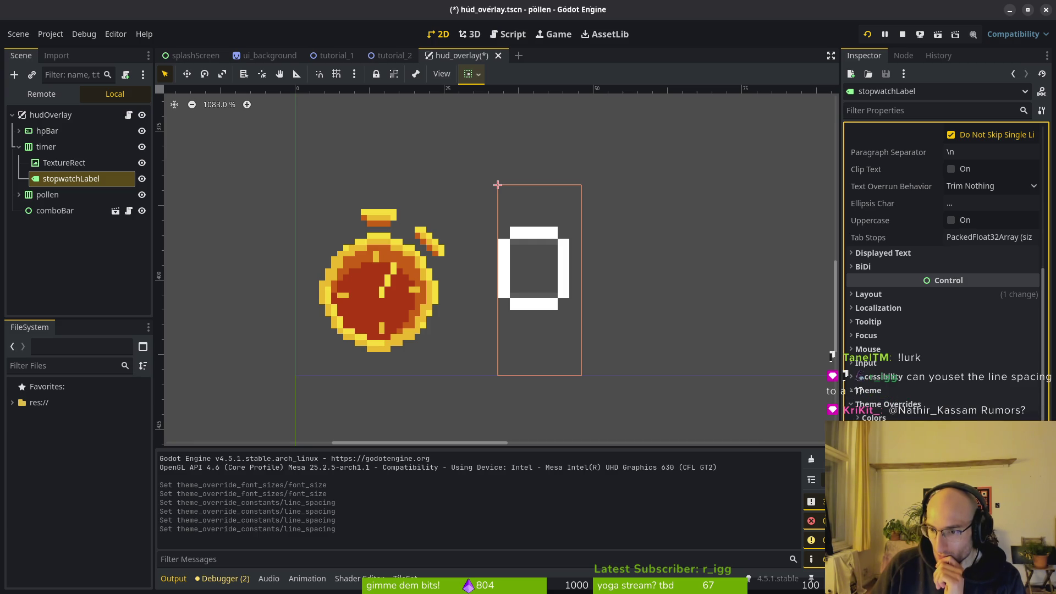
pyautogui.scroll(5, 940, 198)
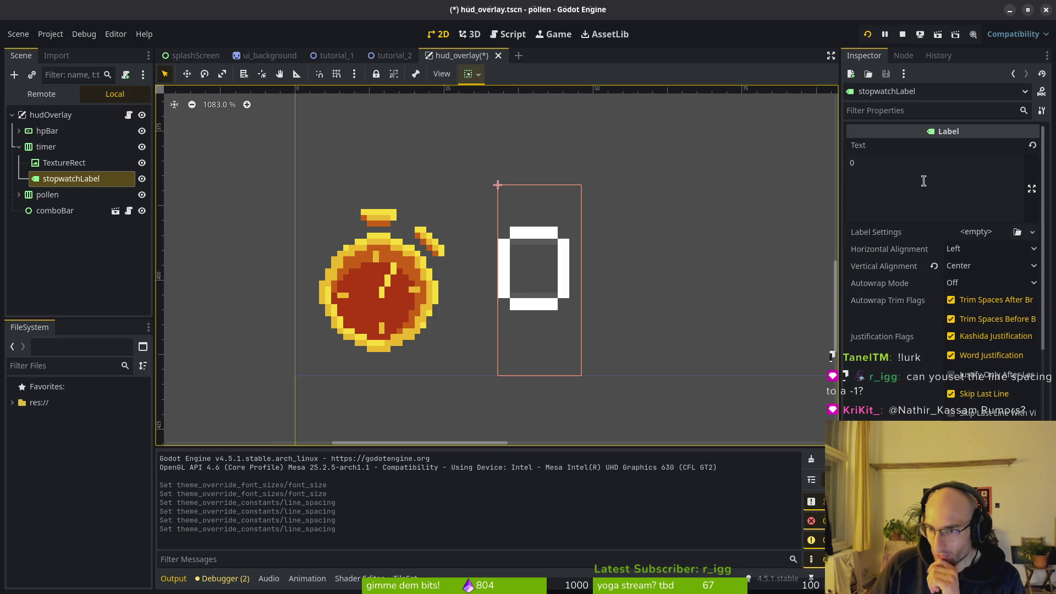
pyautogui.scroll(-5, 906, 215)
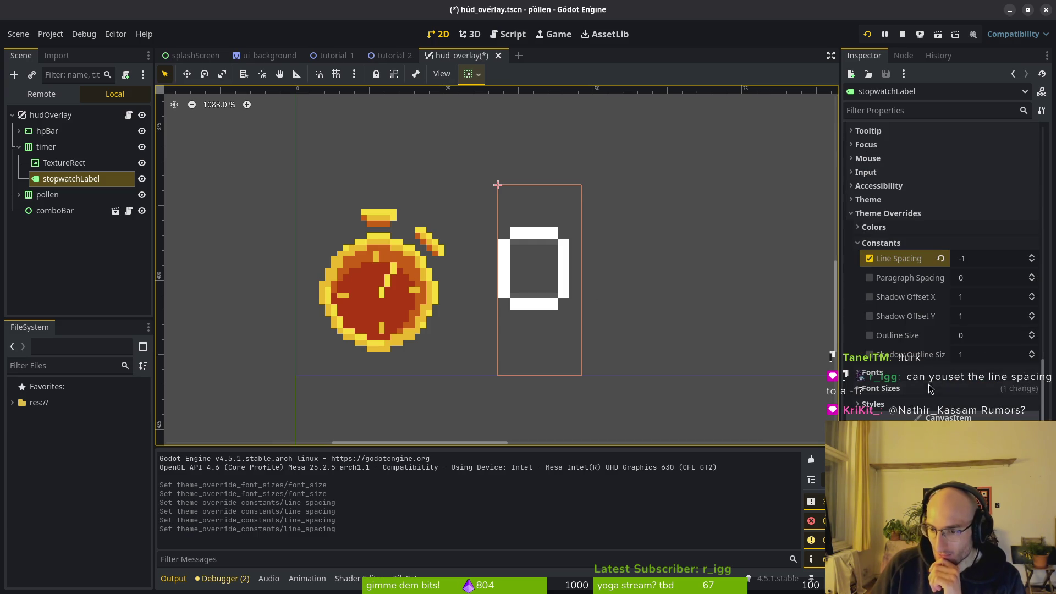
pyautogui.click(1032, 256)
pyautogui.click(1032, 256)
pyautogui.click(1032, 256)
pyautogui.click(1032, 255)
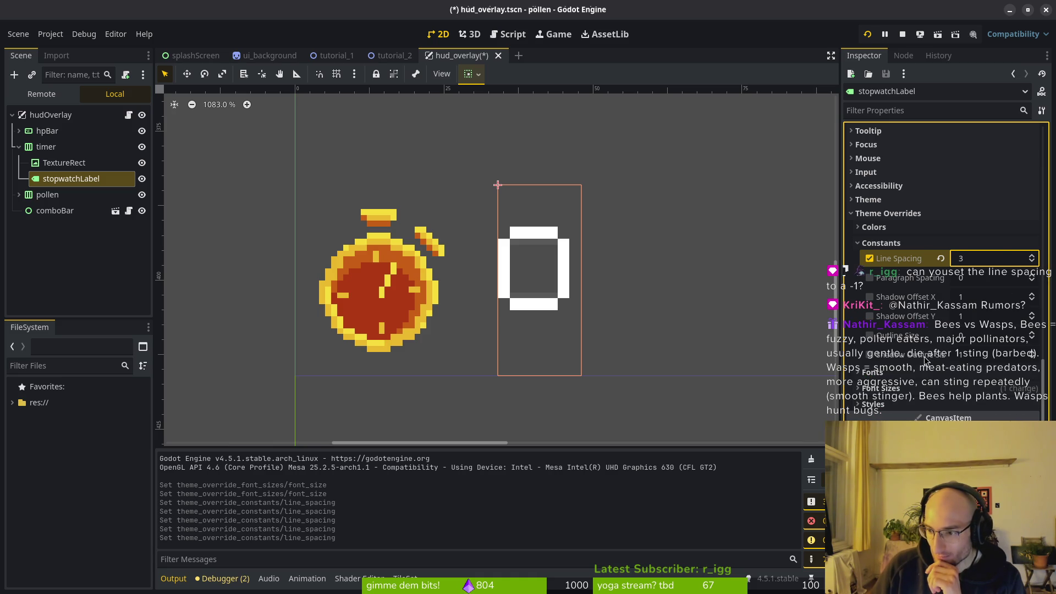
pyautogui.click(871, 243)
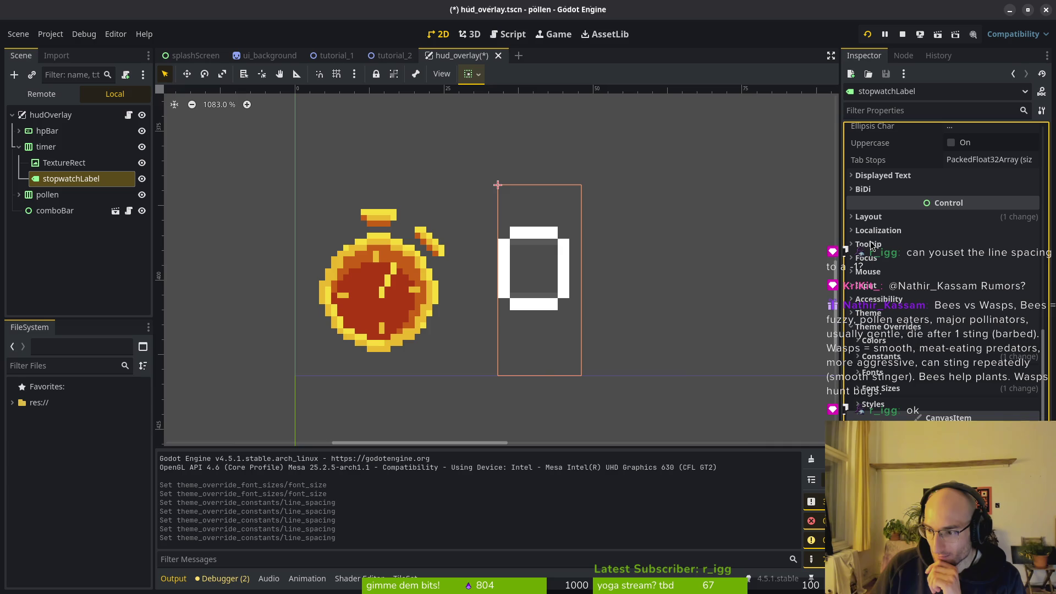
pyautogui.click(370, 303)
pyautogui.click(549, 270)
# Step: Select the stopwatch icon and view its atlas texture details
pyautogui.scroll(-5, 455, 266)
pyautogui.click(428, 280)
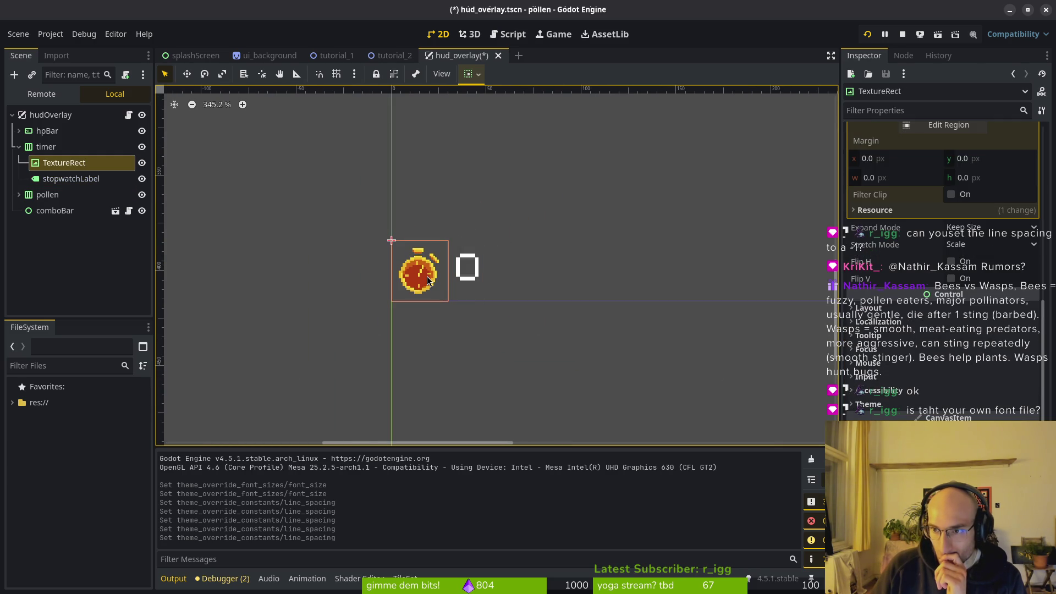
pyautogui.click(912, 210)
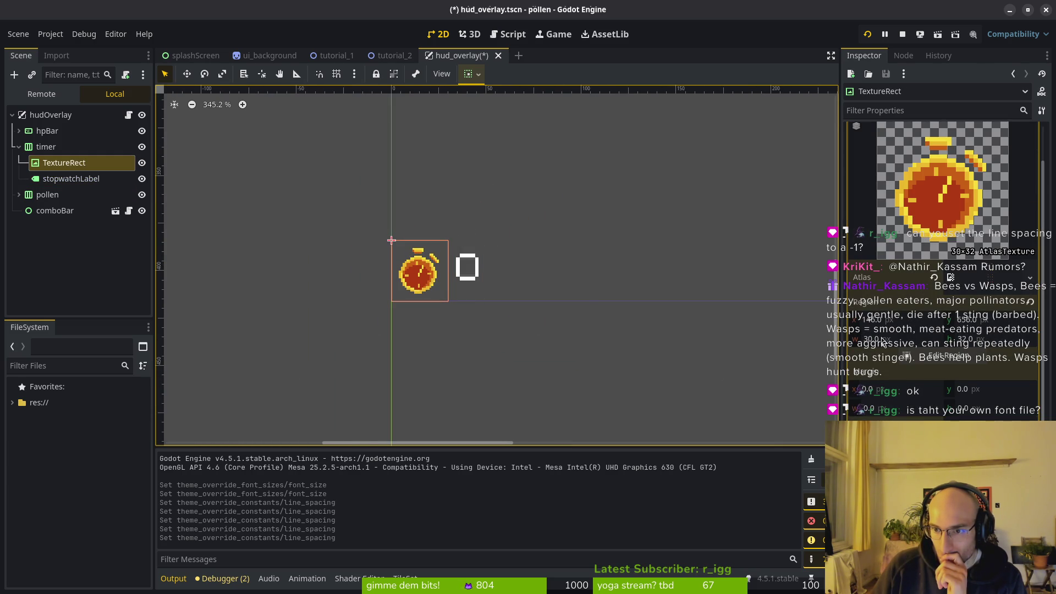
pyautogui.scroll(2, 423, 286)
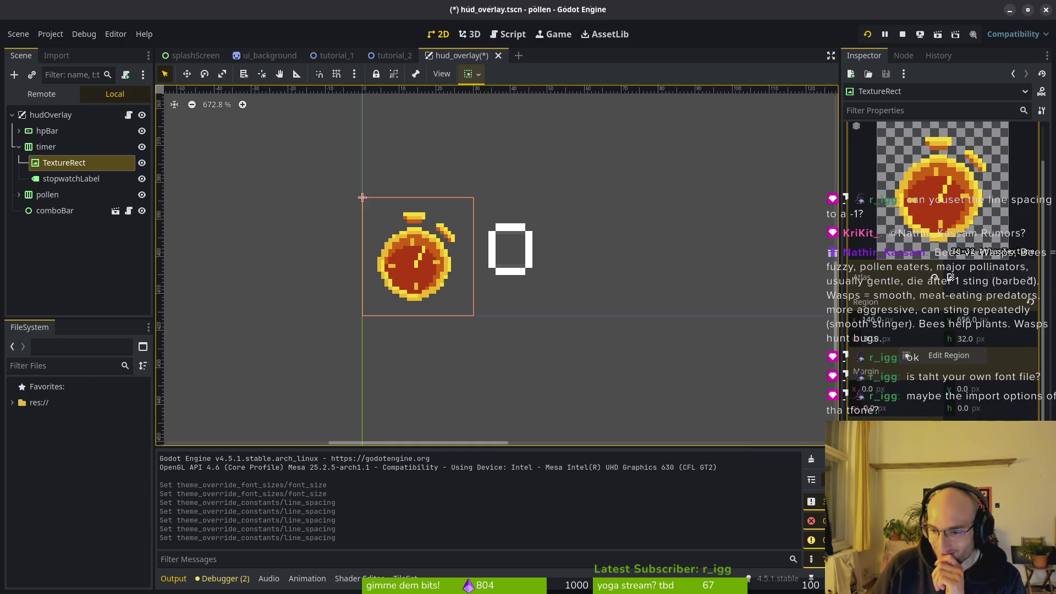
pyautogui.scroll(-4, 943, 247)
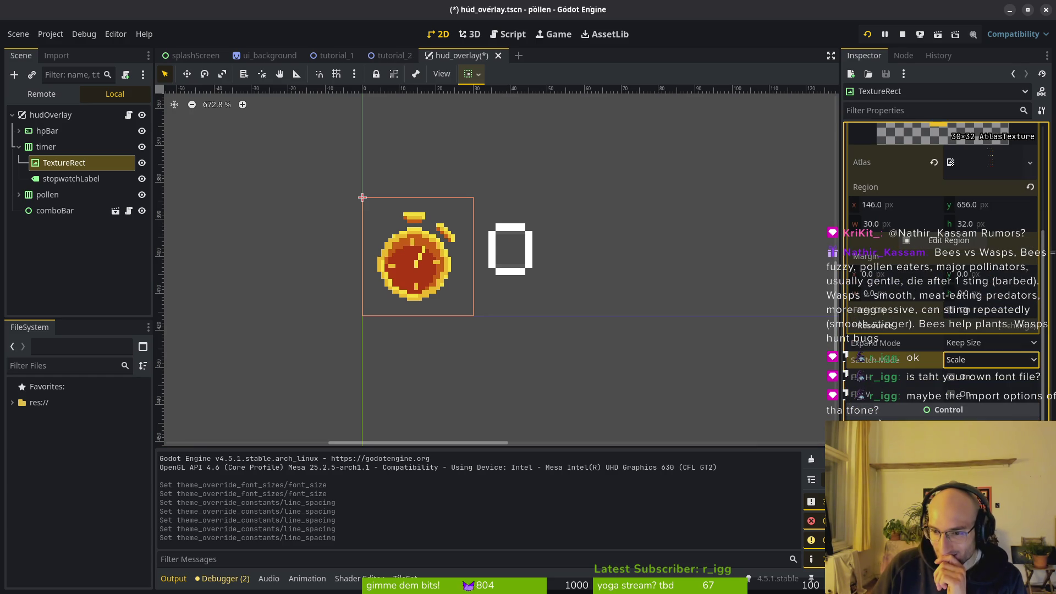
# Step: Scale the timer group to 0.8 and reapply its anchor preset
pyautogui.click(25, 146)
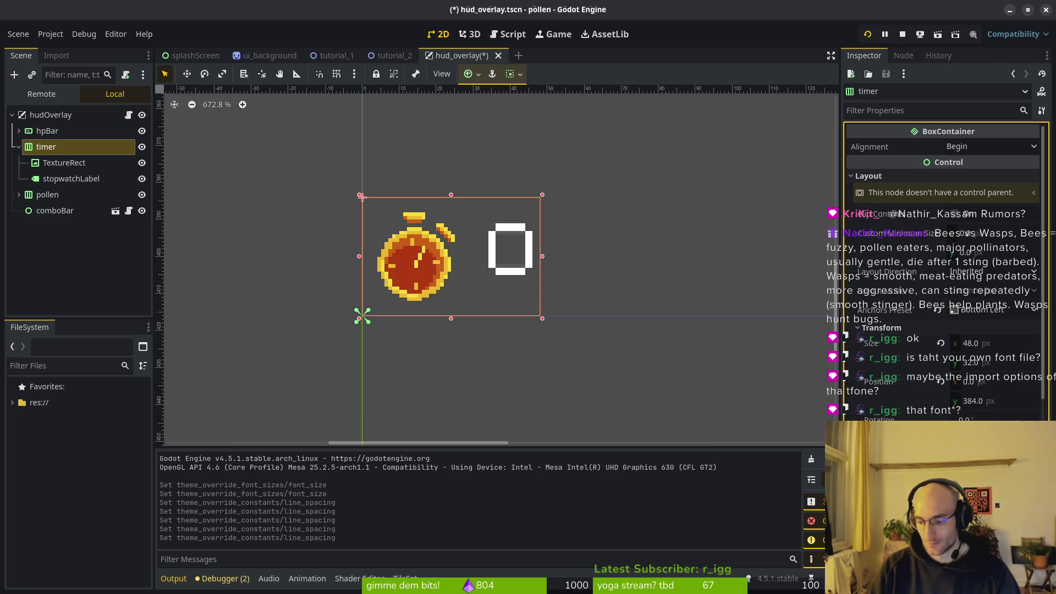
pyautogui.press('Return')
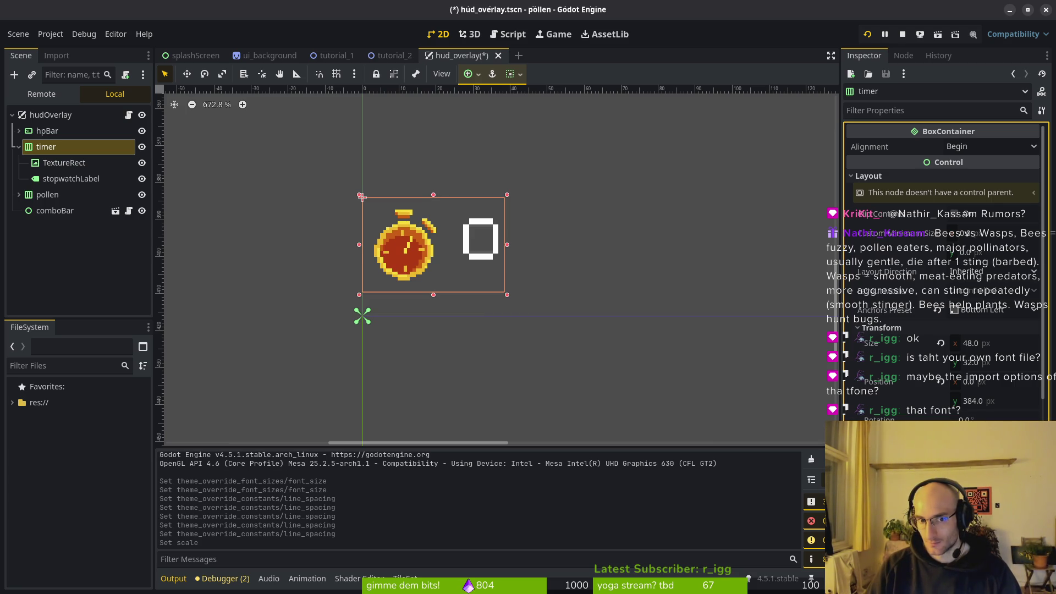
pyautogui.click(951, 311)
pyautogui.click(968, 360)
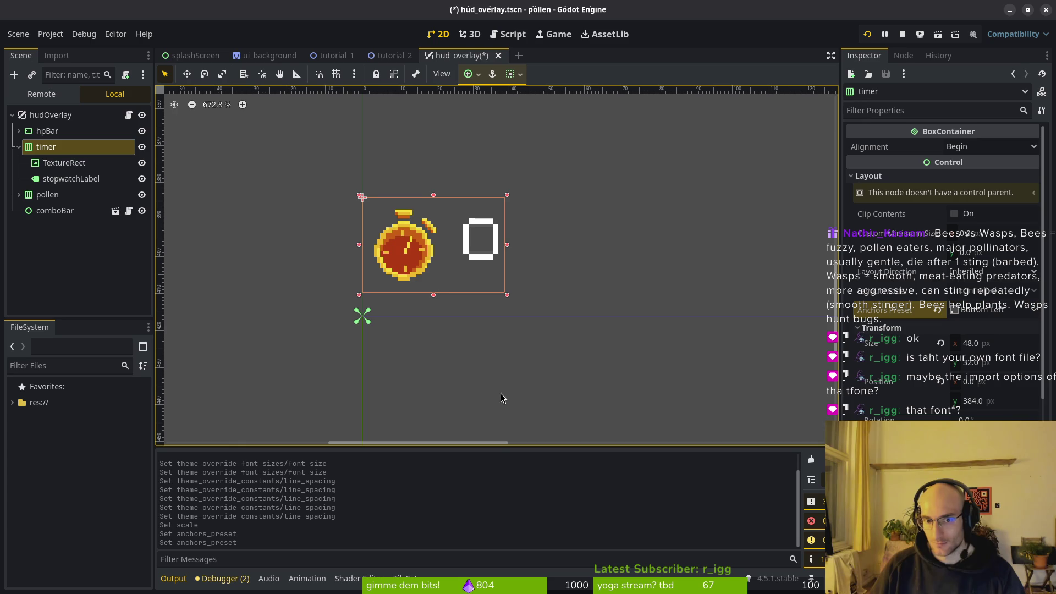
# Step: Drag the timer group on the canvas to position (0, 390)
pyautogui.click(408, 276)
pyautogui.click(405, 262)
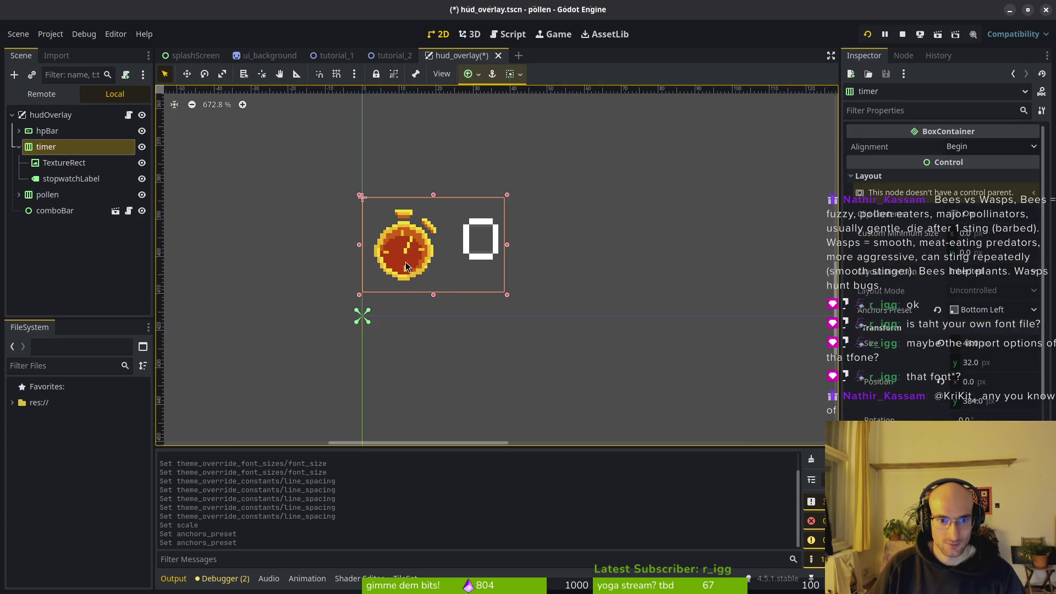
pyautogui.click(405, 262)
pyautogui.click(442, 268)
pyautogui.moveTo(403, 272); pyautogui.dragTo(447, 306)
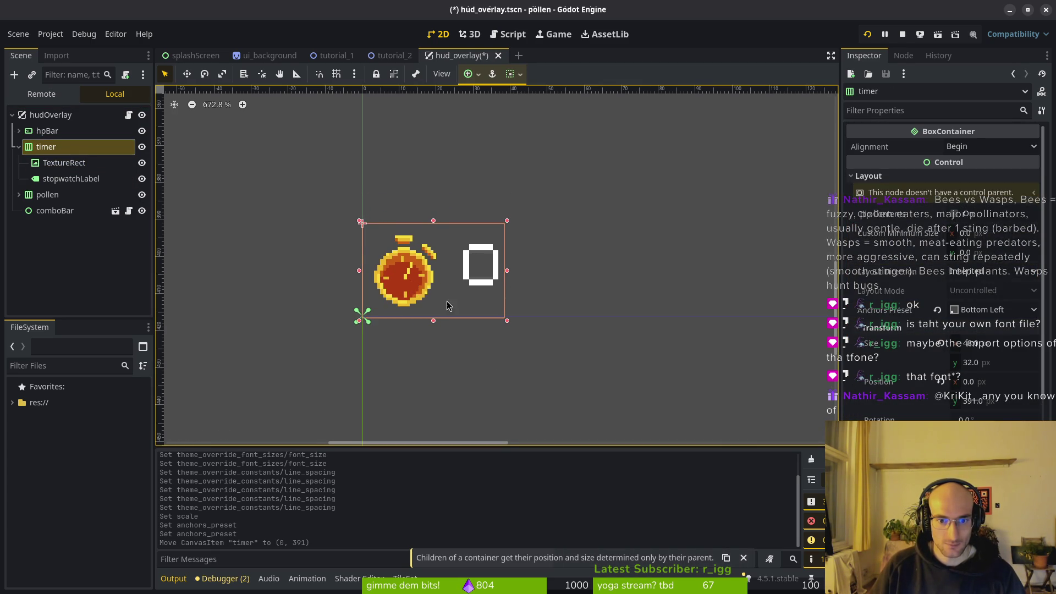
pyautogui.scroll(3, 418, 305)
pyautogui.moveTo(369, 289); pyautogui.dragTo(373, 283)
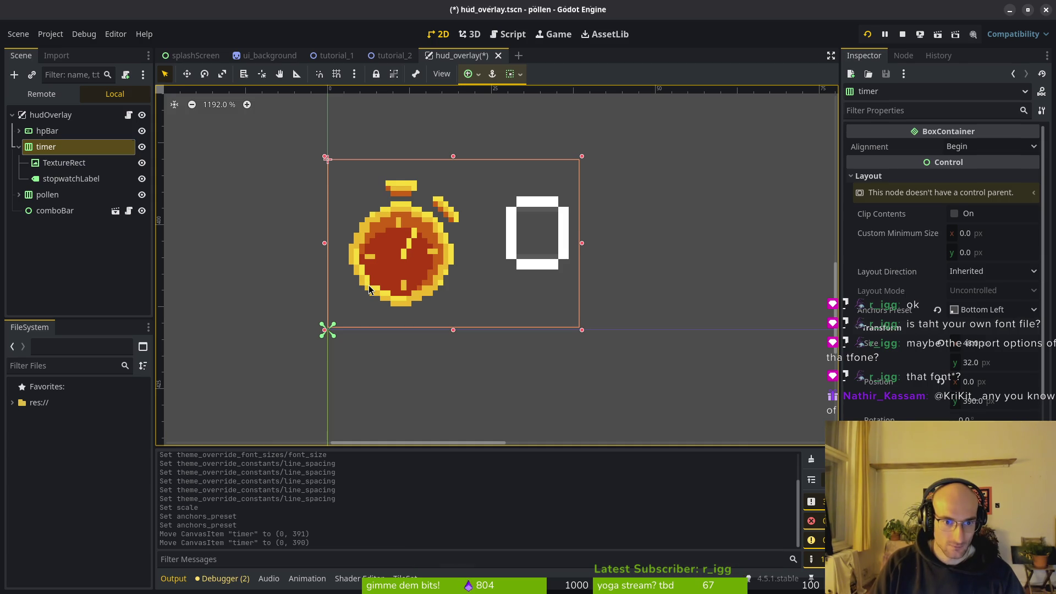
# Step: Anchor the timer group Bottom Left, restore full scale, and save the HUD overlay scene
pyautogui.click(374, 283)
pyautogui.click(62, 147)
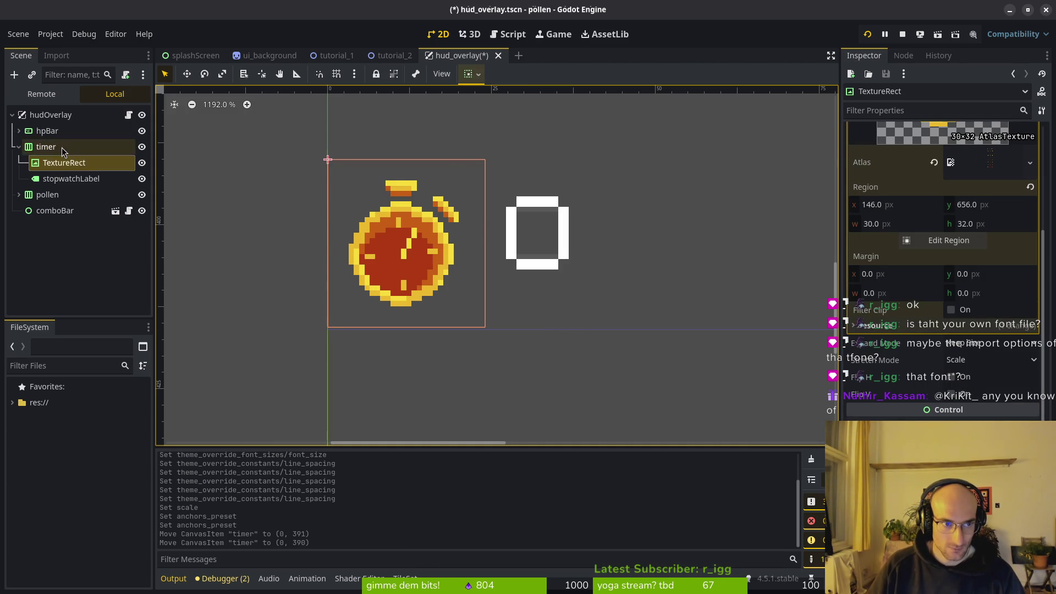
pyautogui.click(966, 309)
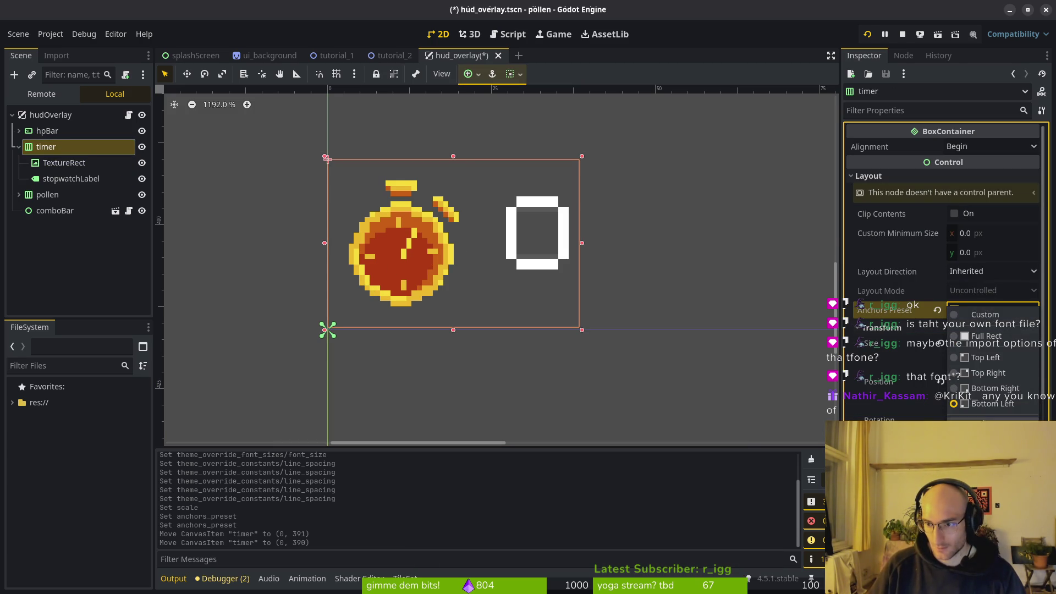
pyautogui.click(989, 376)
pyautogui.click(985, 310)
pyautogui.click(985, 342)
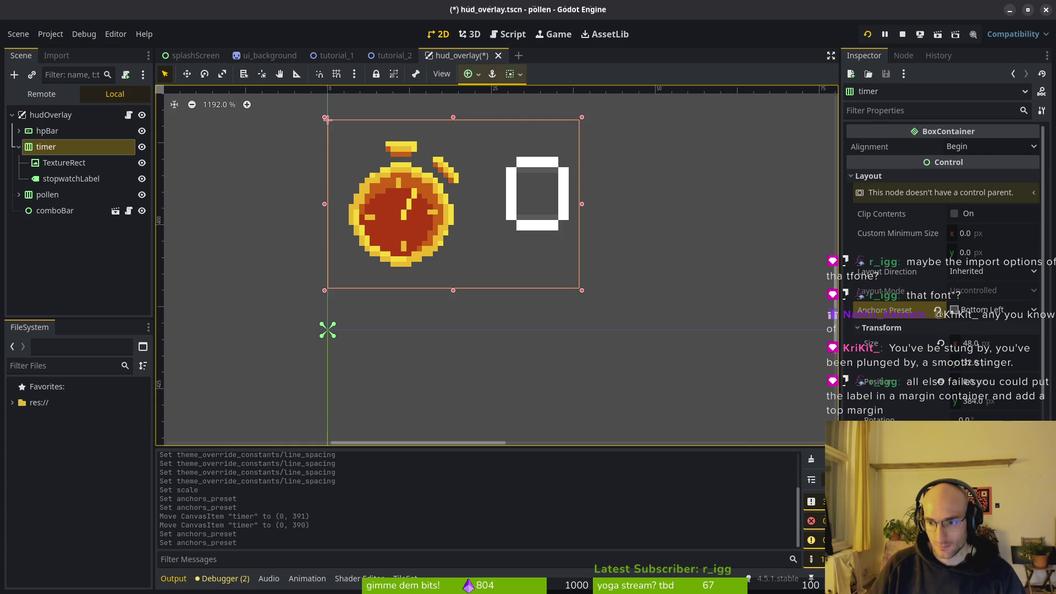
pyautogui.click(940, 439)
pyautogui.hotkey('ctrl', 's')
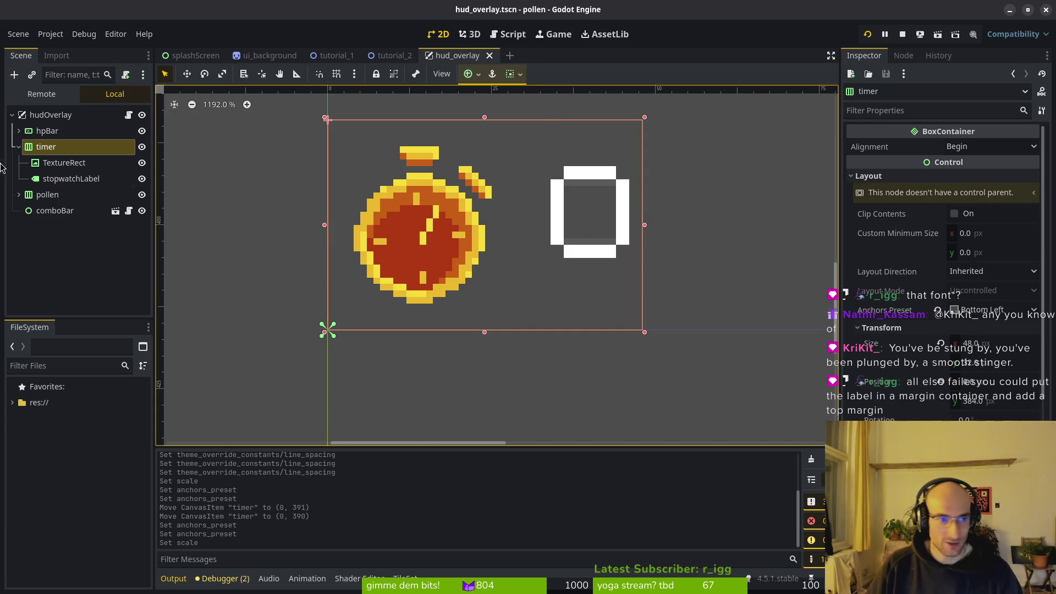
pyautogui.click(52, 164)
# Step: Add a MarginContainer, move stopwatchLabel into it, and review the container's Layout properties
pyautogui.hotkey('ctrl', 'a')
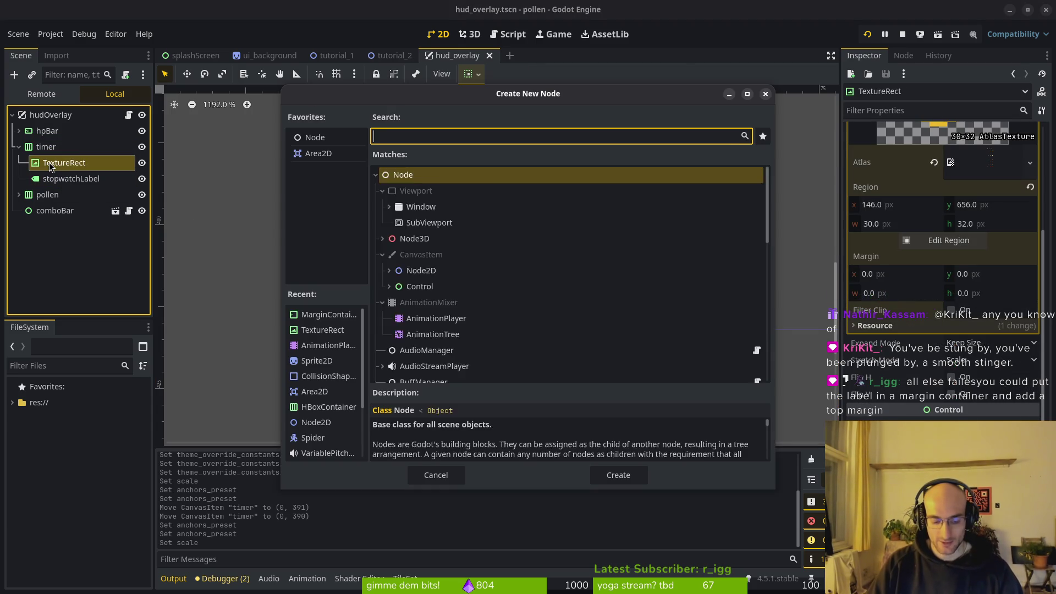
pyautogui.write('margincontainer')
pyautogui.press('Return')
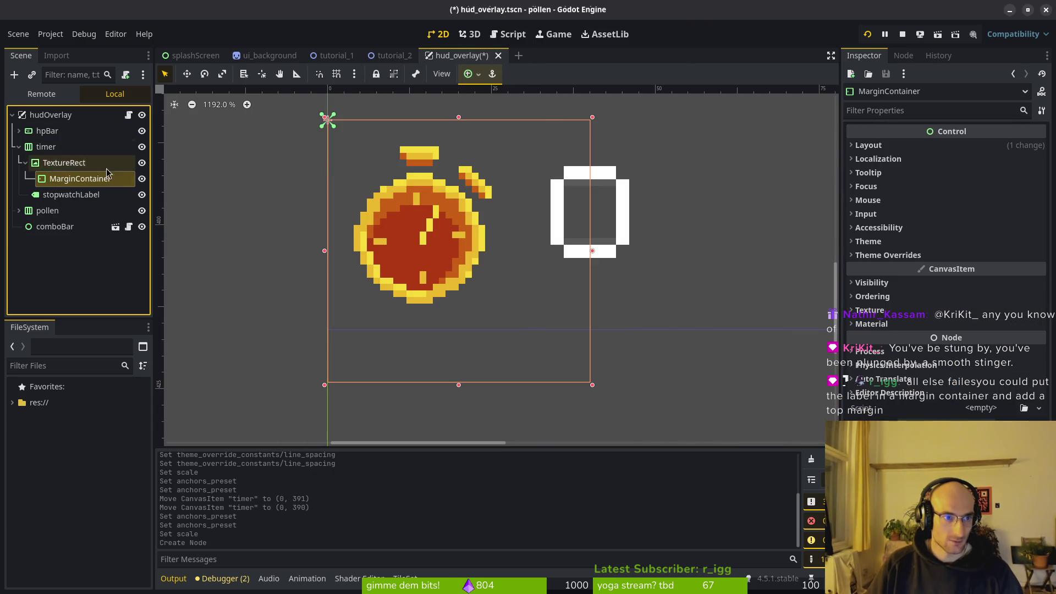
pyautogui.moveTo(67, 195)
pyautogui.mouseDown()
pyautogui.moveTo(84, 175)
pyautogui.moveTo(42, 209)
pyautogui.moveTo(68, 206)
pyautogui.moveTo(58, 175)
pyautogui.moveTo(70, 185)
pyautogui.mouseUp()
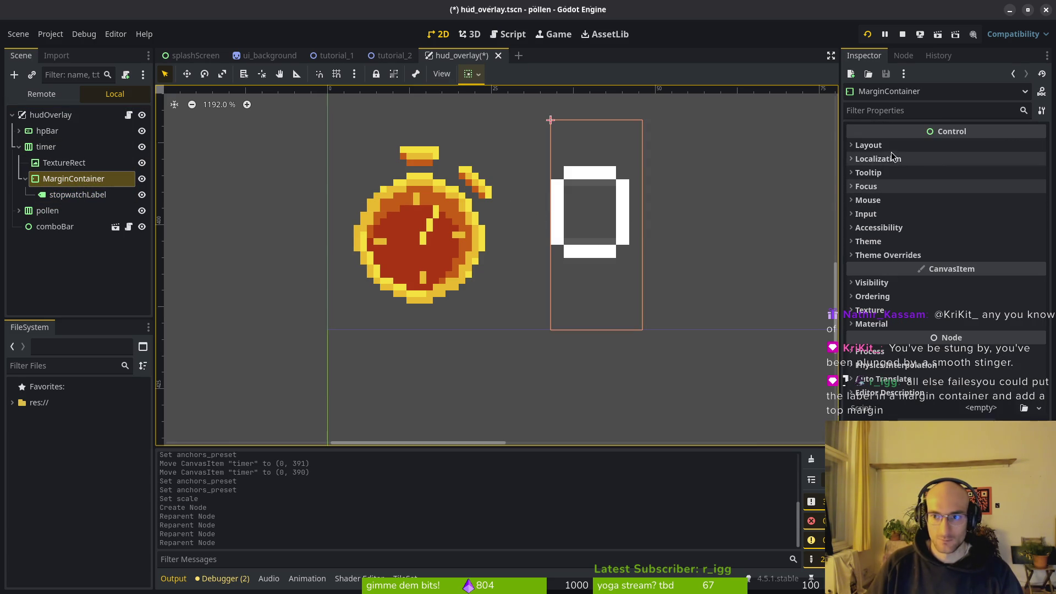
pyautogui.click(875, 146)
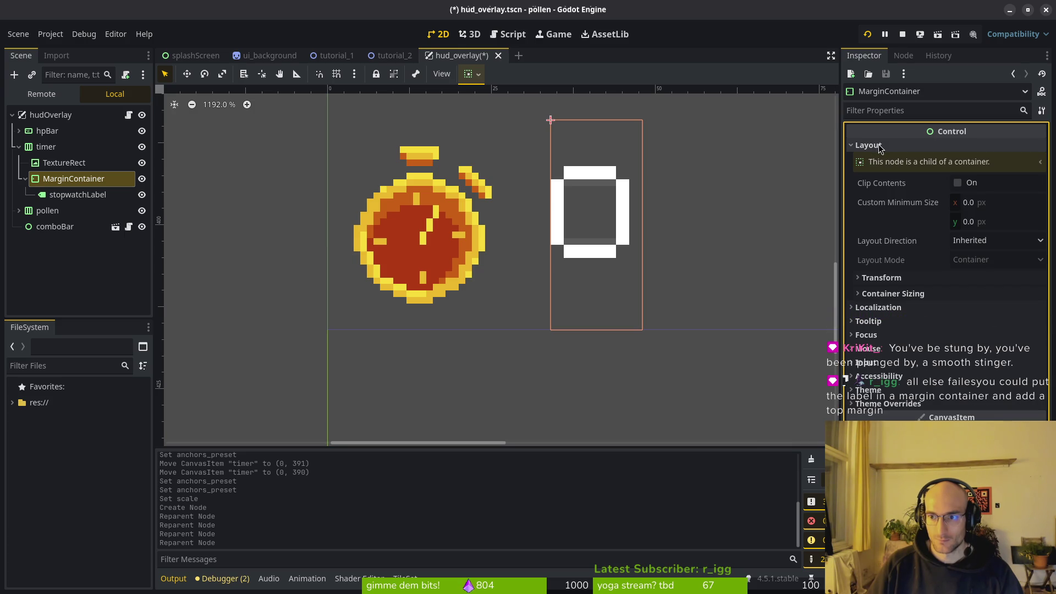
pyautogui.click(874, 145)
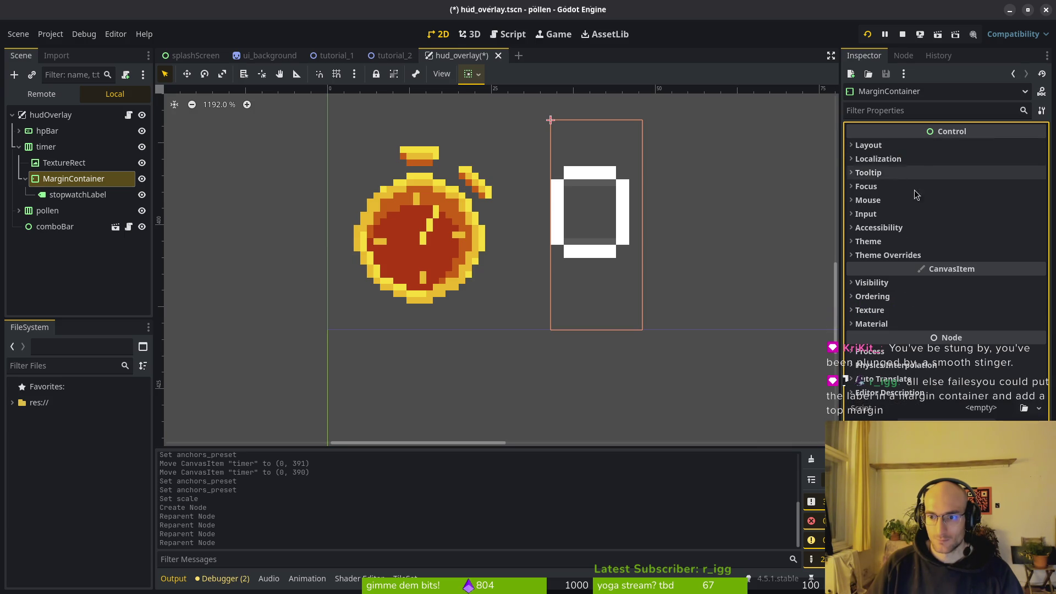
# Step: Enable the MarginContainer's Margin Top constant override and set it to 4
pyautogui.click(883, 241)
pyautogui.click(882, 242)
pyautogui.click(888, 256)
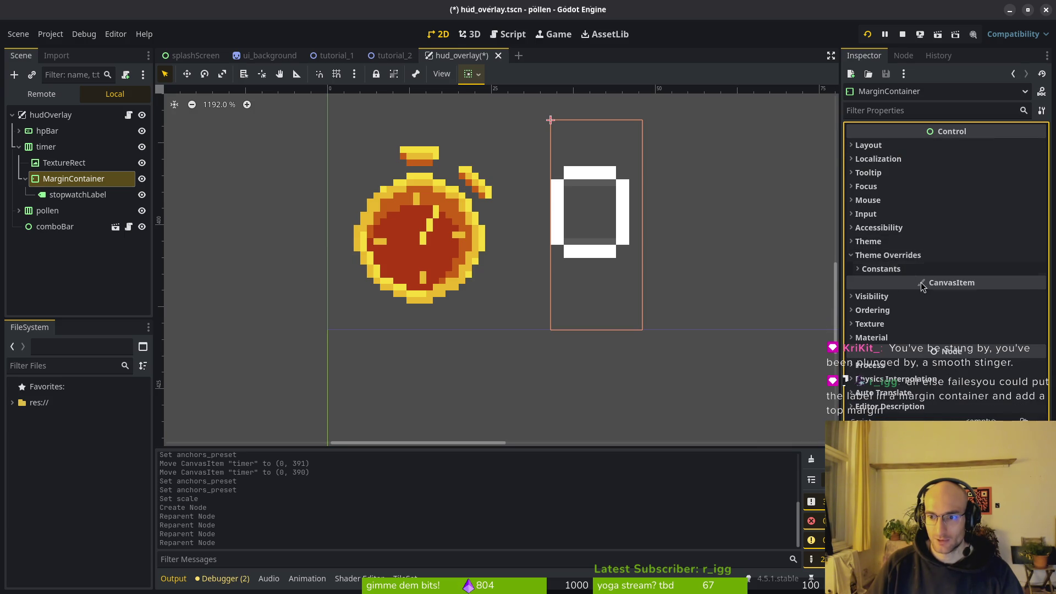
pyautogui.click(912, 269)
pyautogui.click(983, 303)
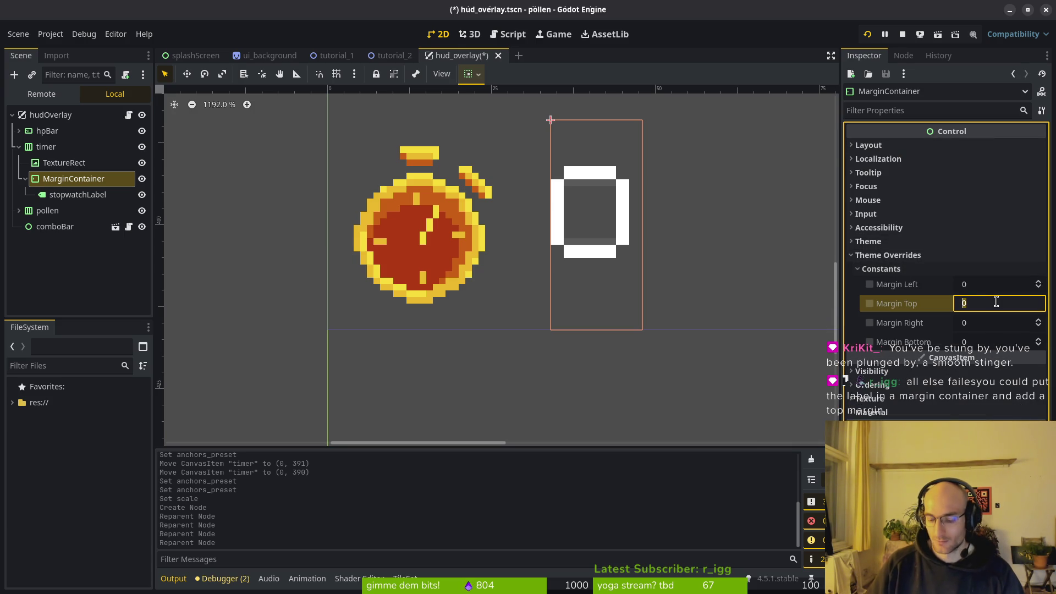
pyautogui.write('4')
pyautogui.press('Return')
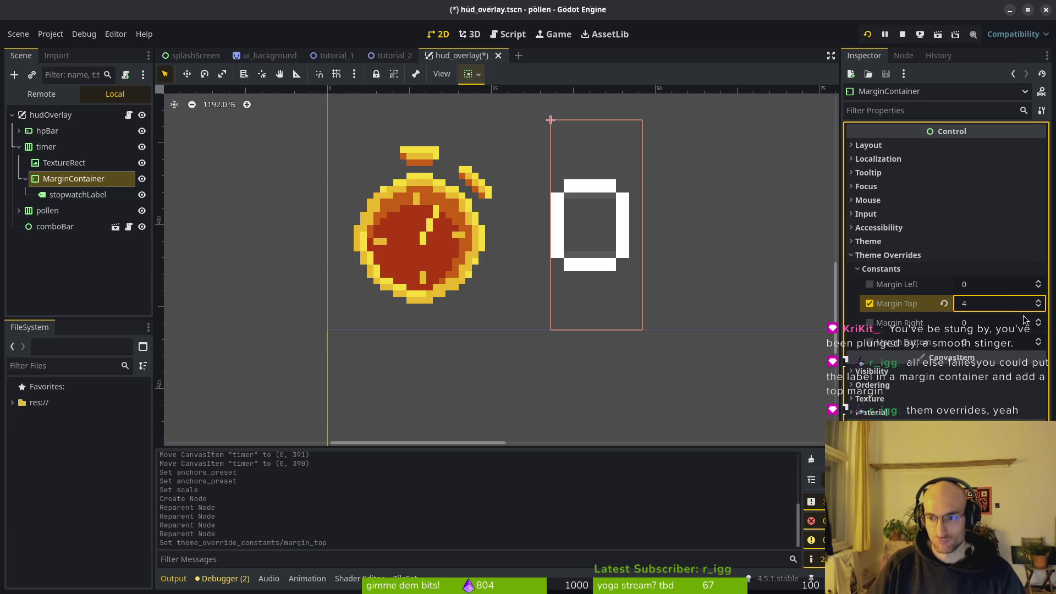
# Step: Adjust Margin Top to 6 with the spinner and save the scene
pyautogui.click(1040, 302)
pyautogui.click(1040, 302)
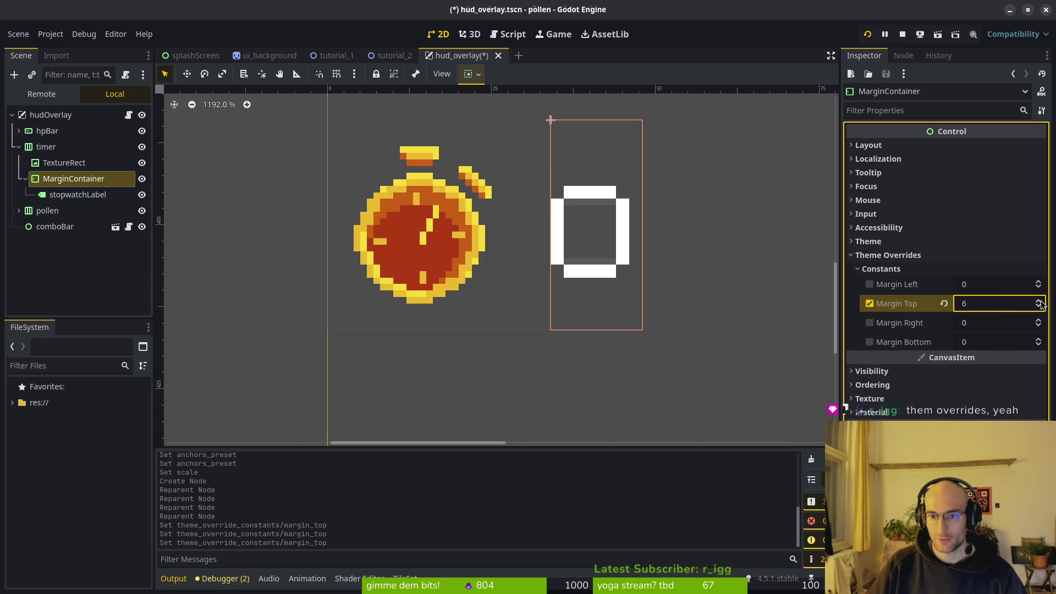
pyautogui.click(1040, 307)
pyautogui.click(1040, 307)
pyautogui.click(1040, 300)
pyautogui.click(1040, 303)
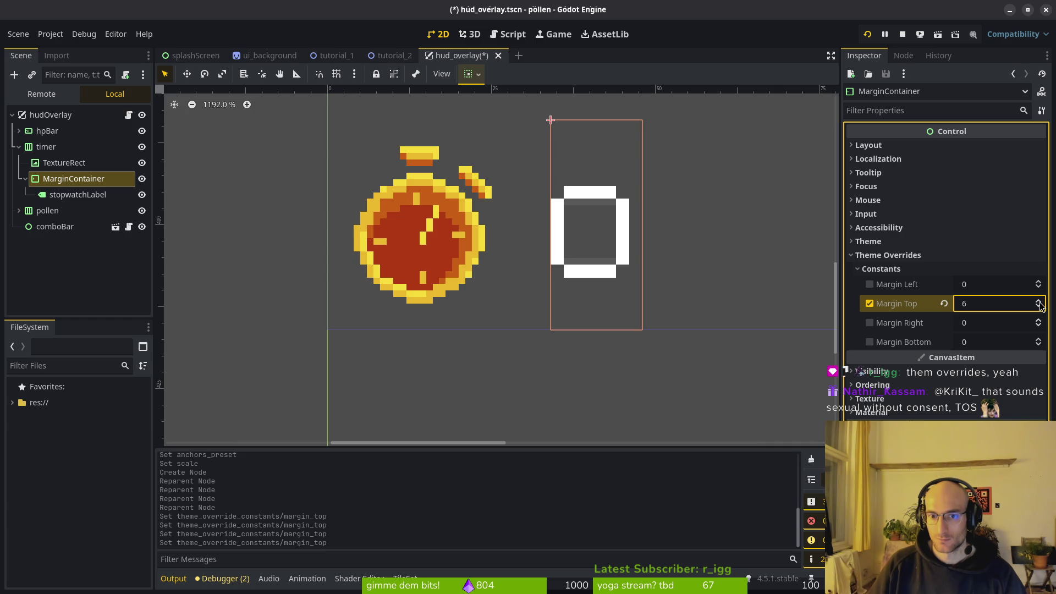
pyautogui.scroll(-8, 606, 252)
pyautogui.hotkey('ctrl', 's')
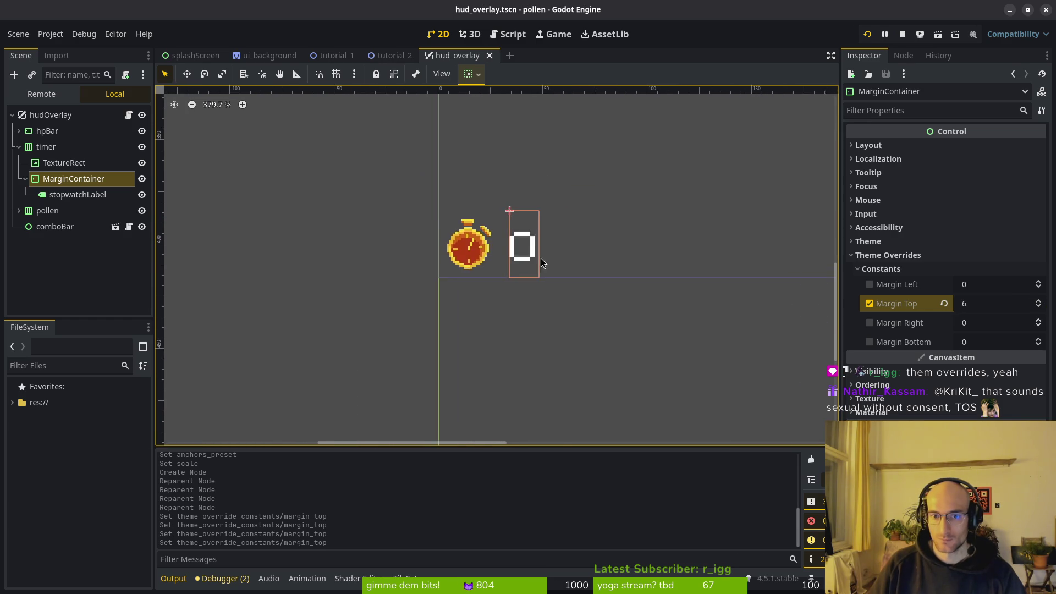
pyautogui.click(552, 255)
# Step: Compare how the stopwatch icon TextureRect and stopwatchLabel line up, then save
pyautogui.scroll(2, 566, 252)
pyautogui.click(489, 256)
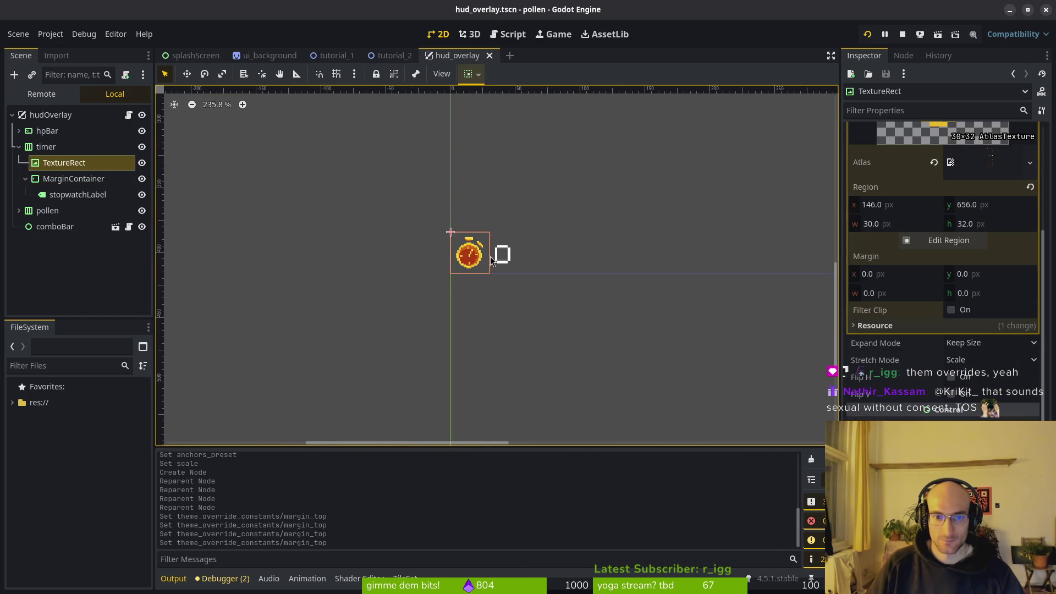
pyautogui.scroll(2, 490, 256)
pyautogui.click(499, 253)
pyautogui.click(499, 263)
pyautogui.scroll(5, 498, 260)
pyautogui.click(506, 252)
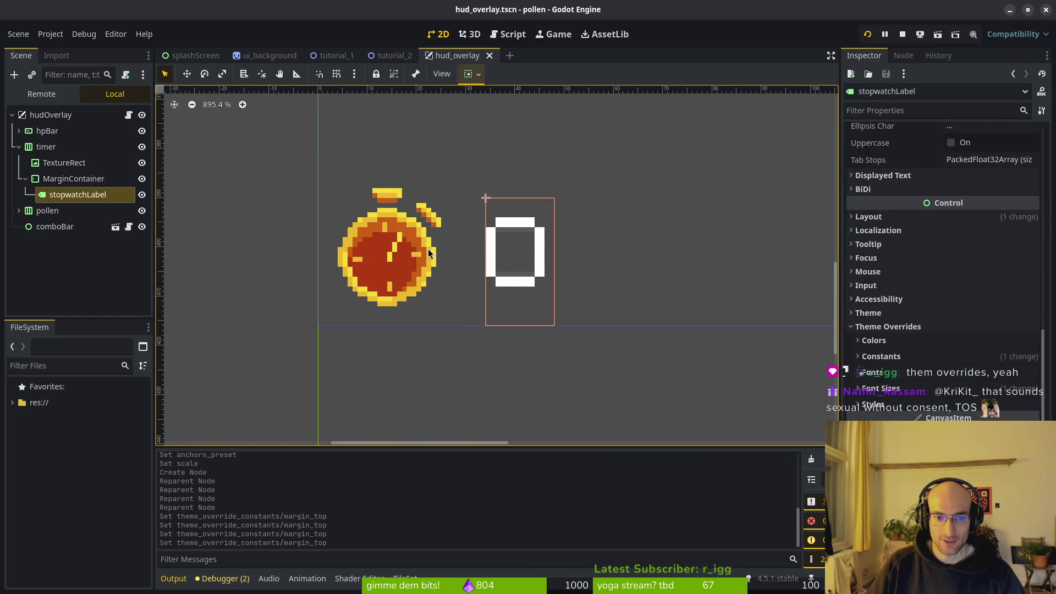
pyautogui.click(454, 256)
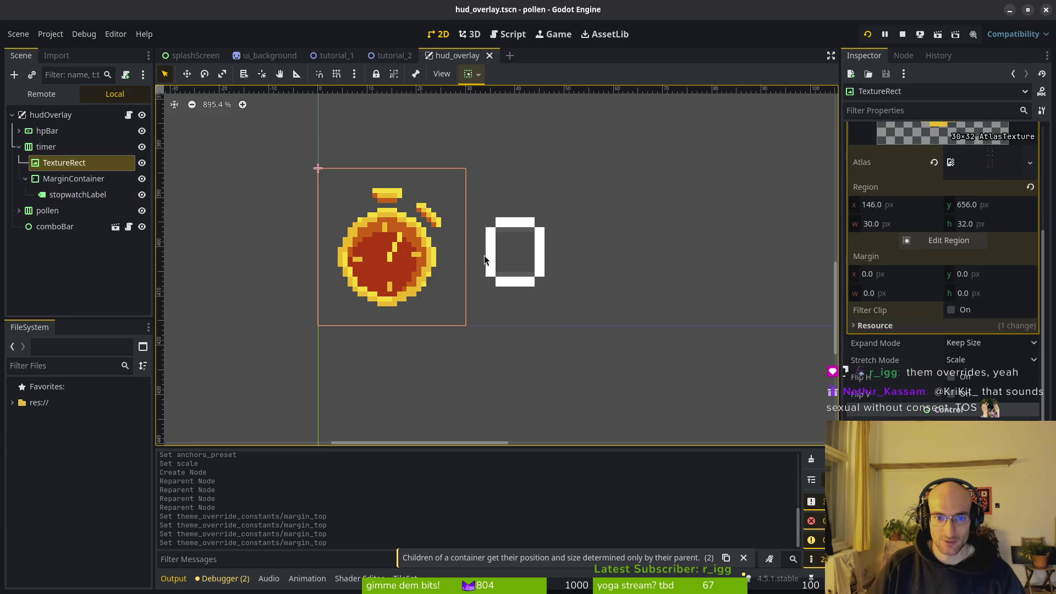
pyautogui.click(500, 262)
pyautogui.hotkey('ctrl', 's')
# Step: Revert the timer container's Size to its default and save the hud_overlay scene
pyautogui.click(345, 239)
pyautogui.click(46, 146)
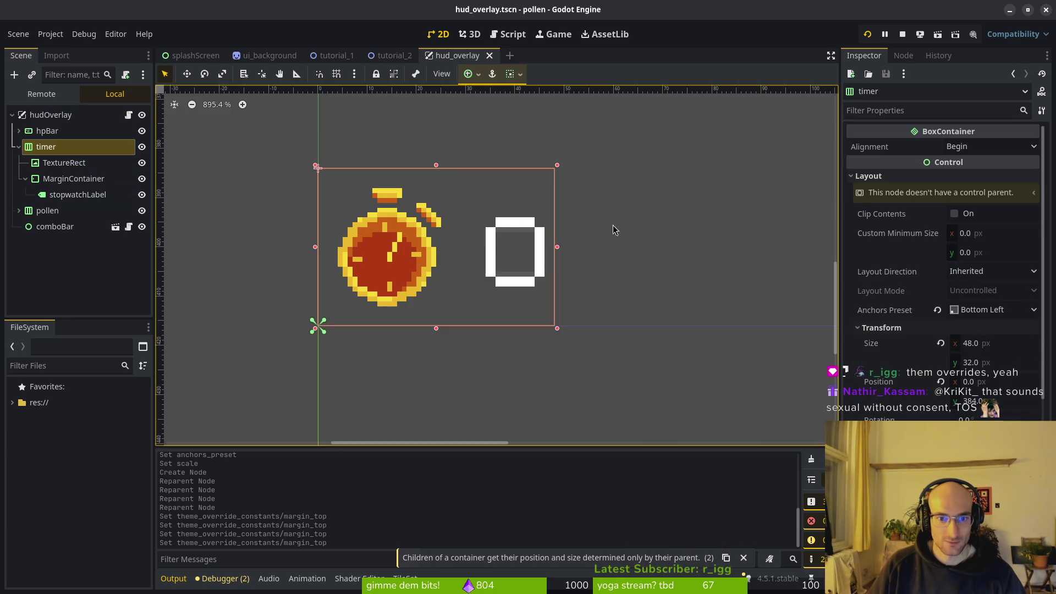
pyautogui.click(941, 344)
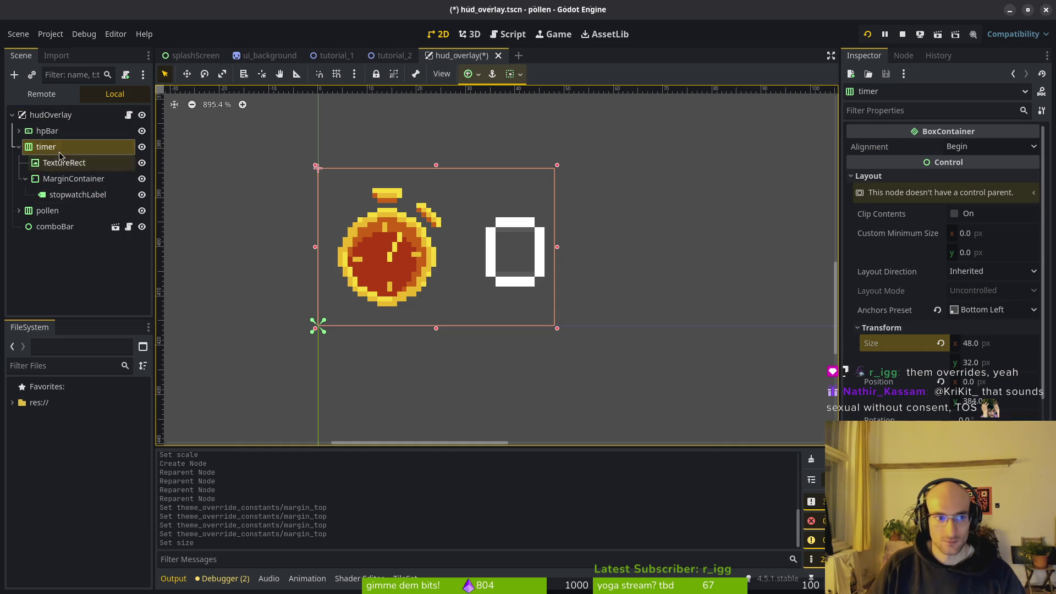
pyautogui.click(43, 117)
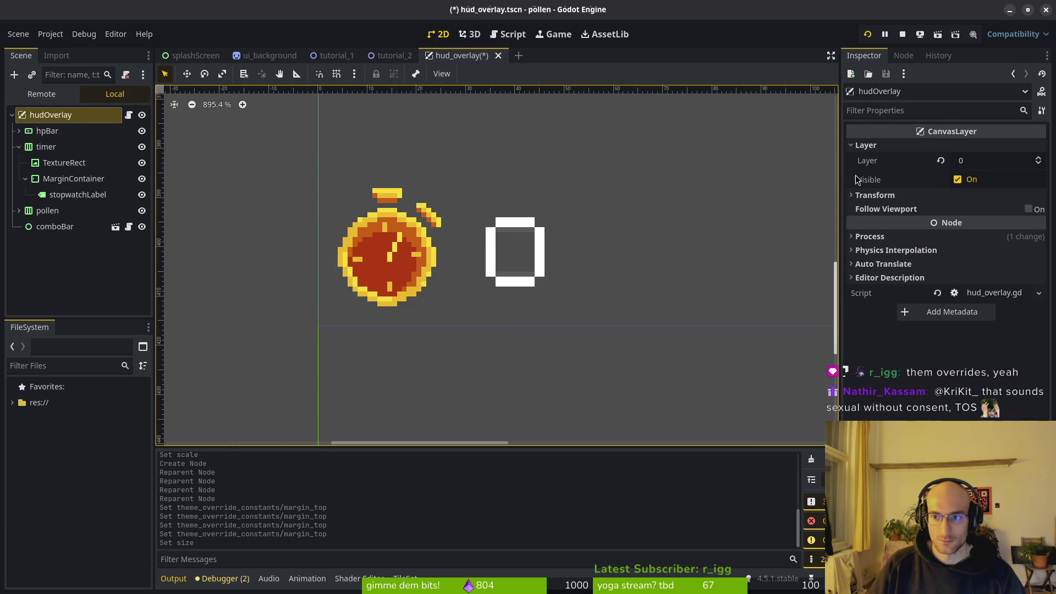
pyautogui.click(877, 194)
pyautogui.click(877, 194)
pyautogui.hotkey('ctrl', 's')
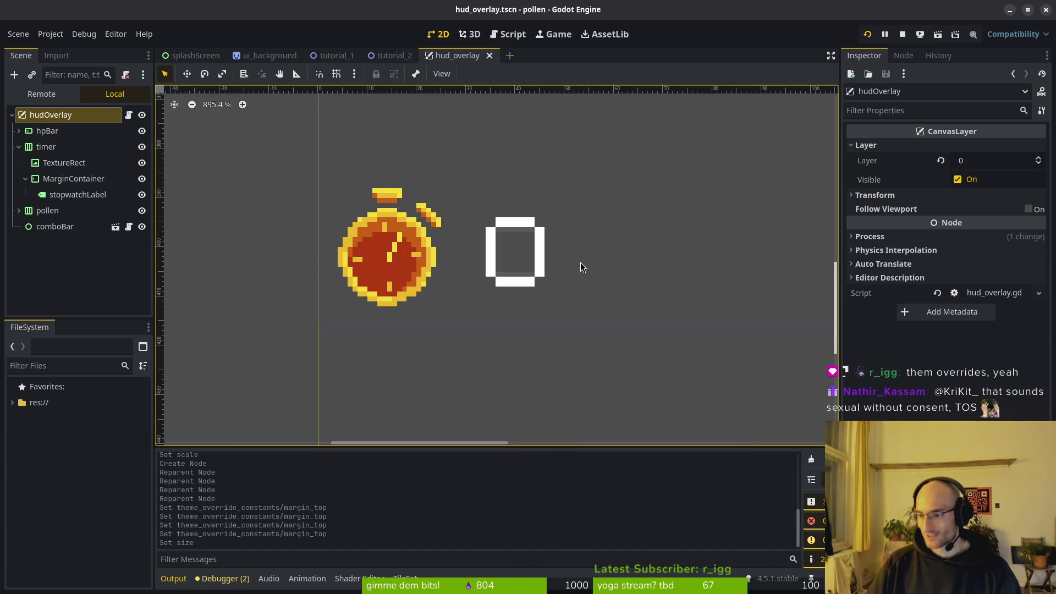
# Step: Collapse the MarginContainer and timer nodes in the scene tree
pyautogui.click(26, 179)
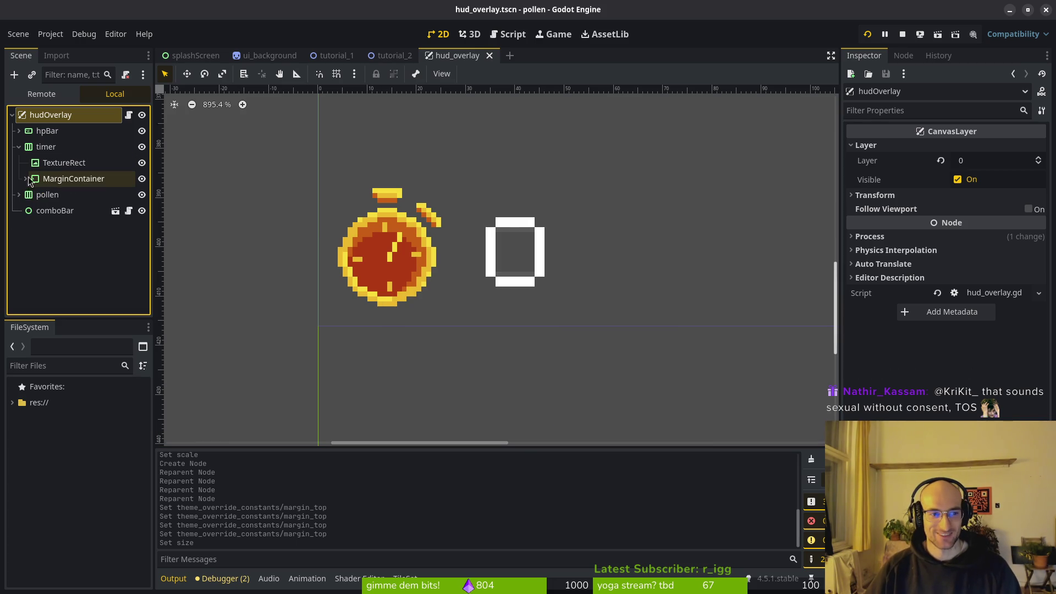
pyautogui.click(18, 147)
pyautogui.scroll(-5, 495, 248)
# Step: Switch to Neovim and open hud_overlay.gd through the Telescope file finder
pyautogui.click(18, 147)
pyautogui.click(19, 147)
pyautogui.hotkey('alt', 'Tab')
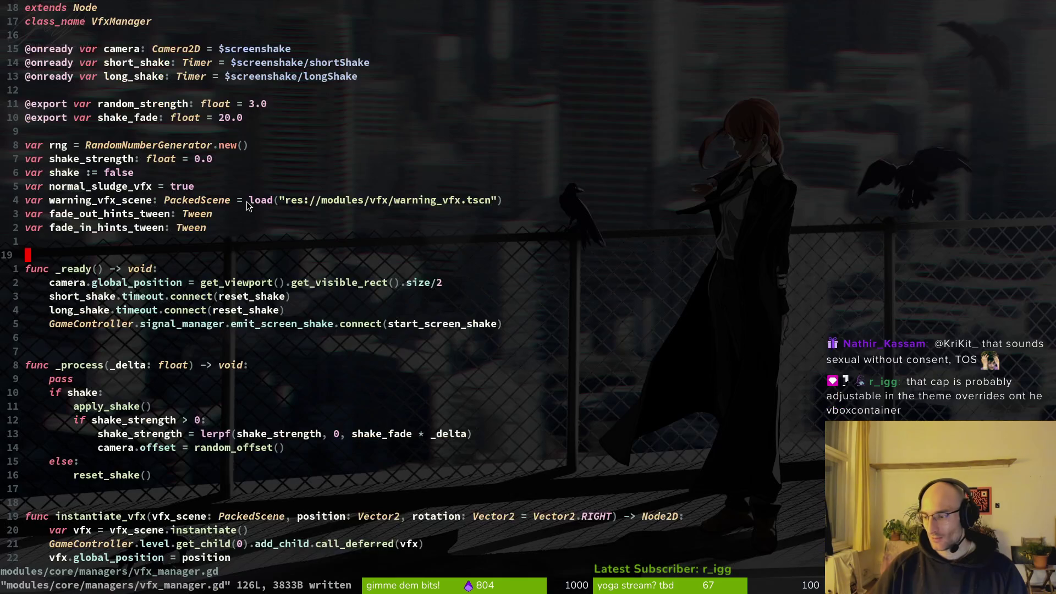
pyautogui.press('space')
pyautogui.press('f')
pyautogui.press('f')
pyautogui.write('huover')
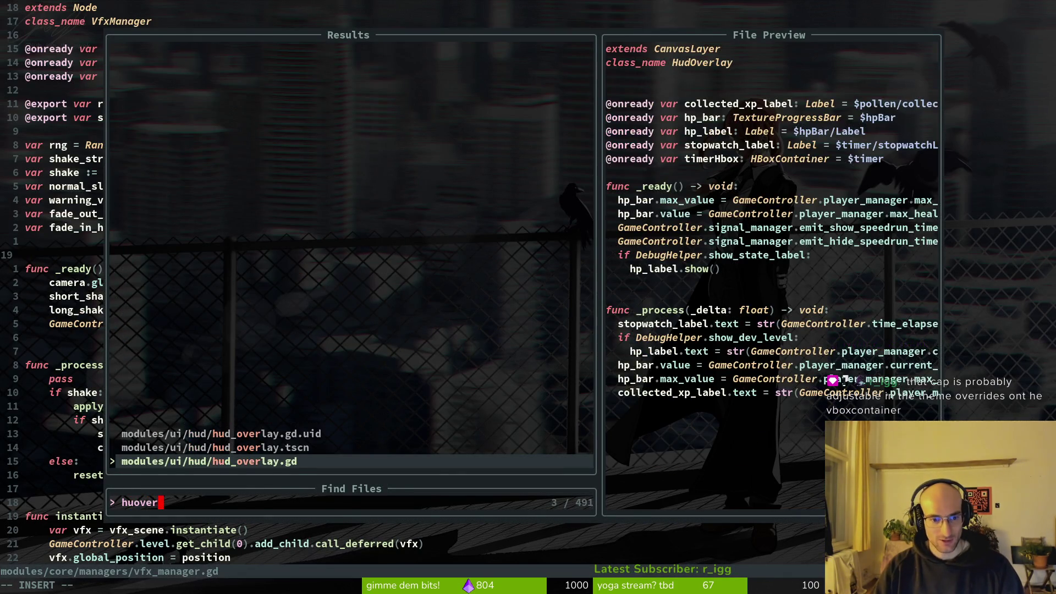
pyautogui.press('Return')
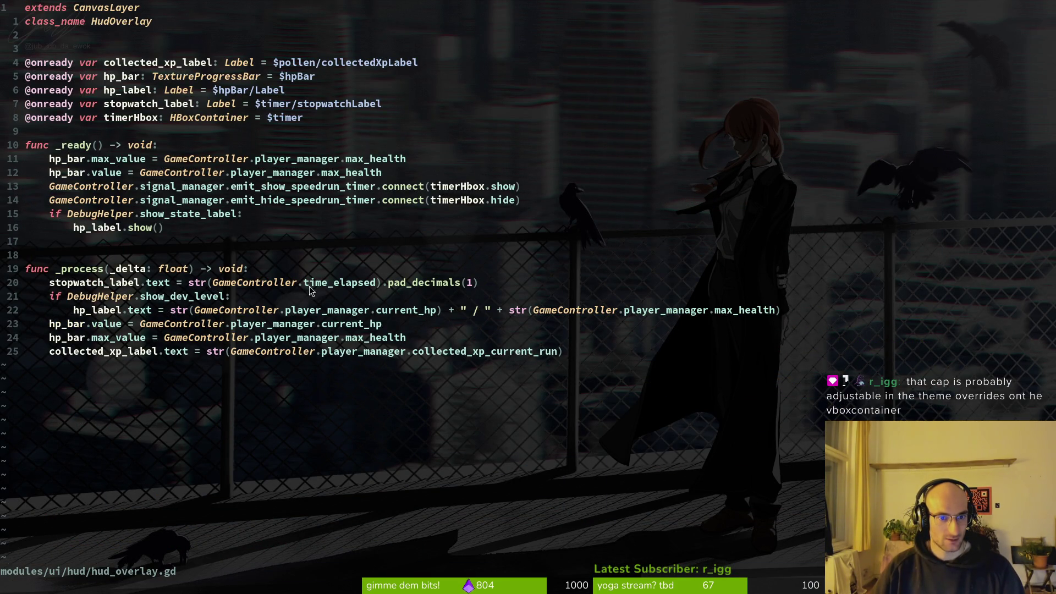
# Step: Change stopwatch_label's path to $timer/MarginContainer/stopwatchLabel and write the file with :w
pyautogui.click(300, 105)
pyautogui.write('imer/mar')
pyautogui.press('Tab')
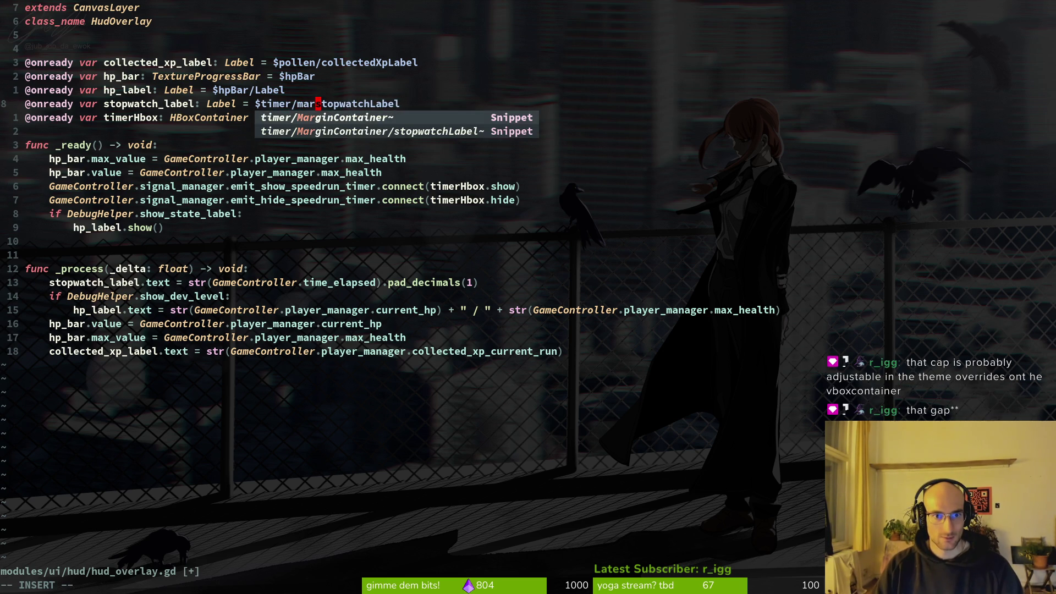
pyautogui.press('Return')
pyautogui.write('/')
pyautogui.press('Escape')
pyautogui.write(':w')
pyautogui.press('Return')
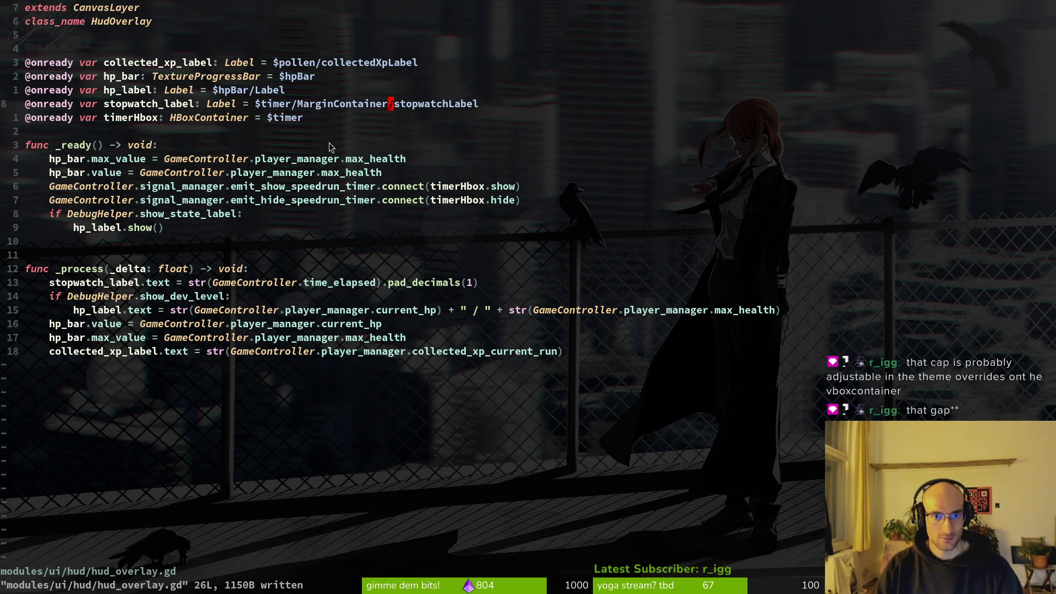
pyautogui.hotkey('alt', 'Tab')
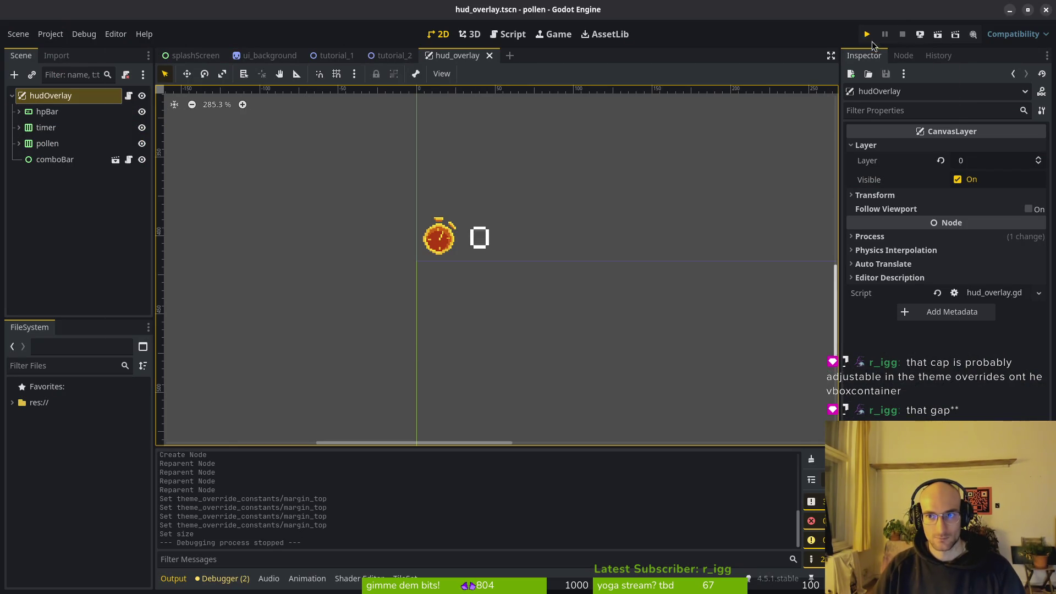
# Step: Run the project, start the cave level, check the stopwatch reads 0.0, then stop the game
pyautogui.click(869, 35)
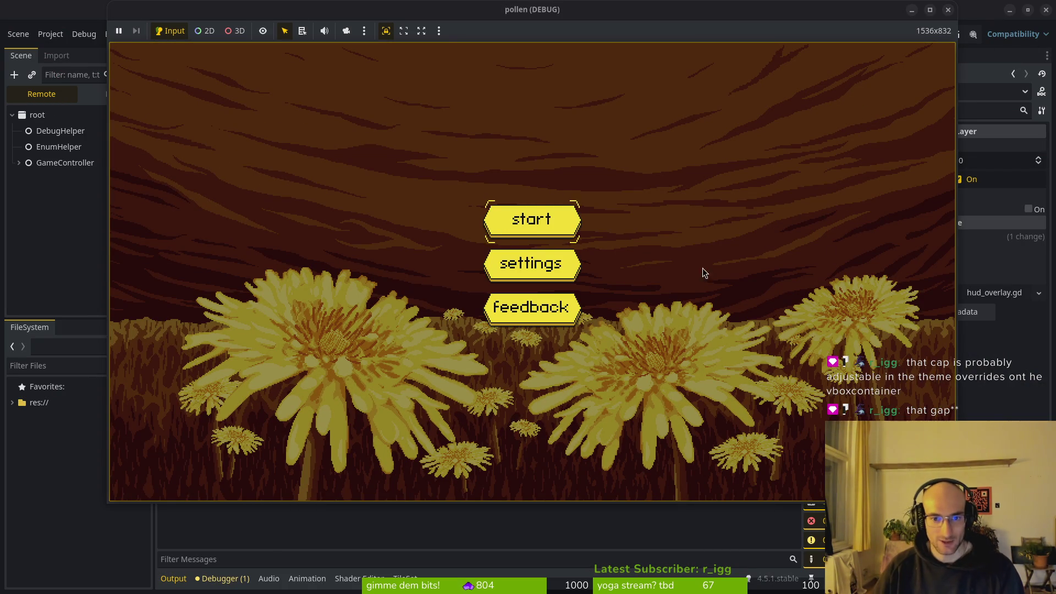
pyautogui.click(527, 219)
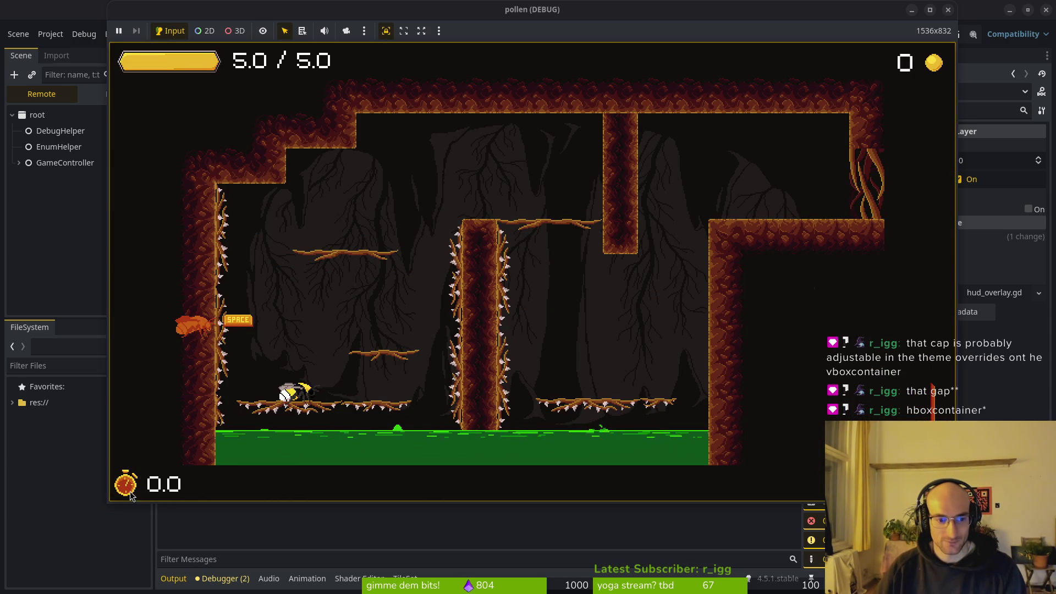
pyautogui.click(947, 9)
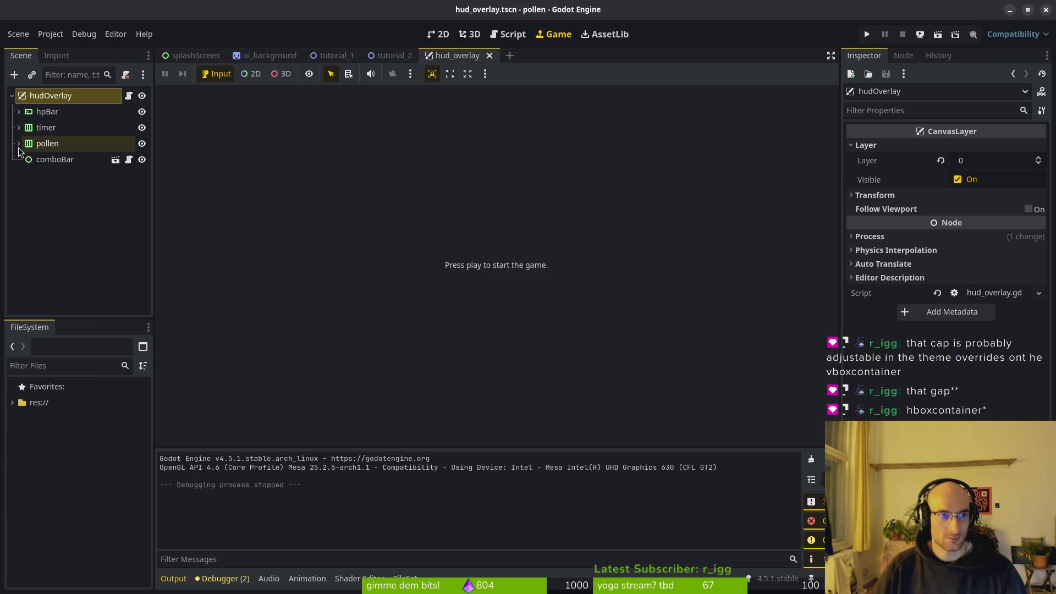
# Step: Turn on the timer container's Separation theme constant override, then relaunch the game
pyautogui.click(18, 128)
pyautogui.click(46, 128)
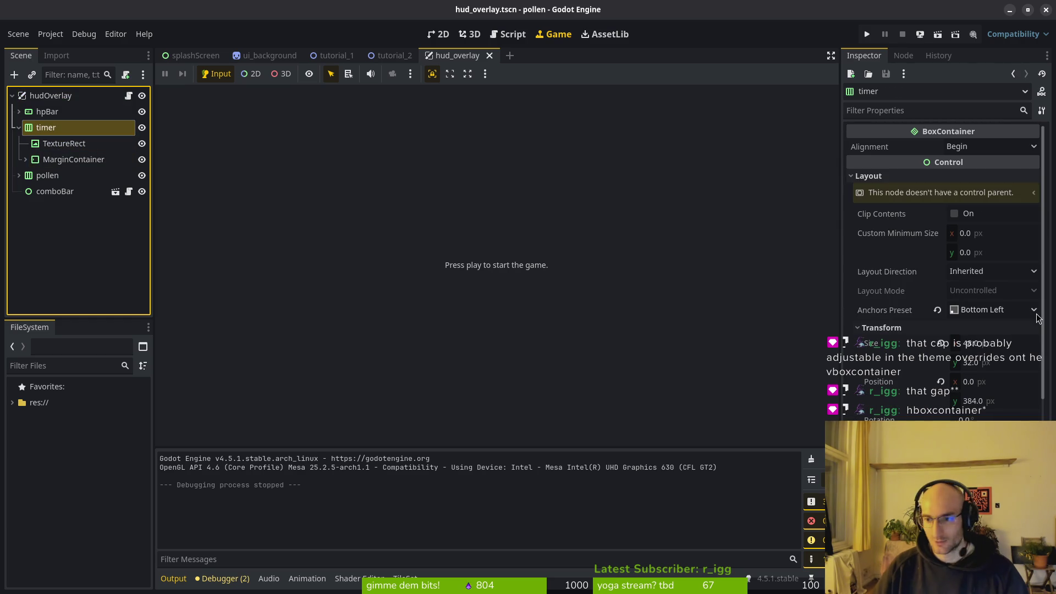
pyautogui.scroll(-5, 941, 374)
pyautogui.click(889, 199)
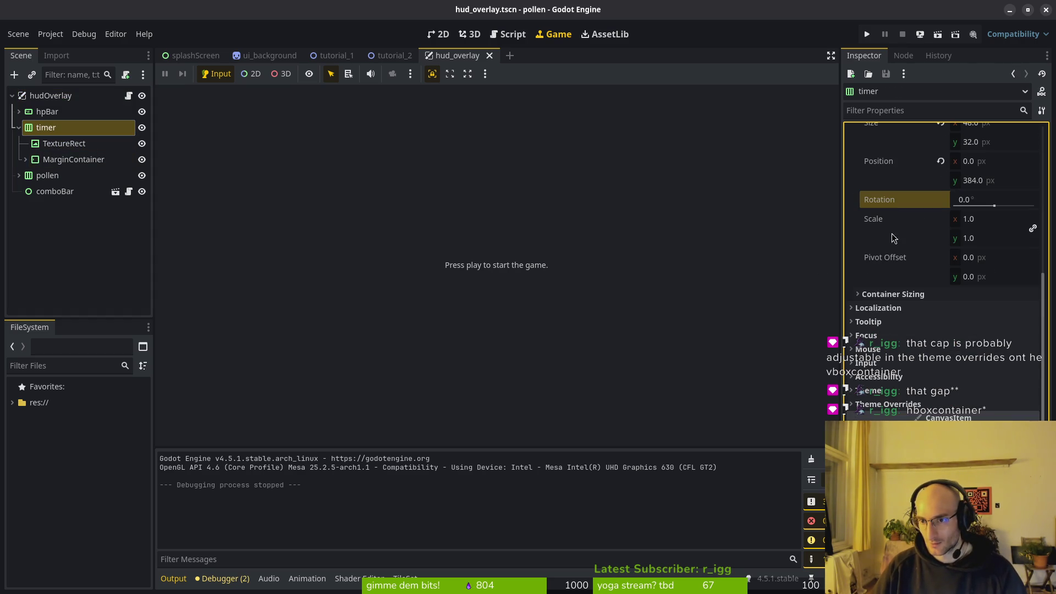
pyautogui.click(948, 418)
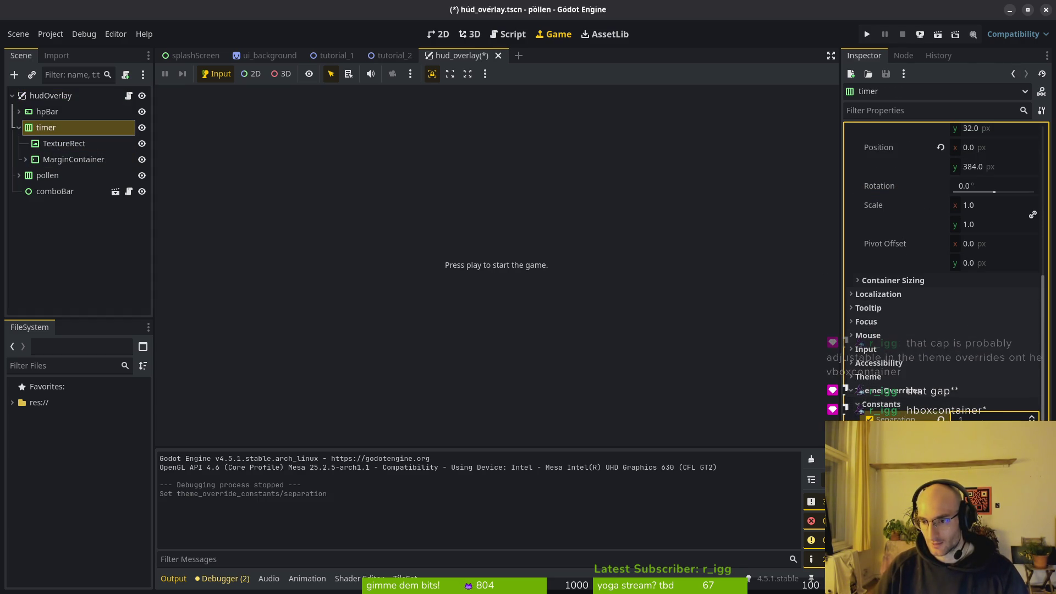
pyautogui.press('F5')
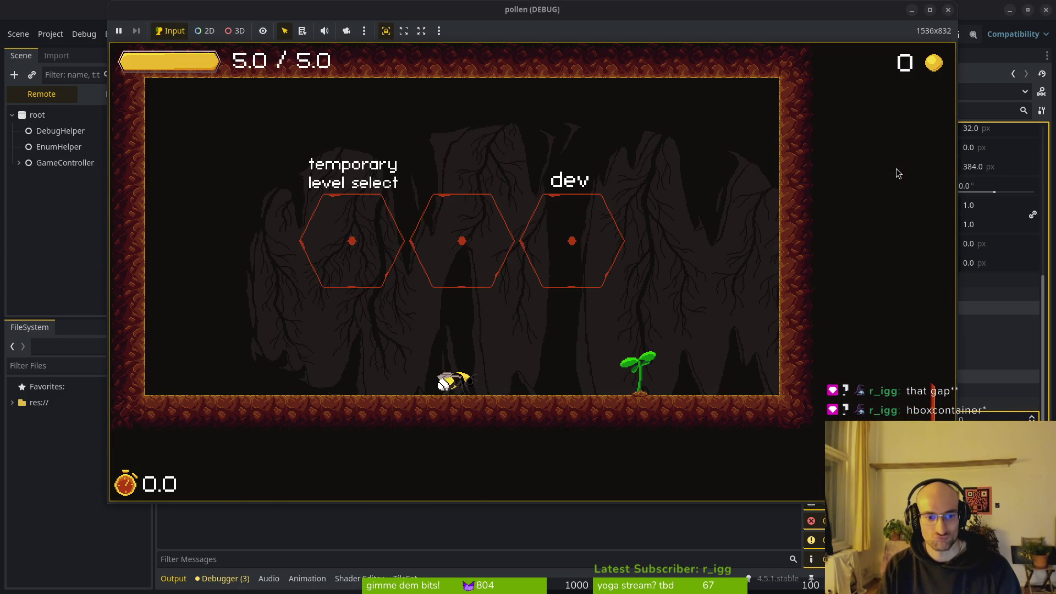
# Step: Fight the enemy waves in the cave room as the stopwatch counts to 16.9, then close the game
pyautogui.press('w')
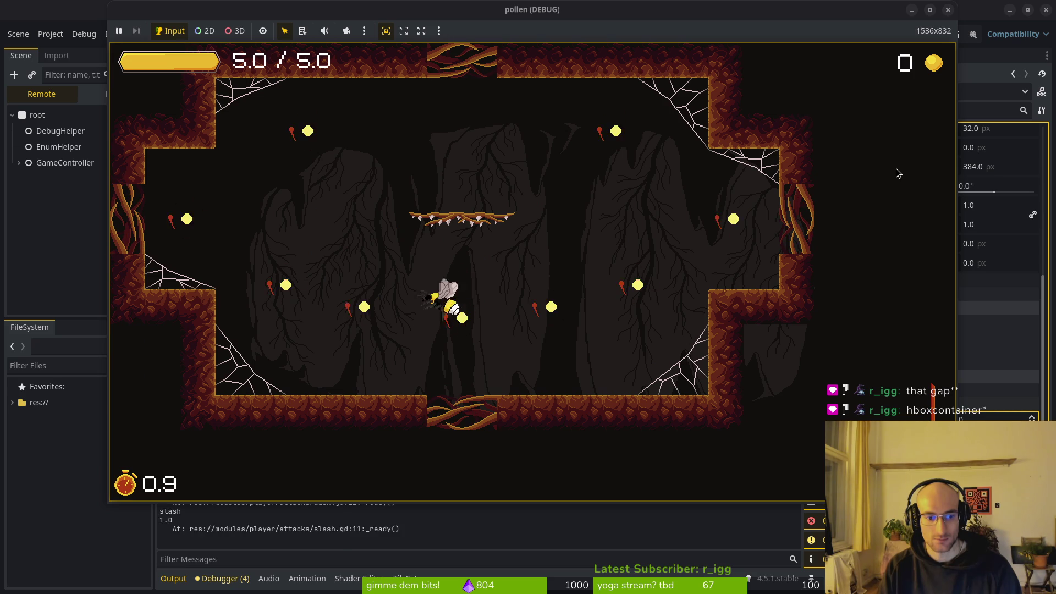
pyautogui.click(898, 174)
pyautogui.rightClick(898, 174)
pyautogui.click(898, 173)
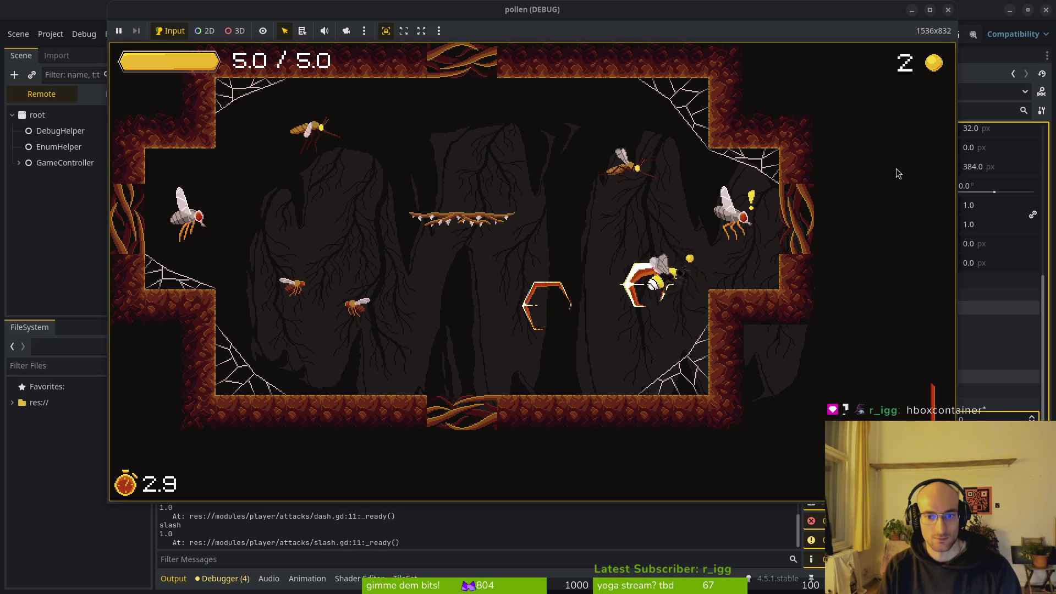
pyautogui.press('a')
pyautogui.press('w')
pyautogui.click(897, 174)
pyautogui.press('a')
pyautogui.press('s')
pyautogui.click(898, 174)
pyautogui.press('a')
pyautogui.rightClick(897, 174)
pyautogui.press('a')
pyautogui.press('d')
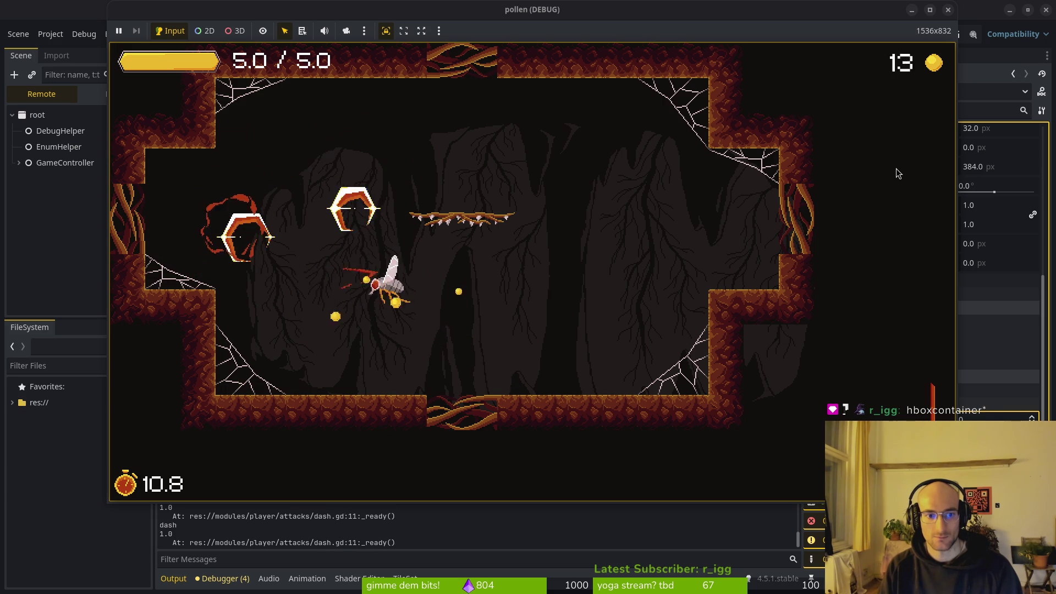
pyautogui.click(897, 174)
pyautogui.press('d')
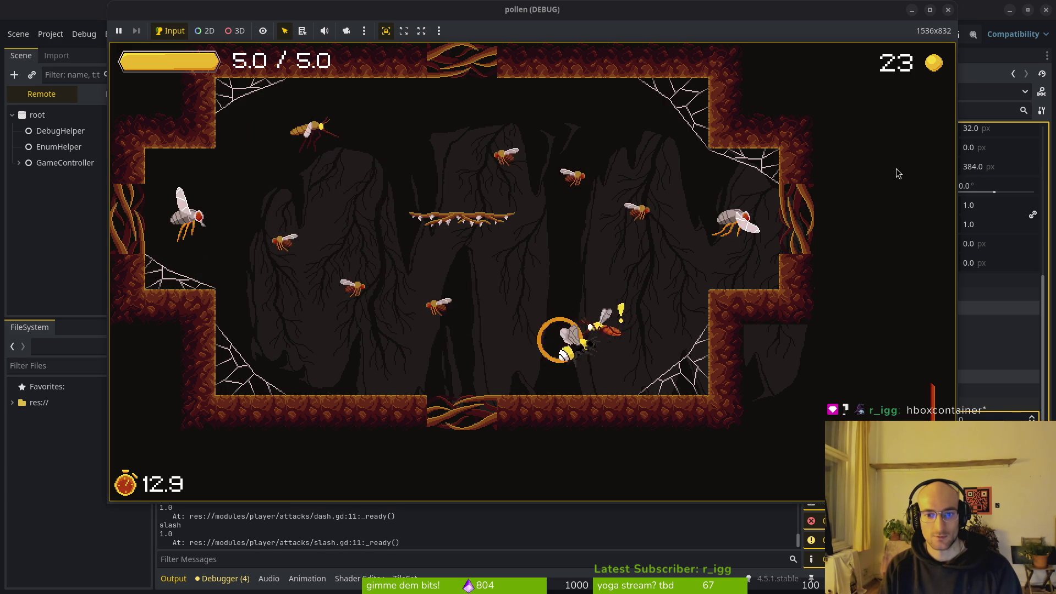
pyautogui.click(897, 174)
pyautogui.press('w')
pyautogui.press('a')
pyautogui.click(898, 174)
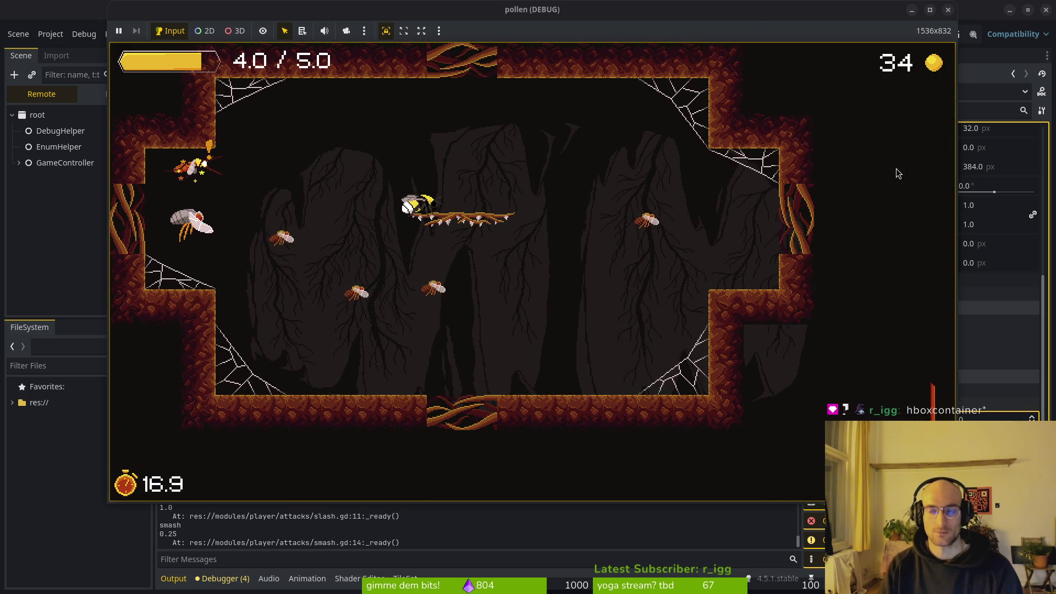
pyautogui.click(947, 10)
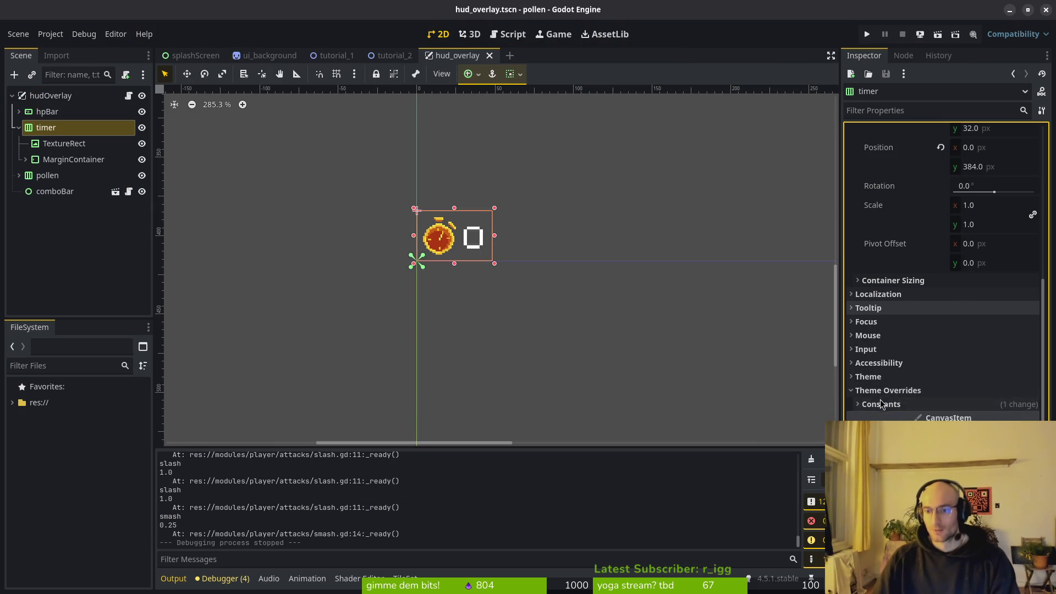
# Step: Save hud_overlay and fold away the timer's Transform section and child nodes
pyautogui.hotkey('ctrl', 's')
pyautogui.click(905, 330)
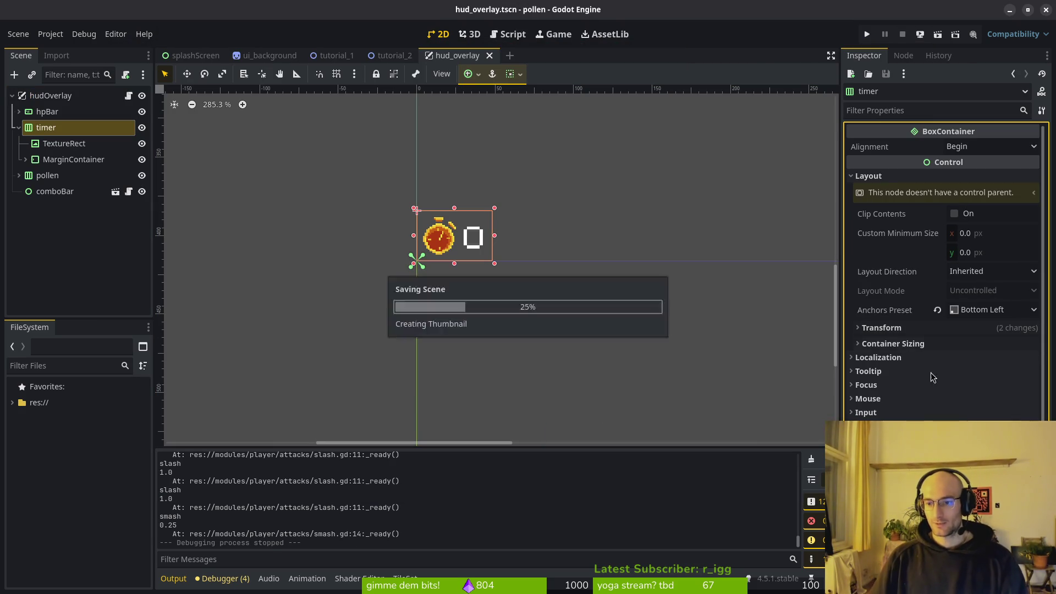
pyautogui.click(17, 127)
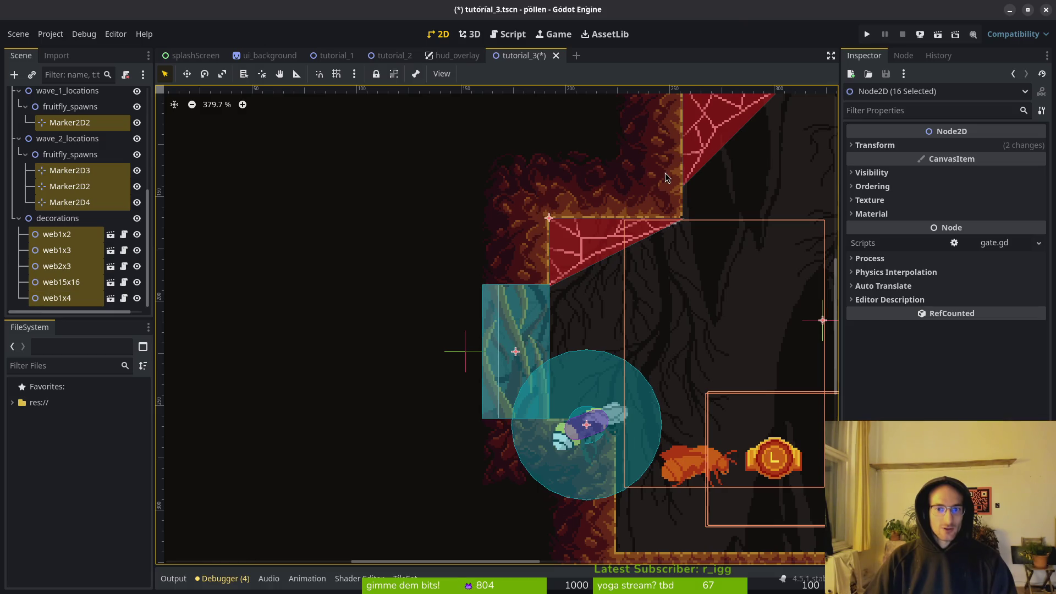
# Step: Clear the multi-node selection and save the tutorial_3 scene
pyautogui.scroll(5, 516, 340)
pyautogui.click(556, 313)
pyautogui.scroll(-3, 556, 313)
pyautogui.hotkey('ctrl', 's')
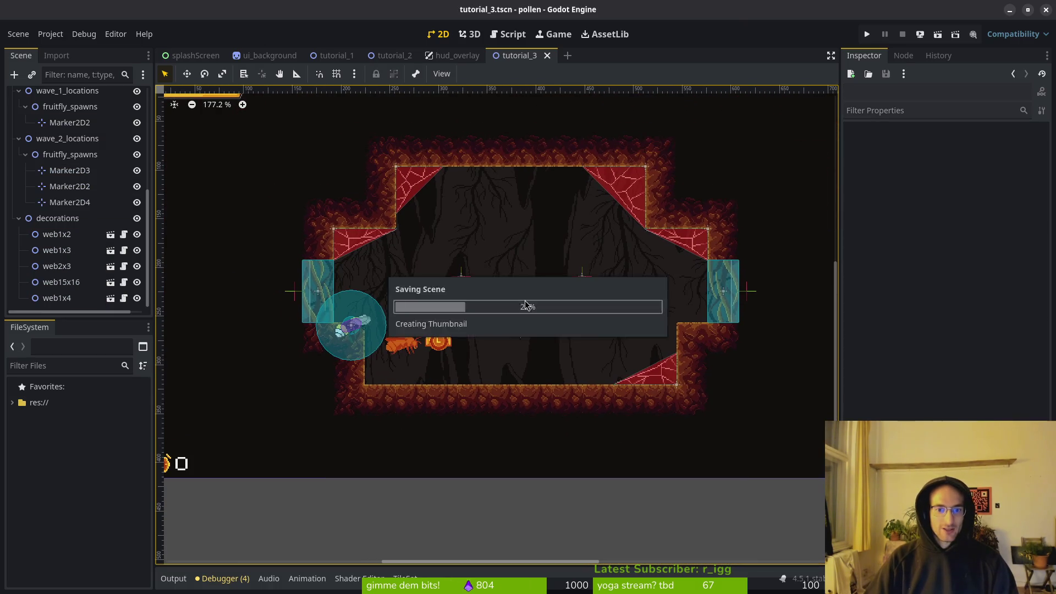
pyautogui.scroll(-8, 533, 328)
pyautogui.moveTo(532, 328)
pyautogui.mouseDown()
pyautogui.moveTo(448, 329)
pyautogui.moveTo(537, 338)
pyautogui.mouseUp()
# Step: Run the game into the first cave level, then stop it with F8
pyautogui.click(868, 37)
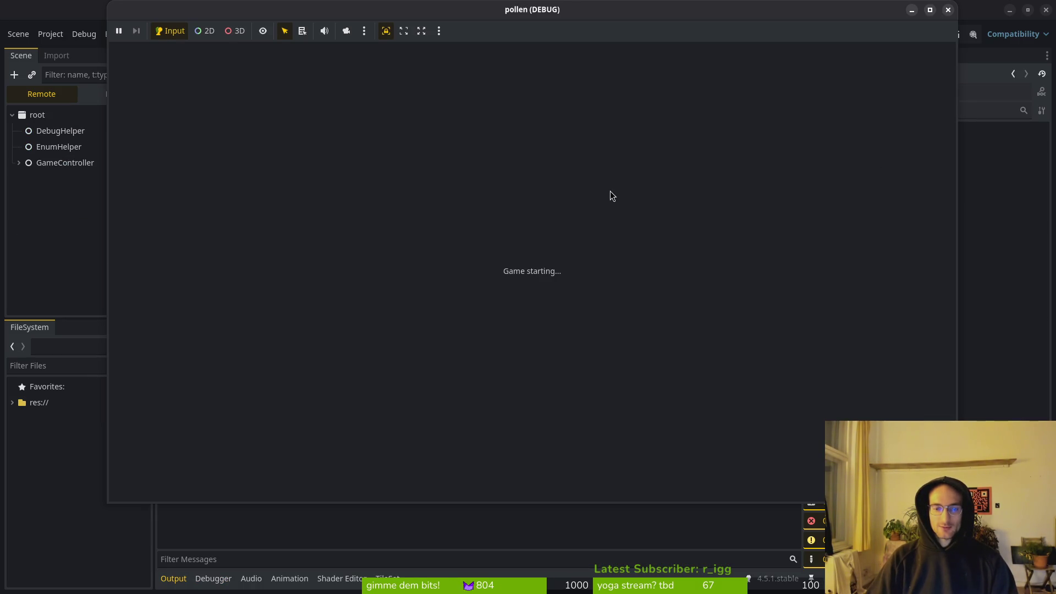
pyautogui.press('Return')
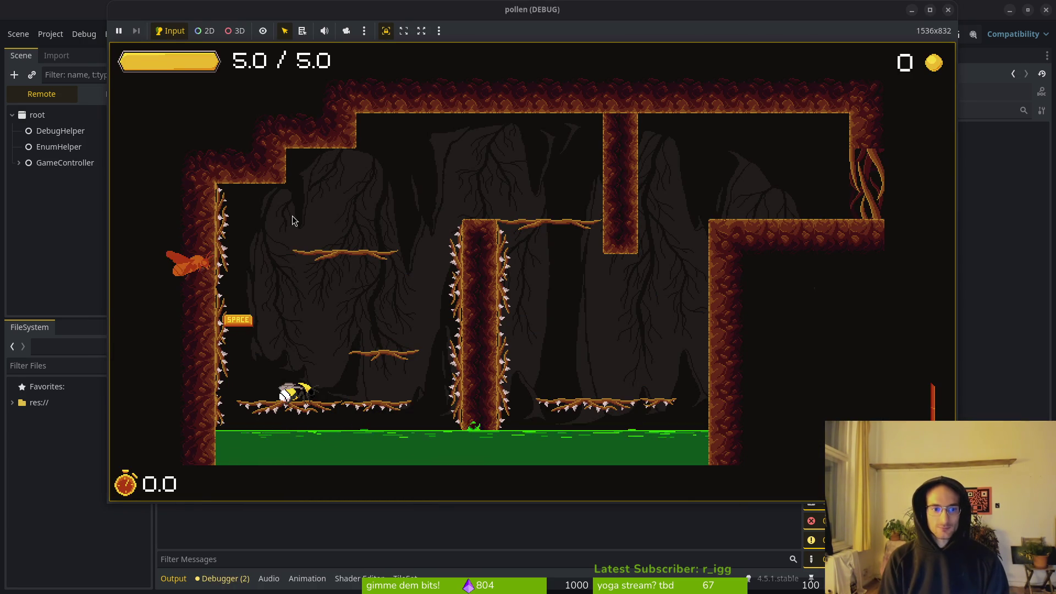
pyautogui.moveTo(234, 324)
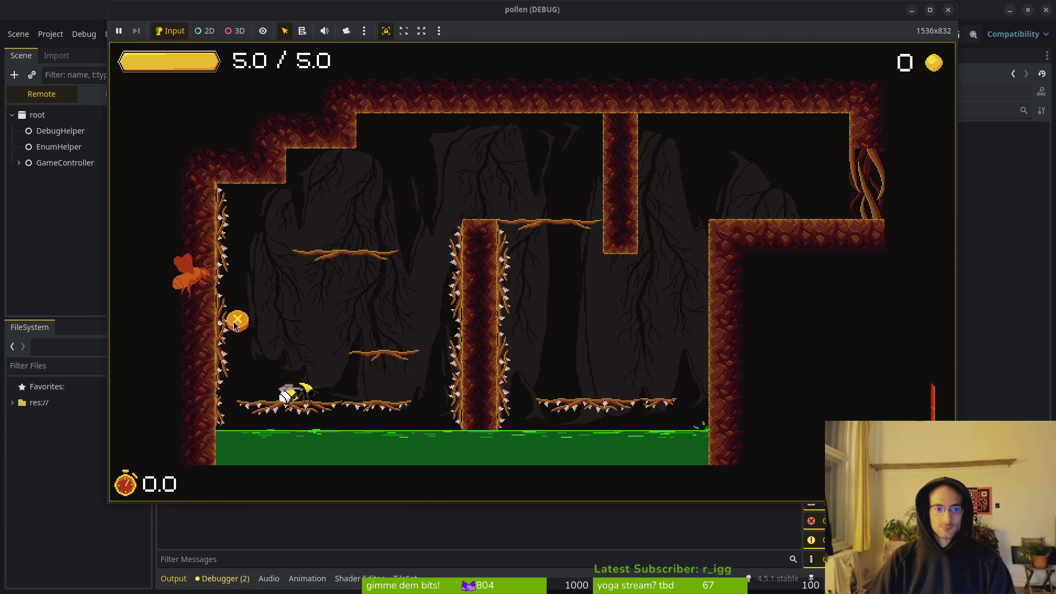
pyautogui.press('F8')
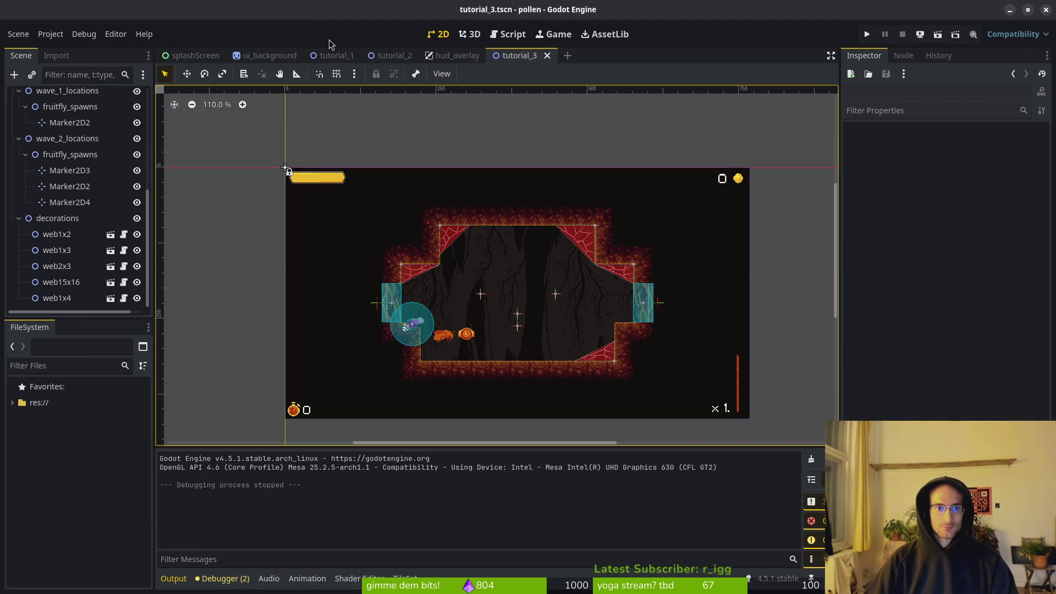
pyautogui.click(336, 55)
# Step: Expand hints in tutorial_1 and check the positions of the hint, keyboardInput, xboxInput and playstationInput sprites
pyautogui.scroll(-3, 347, 245)
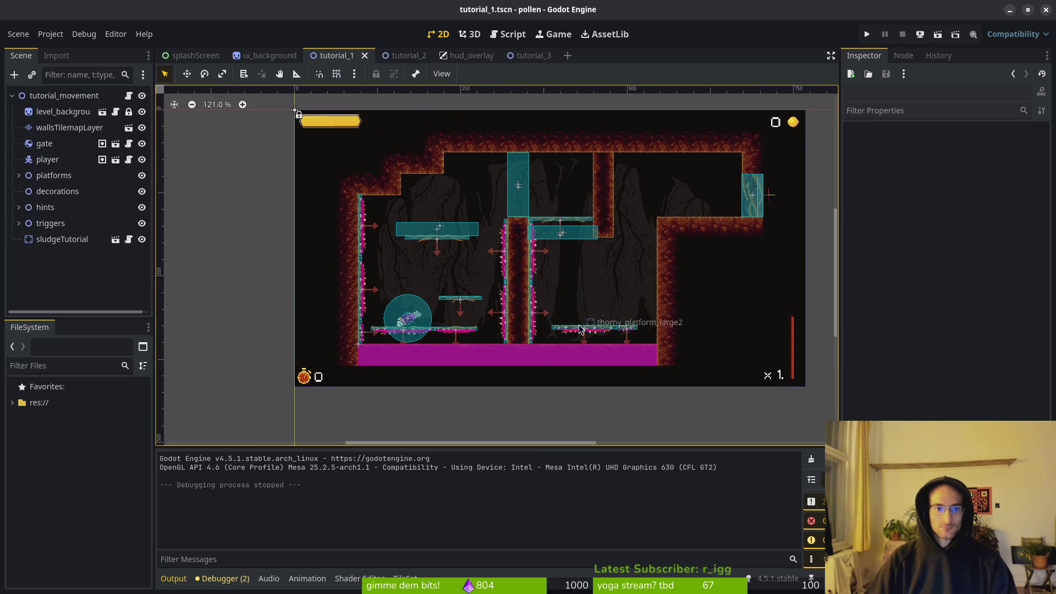
pyautogui.click(18, 206)
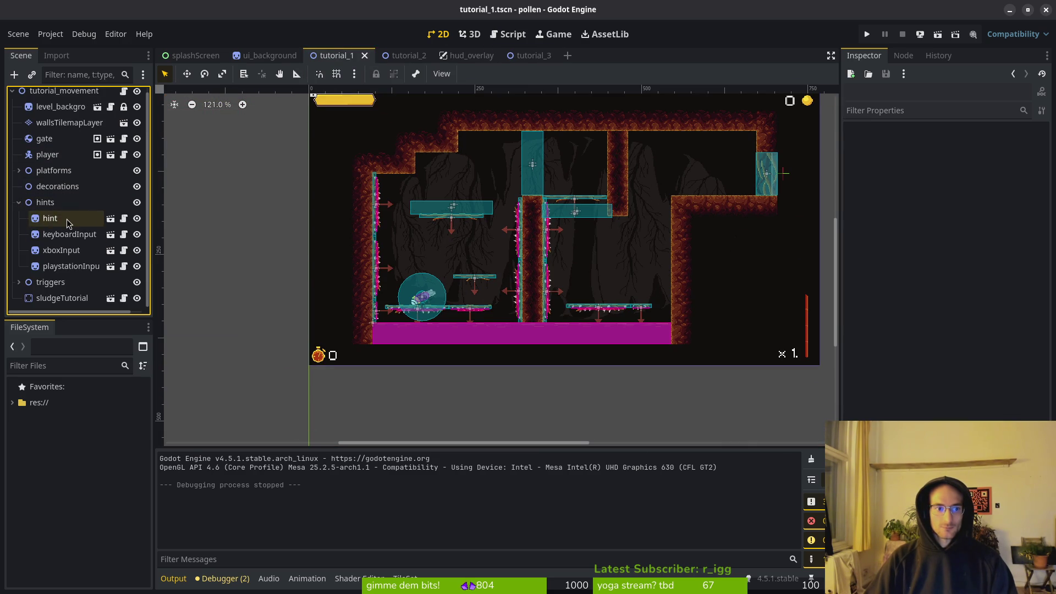
pyautogui.click(50, 219)
pyautogui.click(60, 234)
pyautogui.click(58, 250)
pyautogui.click(55, 266)
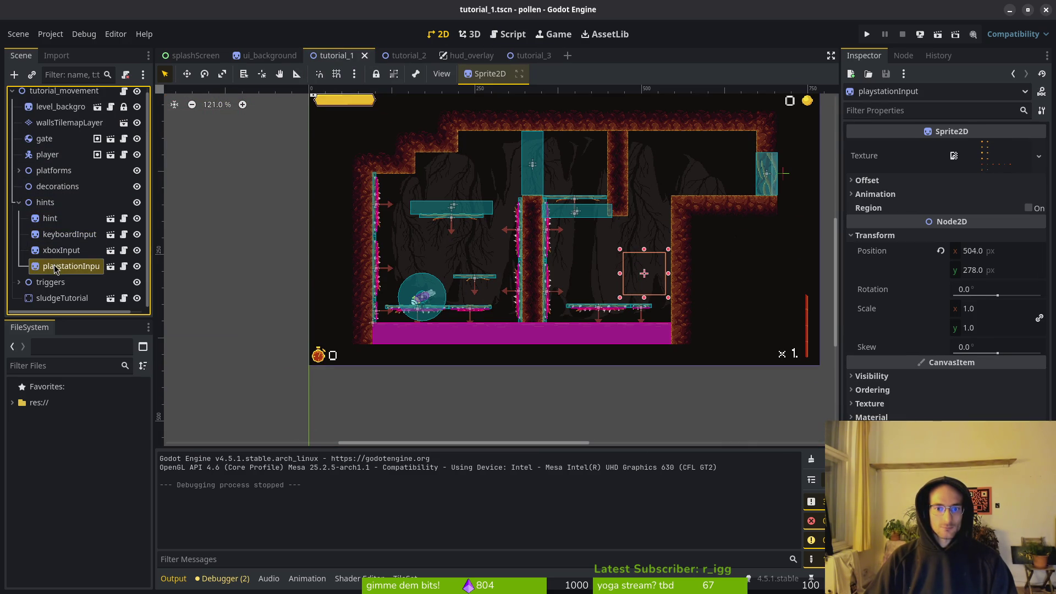
pyautogui.click(49, 220)
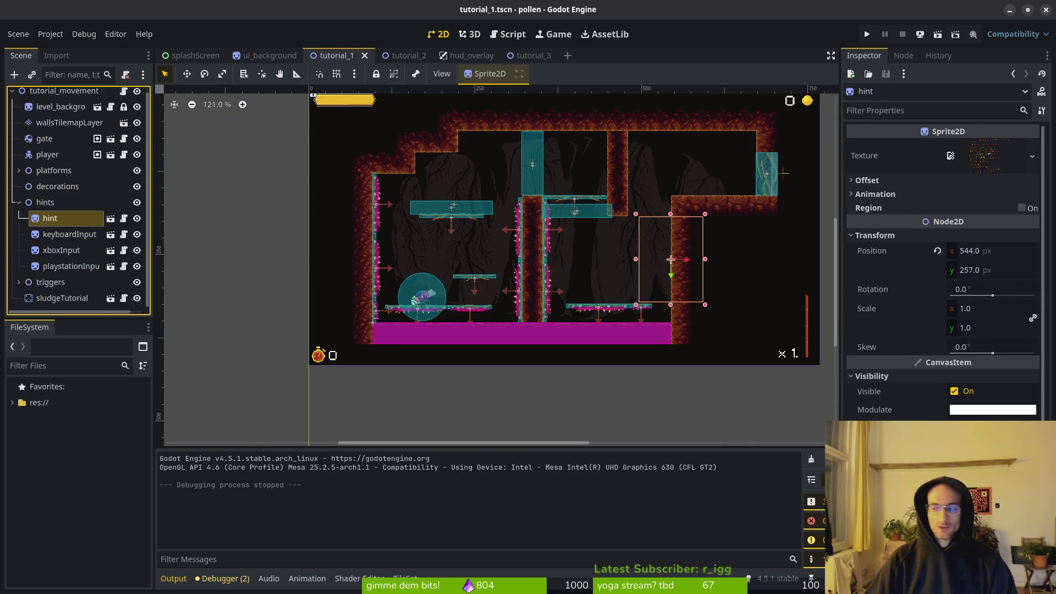
pyautogui.hotkey('alt', 'Tab')
pyautogui.press('space')
# Step: Open the tutorial_1 scene, then the tutorial_1.gd script, with the file finder
pyautogui.press('f')
pyautogui.press('f')
pyautogui.write('tut')
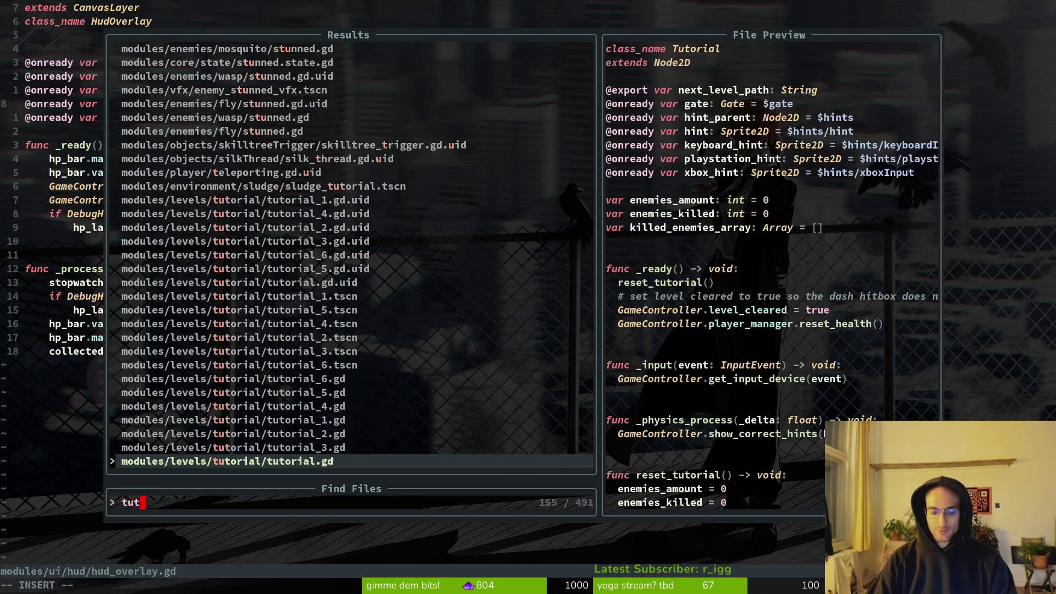
pyautogui.write('1t')
pyautogui.press('Return')
pyautogui.press('space')
pyautogui.press('f')
pyautogui.press('f')
pyautogui.write('tt1')
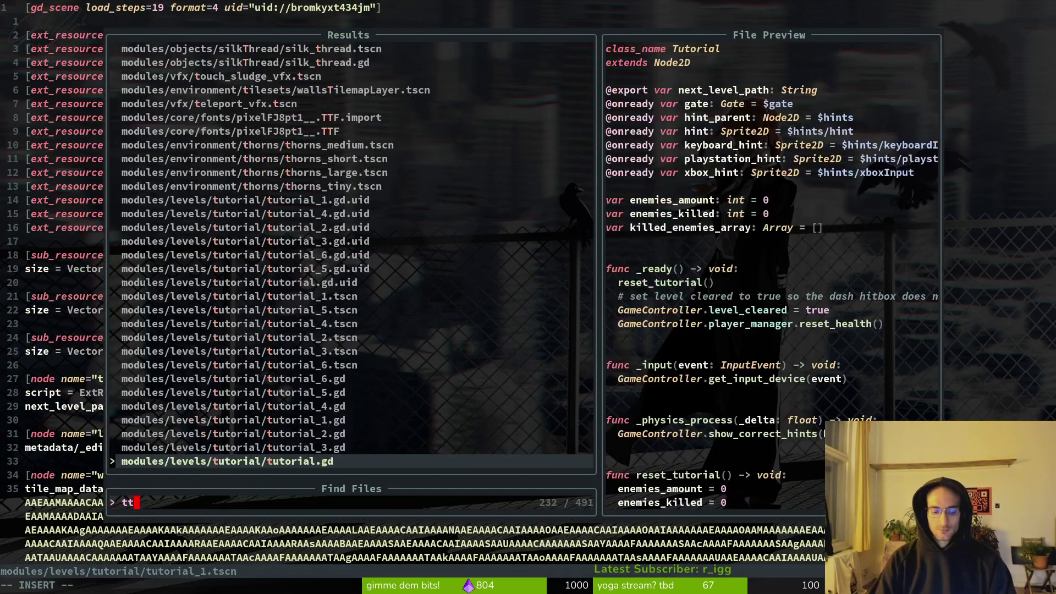
pyautogui.press('Return')
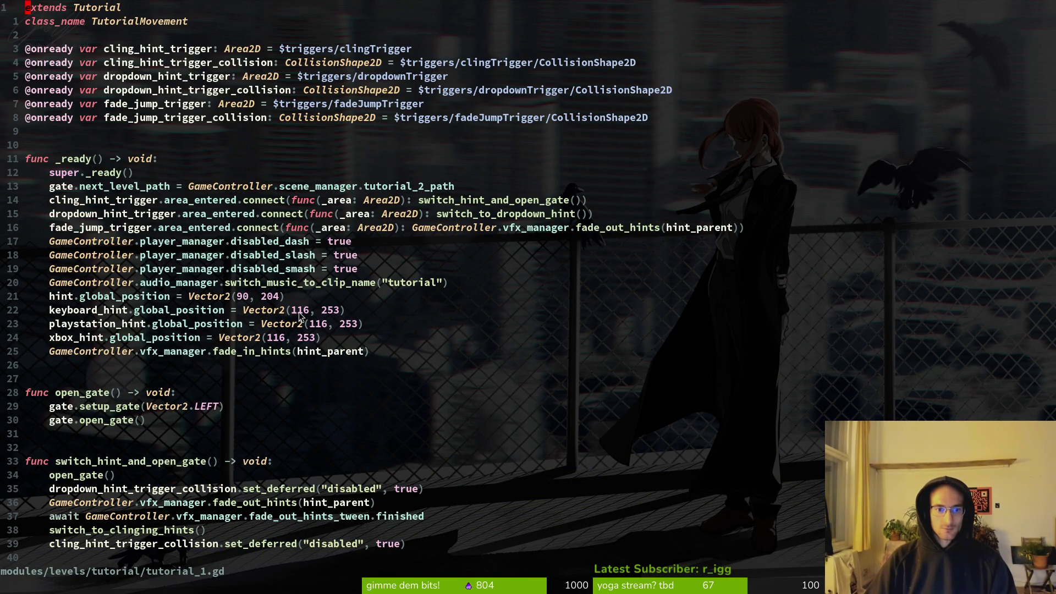
# Step: Set the hint's global position to x 154, y 236 and save the script
pyautogui.click(243, 298)
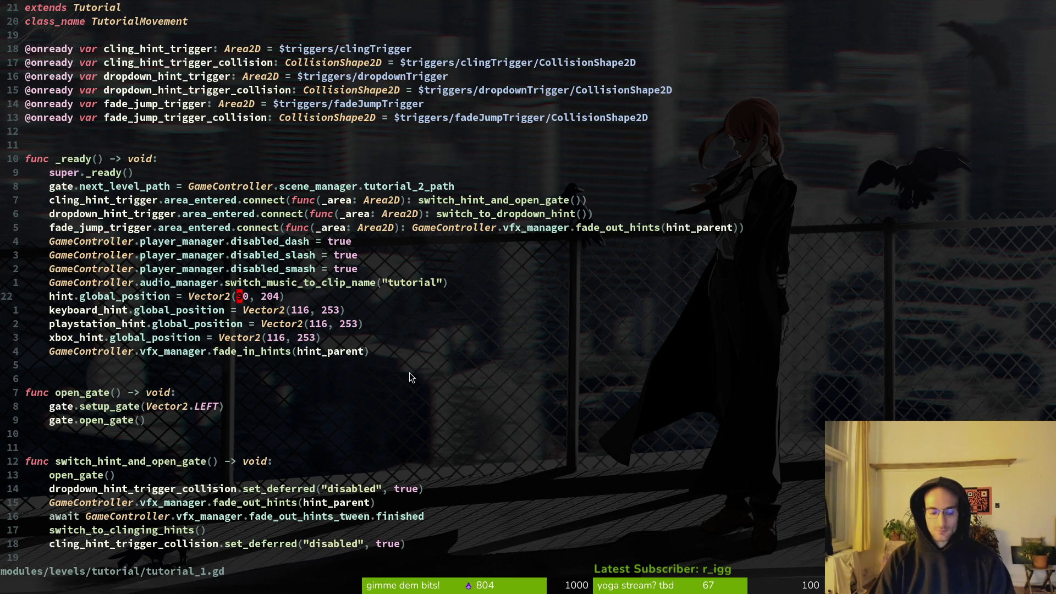
pyautogui.write('ciw122')
pyautogui.press('Escape')
pyautogui.press('w')
pyautogui.press('w')
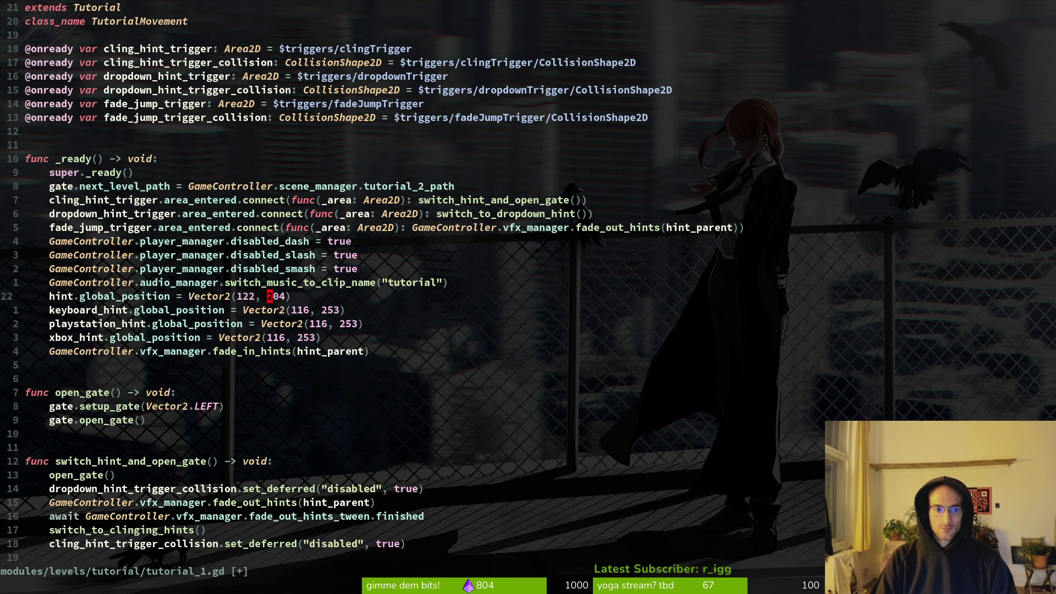
pyautogui.press('h')
pyautogui.press('h')
pyautogui.press('u')
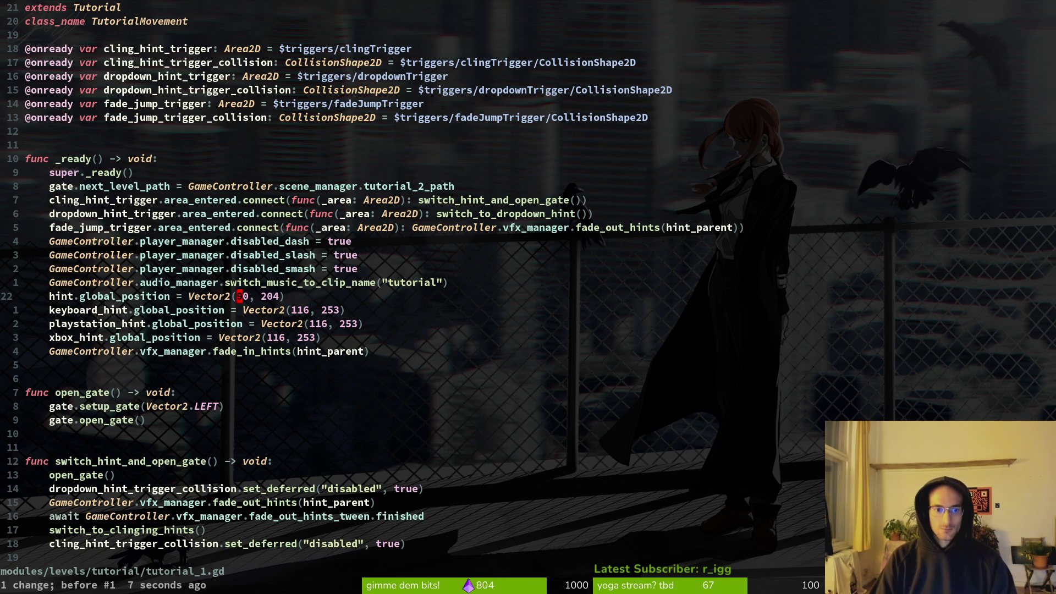
pyautogui.write('cw')
pyautogui.write('154')
pyautogui.press('Escape')
pyautogui.write('wcw2')
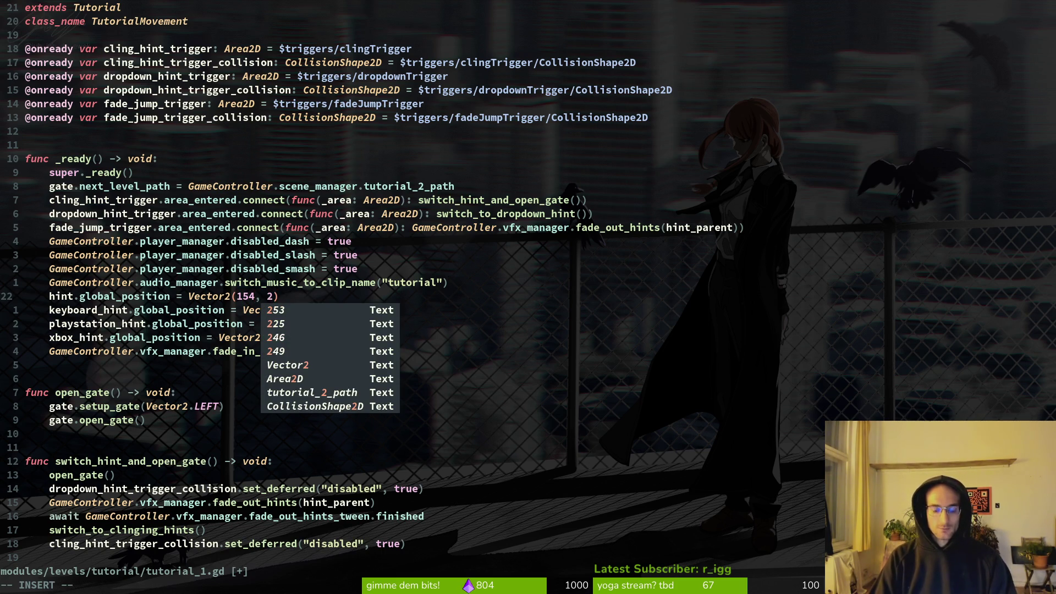
pyautogui.write('36')
pyautogui.press('Escape')
pyautogui.write(':write')
pyautogui.press('Return')
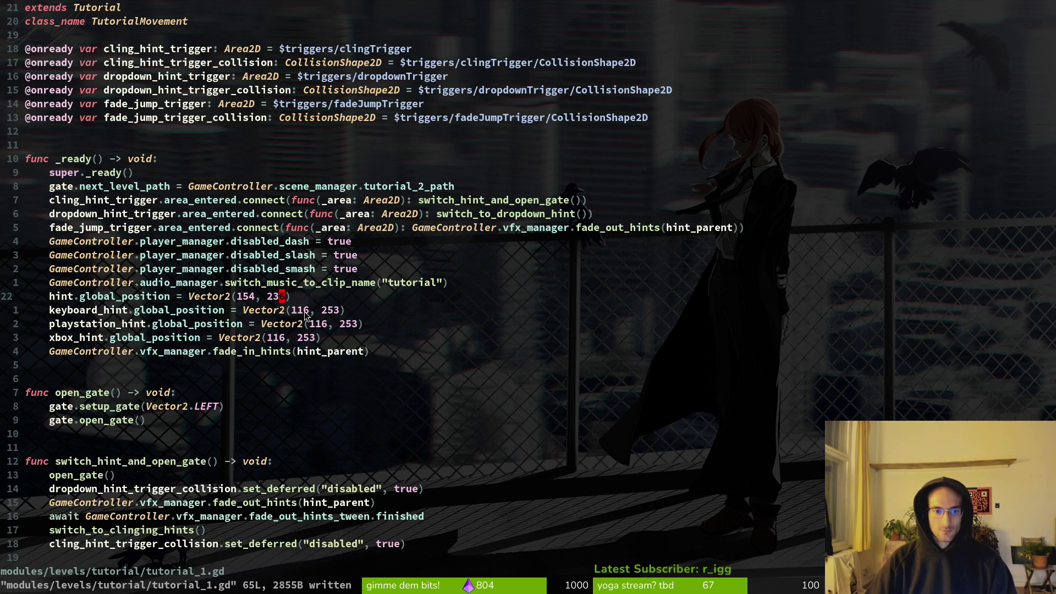
# Step: Set the keyboard_hint and playstation_hint positions to (180, 285)
pyautogui.click(300, 312)
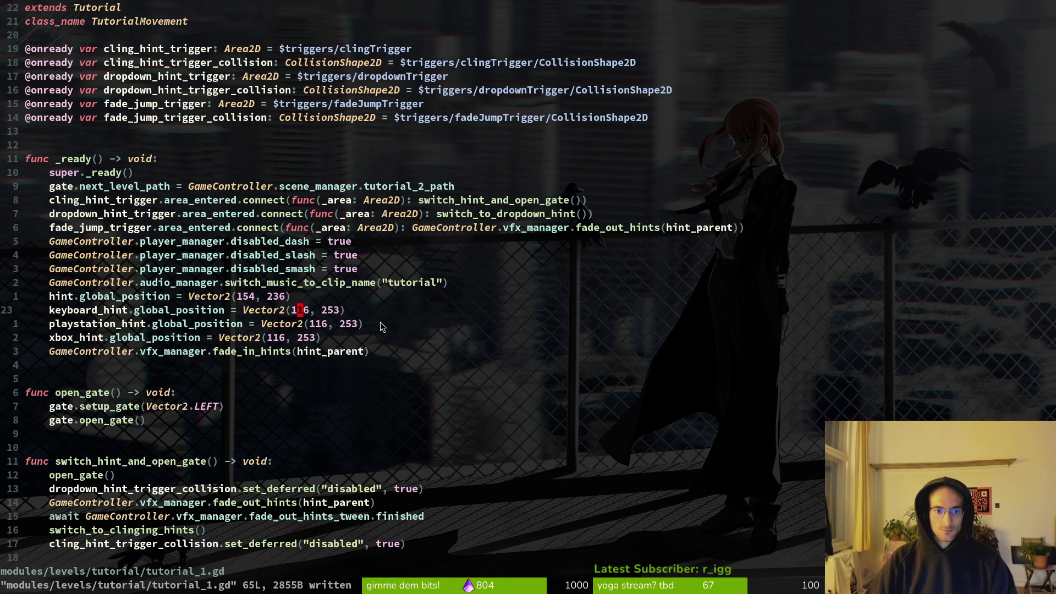
pyautogui.write('ciwq')
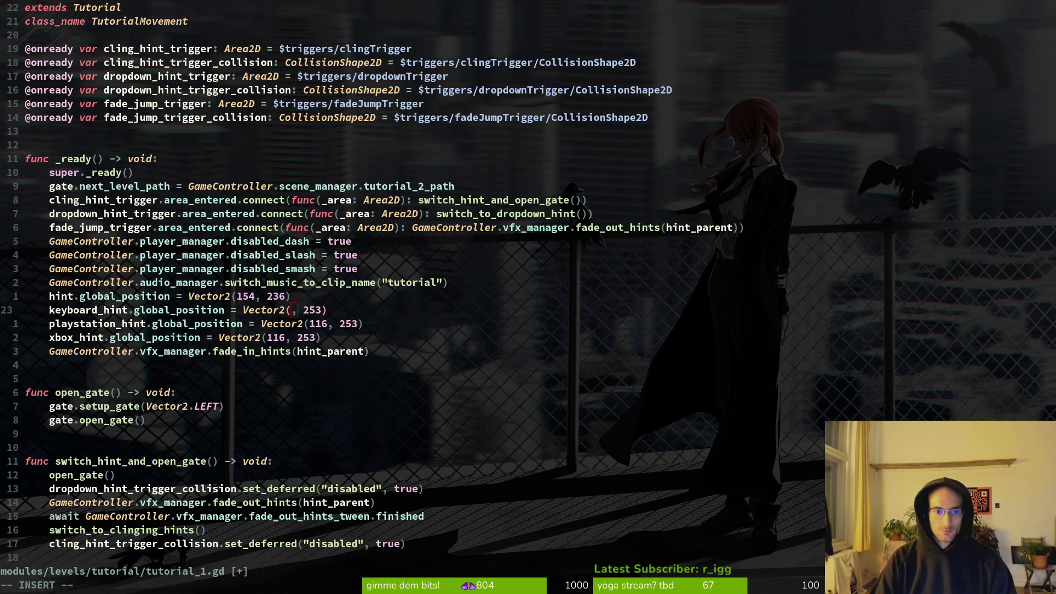
pyautogui.press('BackSpace')
pyautogui.write('180')
pyautogui.press('Escape')
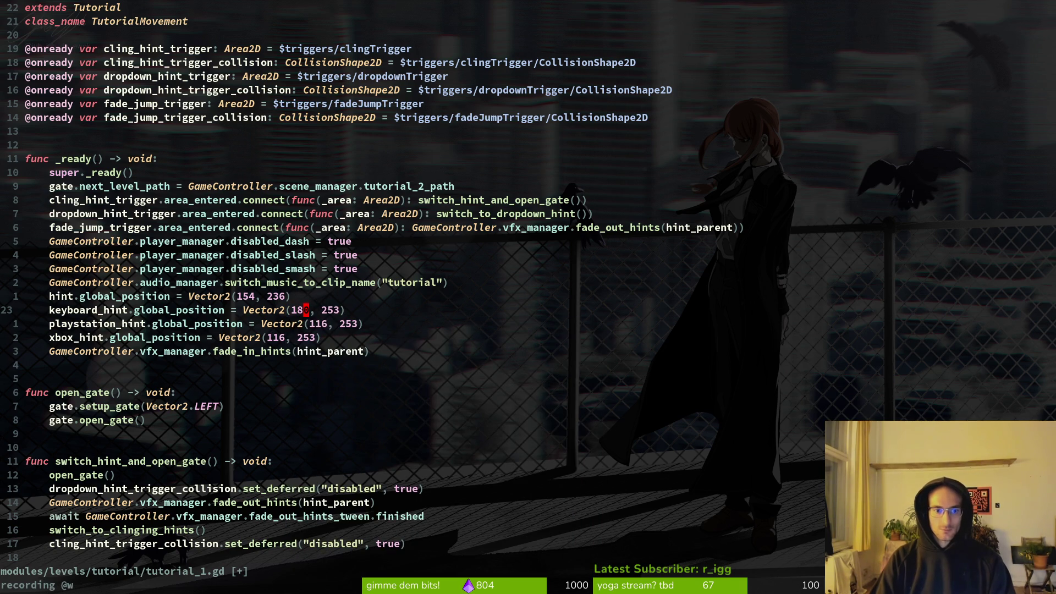
pyautogui.write('w')
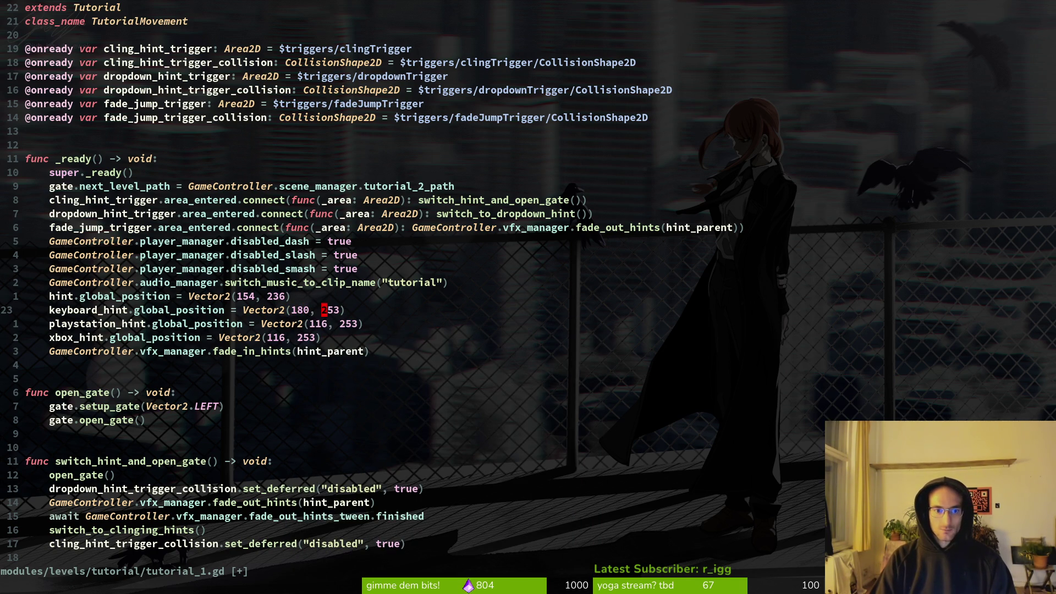
pyautogui.write('ciw')
pyautogui.write('28')
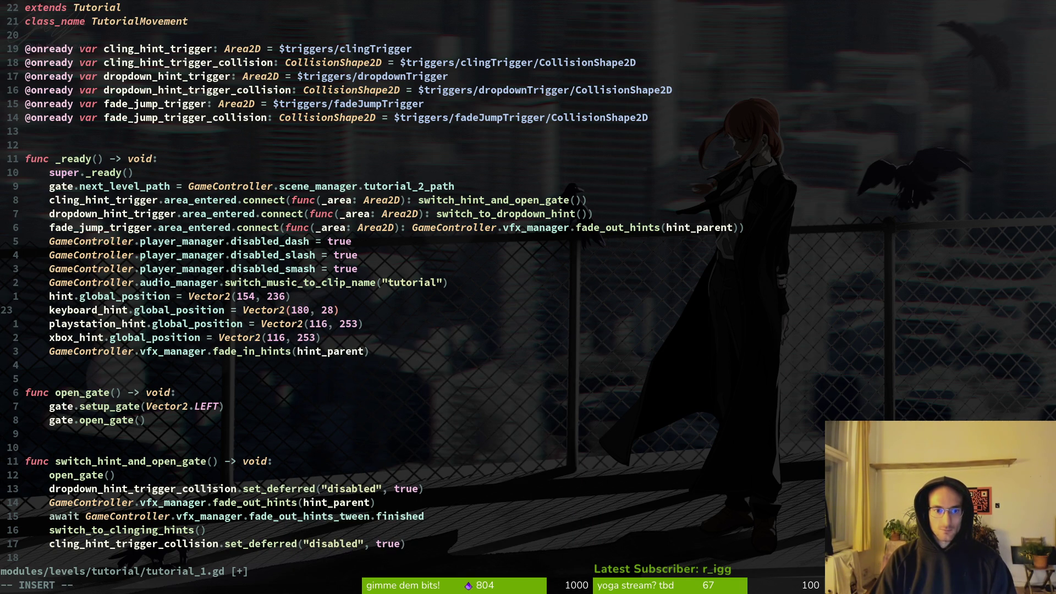
pyautogui.write('5')
pyautogui.press('Escape')
pyautogui.write('jciw')
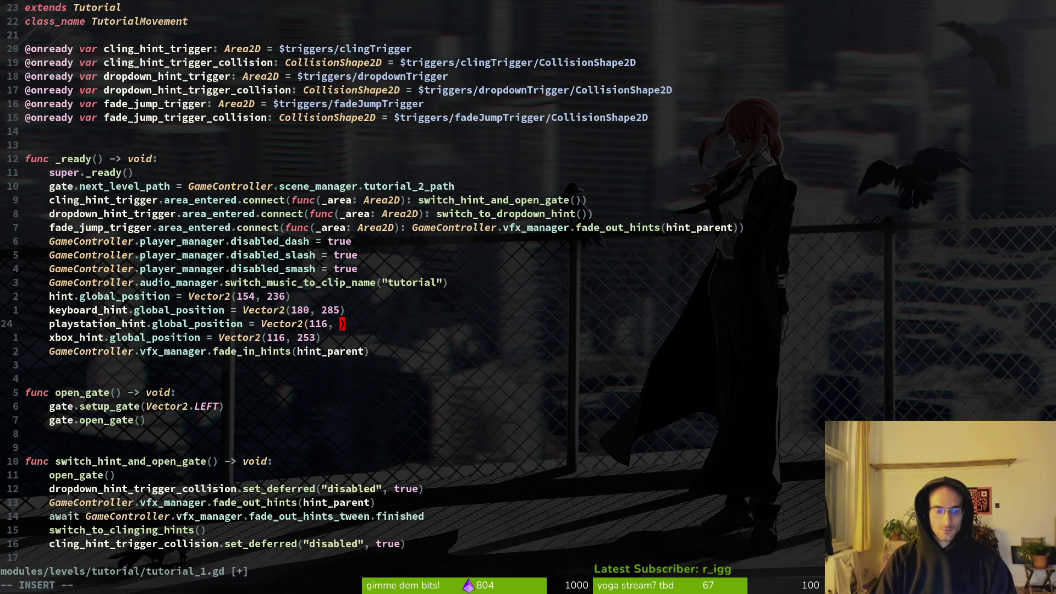
pyautogui.write('285')
pyautogui.press('Escape')
pyautogui.press('h')
pyautogui.press('h')
pyautogui.press('h')
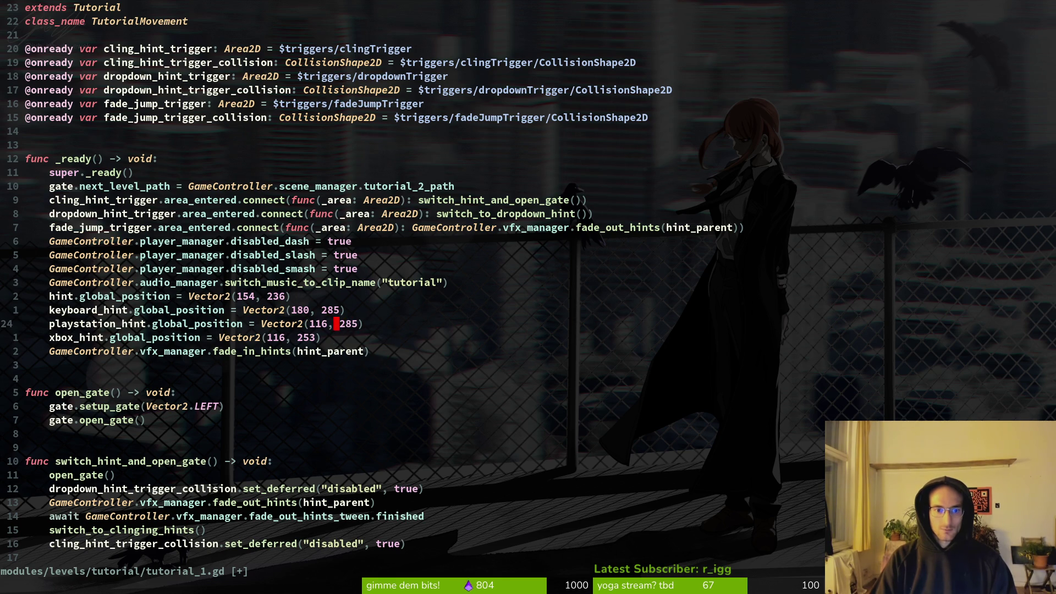
pyautogui.write('ciw18')
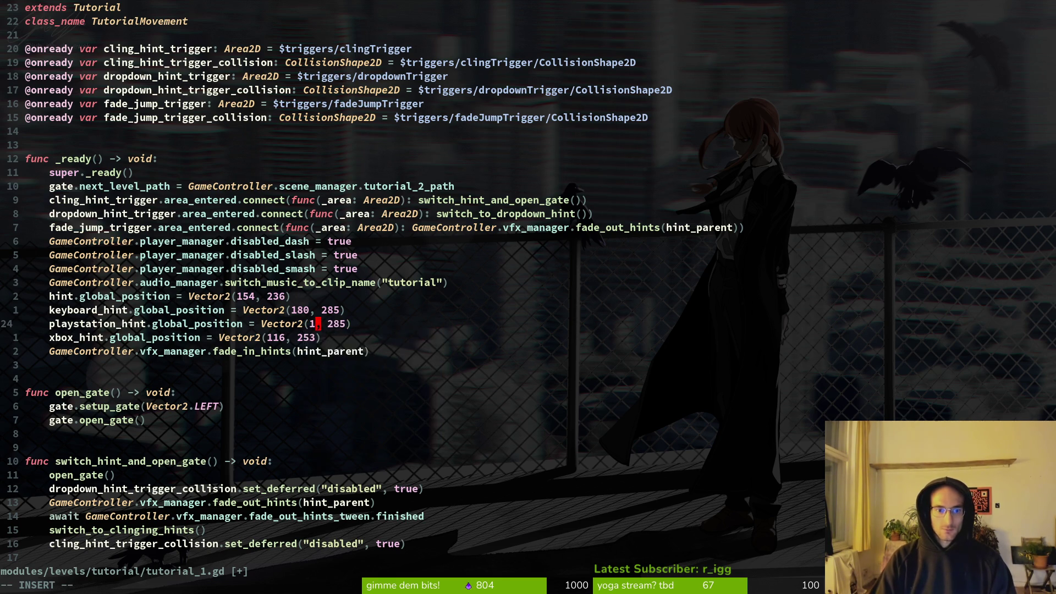
pyautogui.write('0')
pyautogui.press('Escape')
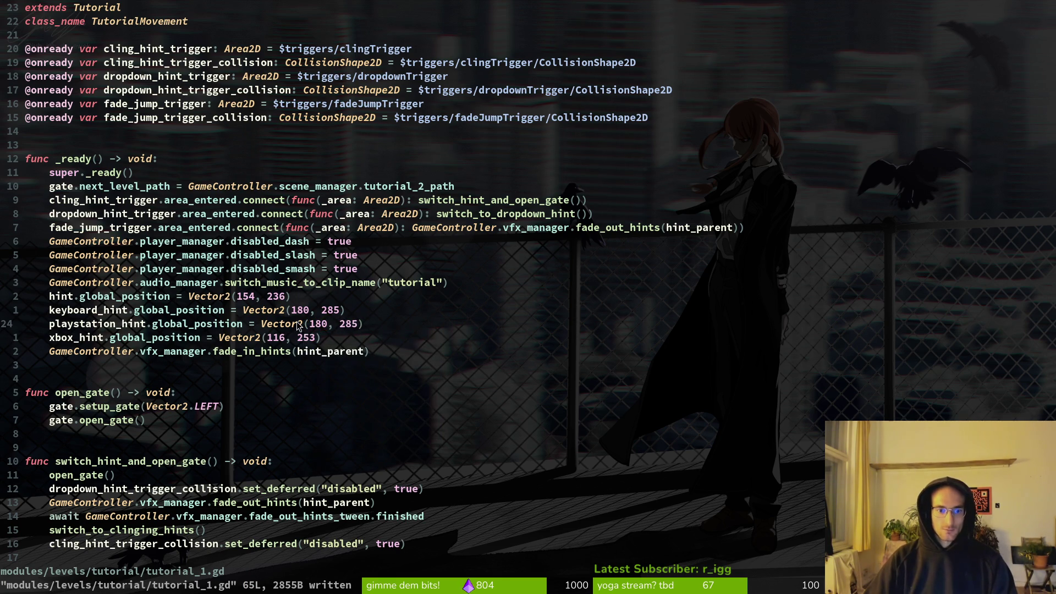
# Step: Set the xbox_hint position to (180, 280) and save tutorial_1.gd
pyautogui.click(277, 340)
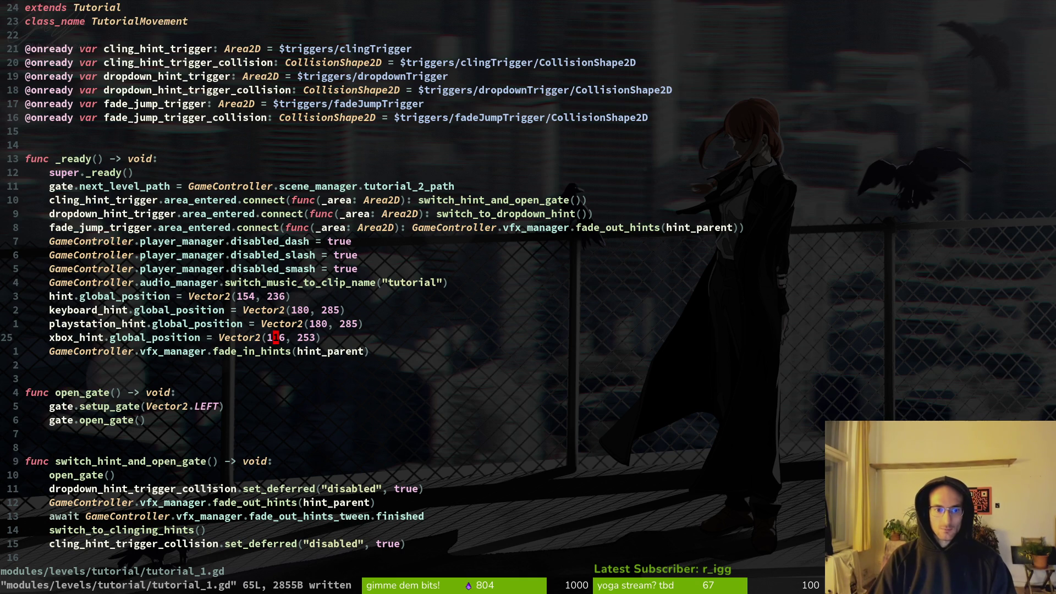
pyautogui.press('j')
pyautogui.click(294, 350)
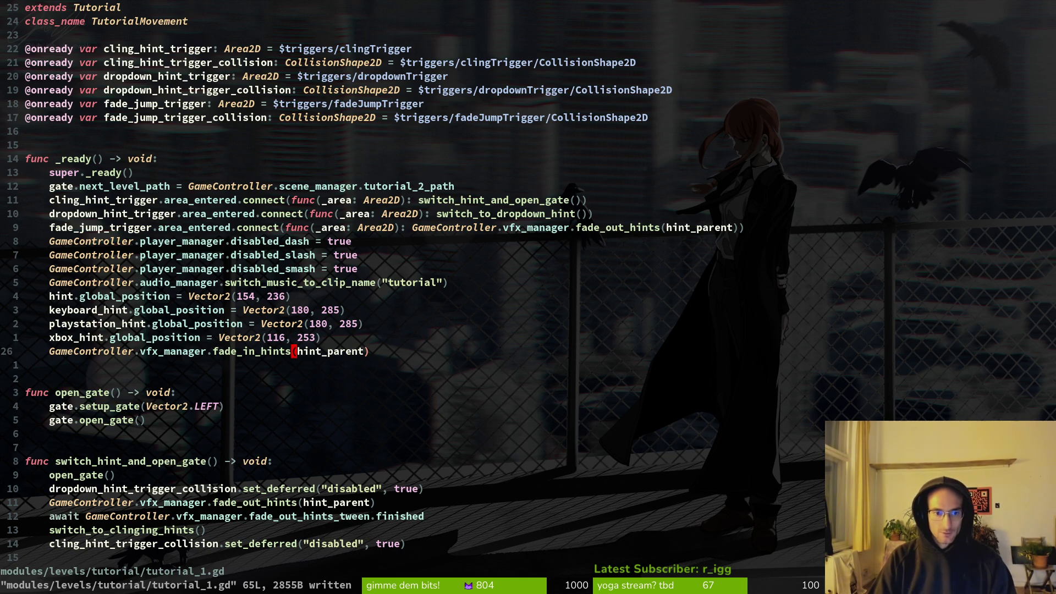
pyautogui.press('l')
pyautogui.press('k')
pyautogui.press('k')
pyautogui.press('j')
pyautogui.press('h')
pyautogui.press('h')
pyautogui.write('ciw180')
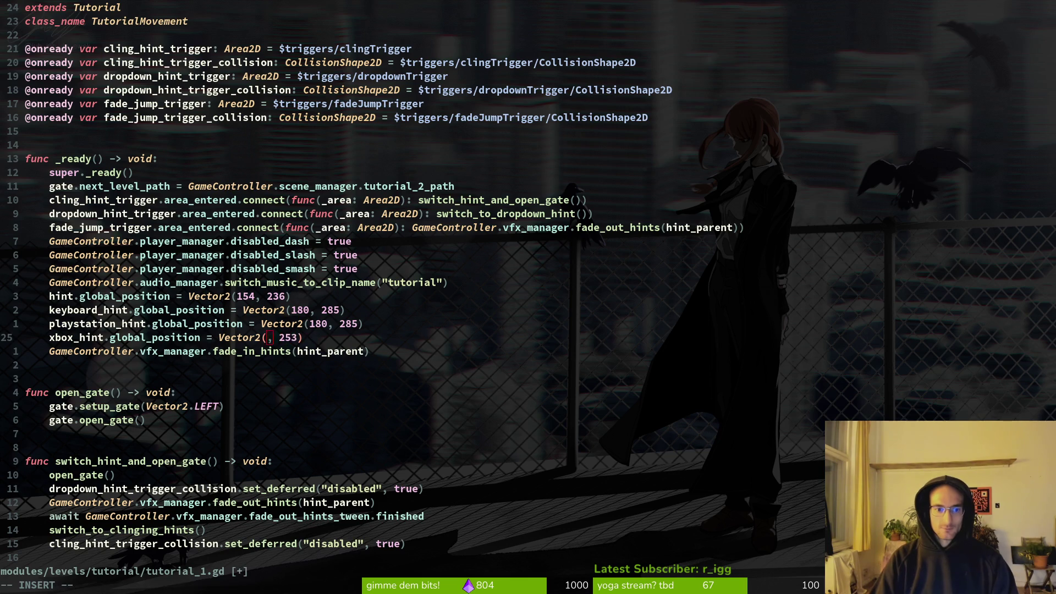
pyautogui.press('Escape')
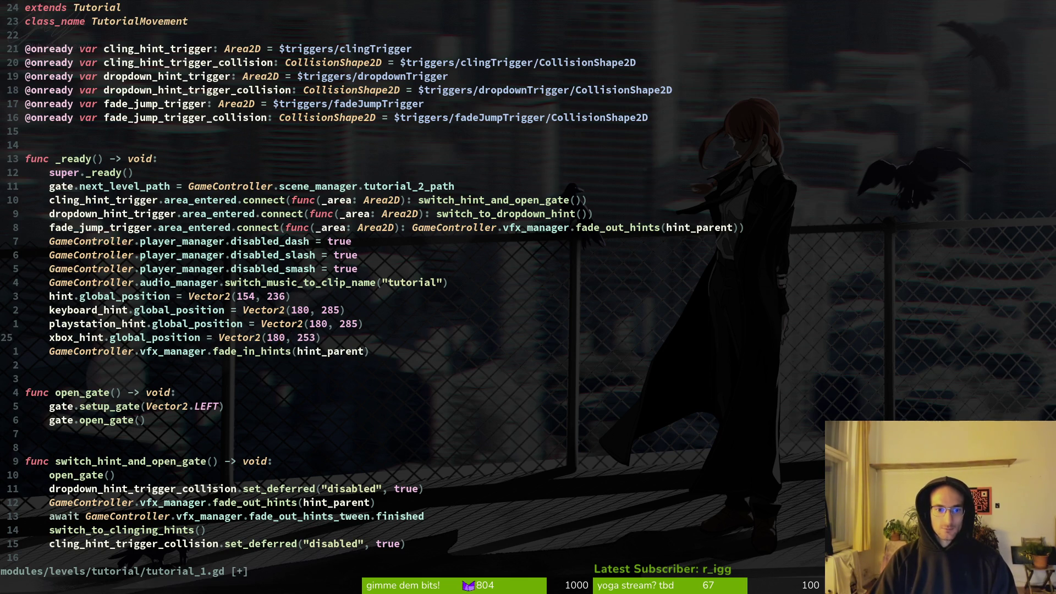
pyautogui.press('w')
pyautogui.press('w')
pyautogui.write('ciw280')
pyautogui.press('Escape')
pyautogui.write(':w')
pyautogui.press('Return')
pyautogui.scroll(-5, 437, 318)
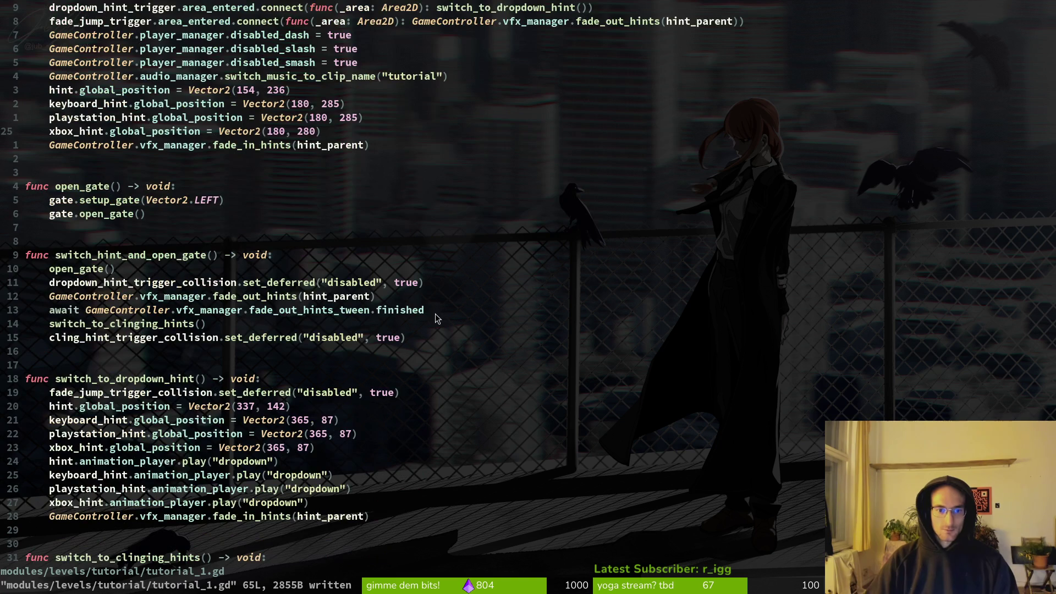
# Step: Set the dropdown hint position to (401, 174), undoing a stray edit, and save
pyautogui.click(240, 406)
pyautogui.press('l')
pyautogui.press('l')
pyautogui.write('4')
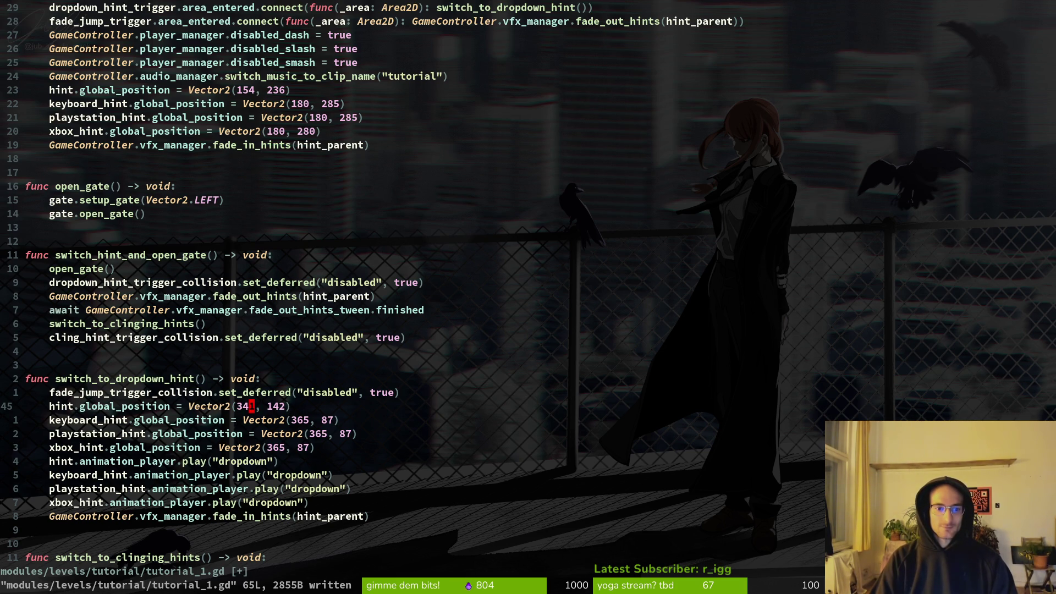
pyautogui.write('ciw')
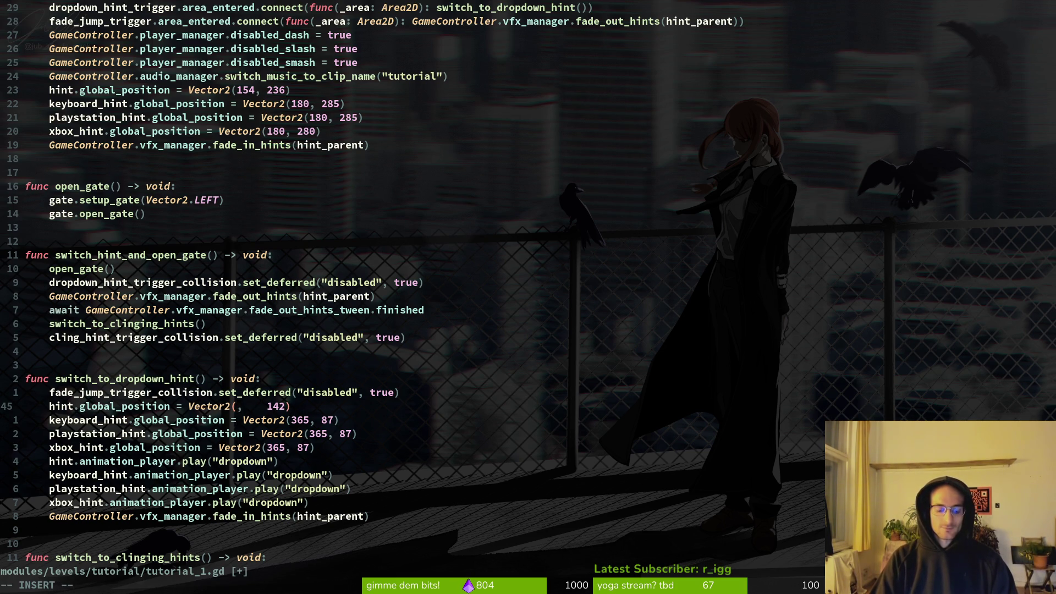
pyautogui.write('0')
pyautogui.press('Escape')
pyautogui.write('wciw1')
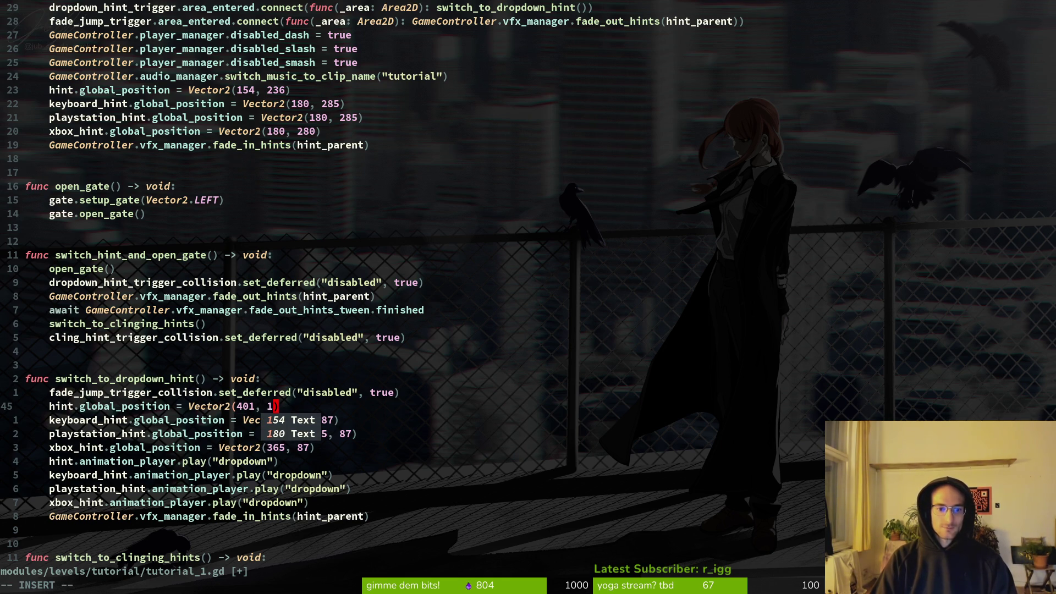
pyautogui.write('73')
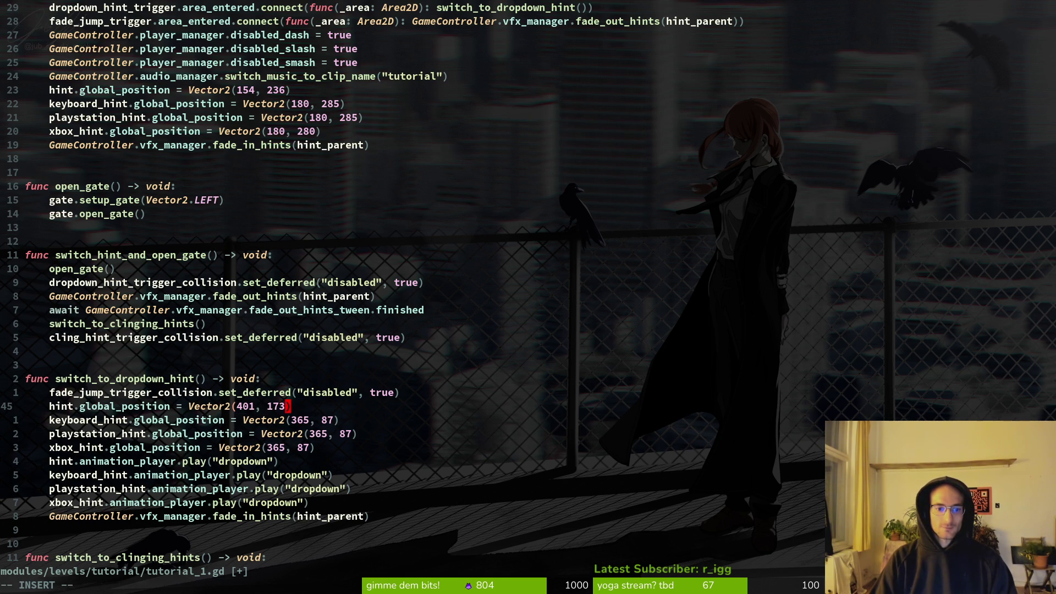
pyautogui.press('Delete')
pyautogui.press('Escape')
pyautogui.press('u')
pyautogui.hotkey('ctrl', 'r')
pyautogui.write('j:w')
pyautogui.press('Return')
# Step: Change the keyboard dropdown hint's x value to 429 and save
pyautogui.press('w')
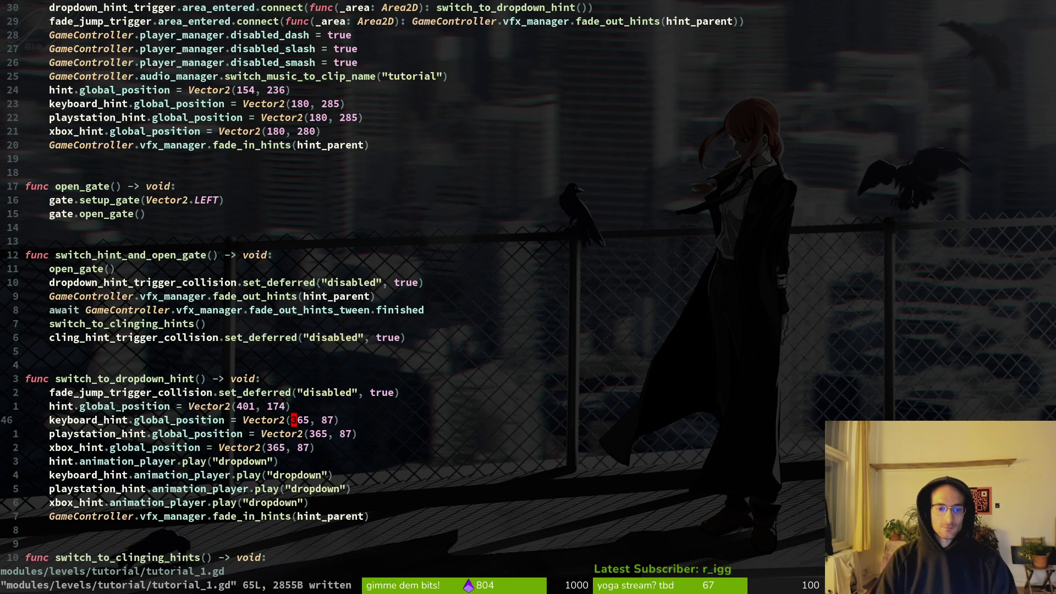
pyautogui.press('l')
pyautogui.press('l')
pyautogui.press('r')
pyautogui.press('0')
pyautogui.press('h')
pyautogui.press('h')
pyautogui.press('j')
pyautogui.press('j')
pyautogui.press('k')
pyautogui.press('k')
pyautogui.press('v')
pyautogui.press('l')
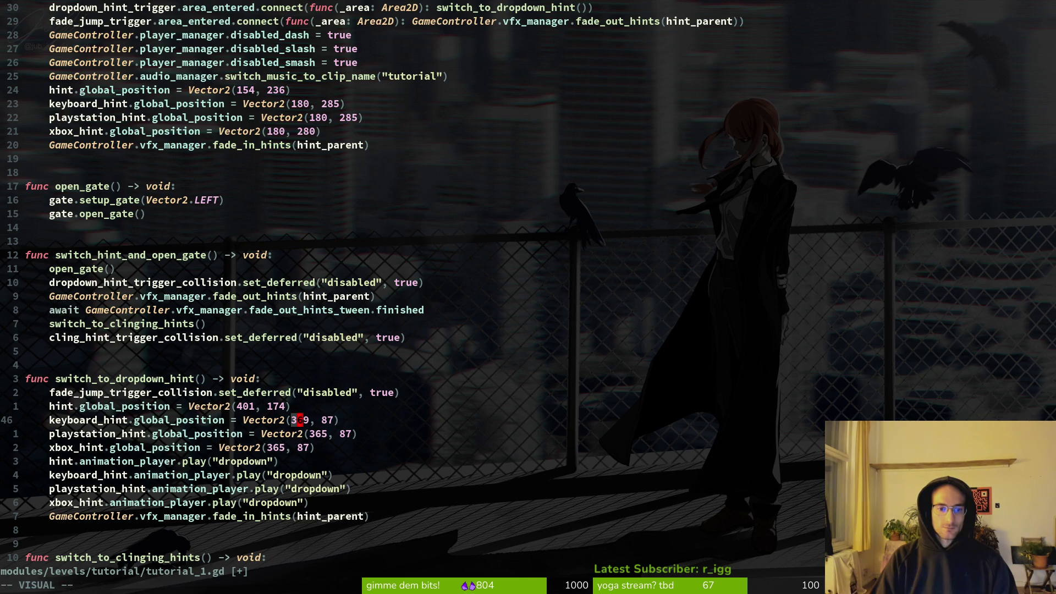
pyautogui.press('c')
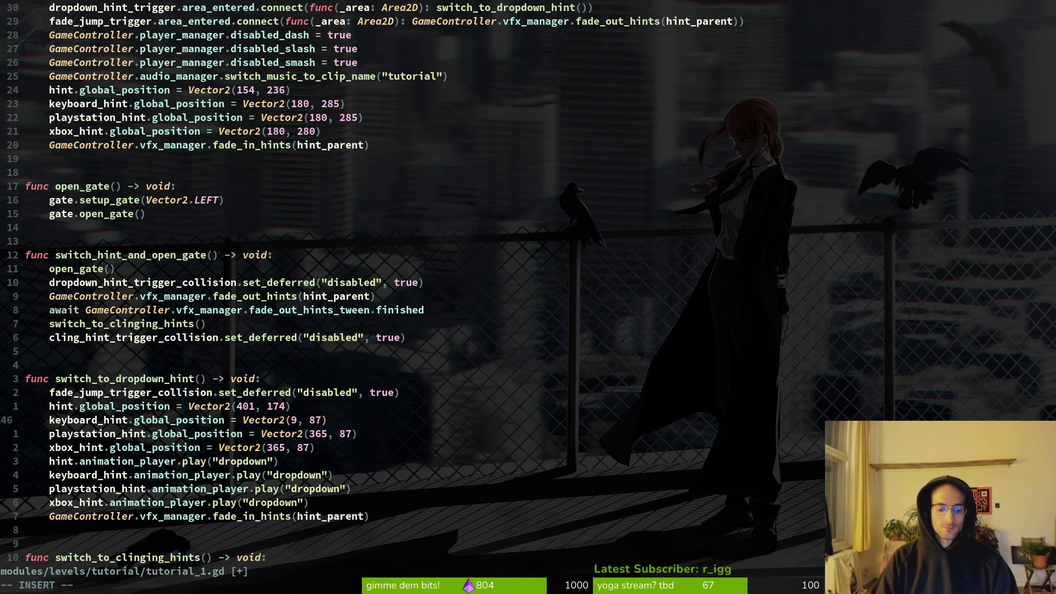
pyautogui.write('42')
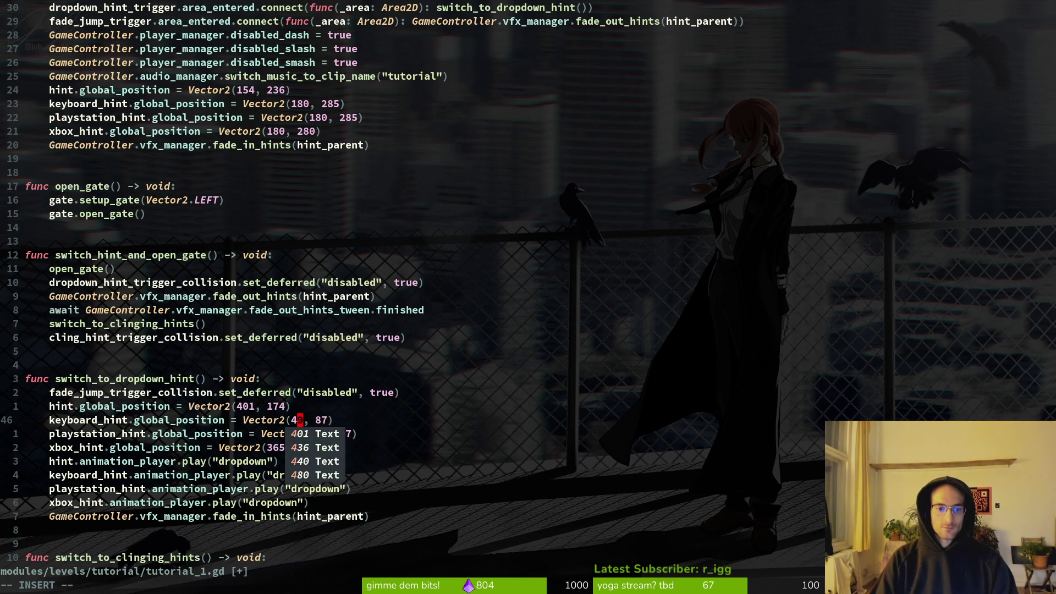
pyautogui.press('Escape')
pyautogui.write(':w')
pyautogui.press('Return')
# Step: Change the keyboard dropdown hint's y value to 119 and save
pyautogui.press('w')
pyautogui.press('w')
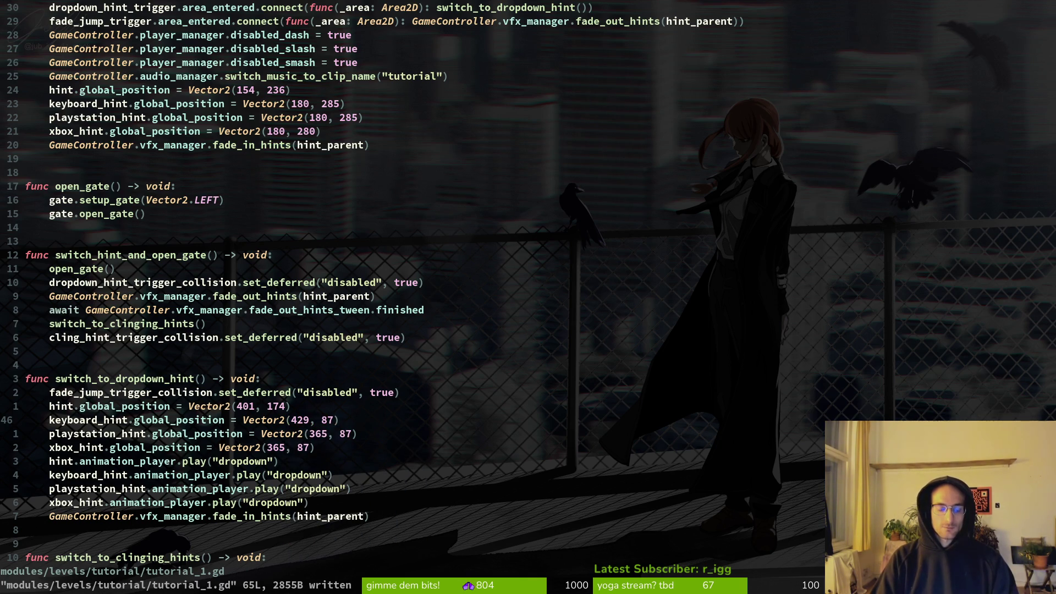
pyautogui.press('l')
pyautogui.press('r')
pyautogui.press('9')
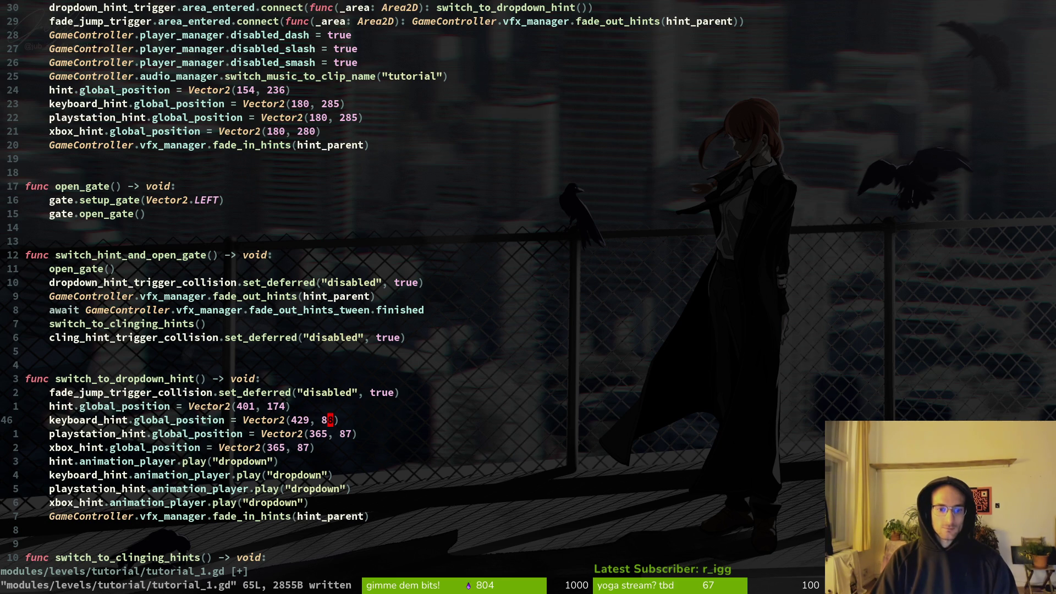
pyautogui.press('u')
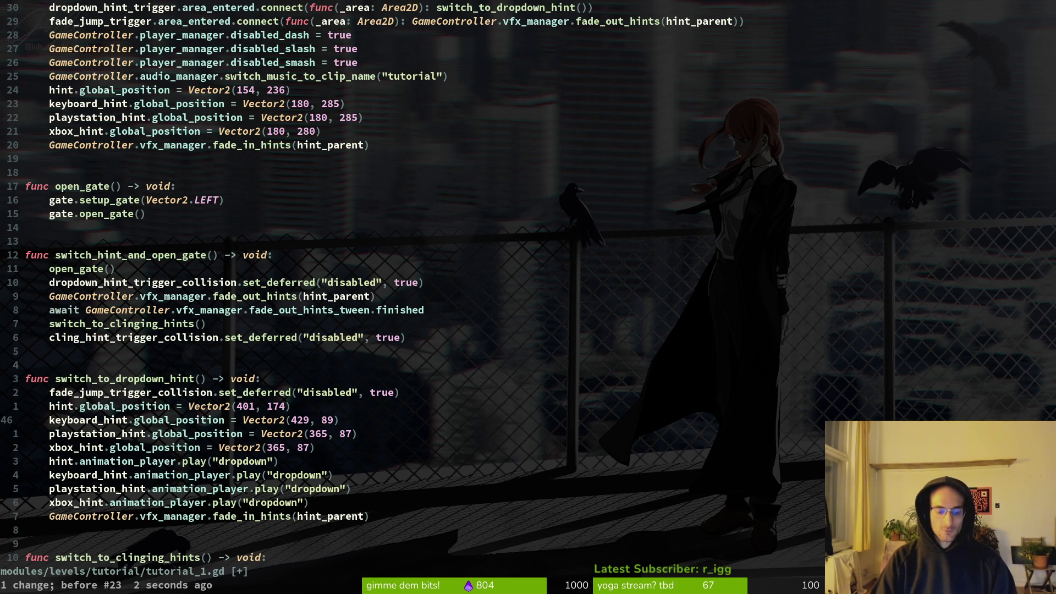
pyautogui.write('s')
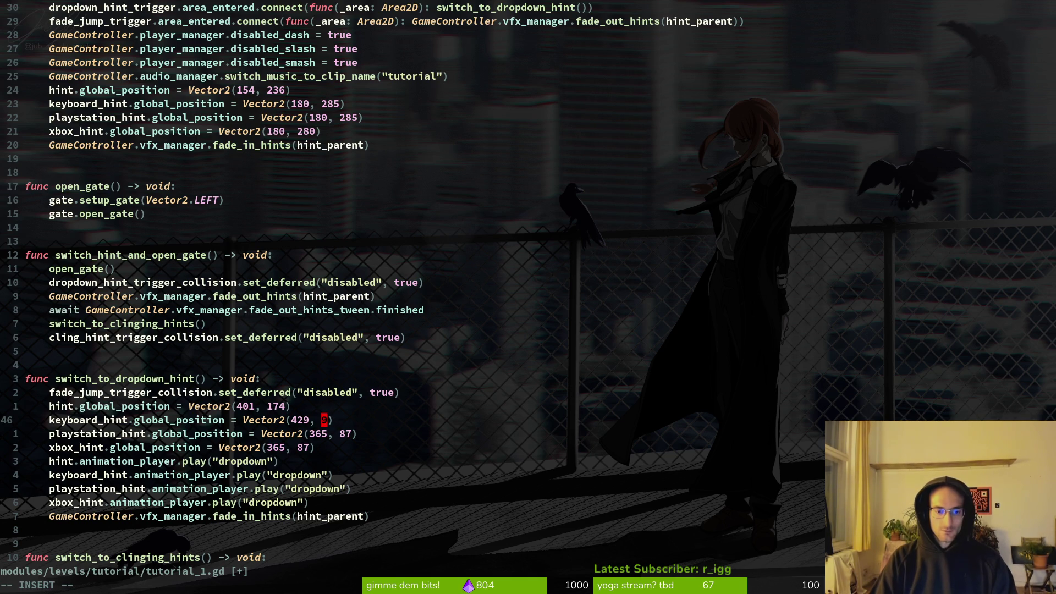
pyautogui.write('11')
pyautogui.press('Escape')
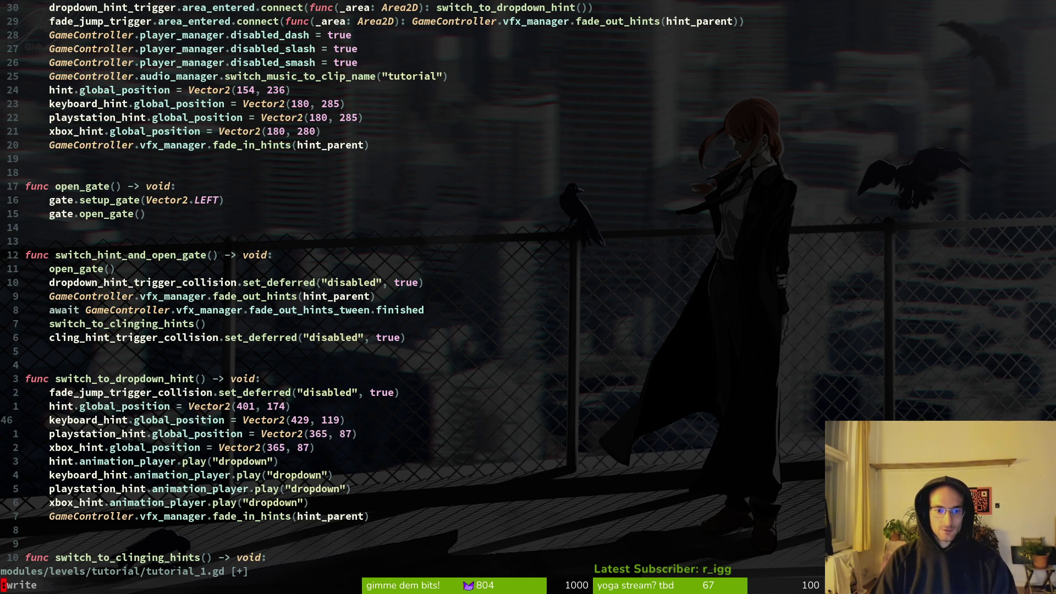
pyautogui.write(':w')
pyautogui.press('Return')
# Step: Copy the keyboard hint's coordinates 429, 119
pyautogui.press('j')
pyautogui.press('k')
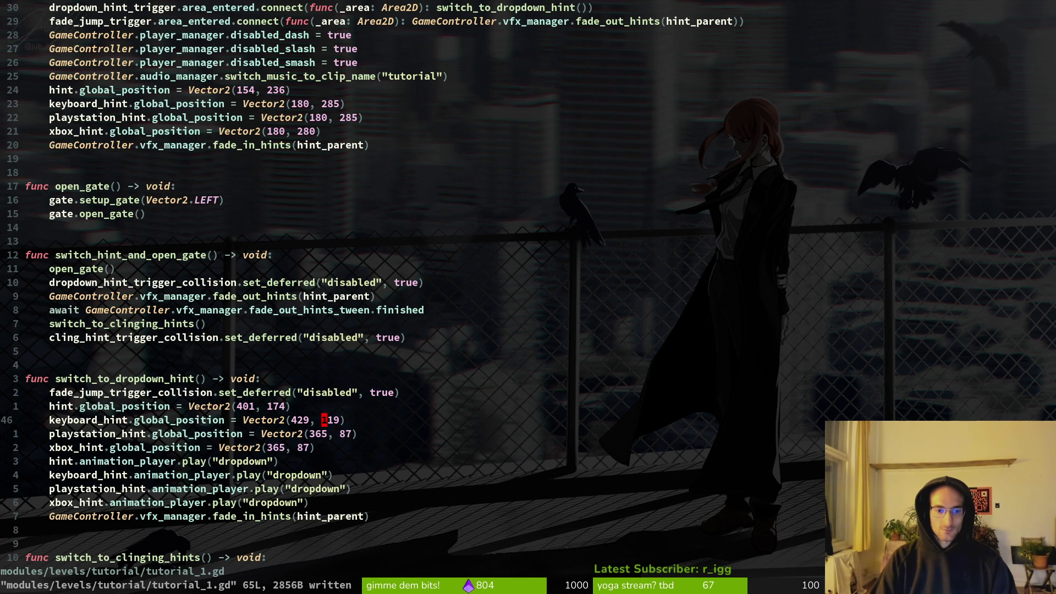
pyautogui.press('b')
pyautogui.press('v')
pyautogui.press('w')
pyautogui.press('w')
pyautogui.press('e')
pyautogui.press('d')
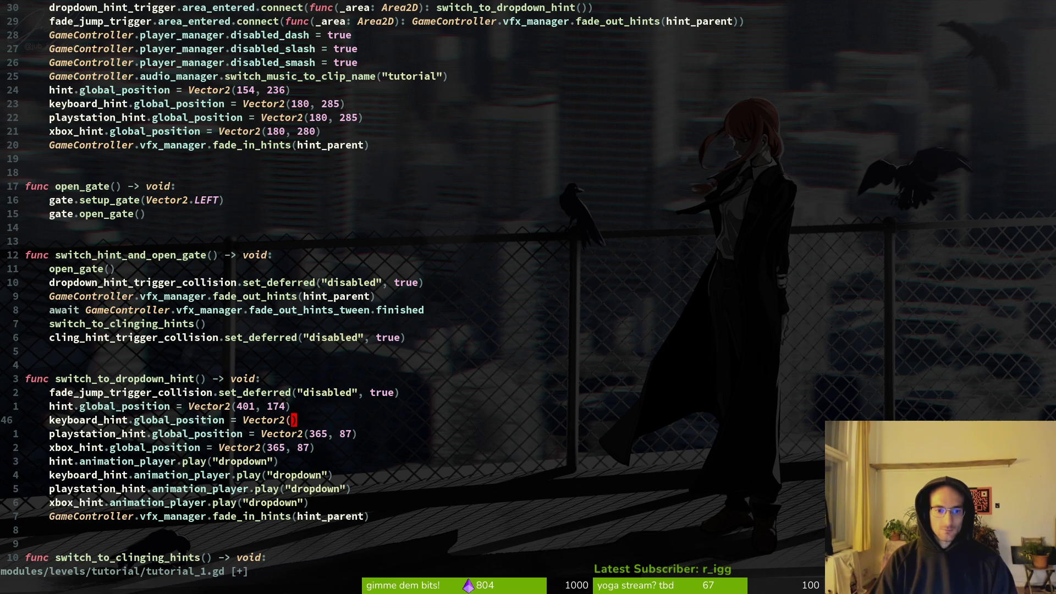
pyautogui.press('u')
# Step: Paste 429, 119 over the PlayStation and Xbox hint coordinates and save
pyautogui.press('j')
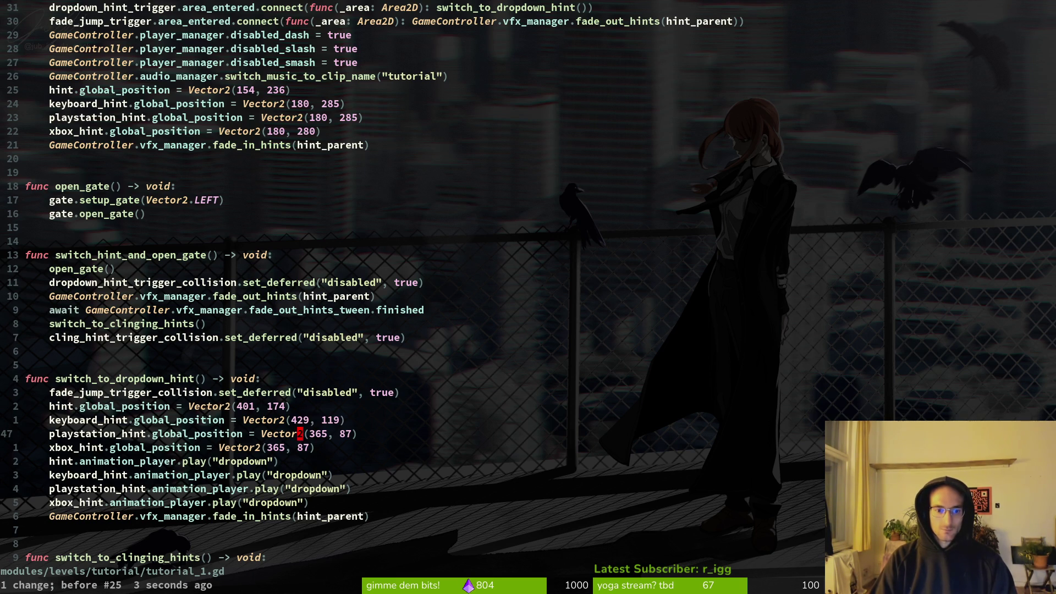
pyautogui.press('l')
pyautogui.press('l')
pyautogui.press('v')
pyautogui.press('w')
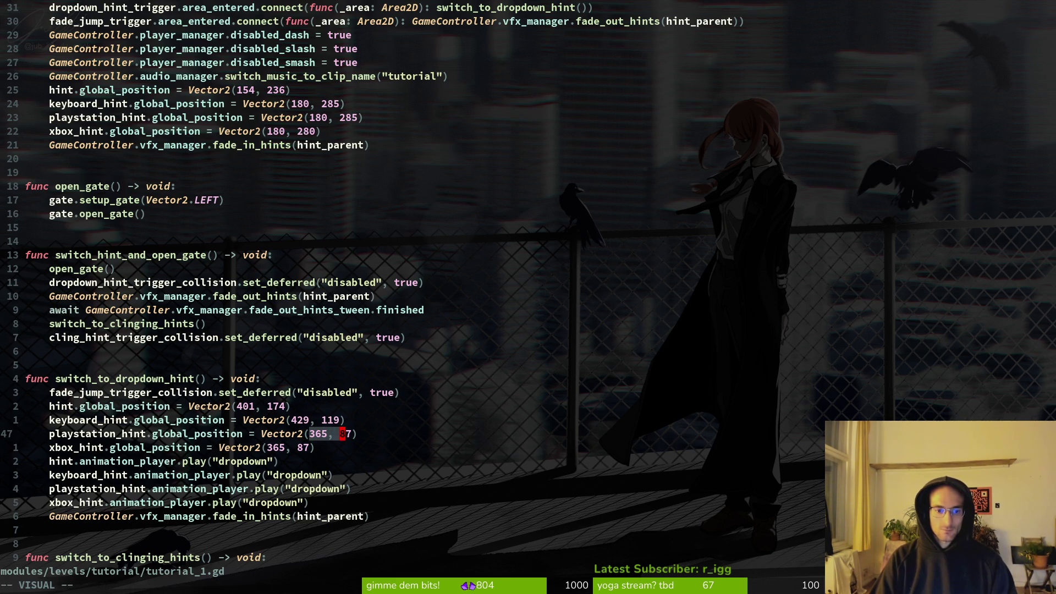
pyautogui.press('e')
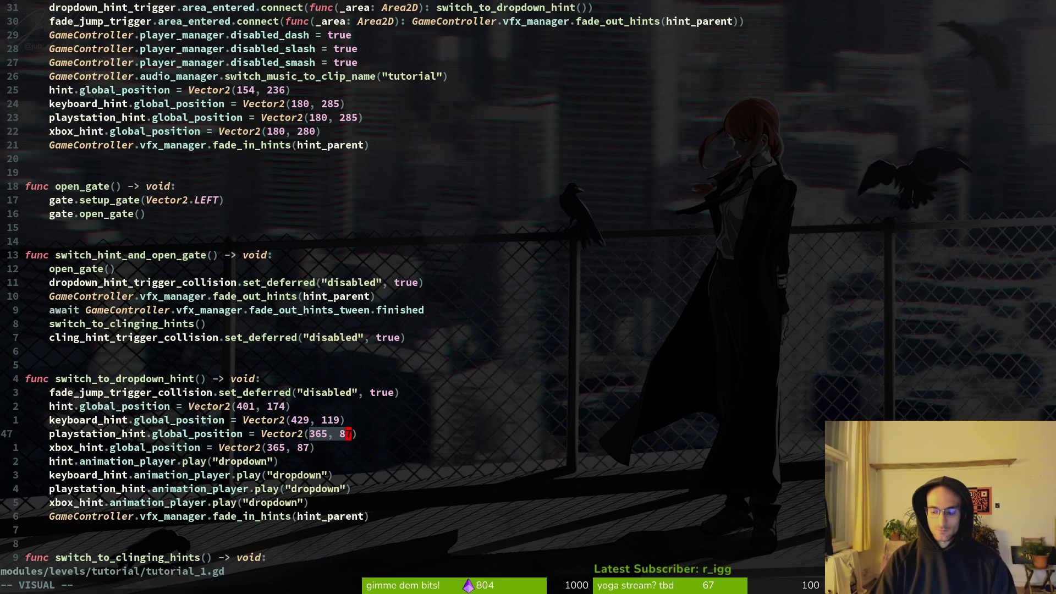
pyautogui.press('p')
pyautogui.press('j')
pyautogui.press('b')
pyautogui.press('b')
pyautogui.press('b')
pyautogui.press('v')
pyautogui.press('w')
pyautogui.press('w')
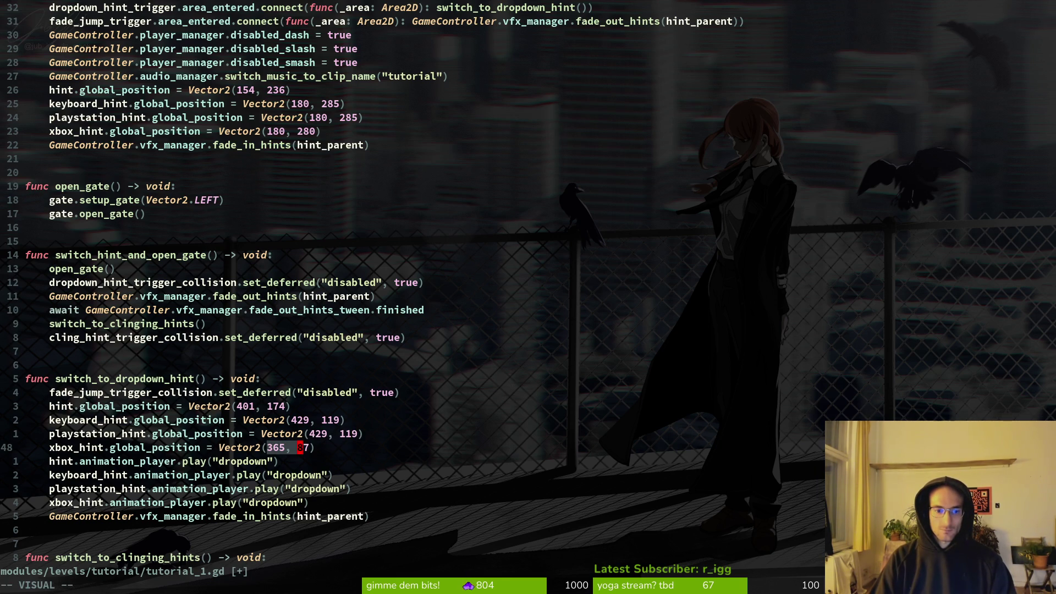
pyautogui.write('p:w')
pyautogui.press('Return')
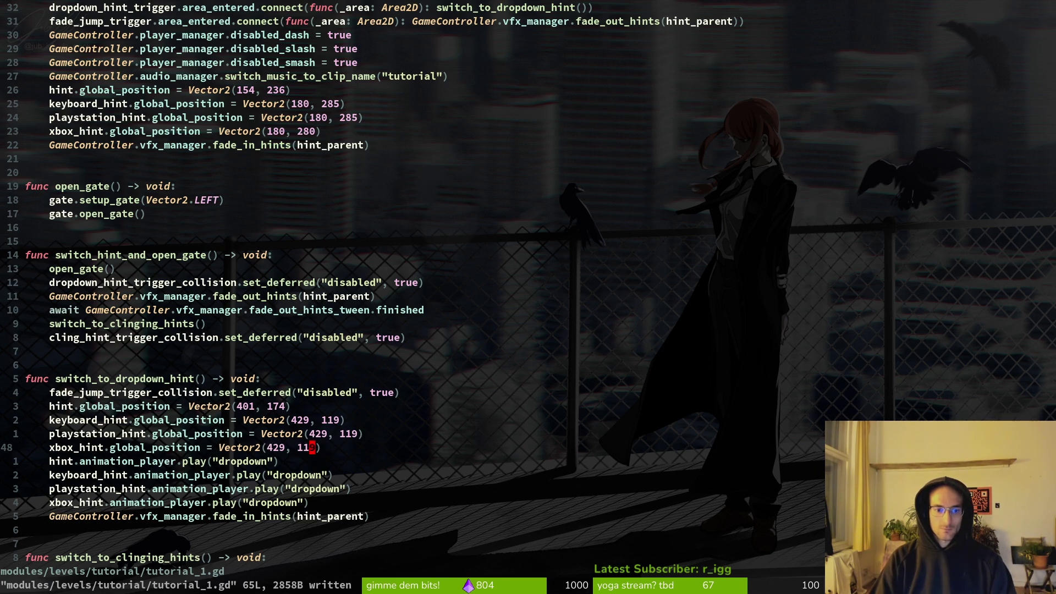
# Step: Move the main clinging hint to Vector2(544, 257) and save
pyautogui.press('G')
pyautogui.press('k')
pyautogui.press('k')
pyautogui.press('k')
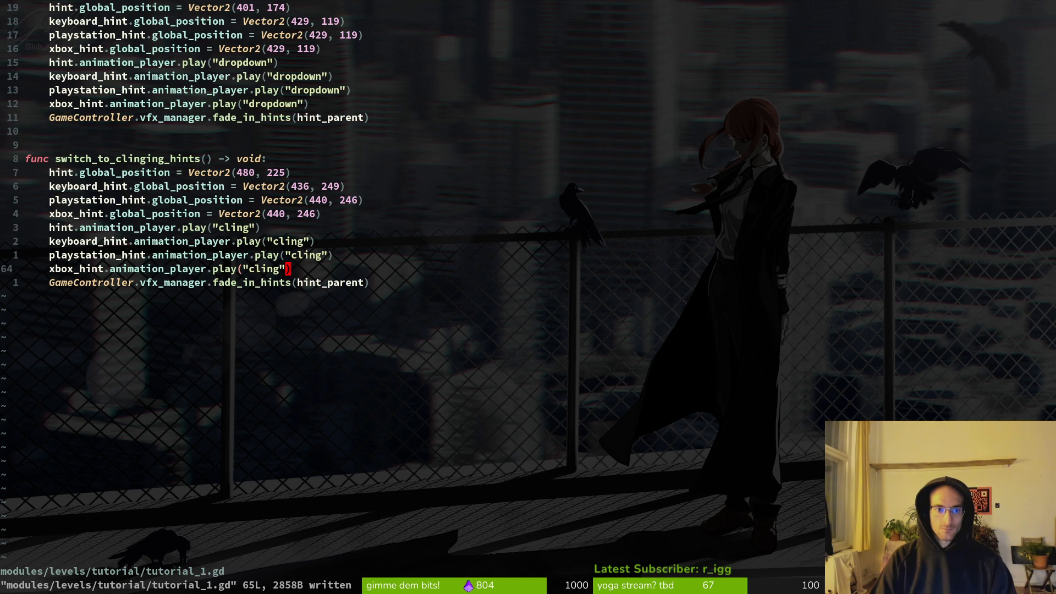
pyautogui.press('j')
pyautogui.press('j')
pyautogui.press('j')
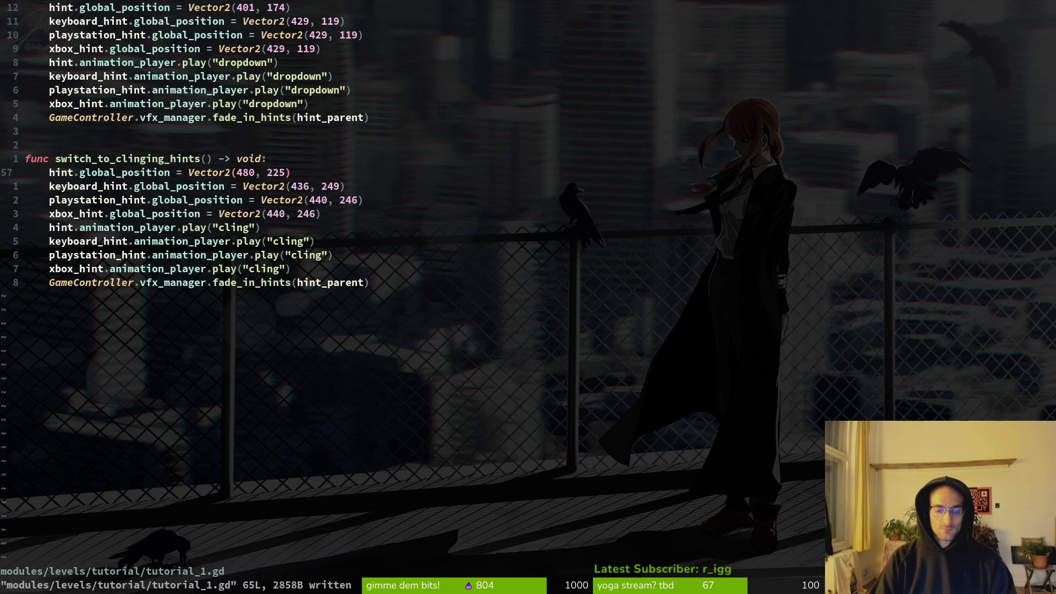
pyautogui.press('b')
pyautogui.press('b')
pyautogui.press('b')
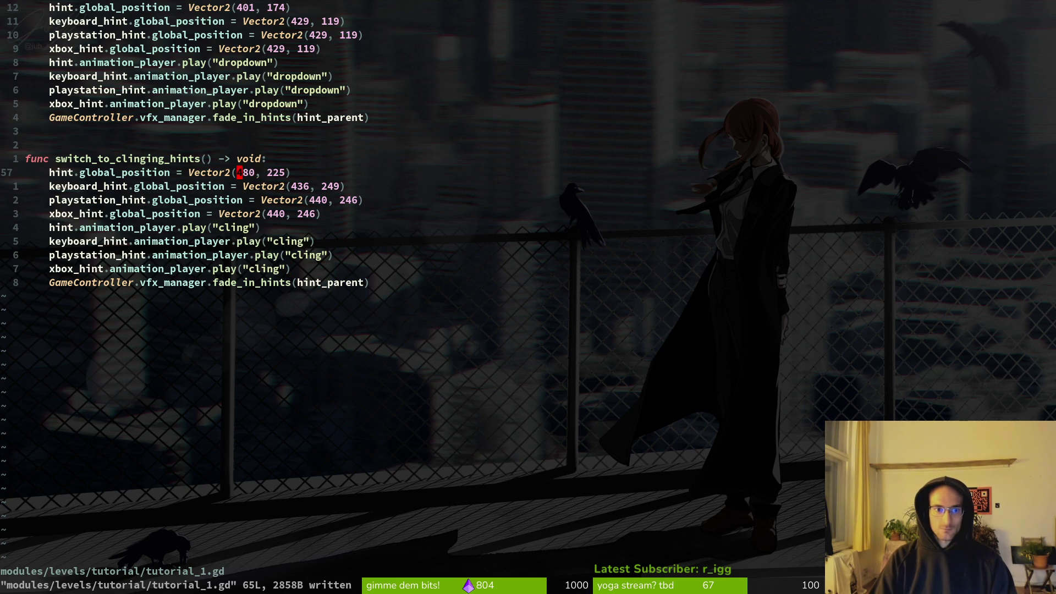
pyautogui.write('cw')
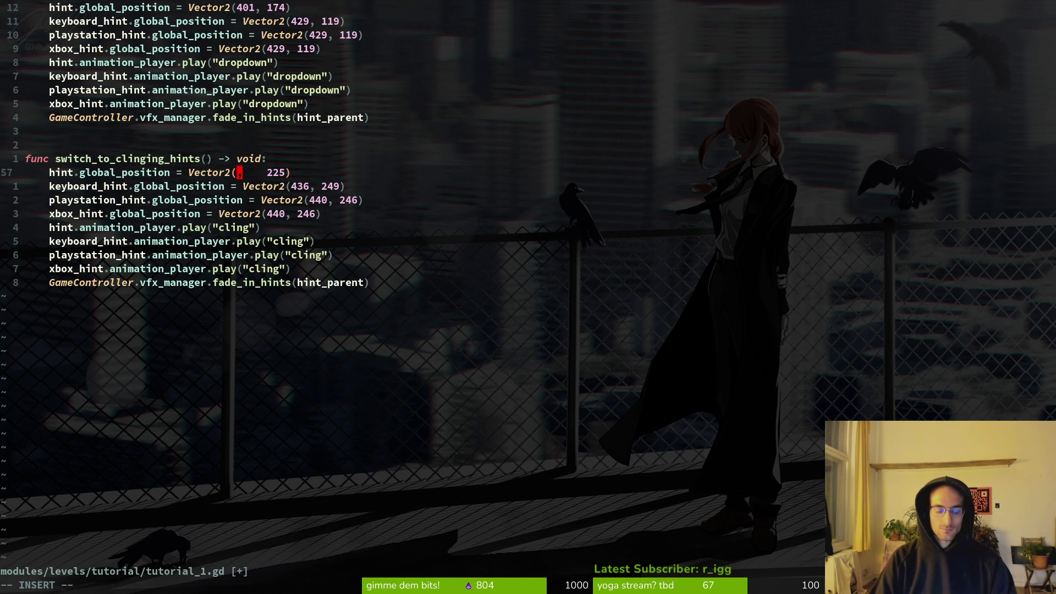
pyautogui.write('54')
pyautogui.press('Escape')
pyautogui.press('w')
pyautogui.press('w')
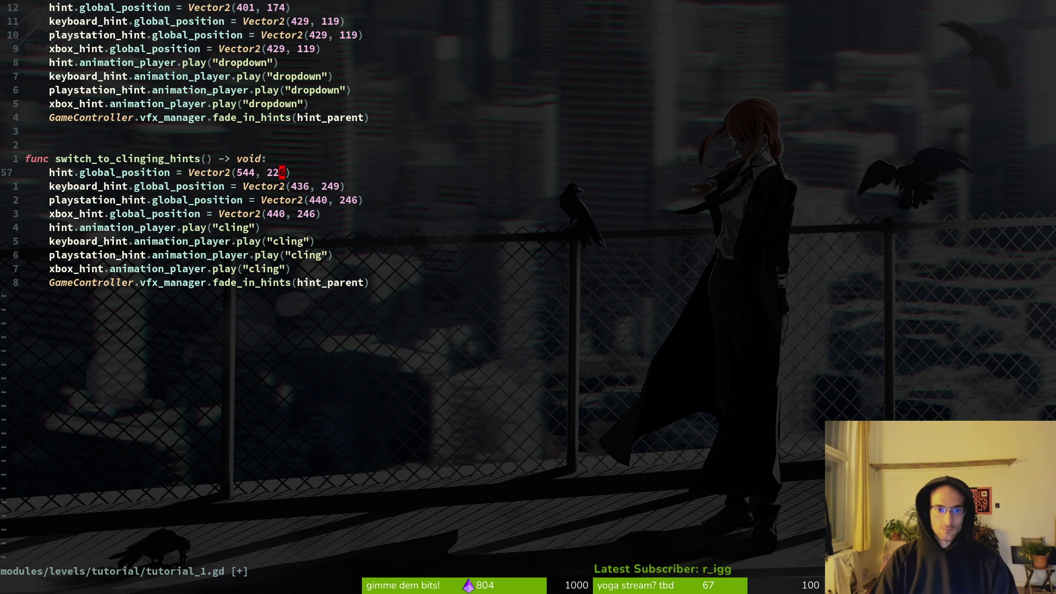
pyautogui.press('h')
pyautogui.press('s')
pyautogui.write('5')
pyautogui.press('Escape')
pyautogui.write(':w')
pyautogui.press('Return')
# Step: Change the keyboard hint's x value to 500 and save
pyautogui.press('j')
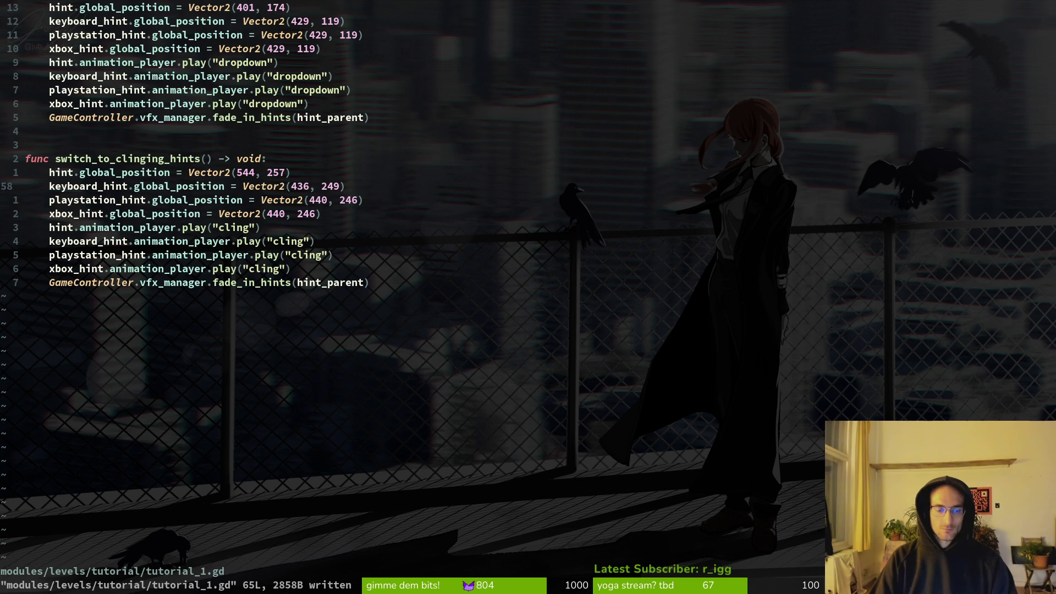
pyautogui.press('w')
pyautogui.hotkey('ctrl', 'a')
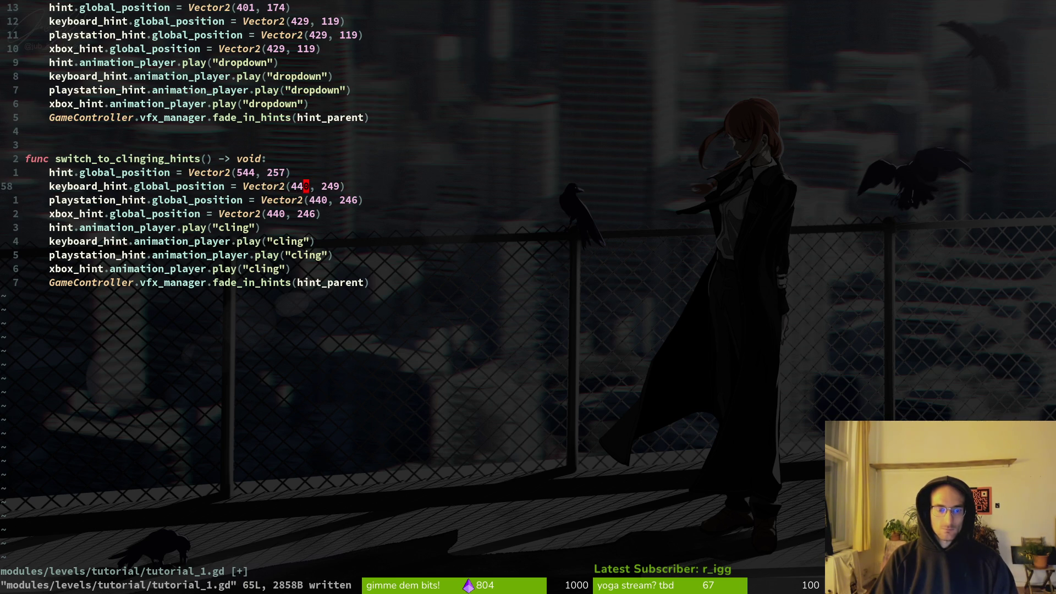
pyautogui.write('ciw')
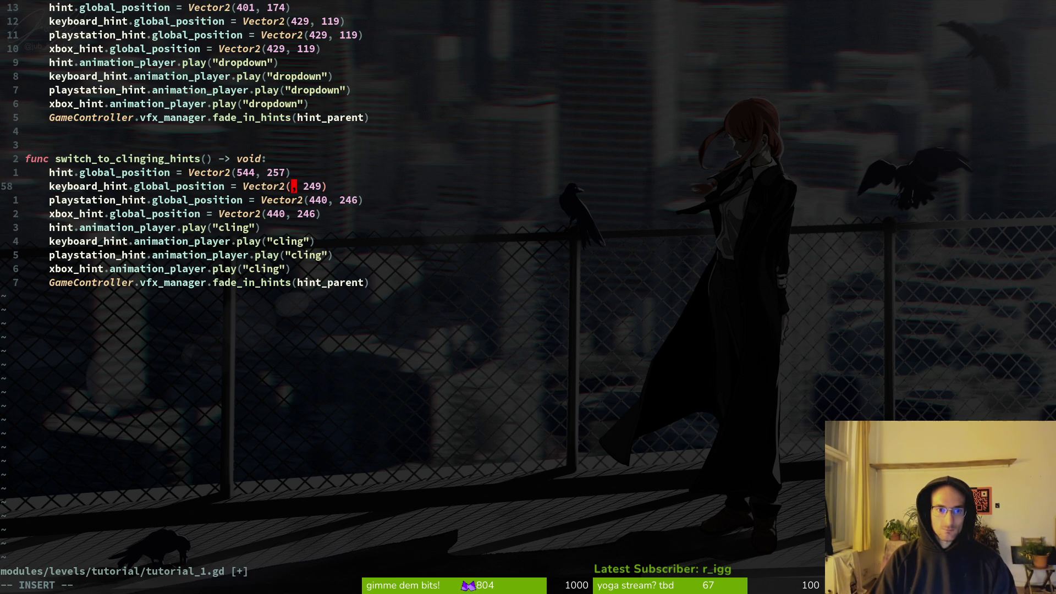
pyautogui.write('500')
pyautogui.press('Escape')
pyautogui.write(':w')
pyautogui.press('Return')
# Step: Set the keyboard hint's y value to 281, save, and confirm 500, 281 with undo/redo
pyautogui.press('$')
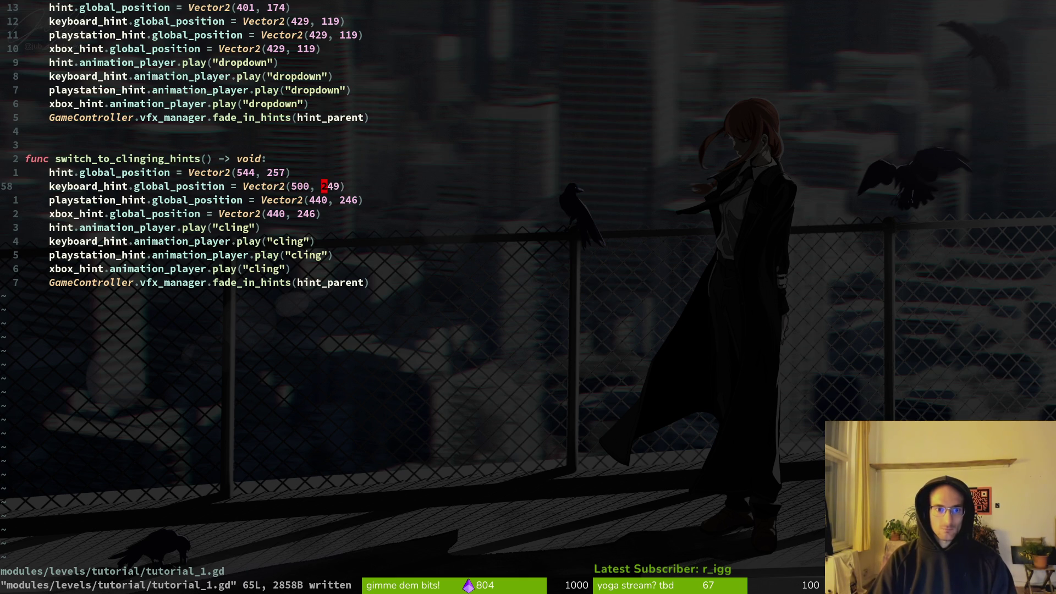
pyautogui.hotkey('ctrl', 'a')
pyautogui.write('s')
pyautogui.write('8')
pyautogui.press('Escape')
pyautogui.write(':w')
pyautogui.press('Return')
pyautogui.press('j')
pyautogui.press('k')
pyautogui.press('h')
pyautogui.press('h')
pyautogui.press('h')
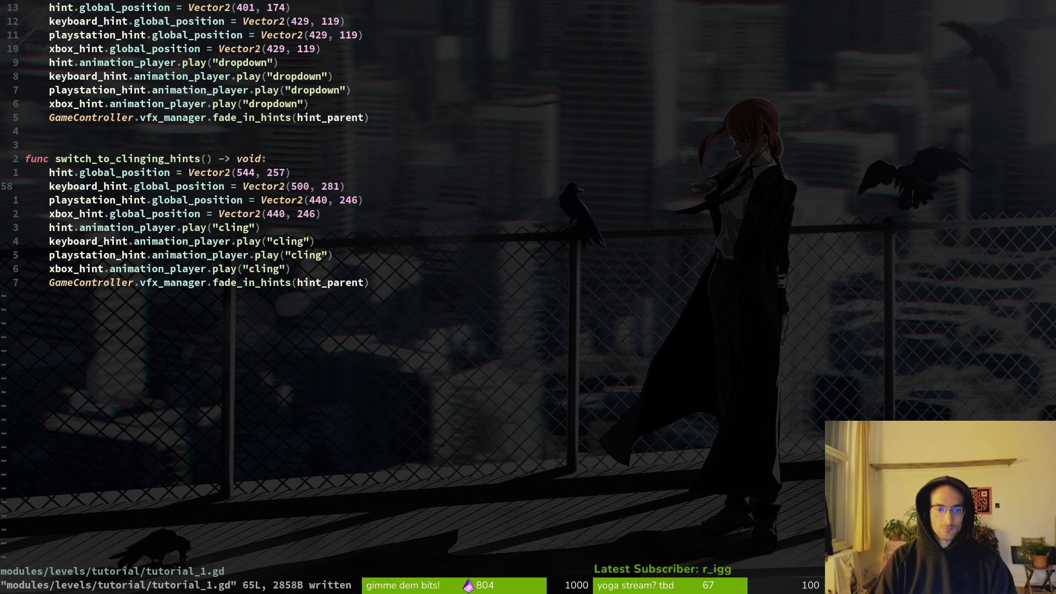
pyautogui.press('u')
pyautogui.press('u')
pyautogui.hotkey('ctrl', 'r')
pyautogui.hotkey('ctrl', 'r')
pyautogui.hotkey('ctrl', 'r')
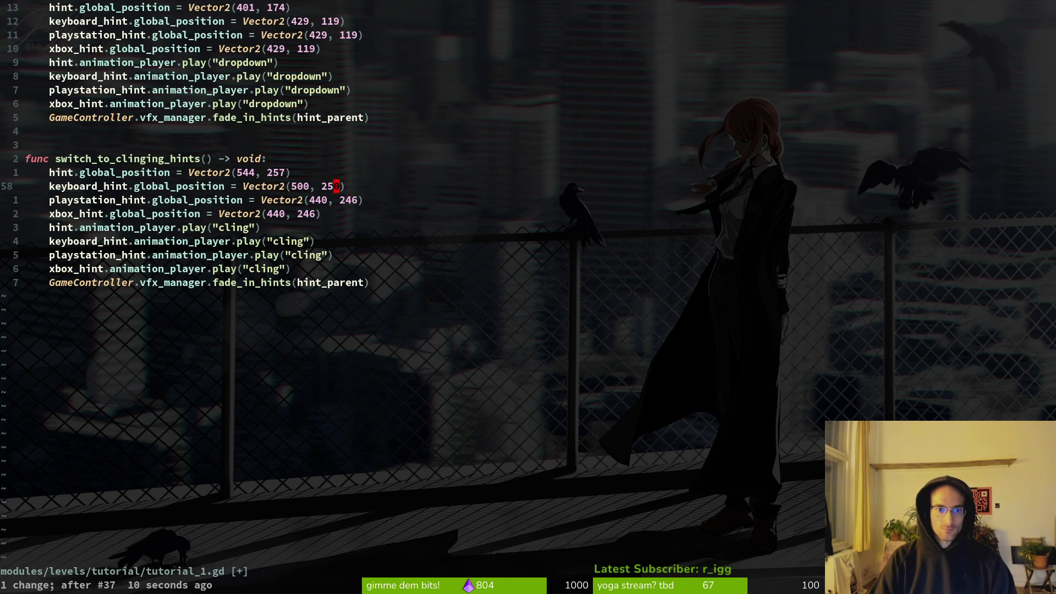
# Step: Set the PlayStation hint to Vector2(504, 278) and save
pyautogui.press('j')
pyautogui.press('W')
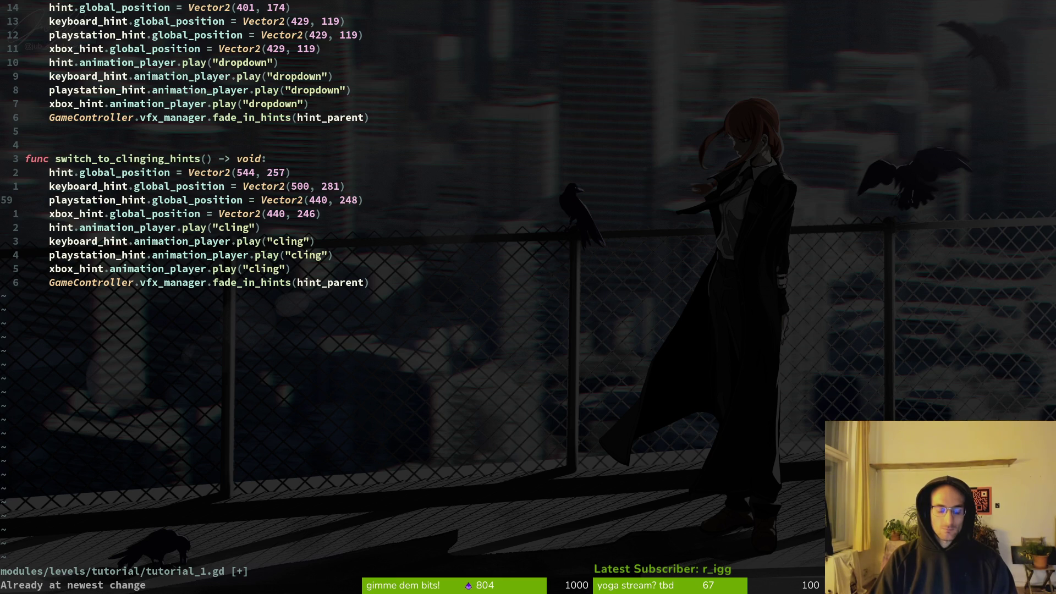
pyautogui.press('v')
pyautogui.write('c')
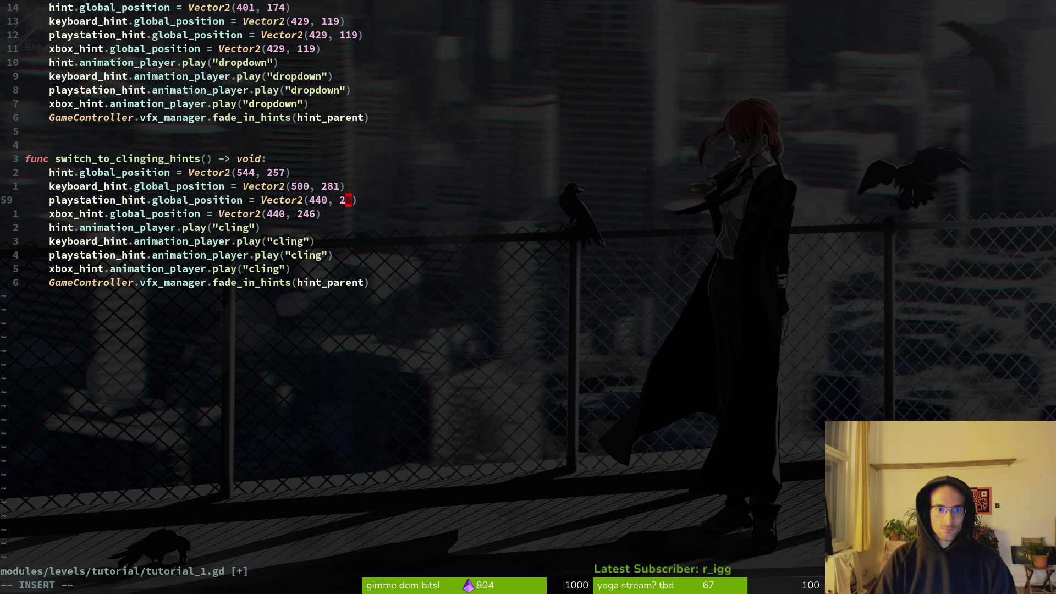
pyautogui.write('7')
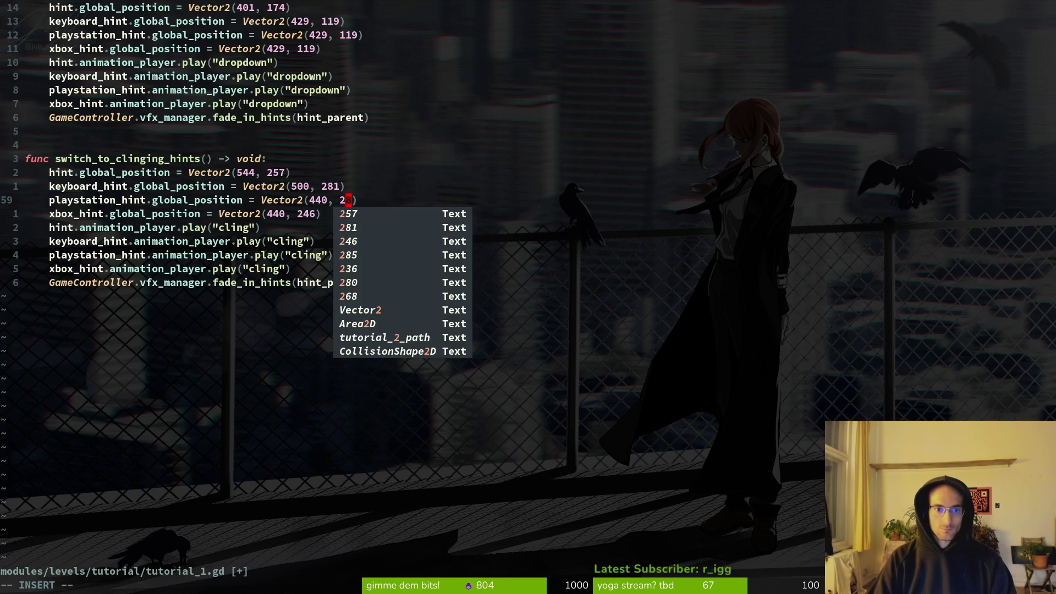
pyautogui.press('Escape')
pyautogui.write(':w')
pyautogui.press('Return')
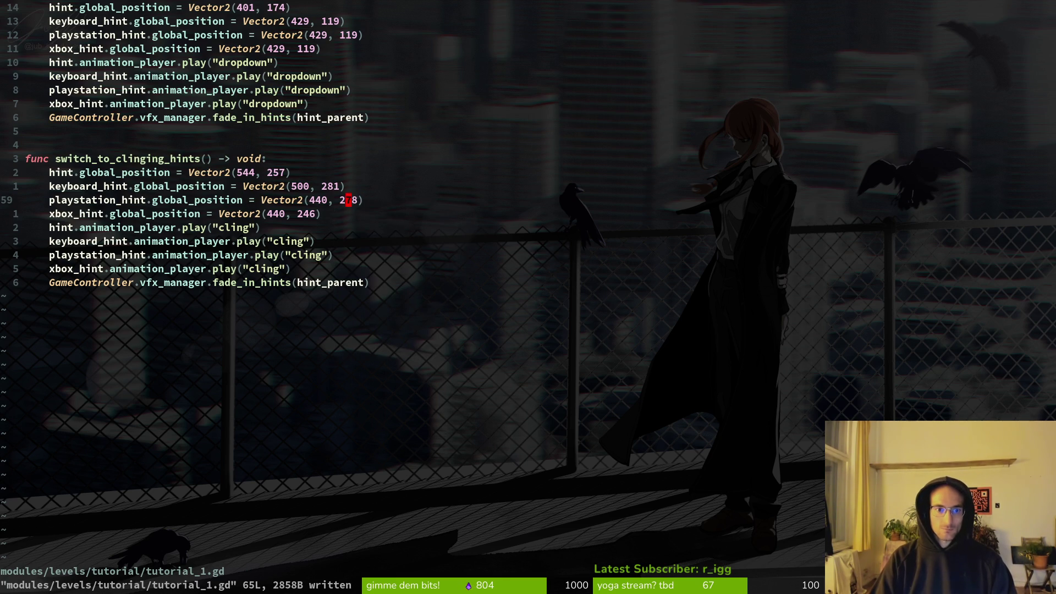
pyautogui.press('b')
pyautogui.press('b')
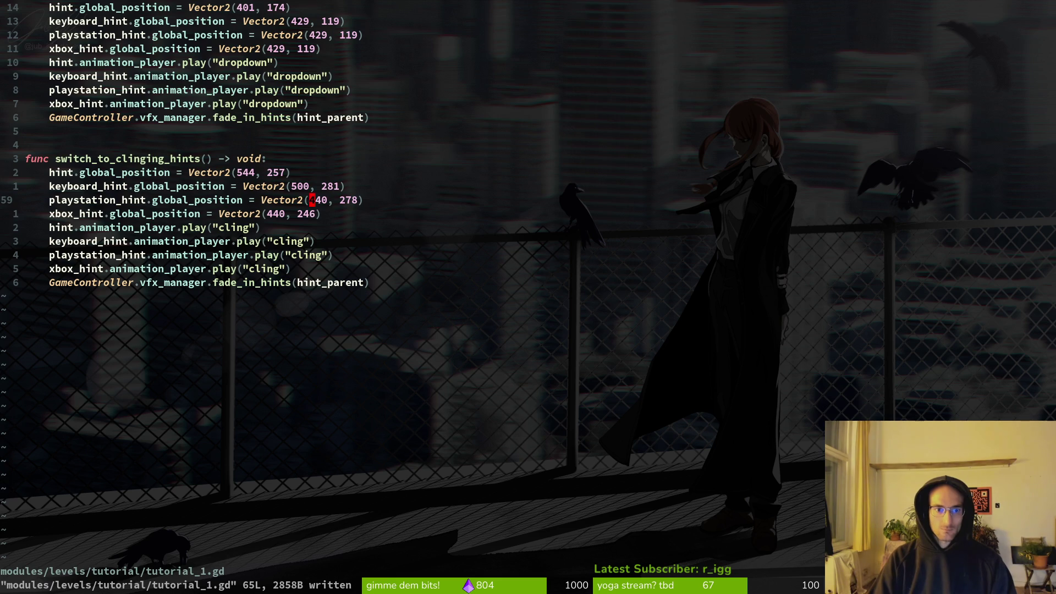
pyautogui.write('ciw504')
pyautogui.press('Escape')
pyautogui.write(':w')
pyautogui.press('Return')
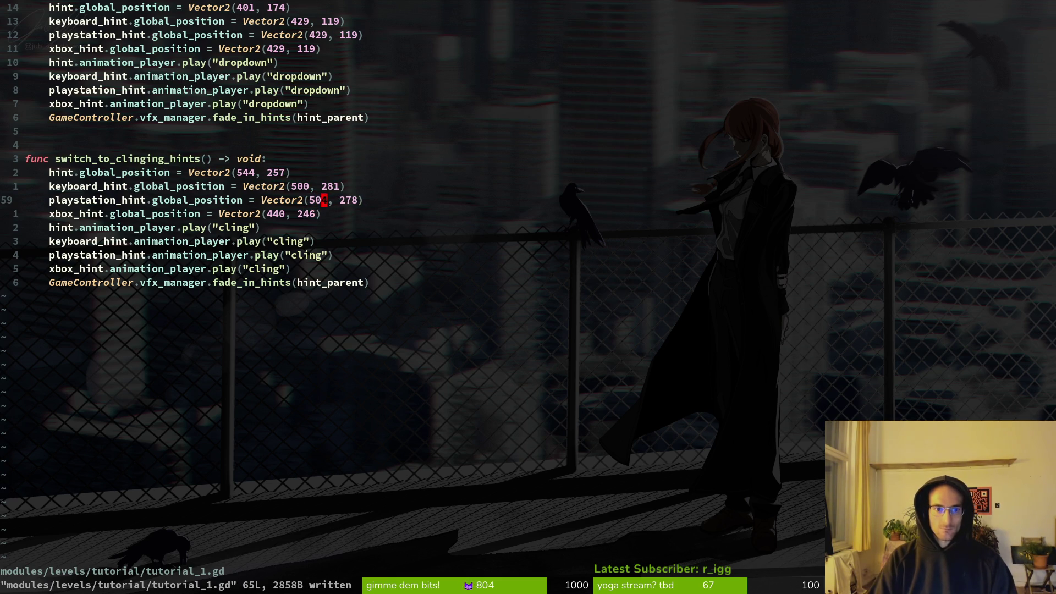
# Step: Copy 504, 278 onto the Xbox hint line and save
pyautogui.press('v')
pyautogui.press('e')
pyautogui.press('e')
pyautogui.press('e')
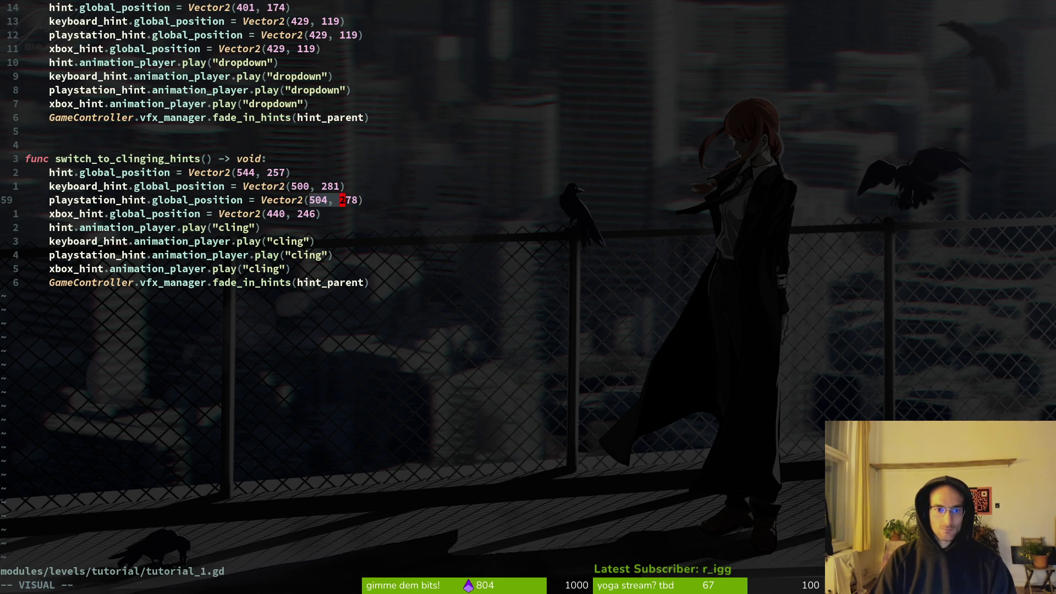
pyautogui.press('d')
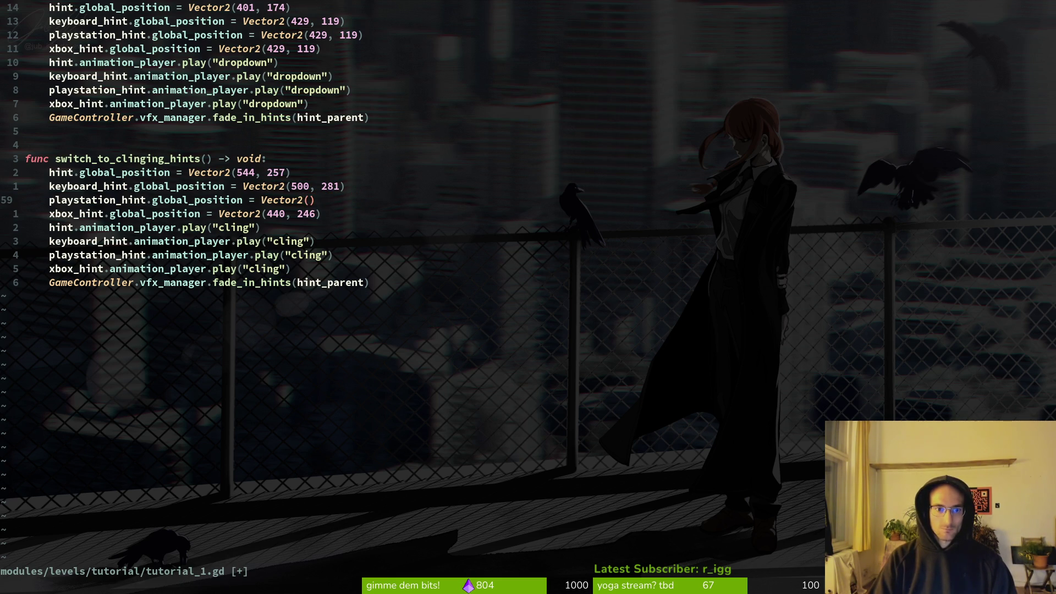
pyautogui.press('u')
pyautogui.press('j')
pyautogui.press('b')
pyautogui.press('b')
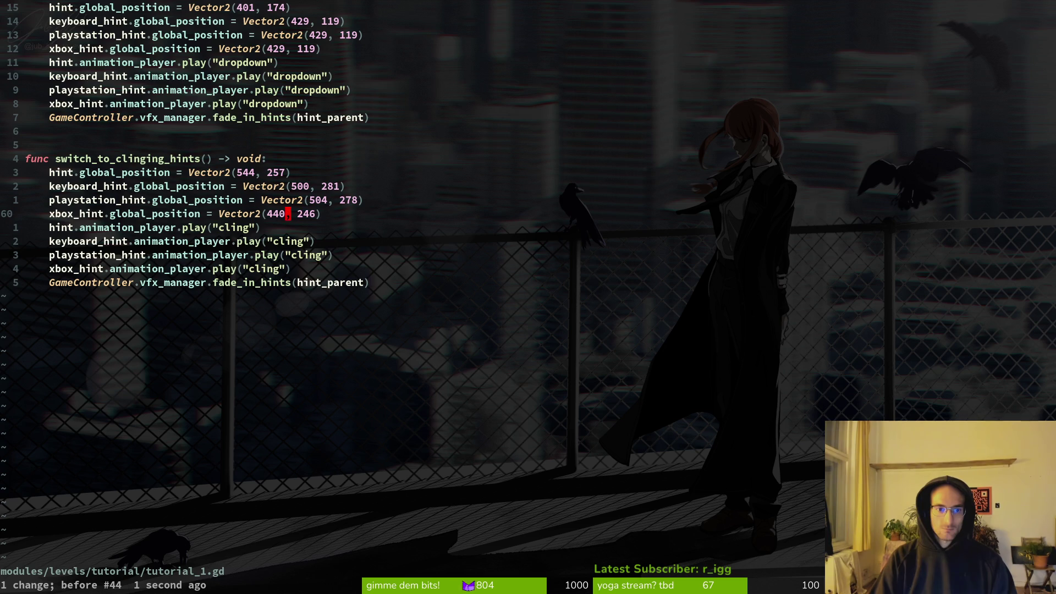
pyautogui.press('v')
pyautogui.press('e')
pyautogui.press('e')
pyautogui.write('ep:w')
pyautogui.press('Return')
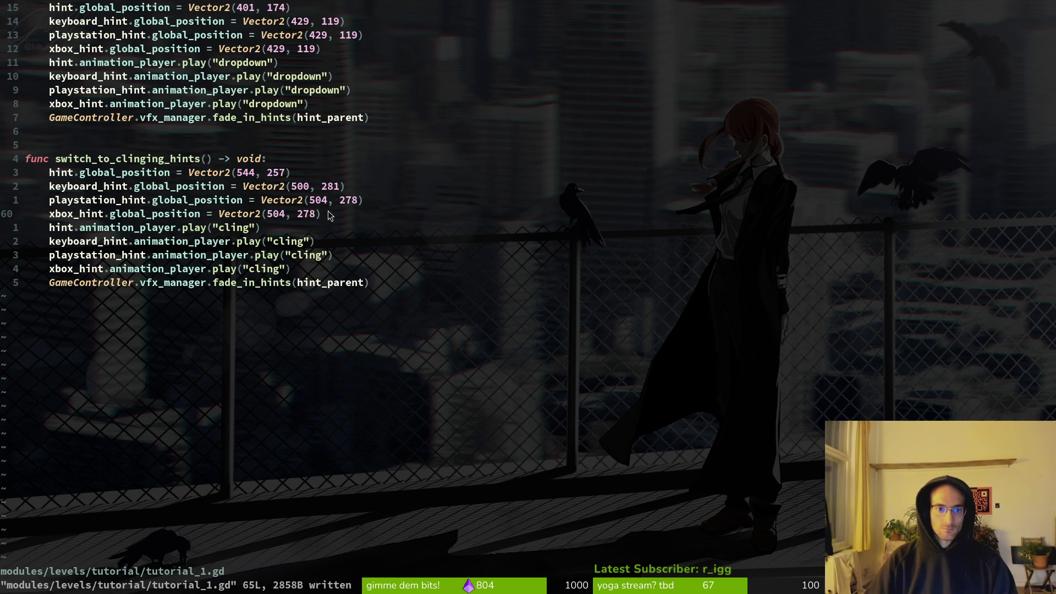
pyautogui.press('G')
pyautogui.press('z')
pyautogui.press('b')
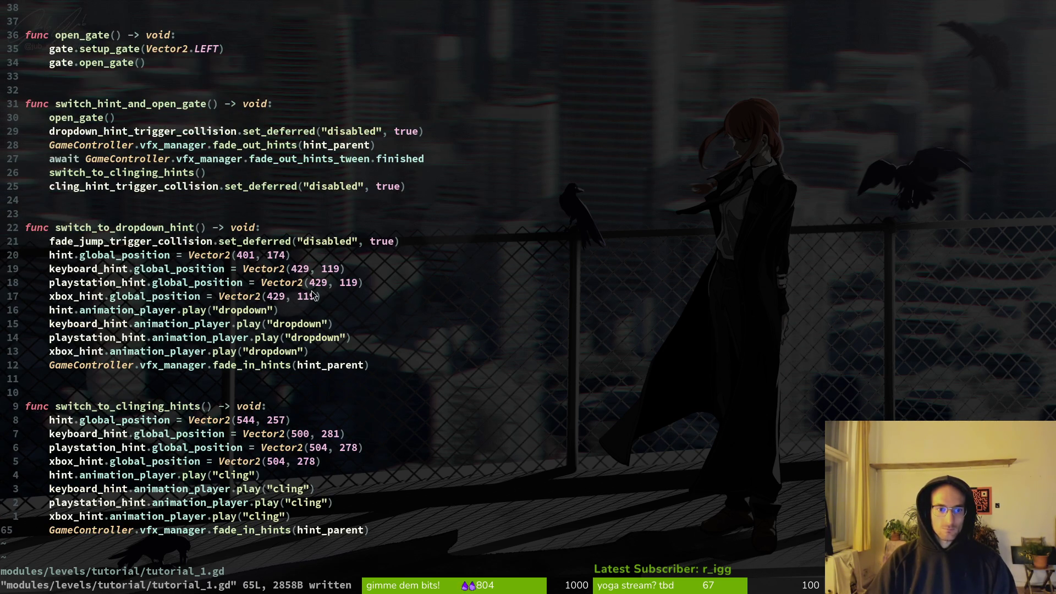
# Step: Skim tutorial_2.gd, tutorial_3.gd and tutorial_4.gd in turn
pyautogui.hotkey('ctrl', 'p')
pyautogui.write('tut2')
pyautogui.press('Return')
pyautogui.scroll(-13, 424, 281)
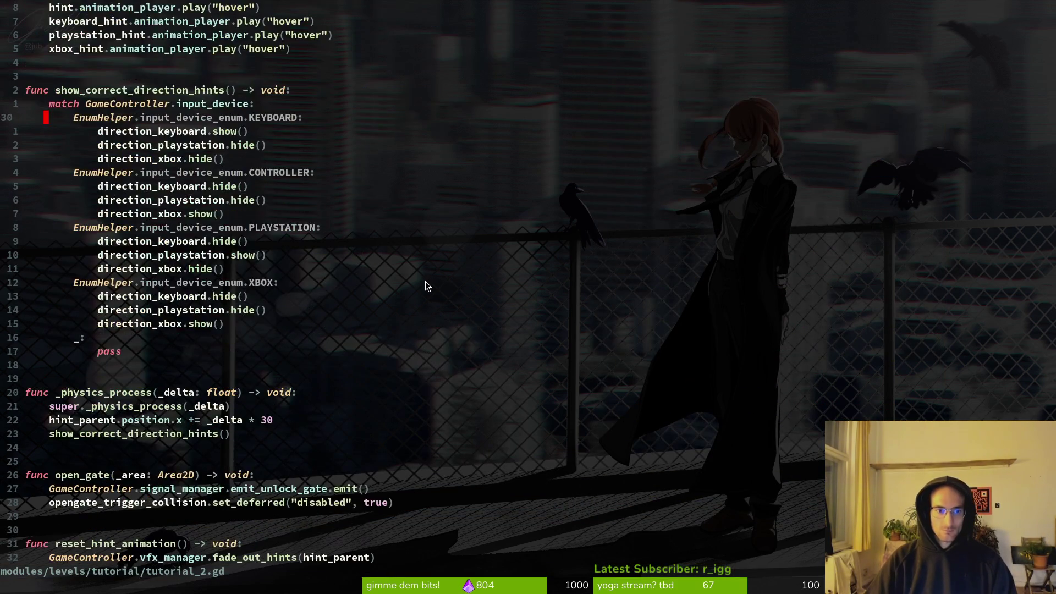
pyautogui.hotkey('ctrl', 'p')
pyautogui.write('tut3')
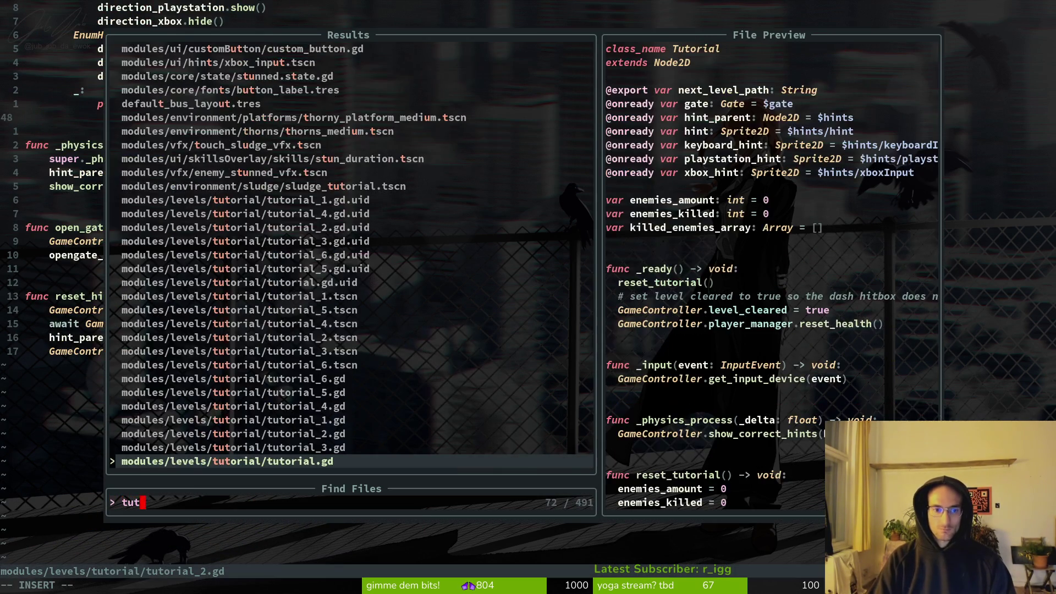
pyautogui.press('Return')
pyautogui.scroll(-10, 405, 227)
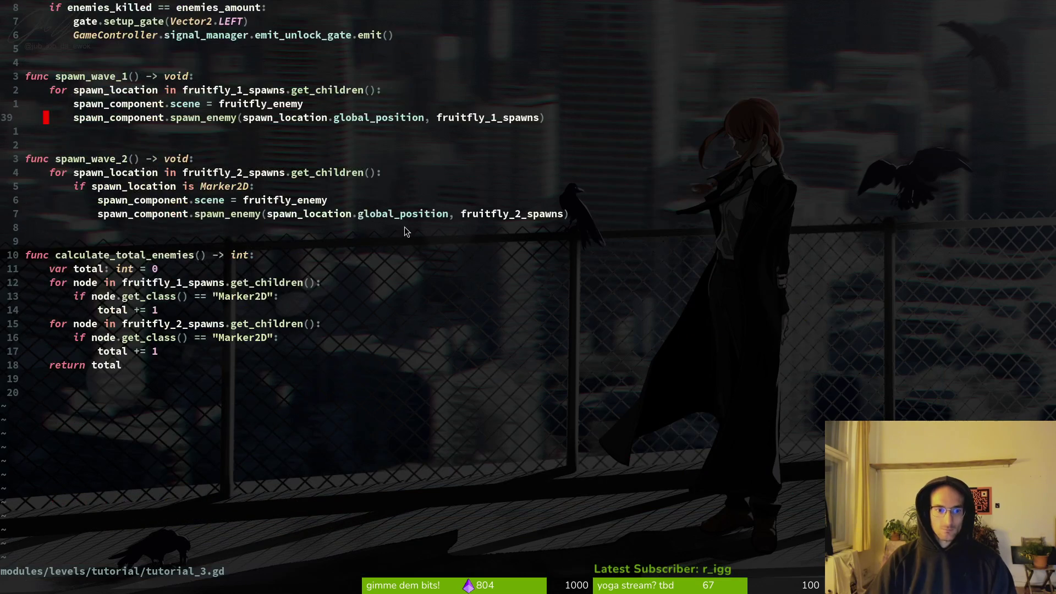
pyautogui.hotkey('ctrl', 'p')
pyautogui.write('tut4')
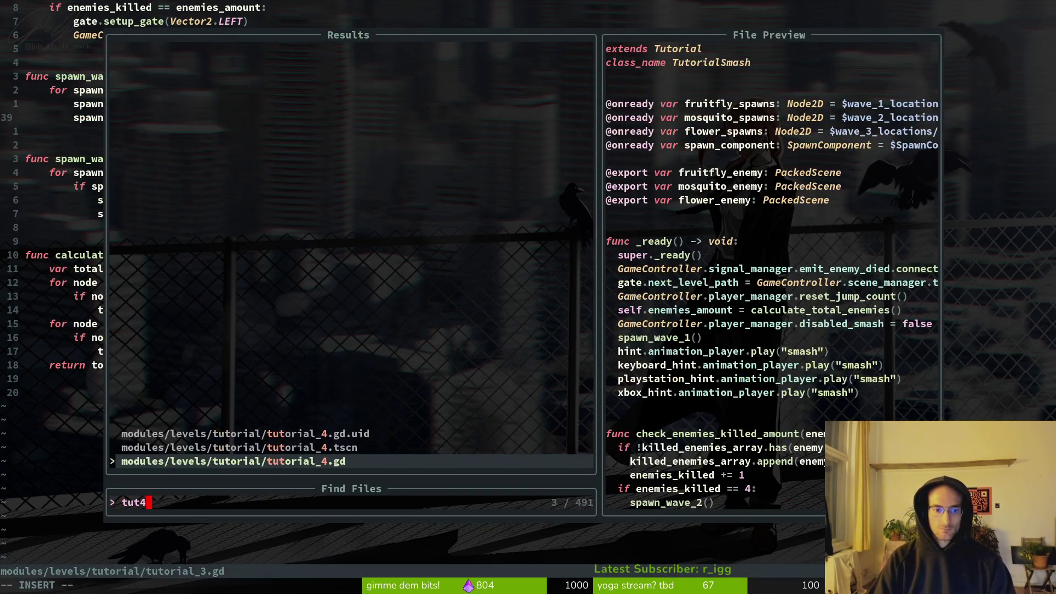
pyautogui.press('Return')
pyautogui.scroll(-11, 387, 156)
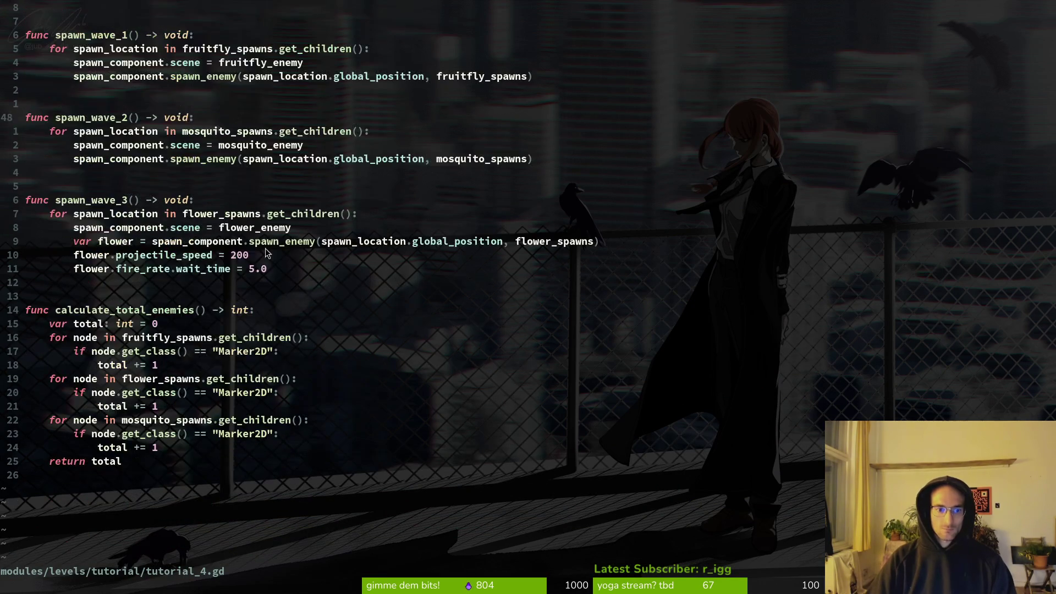
pyautogui.press('k')
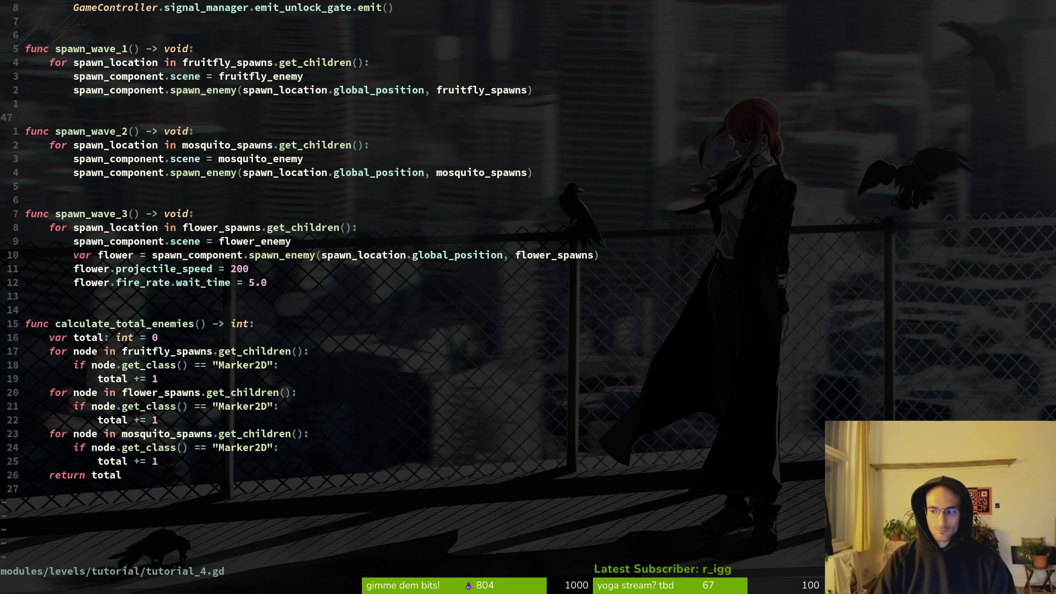
# Step: Open tutorial_5.gd and look at its wave spawning code
pyautogui.press('space')
pyautogui.press('f')
pyautogui.press('f')
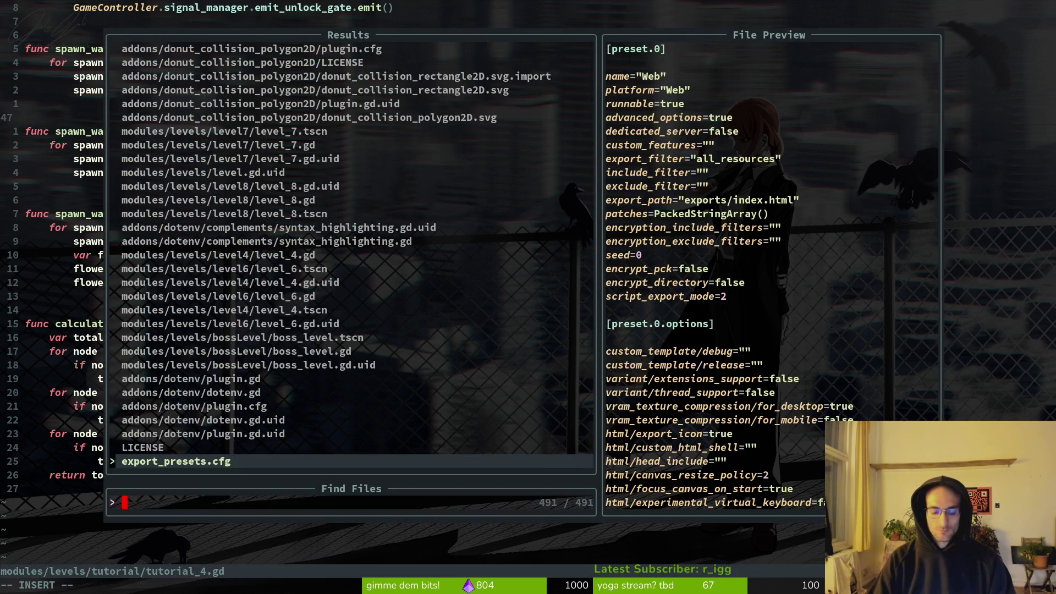
pyautogui.write('tut5')
pyautogui.press('Return')
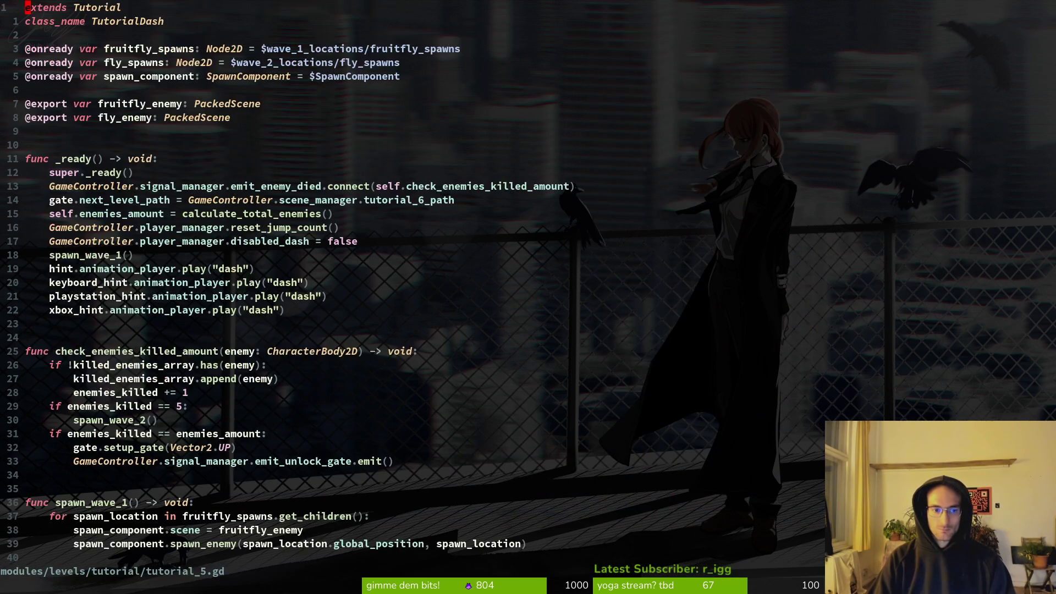
pyautogui.press('4')
pyautogui.press('4')
pyautogui.press('j')
# Step: Open tutorial_6.gd and save it
pyautogui.press('space')
pyautogui.press('f')
pyautogui.press('f')
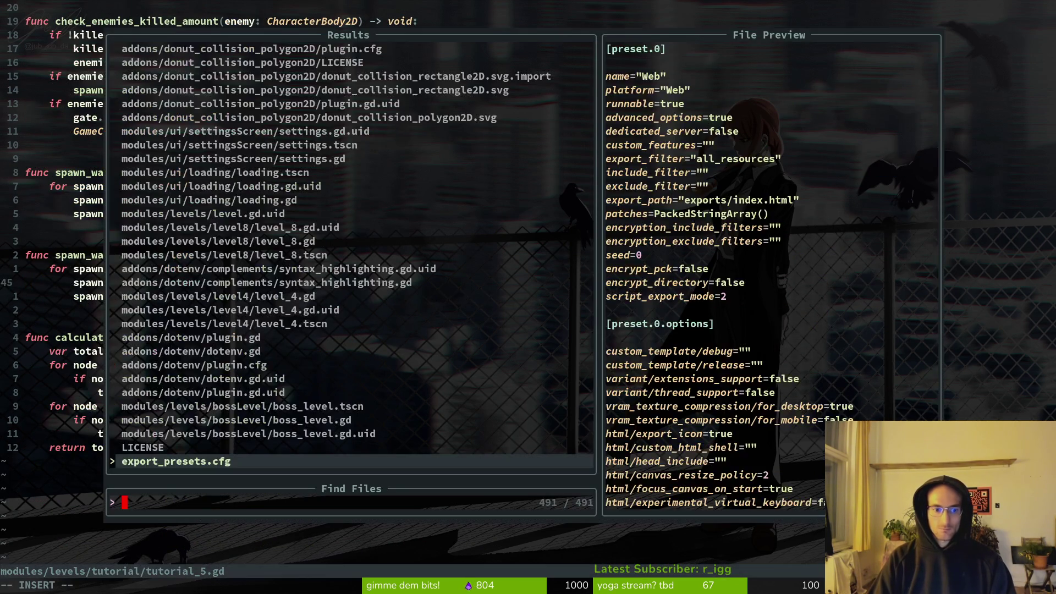
pyautogui.write('tut6')
pyautogui.press('Return')
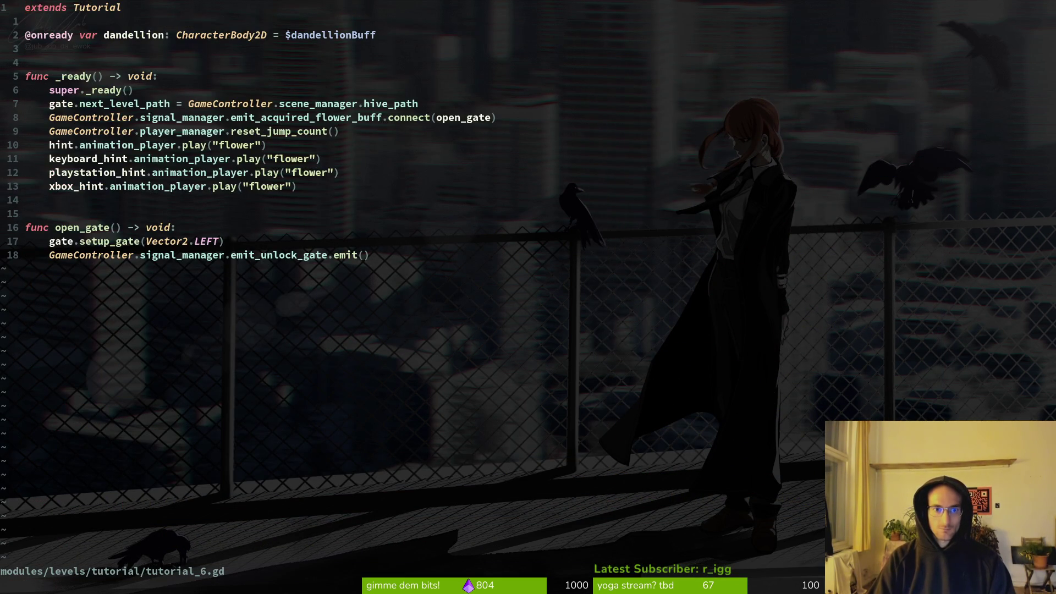
pyautogui.hotkey('ctrl', 's')
pyautogui.hotkey('alt', 'Tab')
# Step: Run the game, jump the bee across the platforms to the level exit, then stop
pyautogui.click(867, 34)
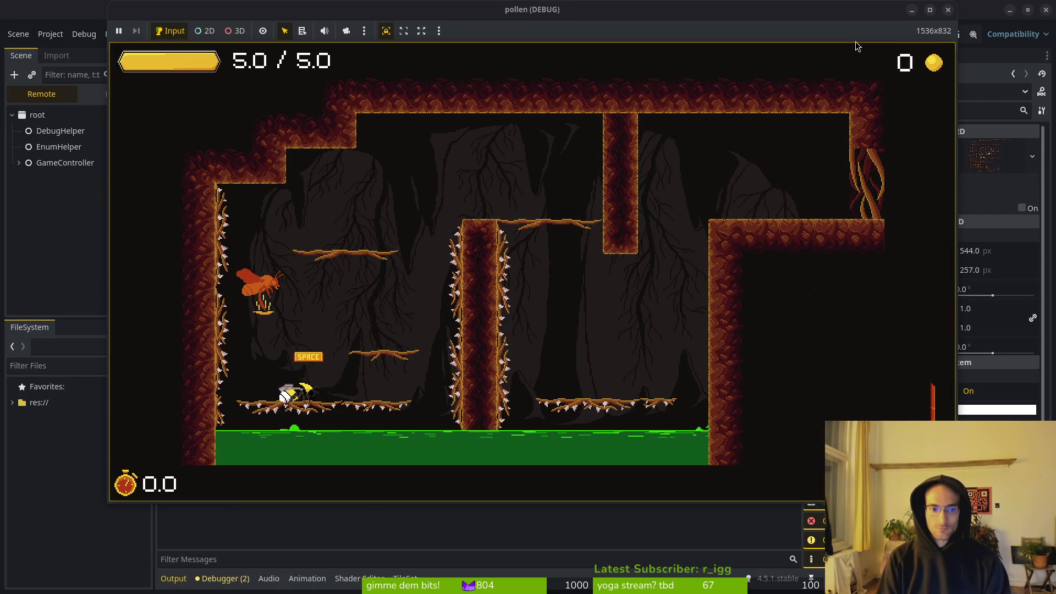
pyautogui.press('space')
pyautogui.press('Right')
pyautogui.press('space')
pyautogui.press('Right')
pyautogui.press('Down')
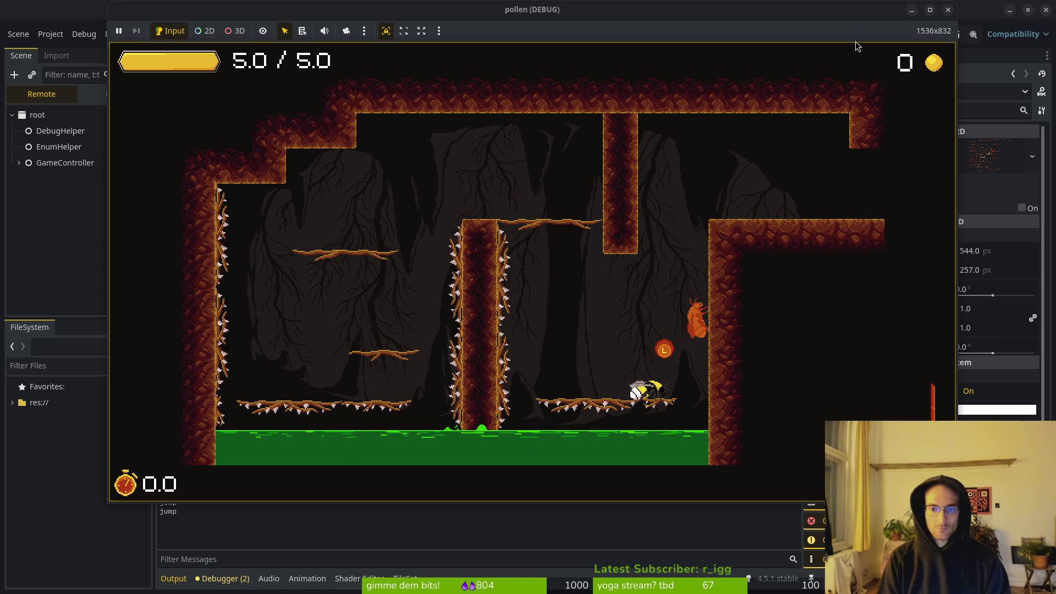
pyautogui.press('space')
pyautogui.press('Right')
pyautogui.press('Right')
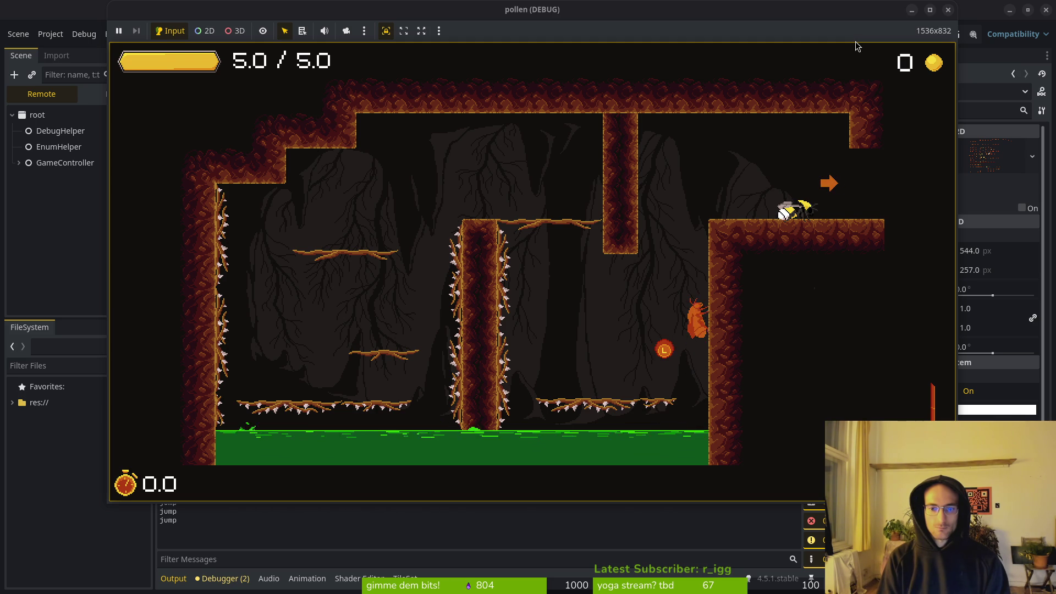
pyautogui.press('Right')
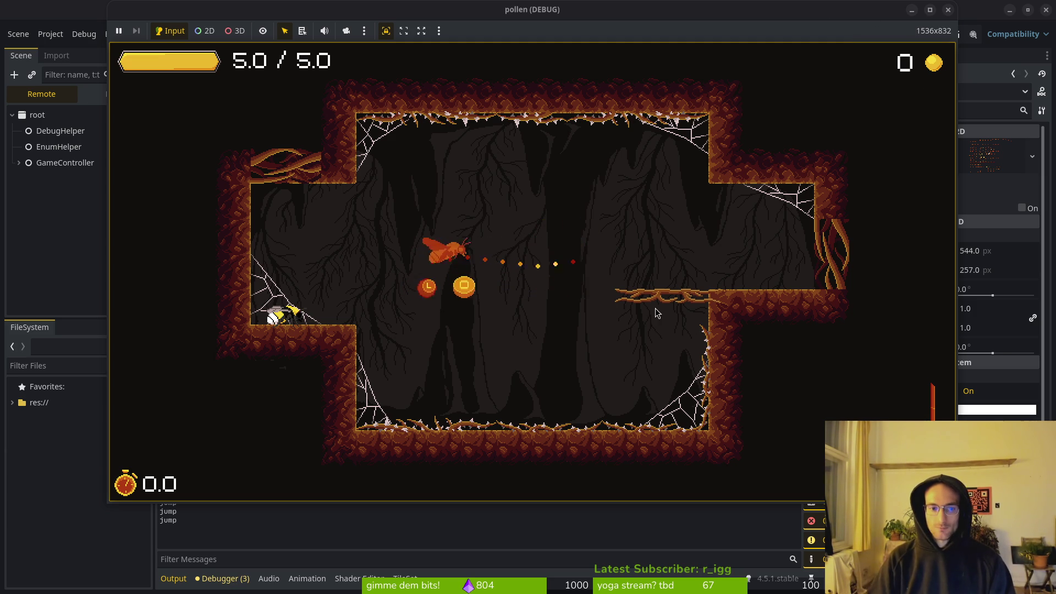
pyautogui.press('F8')
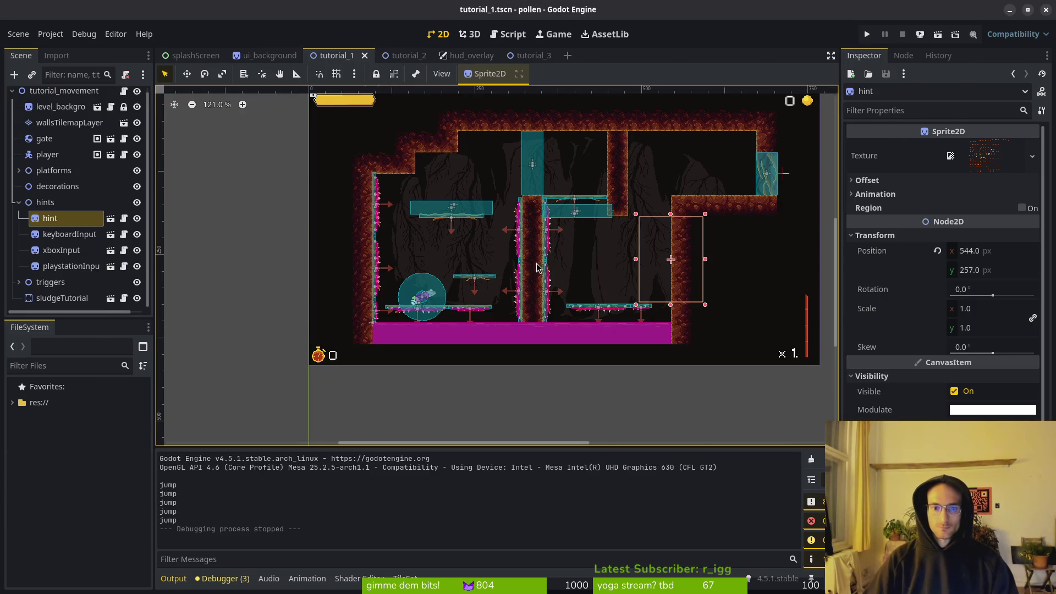
# Step: Collapse the hints, thorns and decorations groups in the tutorial_2 scene
pyautogui.hscroll(3, 532, 268)
pyautogui.scroll(2, 632, 248)
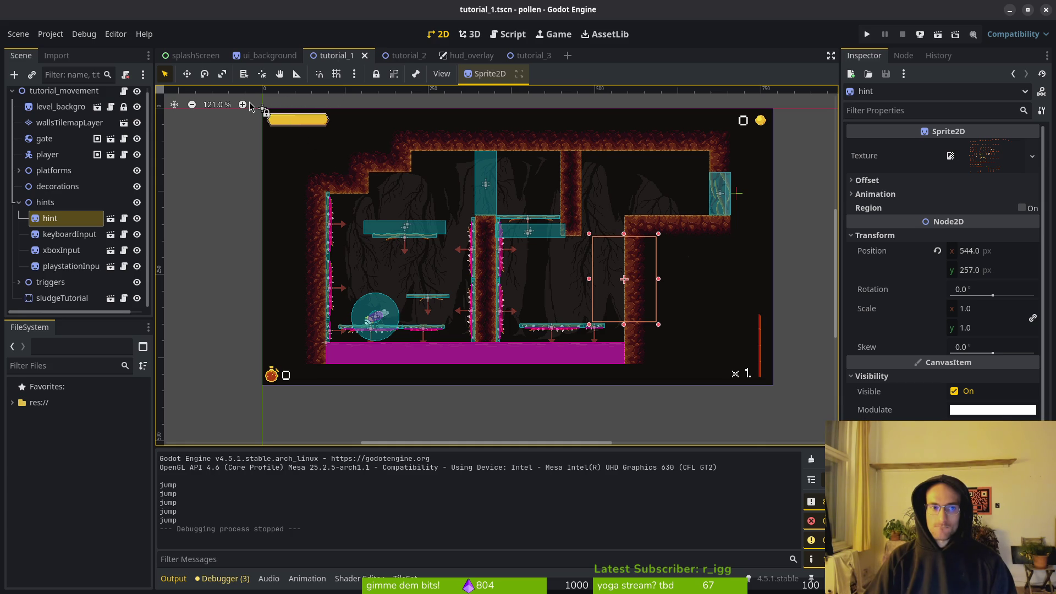
pyautogui.click(403, 56)
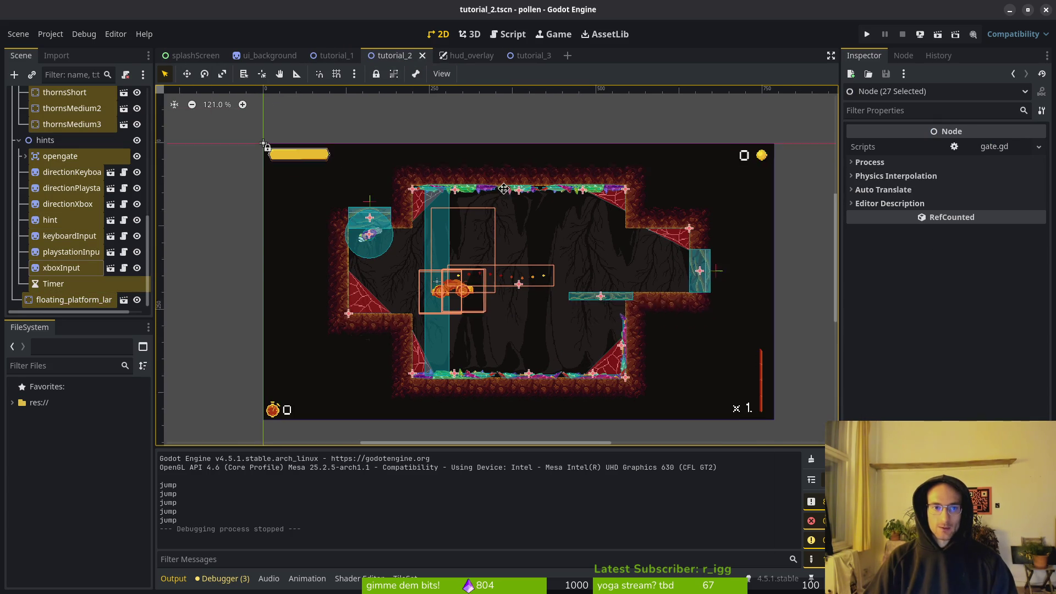
pyautogui.click(21, 142)
pyautogui.click(20, 142)
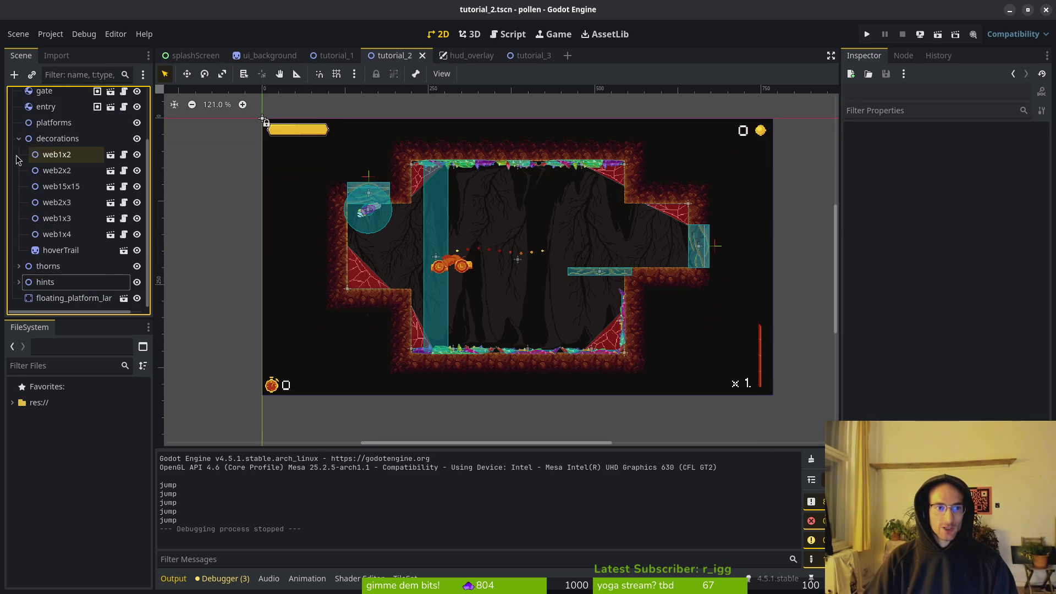
pyautogui.click(21, 141)
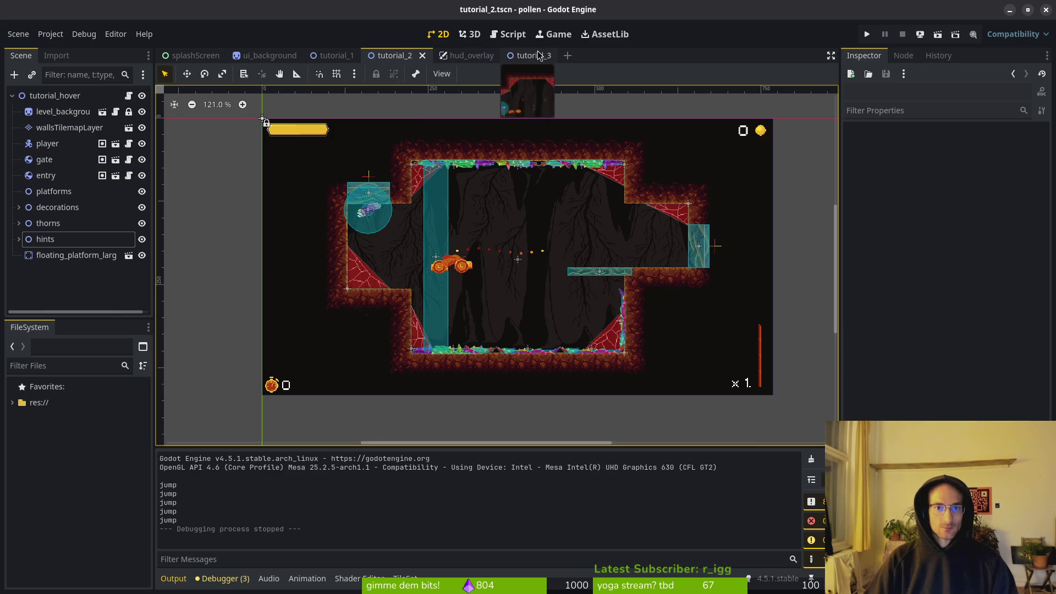
# Step: In tutorial_3, collapse all four groups, select gate, and save the scene
pyautogui.click(531, 56)
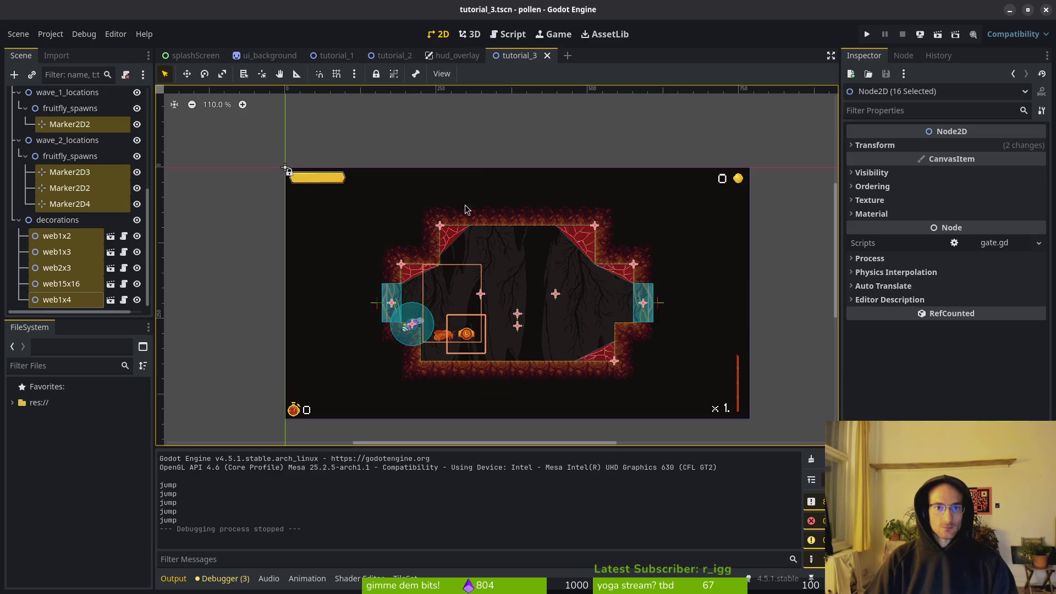
pyautogui.click(20, 140)
pyautogui.click(20, 218)
pyautogui.click(19, 233)
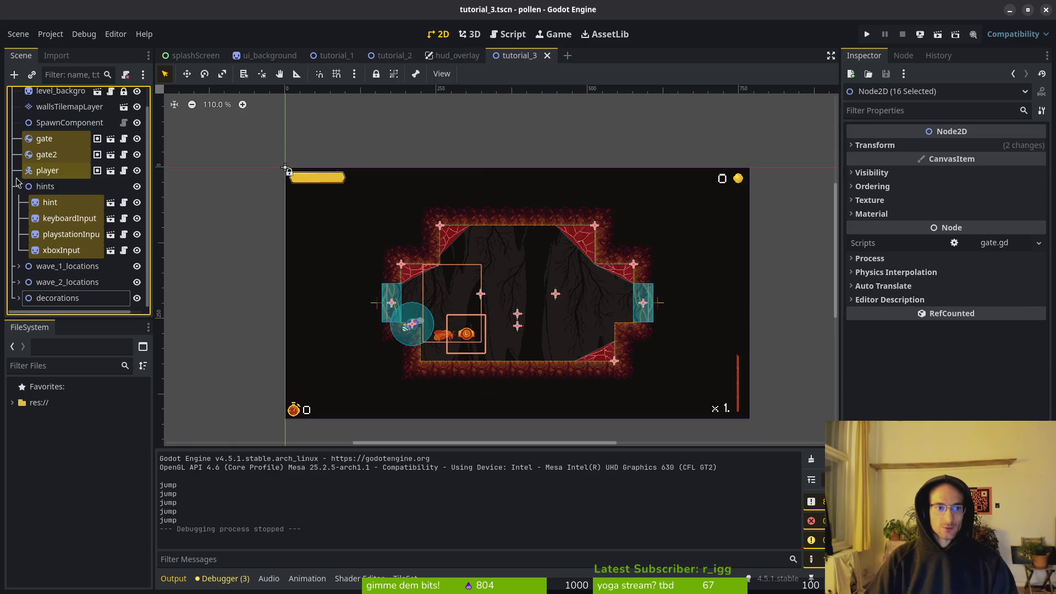
pyautogui.click(20, 185)
pyautogui.click(49, 161)
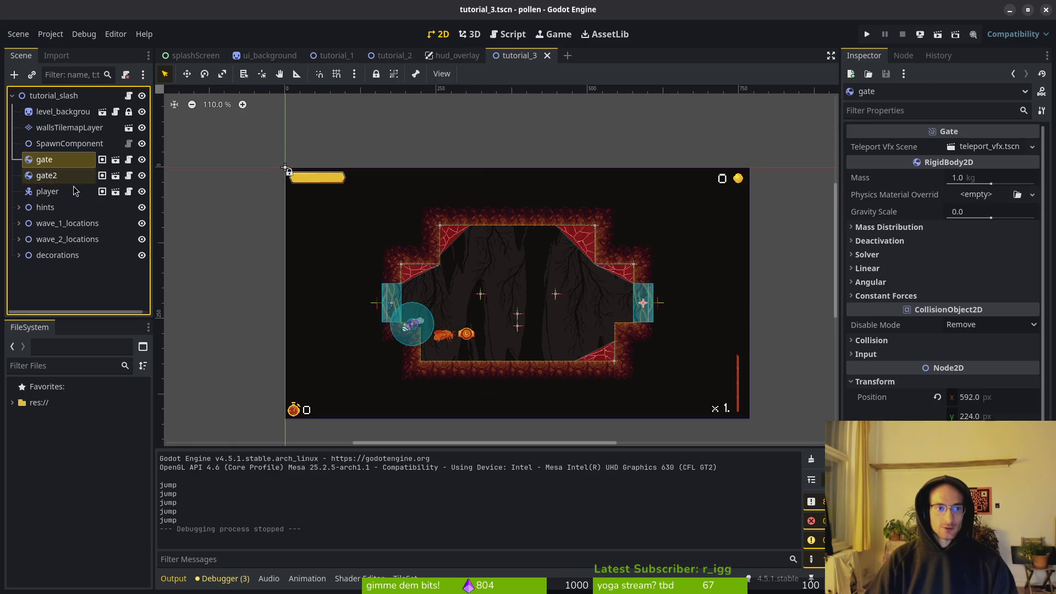
pyautogui.hotkey('ctrl', 's')
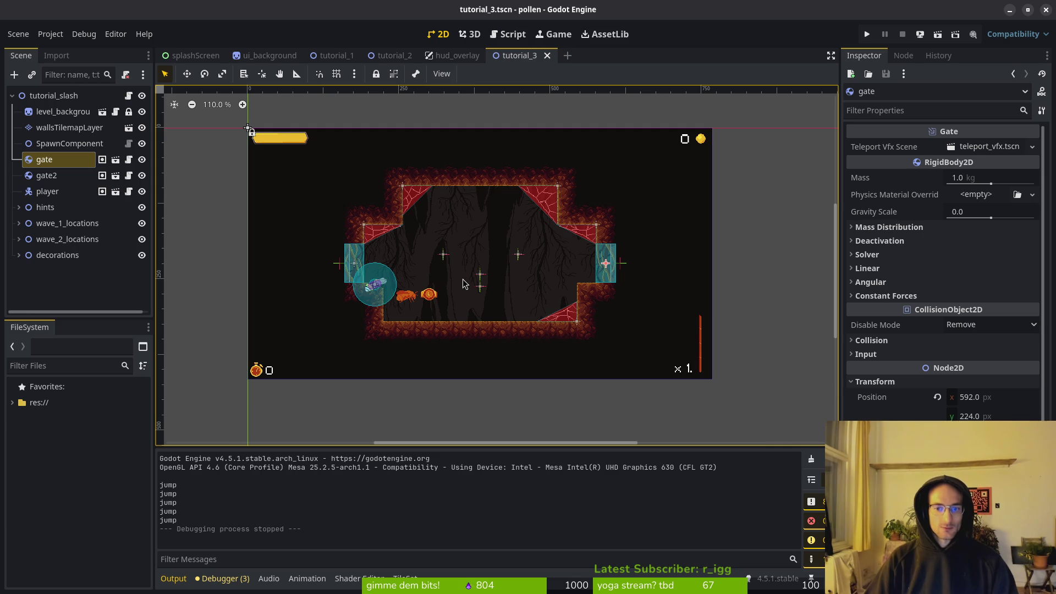
# Step: Select the player node and pan the tutorial_3 level view
pyautogui.click(258, 379)
pyautogui.scroll(6, 258, 378)
pyautogui.scroll(-3, 259, 378)
pyautogui.scroll(1, 453, 299)
pyautogui.scroll(-5, 385, 286)
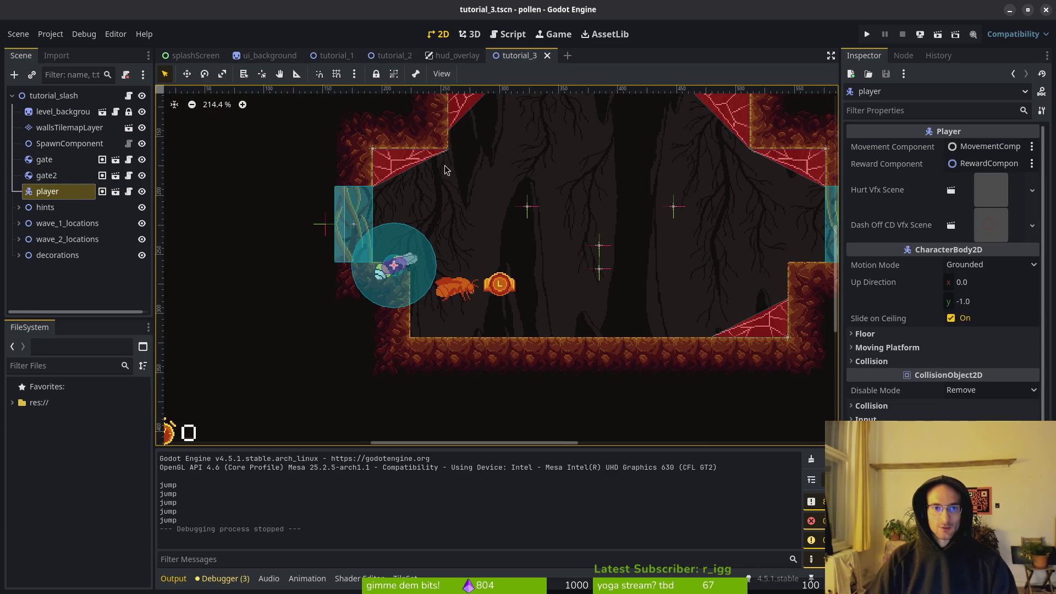
pyautogui.moveTo(340, 282); pyautogui.dragTo(261, 267)
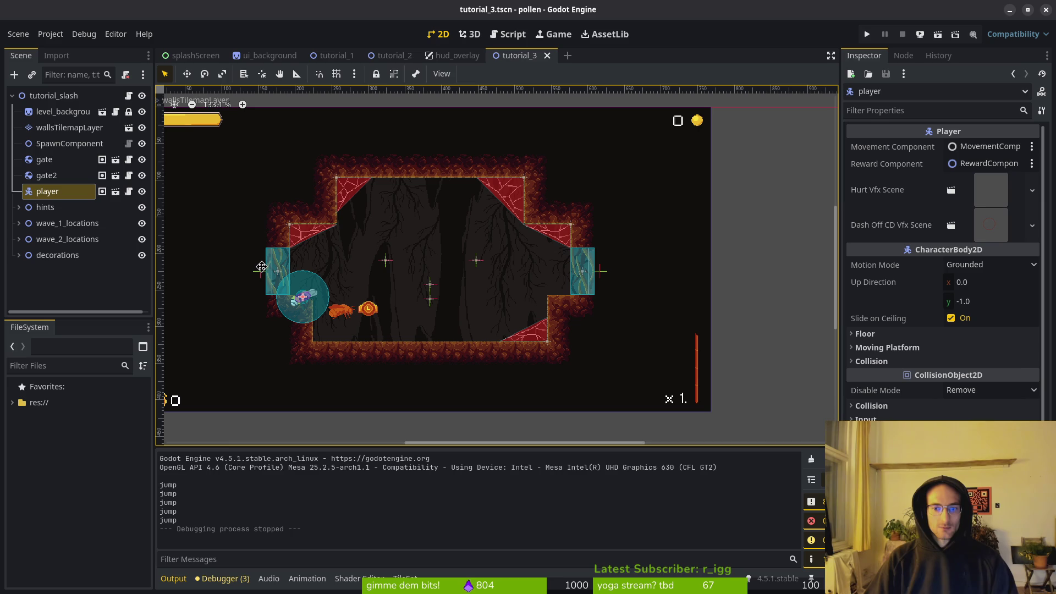
pyautogui.moveTo(261, 267)
pyautogui.mouseDown()
pyautogui.moveTo(273, 302)
pyautogui.moveTo(325, 260)
pyautogui.mouseUp()
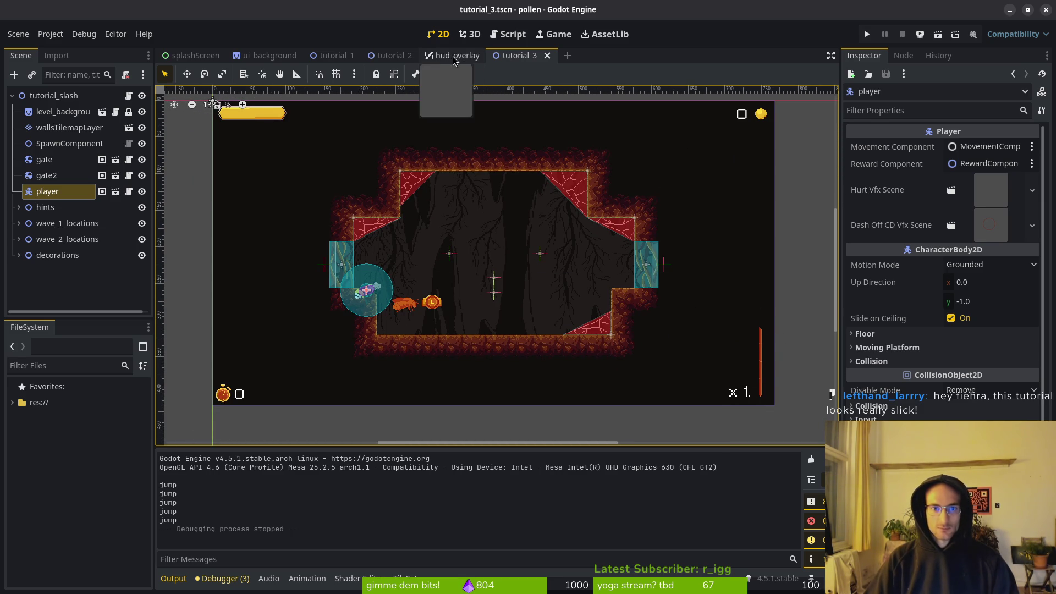
# Step: Open the tutorial_4 scene through the quick resource search
pyautogui.hotkey('shift', 'alt', 'o')
pyautogui.write('tut3ts')
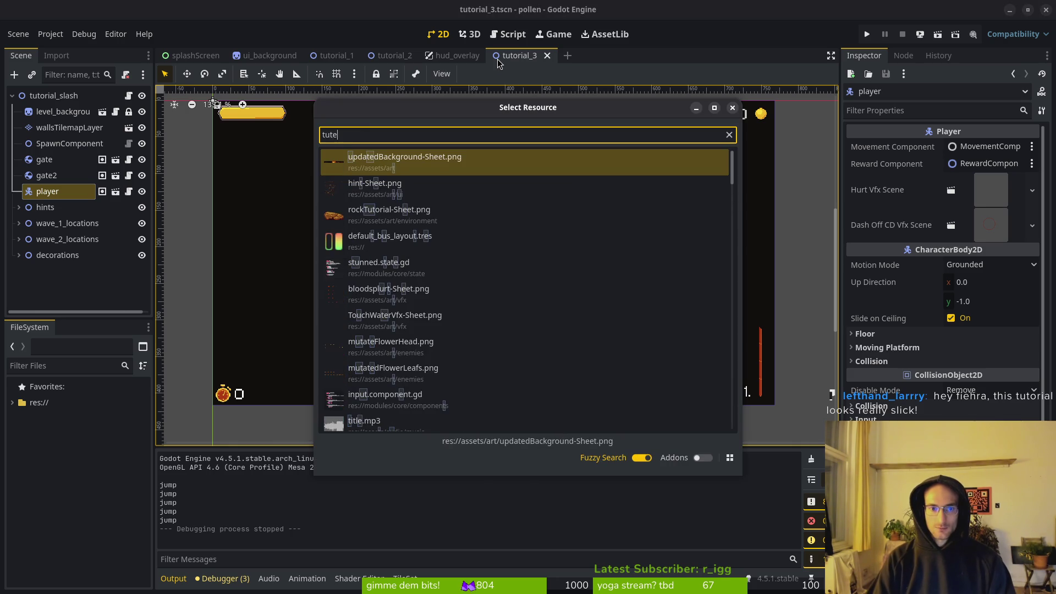
pyautogui.press('BackSpace')
pyautogui.press('BackSpace')
pyautogui.press('BackSpace')
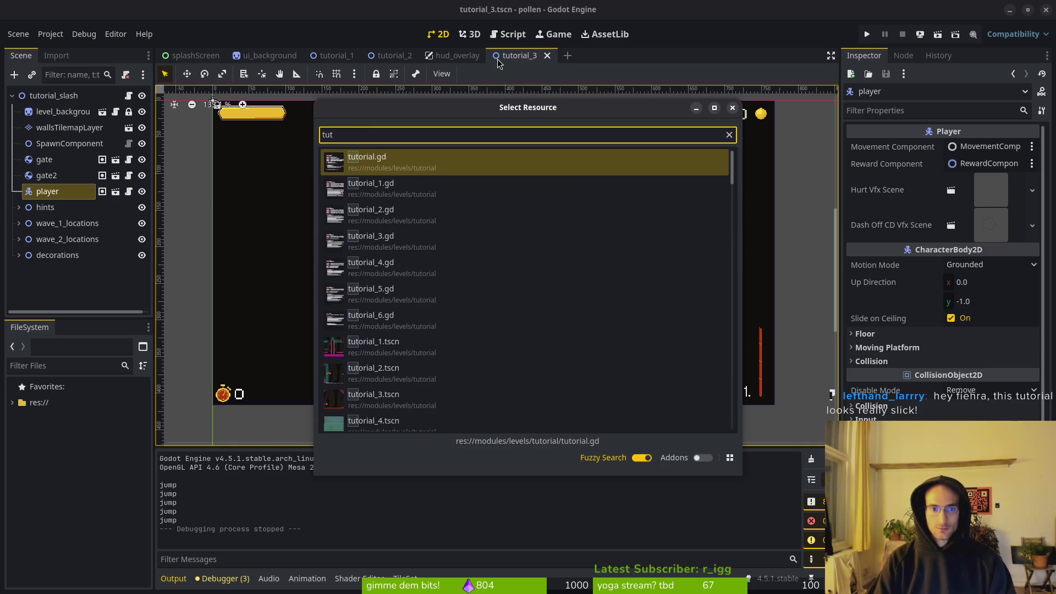
pyautogui.write('4ts')
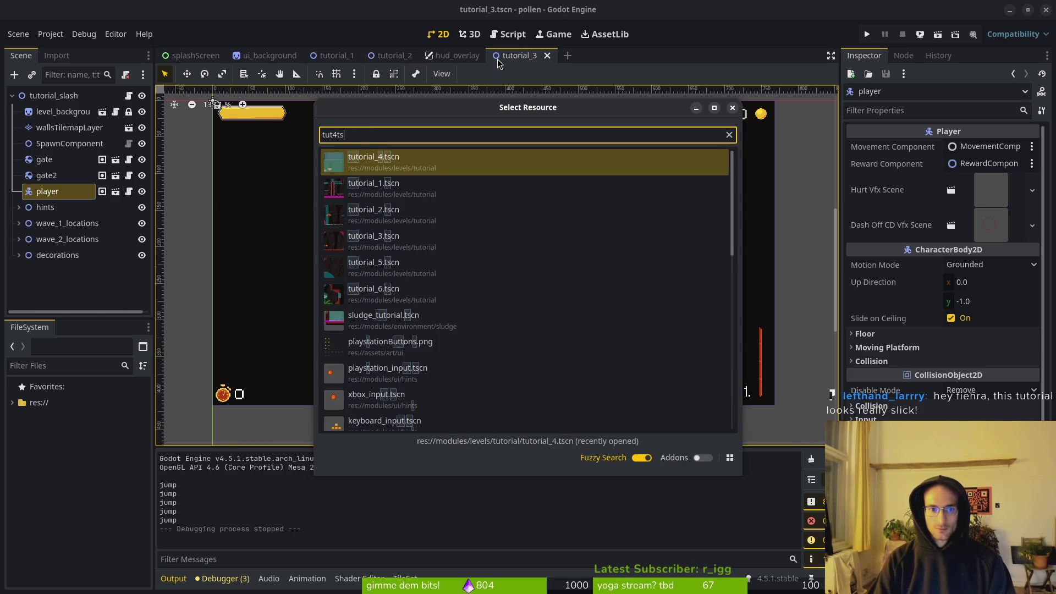
pyautogui.press('Return')
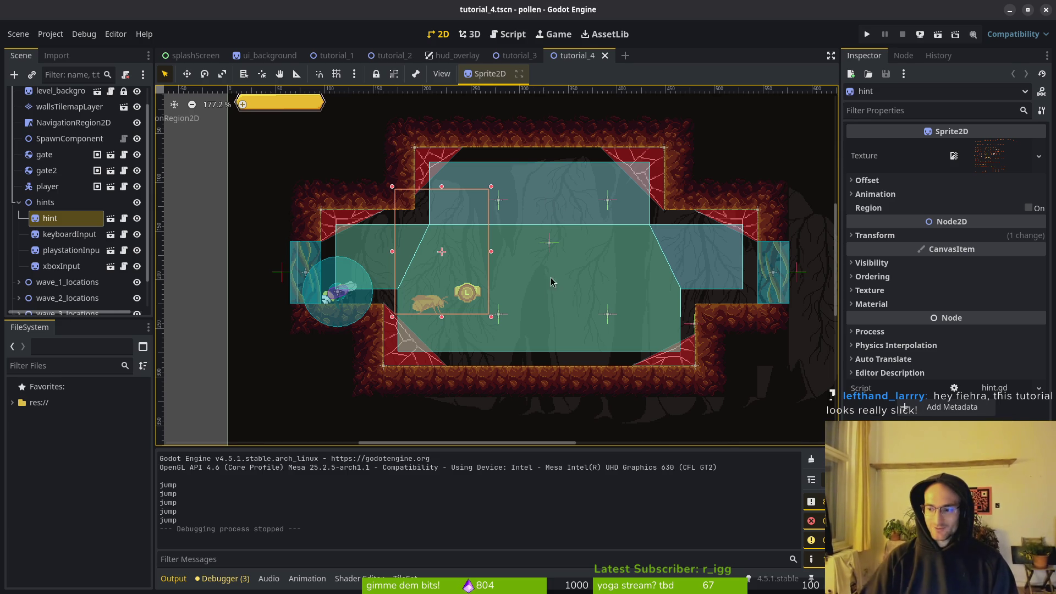
# Step: Collapse tutorial_4's hints group, undo the last wallsTilemapLayer change, and save
pyautogui.scroll(-3, 509, 281)
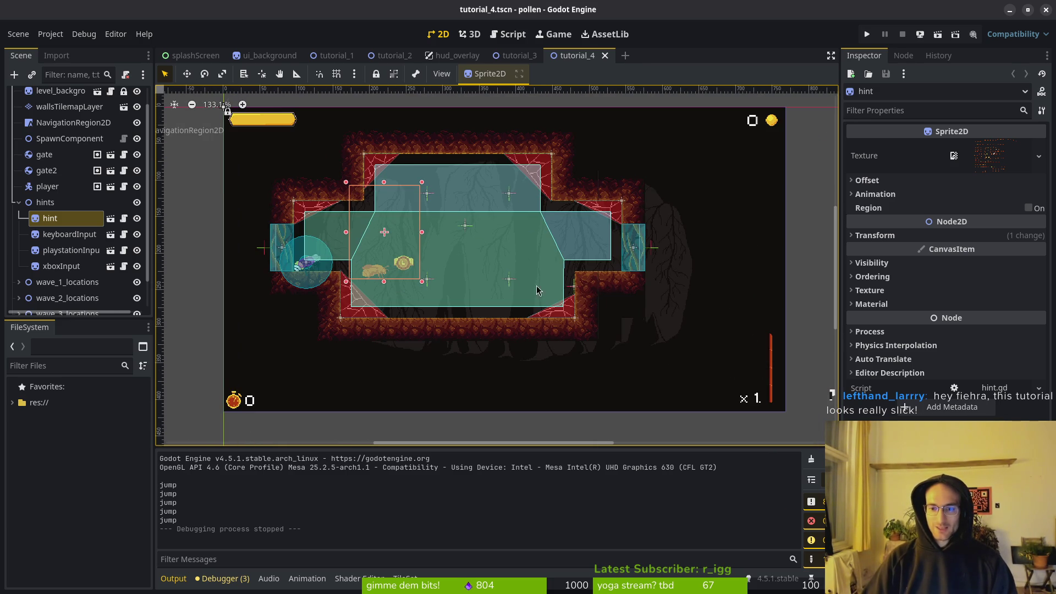
pyautogui.click(19, 202)
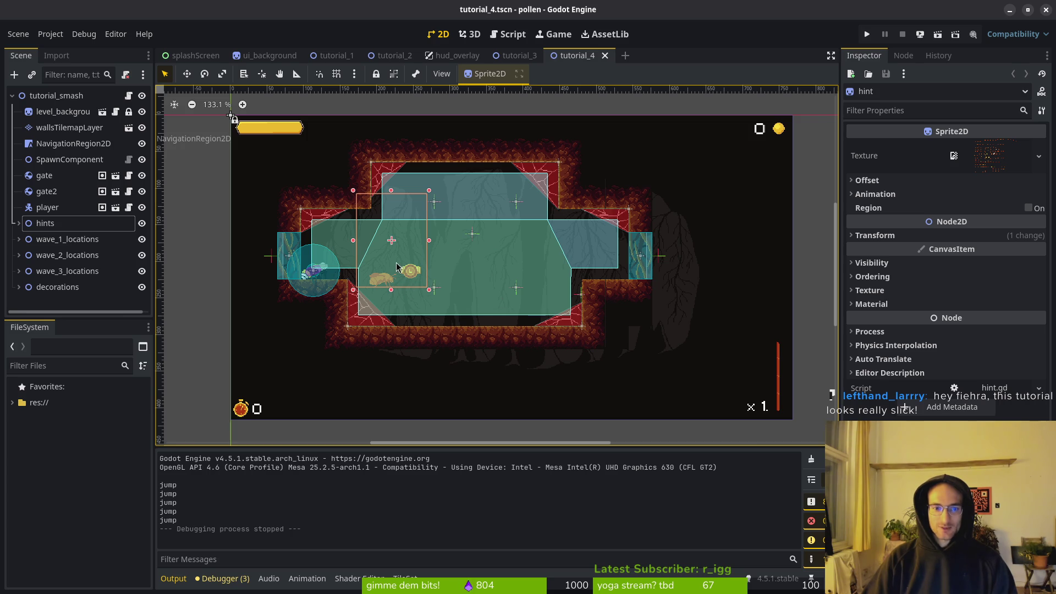
pyautogui.scroll(3, 445, 281)
pyautogui.scroll(-3, 518, 233)
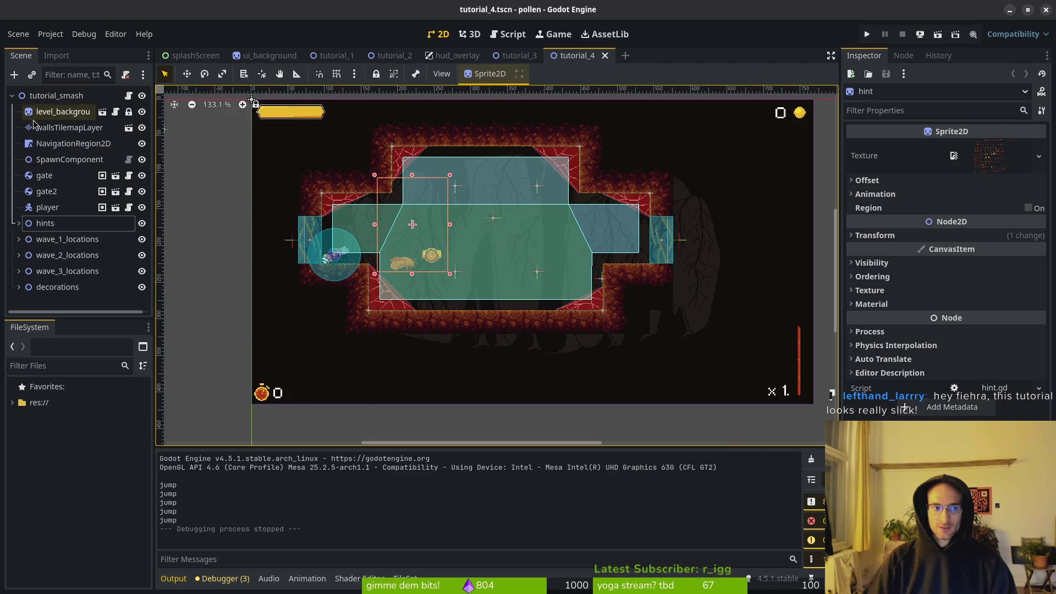
pyautogui.click(61, 127)
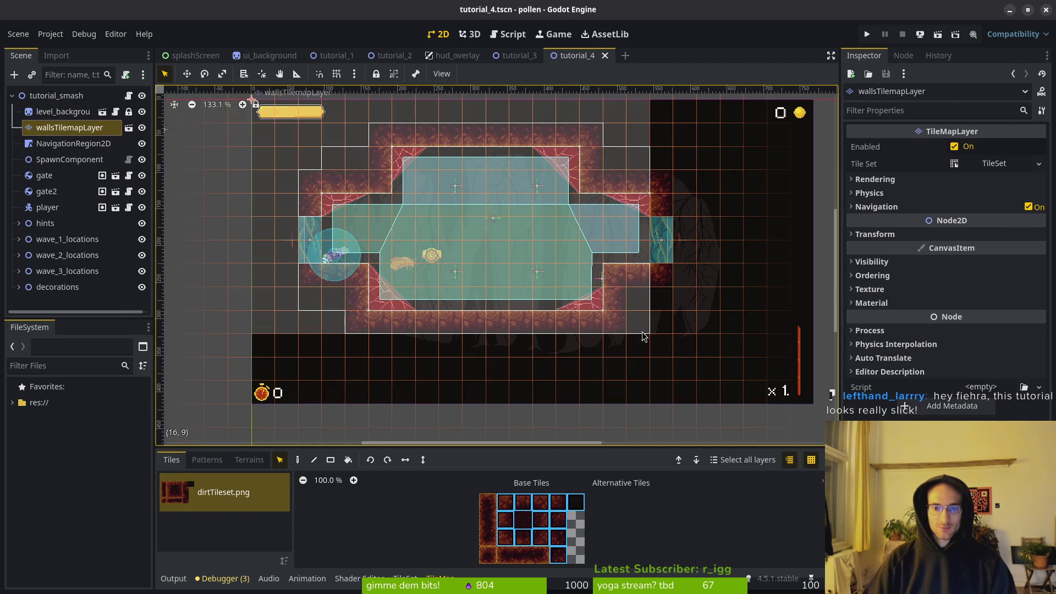
pyautogui.hotkey('ctrl', 'z')
pyautogui.hotkey('ctrl', 'z')
pyautogui.hotkey('ctrl', 'z')
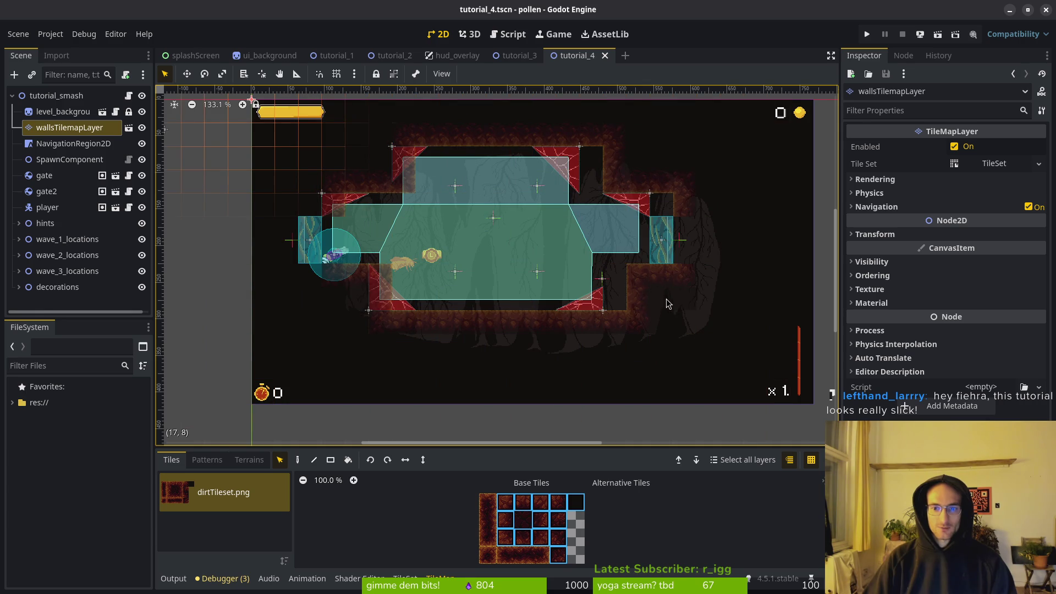
pyautogui.hotkey('ctrl', 's')
# Step: Select SpawnComponent, glance at tutorial_2 and tutorial_3, then return to tutorial_4
pyautogui.click(73, 143)
pyautogui.click(60, 159)
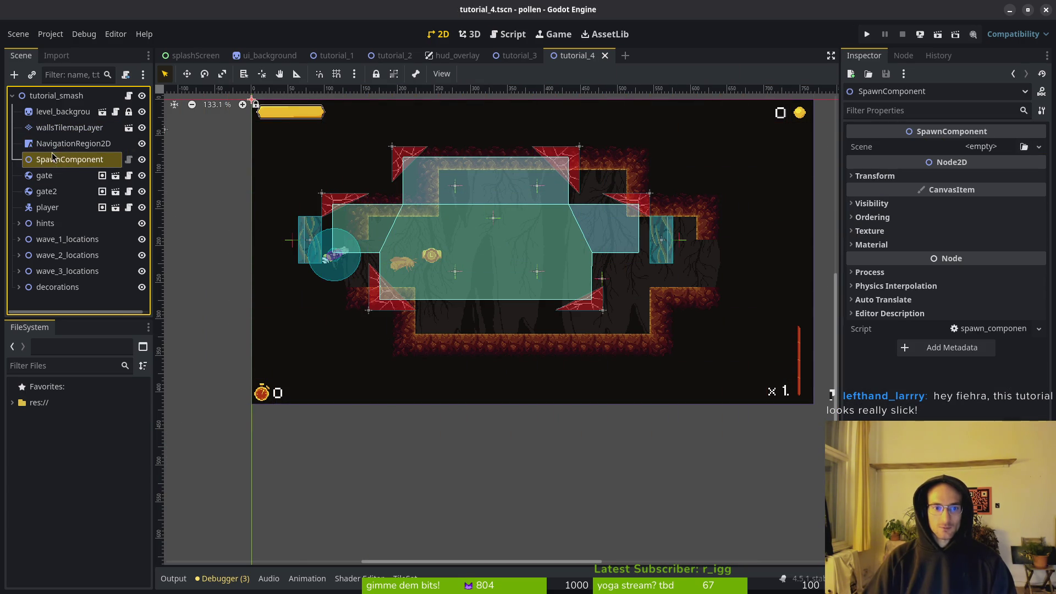
pyautogui.click(52, 143)
pyautogui.click(392, 56)
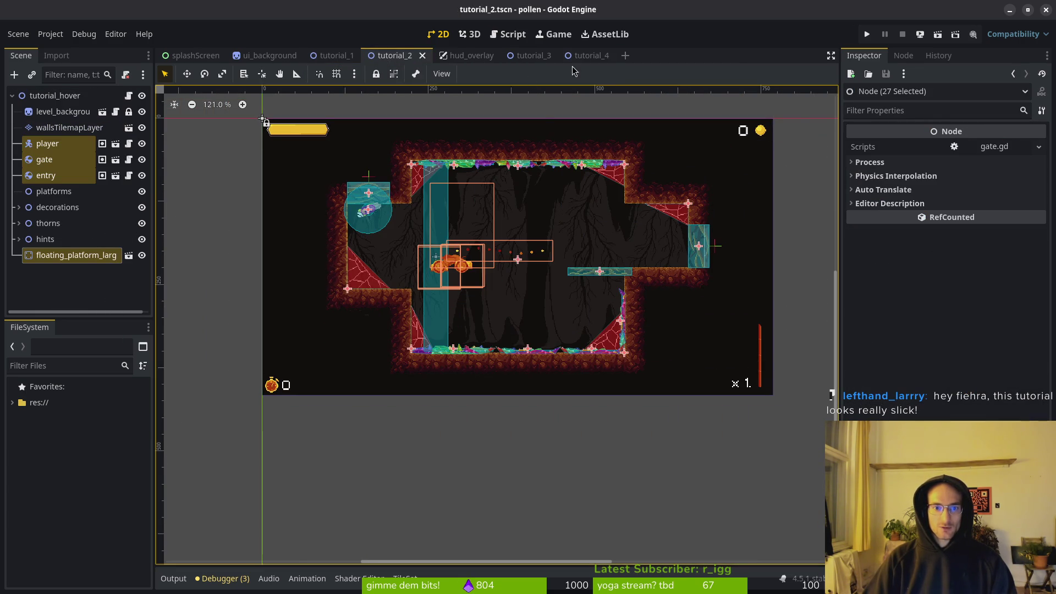
pyautogui.click(531, 56)
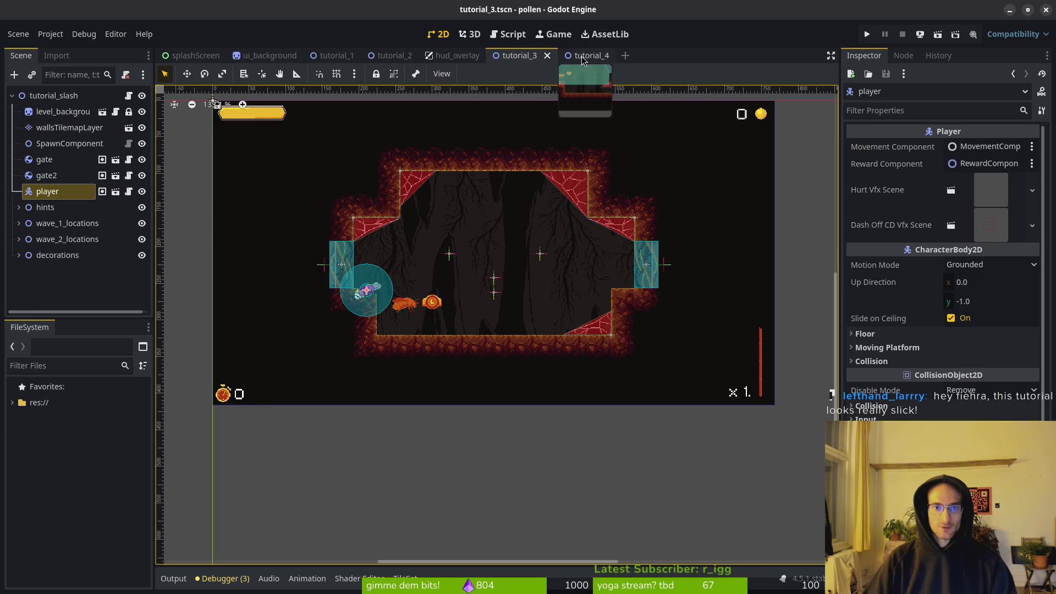
pyautogui.click(580, 57)
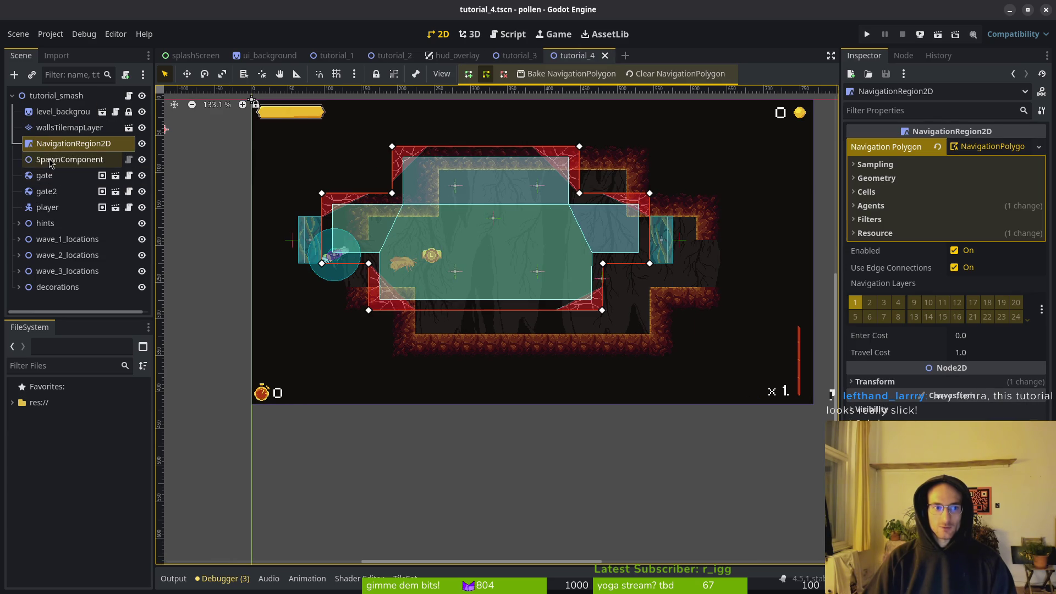
# Step: Select gate, gate2, player and the hint, keyboardInput, playstationInput and xboxInput nodes
pyautogui.click(44, 175)
pyautogui.keyDown('shift'); pyautogui.click(47, 191); pyautogui.keyUp('shift')
pyautogui.keyDown('ctrl'); pyautogui.click(44, 206); pyautogui.keyUp('ctrl')
pyautogui.click(18, 223)
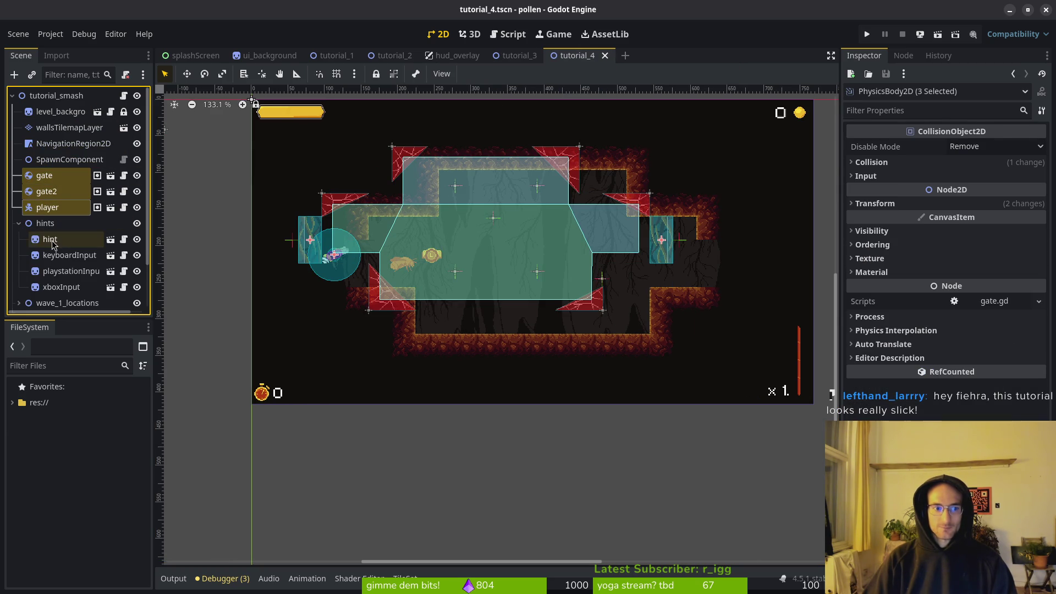
pyautogui.keyDown('ctrl'); pyautogui.click(49, 238); pyautogui.keyUp('ctrl')
pyautogui.keyDown('ctrl'); pyautogui.click(66, 255); pyautogui.keyUp('ctrl')
pyautogui.keyDown('shift'); pyautogui.click(55, 286); pyautogui.keyUp('shift')
pyautogui.scroll(-3, 55, 264)
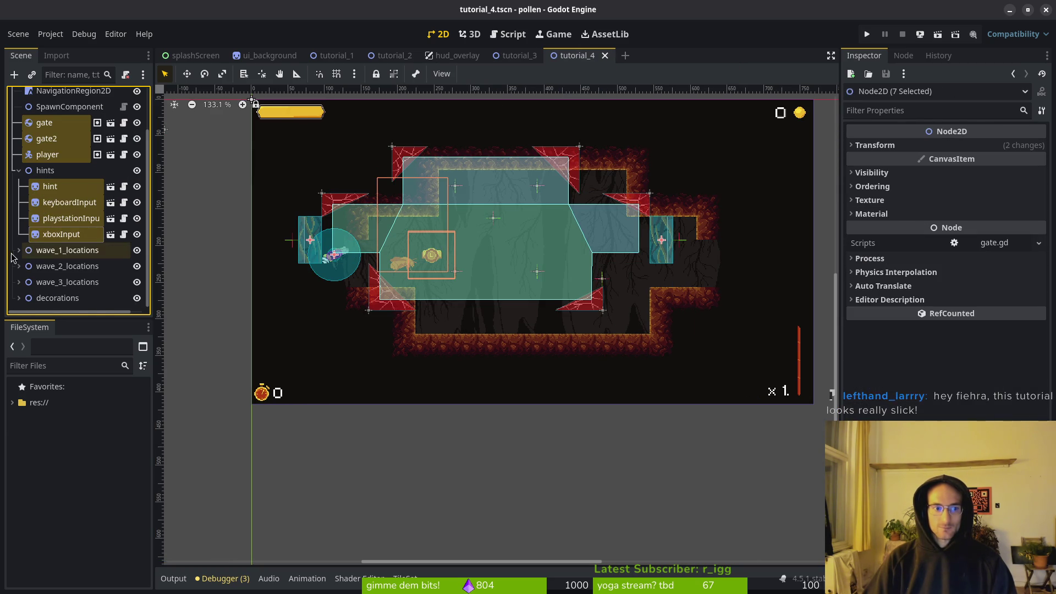
# Step: Add the wave_1 fruitfly spawn markers Marker2D3 through Marker2D6 to the selection
pyautogui.click(19, 250)
pyautogui.scroll(-1, 44, 242)
pyautogui.click(26, 250)
pyautogui.scroll(-2, 44, 242)
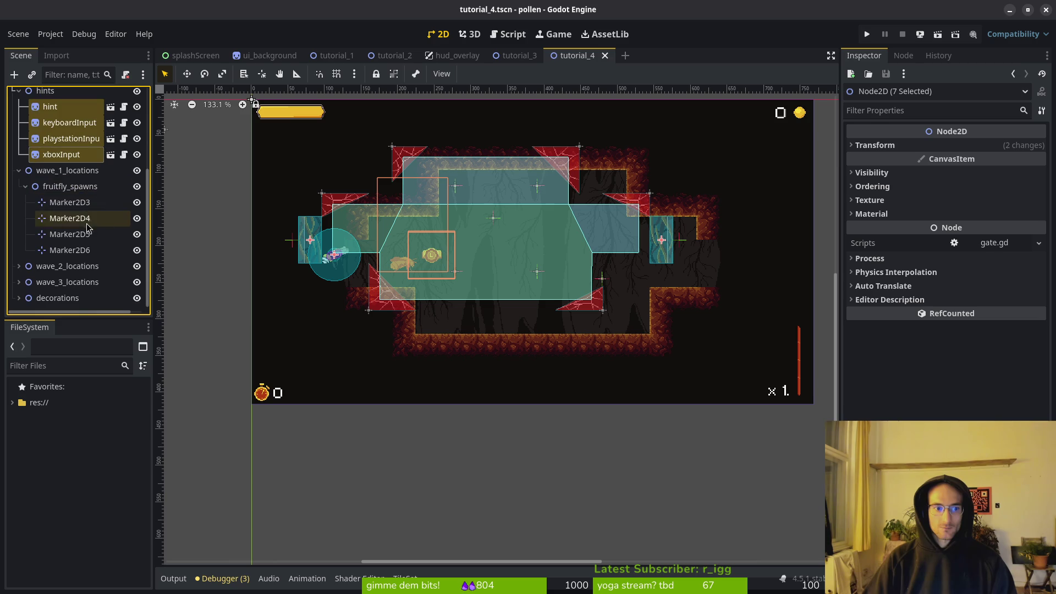
pyautogui.keyDown('ctrl'); pyautogui.click(61, 203); pyautogui.keyUp('ctrl')
pyautogui.keyDown('shift'); pyautogui.click(60, 251); pyautogui.keyUp('shift')
# Step: Add the wave_2 mosquito spawn marker and the wave_3 flower spawn marker to the selection
pyautogui.click(19, 266)
pyautogui.scroll(-2, 61, 279)
pyautogui.keyDown('ctrl'); pyautogui.click(60, 266); pyautogui.keyUp('ctrl')
pyautogui.click(19, 282)
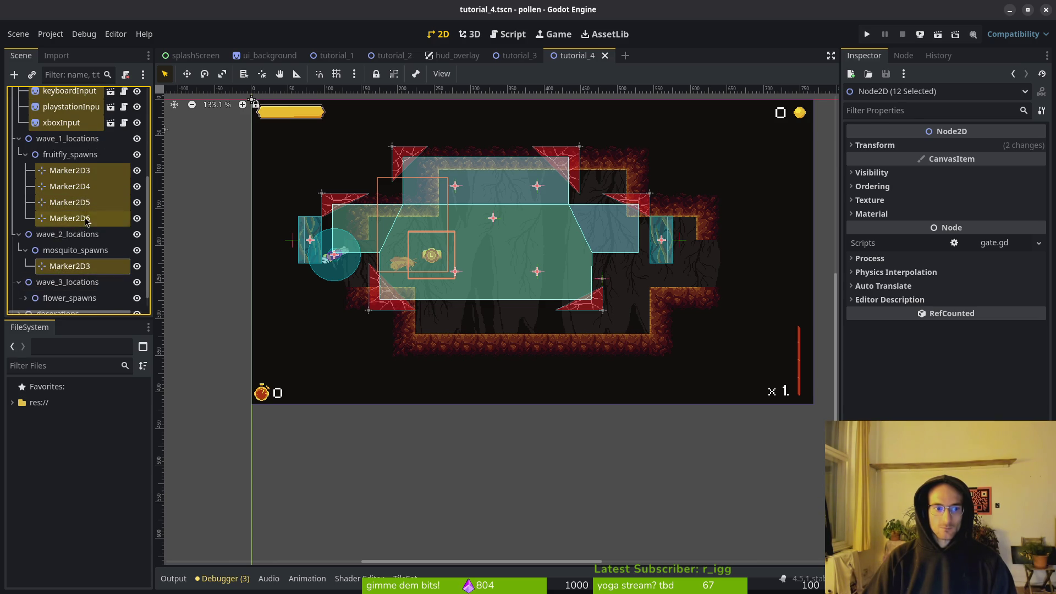
pyautogui.scroll(-1, 27, 286)
pyautogui.keyDown('ctrl'); pyautogui.click(28, 286); pyautogui.keyUp('ctrl')
pyautogui.keyDown('ctrl'); pyautogui.click(61, 285); pyautogui.keyUp('ctrl')
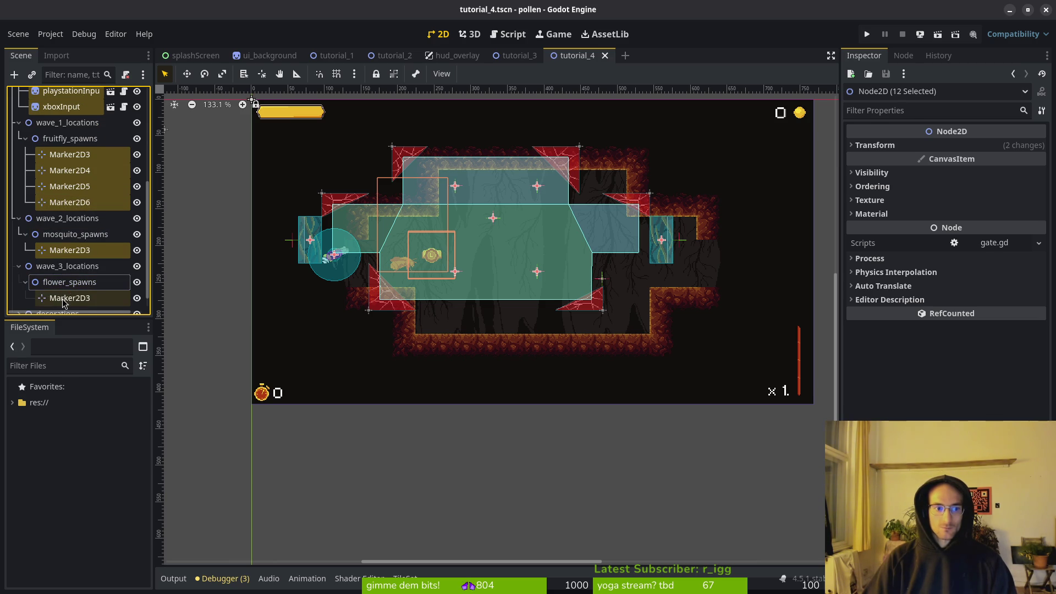
pyautogui.keyDown('ctrl'); pyautogui.click(65, 300); pyautogui.keyUp('ctrl')
# Step: Add the web decorations web1x2, web2x2, web1x3, web2x3, web15x16 and web1x4 to the selection
pyautogui.scroll(-1, 58, 304)
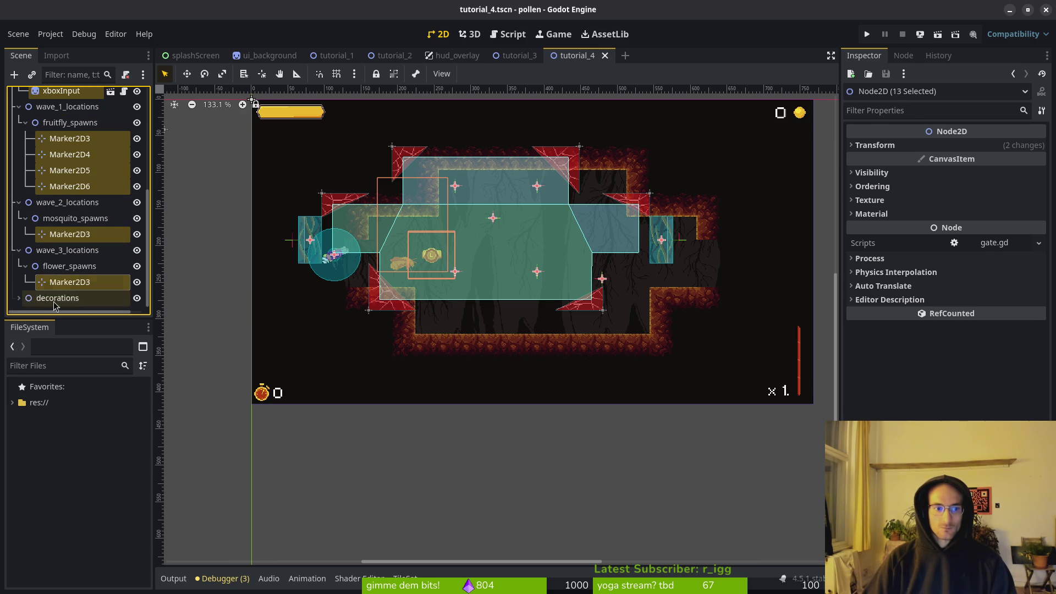
pyautogui.click(18, 298)
pyautogui.scroll(-3, 55, 264)
pyautogui.keyDown('ctrl'); pyautogui.click(58, 218); pyautogui.keyUp('ctrl')
pyautogui.keyDown('ctrl'); pyautogui.click(58, 234); pyautogui.keyUp('ctrl')
pyautogui.keyDown('ctrl'); pyautogui.click(58, 250); pyautogui.keyUp('ctrl')
pyautogui.keyDown('ctrl'); pyautogui.click(58, 266); pyautogui.keyUp('ctrl')
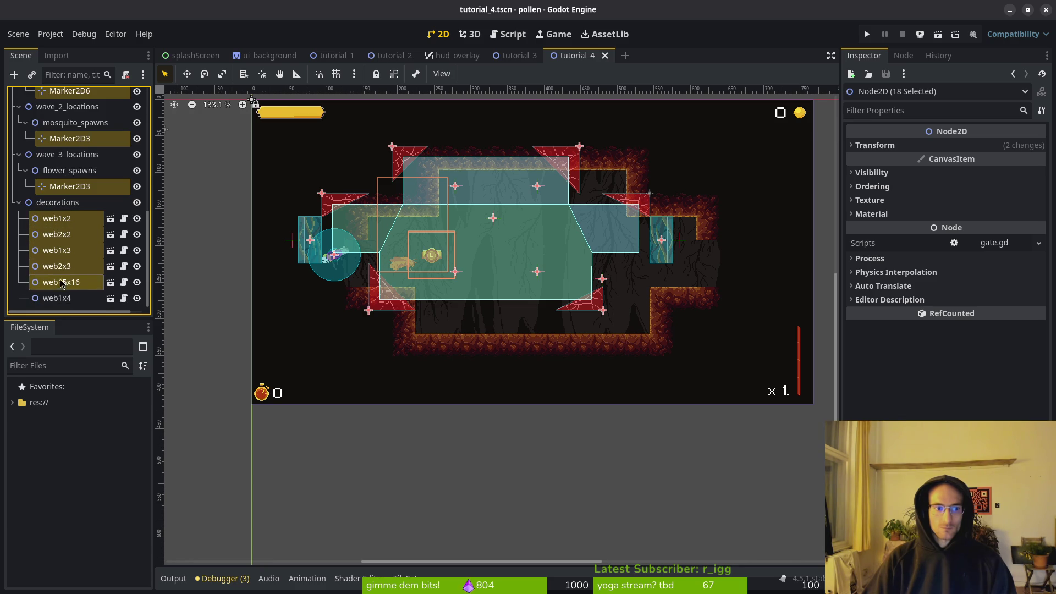
pyautogui.keyDown('ctrl'); pyautogui.click(61, 282); pyautogui.keyUp('ctrl')
pyautogui.keyDown('ctrl'); pyautogui.click(58, 299); pyautogui.keyUp('ctrl')
pyautogui.scroll(5, 371, 203)
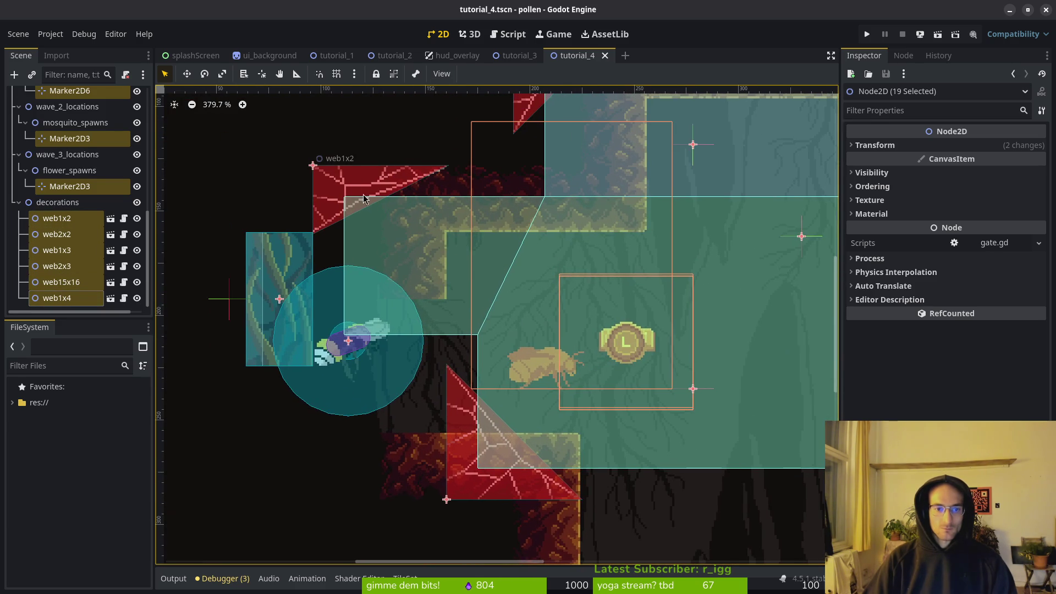
# Step: Drag the whole selection right and down, save the scene, and select NavigationRegion2D
pyautogui.moveTo(353, 181)
pyautogui.mouseDown()
pyautogui.moveTo(490, 259)
pyautogui.moveTo(485, 249)
pyautogui.mouseUp()
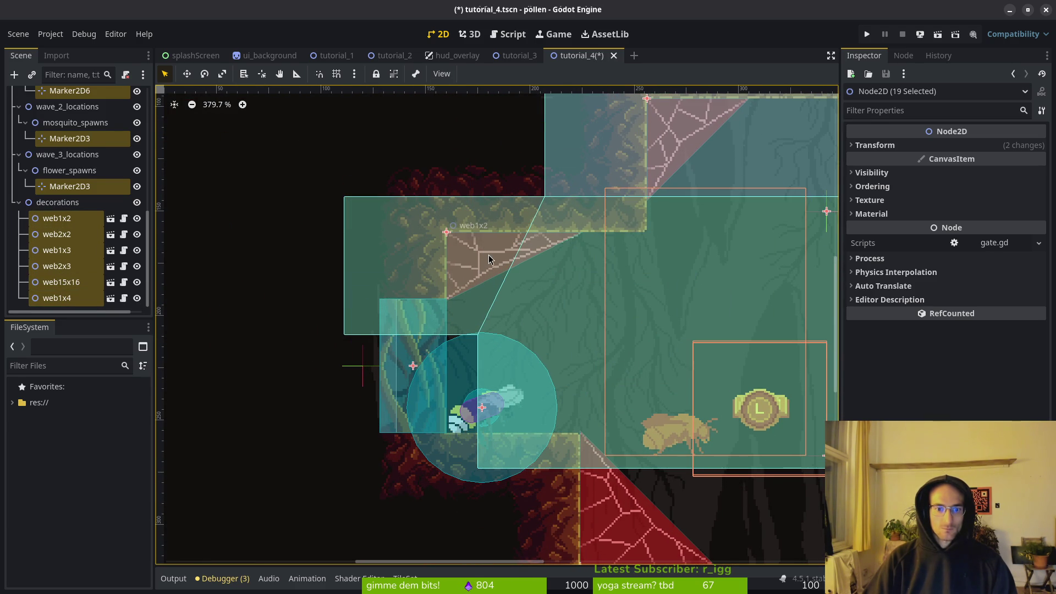
pyautogui.press('Escape')
pyautogui.hotkey('ctrl', 's')
pyautogui.scroll(-5, 496, 255)
pyautogui.click(583, 290)
pyautogui.scroll(8, 395, 176)
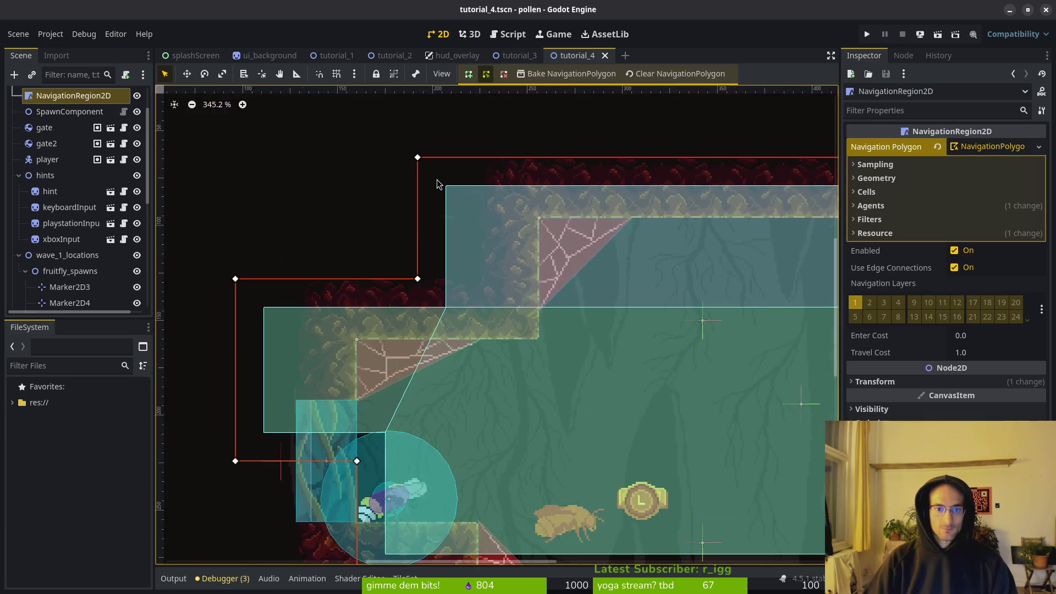
# Step: Move the first navigation polygon corners, including the top-left and player-side ones, onto the wall corners
pyautogui.moveTo(268, 161)
pyautogui.mouseDown()
pyautogui.moveTo(499, 267)
pyautogui.moveTo(525, 295)
pyautogui.mouseUp()
pyautogui.moveTo(388, 400); pyautogui.dragTo(536, 219)
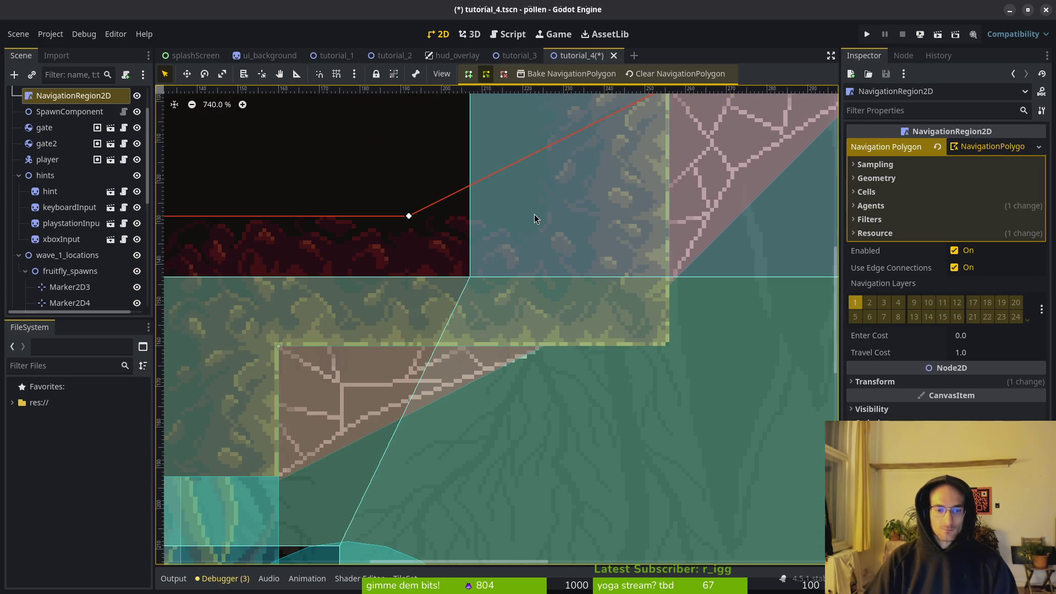
pyautogui.moveTo(405, 219)
pyautogui.mouseDown()
pyautogui.moveTo(684, 354)
pyautogui.moveTo(670, 350)
pyautogui.mouseUp()
pyautogui.moveTo(288, 384); pyautogui.dragTo(585, 329)
pyautogui.moveTo(315, 162)
pyautogui.mouseDown()
pyautogui.moveTo(582, 299)
pyautogui.moveTo(576, 294)
pyautogui.mouseUp()
pyautogui.scroll(-6, 632, 380)
pyautogui.moveTo(519, 233)
pyautogui.mouseDown()
pyautogui.moveTo(736, 358)
pyautogui.moveTo(780, 363)
pyautogui.mouseUp()
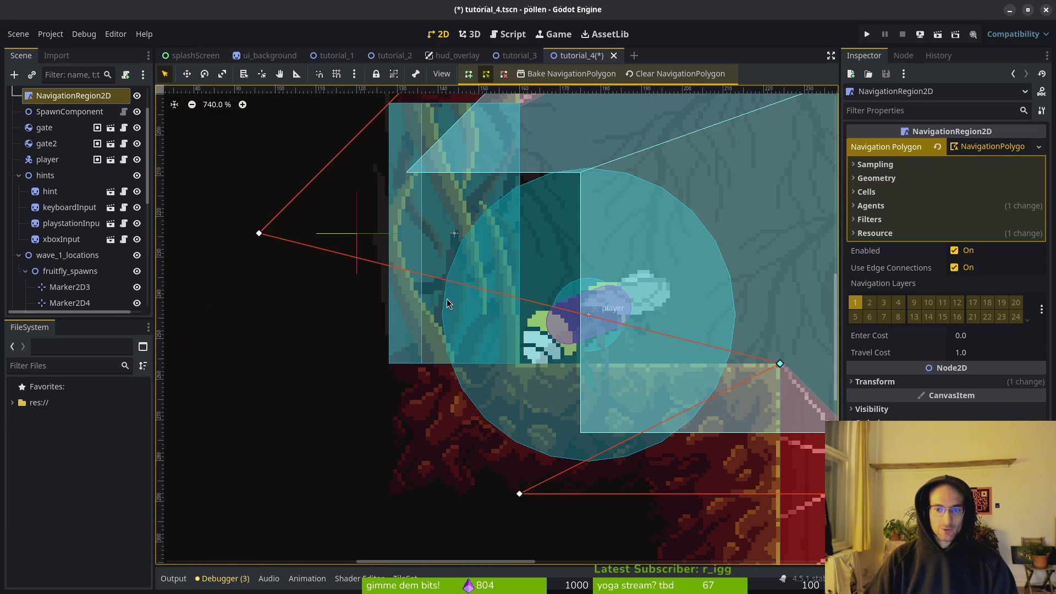
pyautogui.moveTo(259, 234)
pyautogui.mouseDown()
pyautogui.moveTo(458, 312)
pyautogui.moveTo(521, 365)
pyautogui.mouseUp()
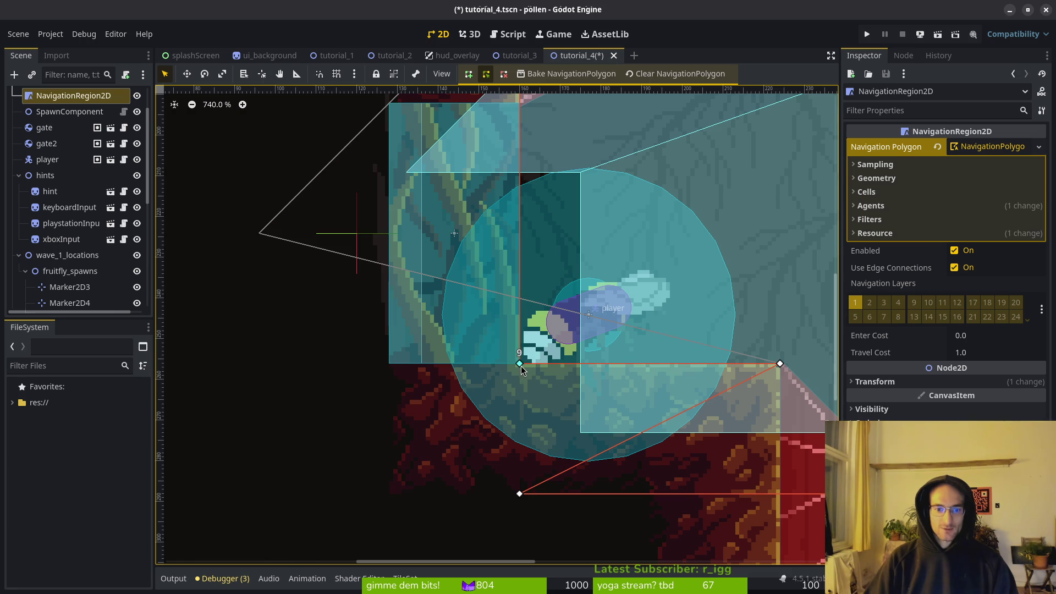
pyautogui.scroll(-1, 438, 280)
pyautogui.scroll(-3, 463, 332)
pyautogui.hscroll(3, 463, 332)
# Step: Snap the next polygon corners to the red web's corner, a wall corner and the floor edges
pyautogui.moveTo(267, 315)
pyautogui.mouseDown()
pyautogui.moveTo(608, 439)
pyautogui.moveTo(527, 444)
pyautogui.mouseUp()
pyautogui.hscroll(1, 547, 396)
pyautogui.hscroll(10, 547, 396)
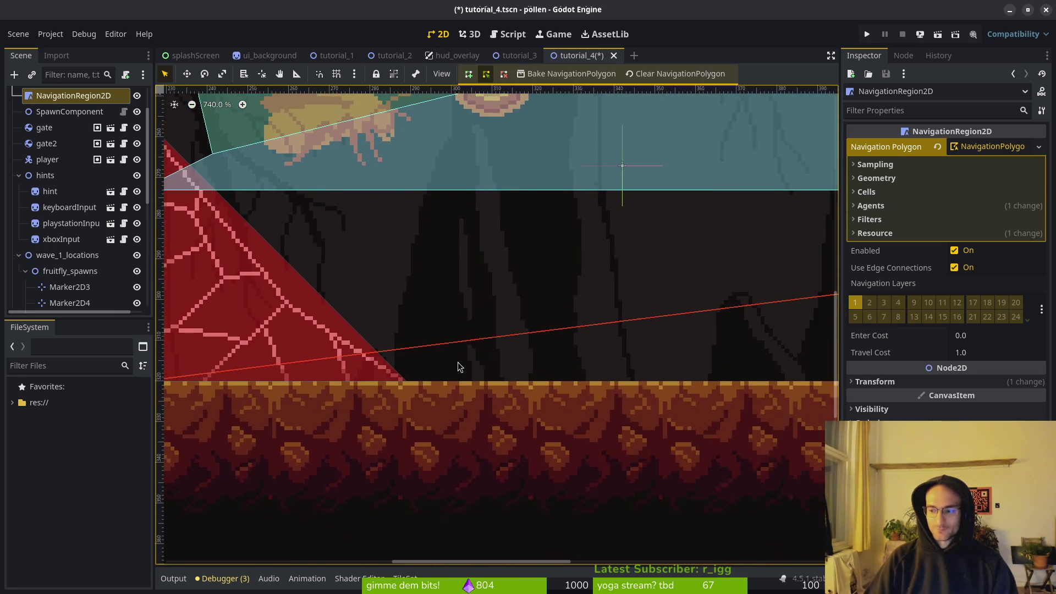
pyautogui.scroll(2, 565, 330)
pyautogui.hscroll(5, 401, 235)
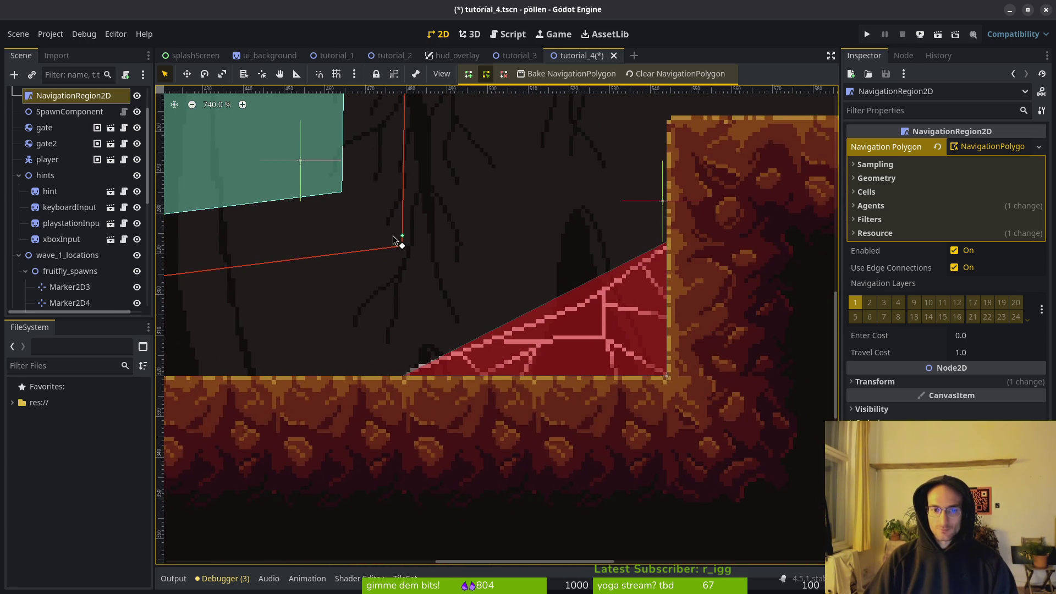
pyautogui.moveTo(409, 246)
pyautogui.mouseDown()
pyautogui.moveTo(419, 264)
pyautogui.moveTo(717, 406)
pyautogui.mouseUp()
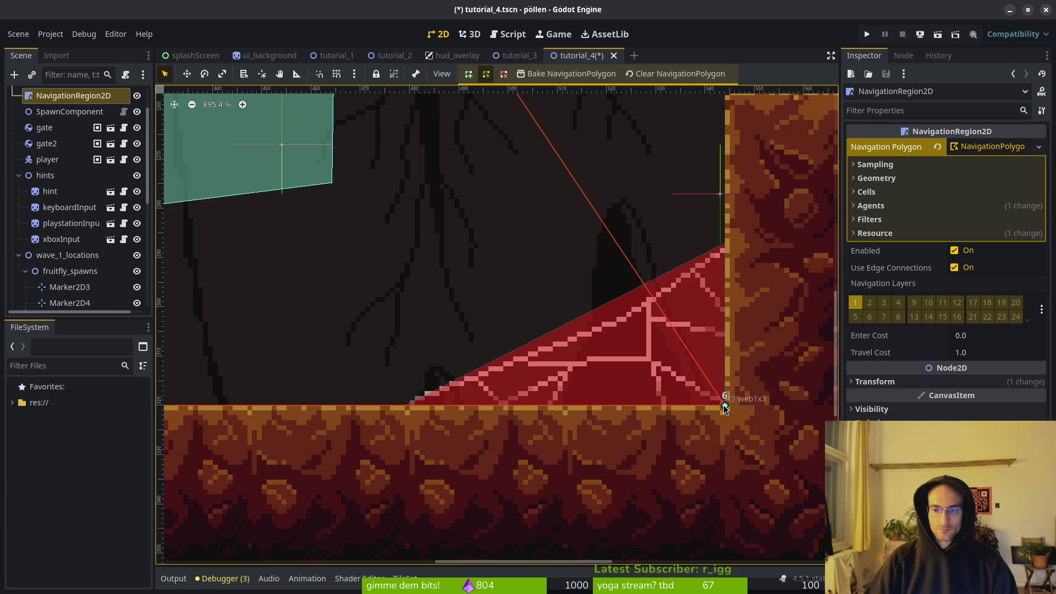
pyautogui.scroll(4, 431, 358)
pyautogui.hscroll(2, 431, 358)
pyautogui.scroll(1, 306, 212)
pyautogui.moveTo(308, 209); pyautogui.dragTo(623, 366)
pyautogui.hscroll(6, 701, 367)
pyautogui.scroll(-1, 701, 367)
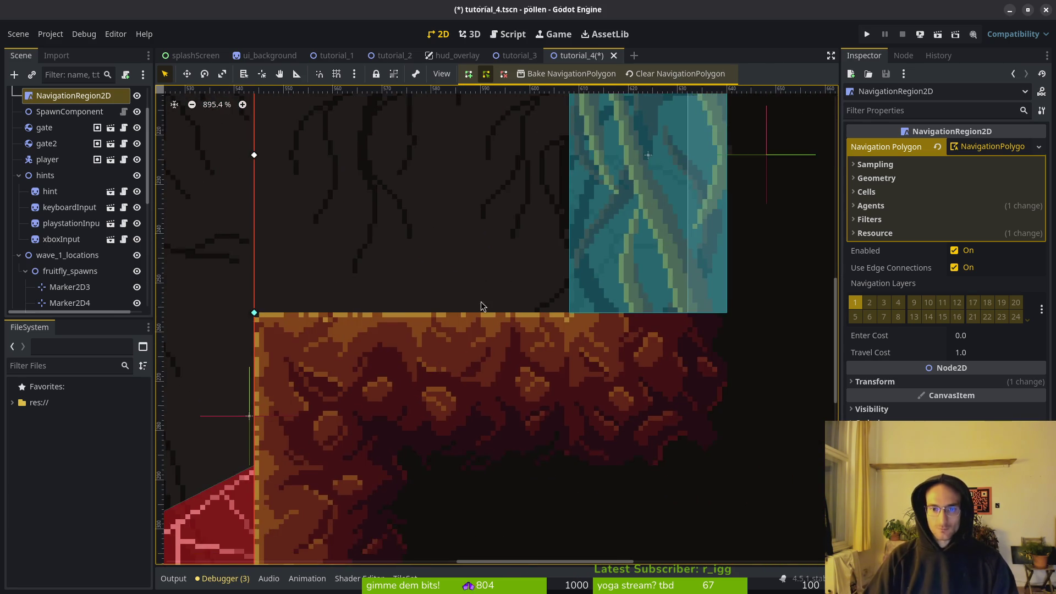
pyautogui.scroll(2, 269, 245)
pyautogui.moveTo(244, 234)
pyautogui.mouseDown()
pyautogui.moveTo(601, 378)
pyautogui.moveTo(542, 379)
pyautogui.moveTo(560, 387)
pyautogui.mouseUp()
# Step: Align the remaining corners with the web, wall and tile edge, then save tutorial_4
pyautogui.scroll(8, 507, 353)
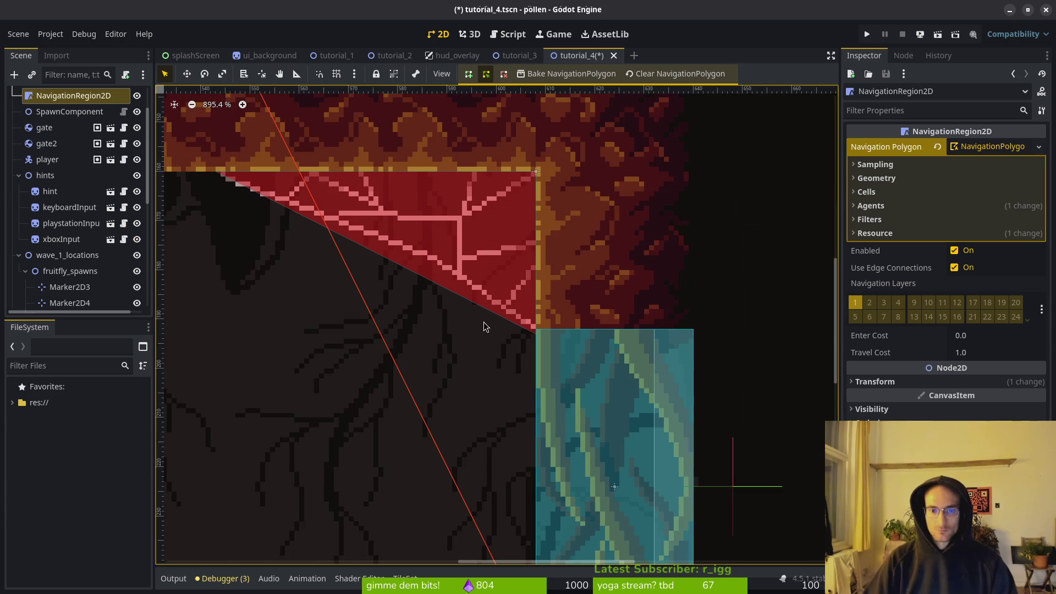
pyautogui.hscroll(-2, 385, 324)
pyautogui.moveTo(341, 260); pyautogui.dragTo(657, 417)
pyautogui.hscroll(-5, 416, 294)
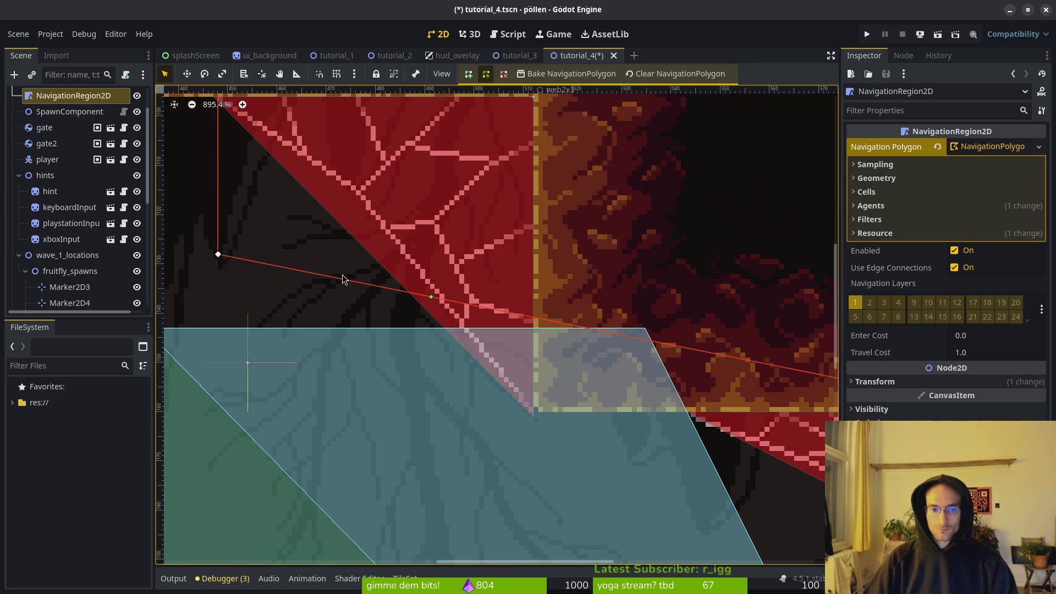
pyautogui.moveTo(218, 255); pyautogui.dragTo(533, 412)
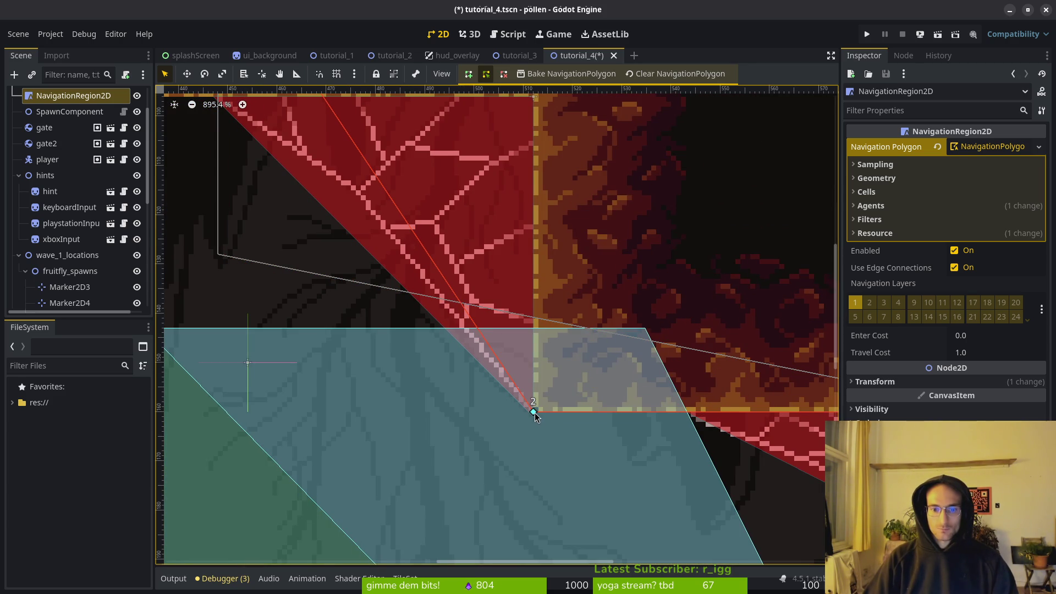
pyautogui.scroll(4, 451, 244)
pyautogui.hscroll(-2, 418, 255)
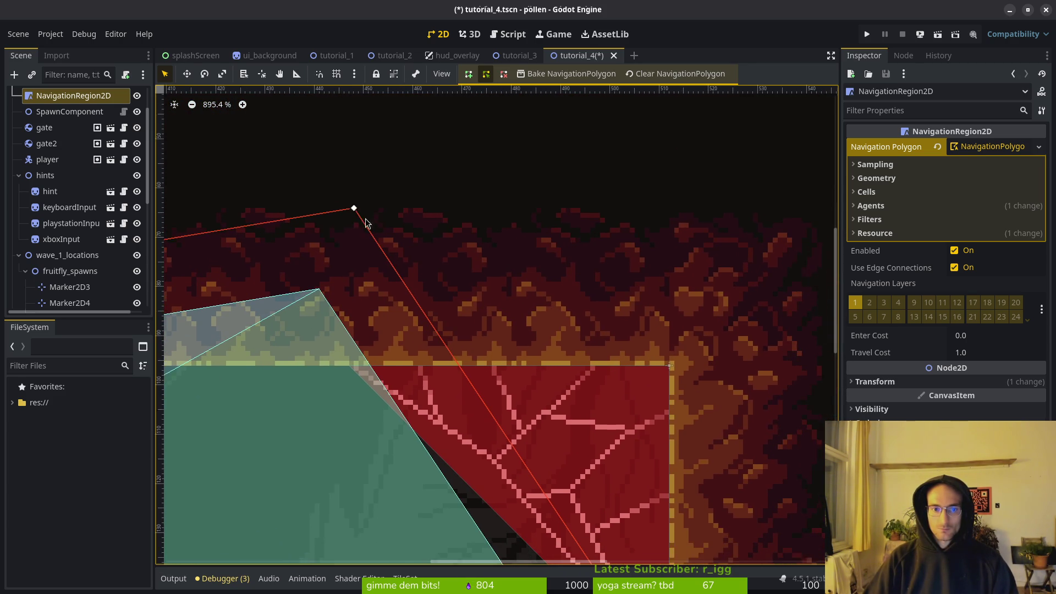
pyautogui.moveTo(664, 337); pyautogui.dragTo(665, 362)
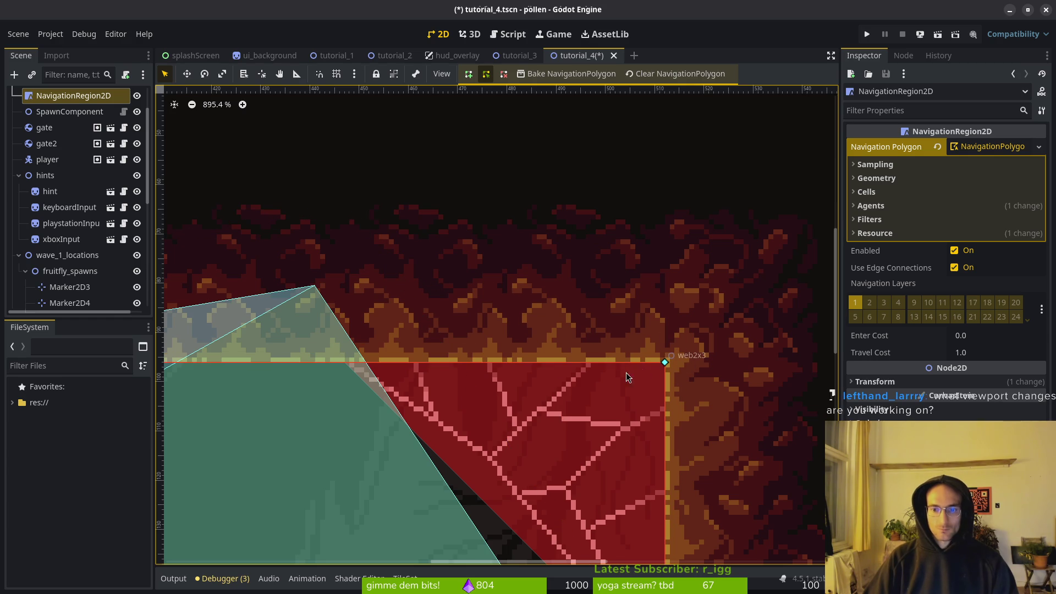
pyautogui.scroll(-1, 473, 358)
pyautogui.hscroll(-2, 473, 358)
pyautogui.scroll(-4, 491, 331)
pyautogui.scroll(-1, 573, 327)
pyautogui.hscroll(1, 573, 327)
pyautogui.hotkey('ctrl', 's')
pyautogui.scroll(-6, 569, 344)
pyautogui.moveTo(563, 356)
pyautogui.mouseDown()
pyautogui.moveTo(450, 287)
pyautogui.moveTo(436, 297)
pyautogui.moveTo(566, 282)
pyautogui.moveTo(547, 290)
pyautogui.mouseUp()
pyautogui.scroll(-1, 566, 282)
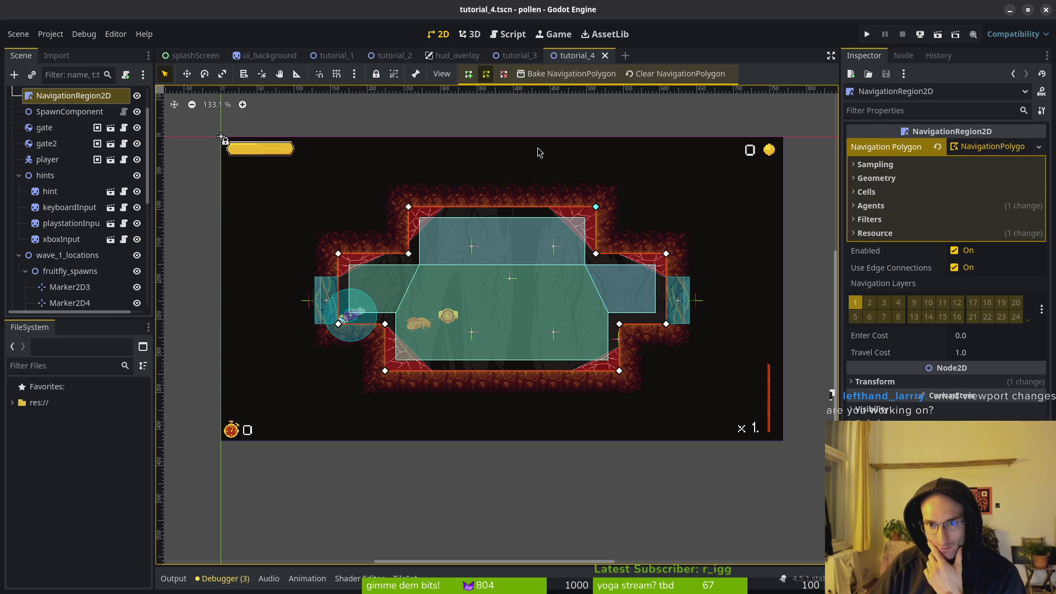
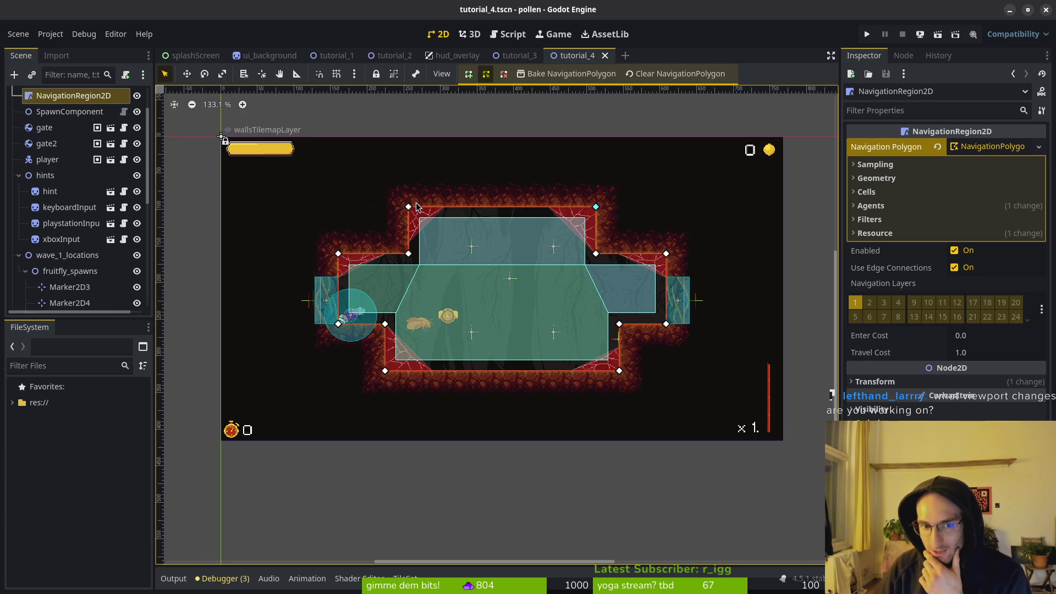
# Step: Open the level_5 scene by searching 'level5' in the project file search
pyautogui.click(520, 55)
pyautogui.click(574, 55)
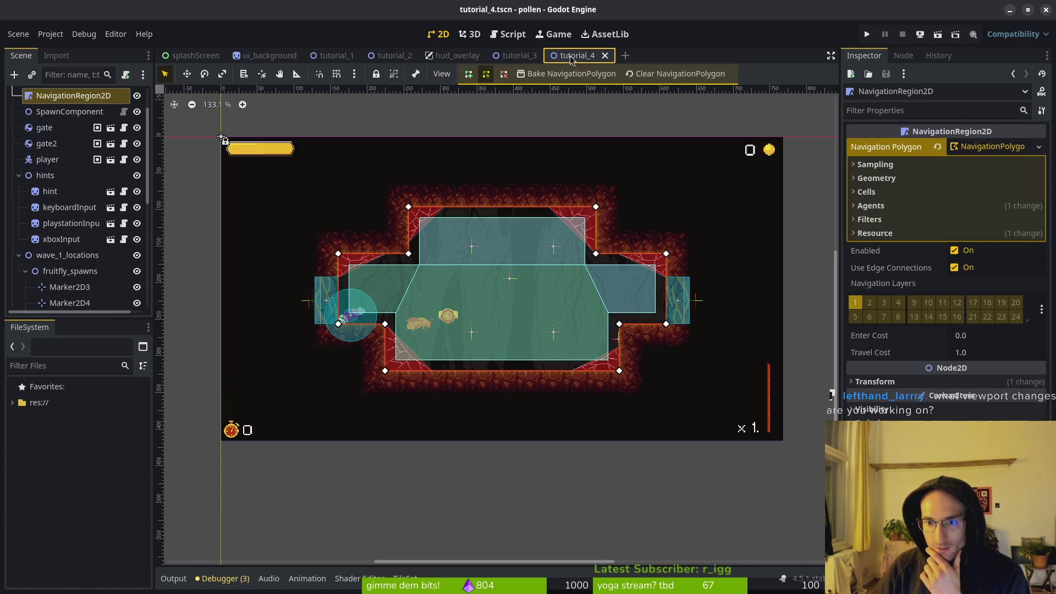
pyautogui.hotkey('shift', 'alt', 'o')
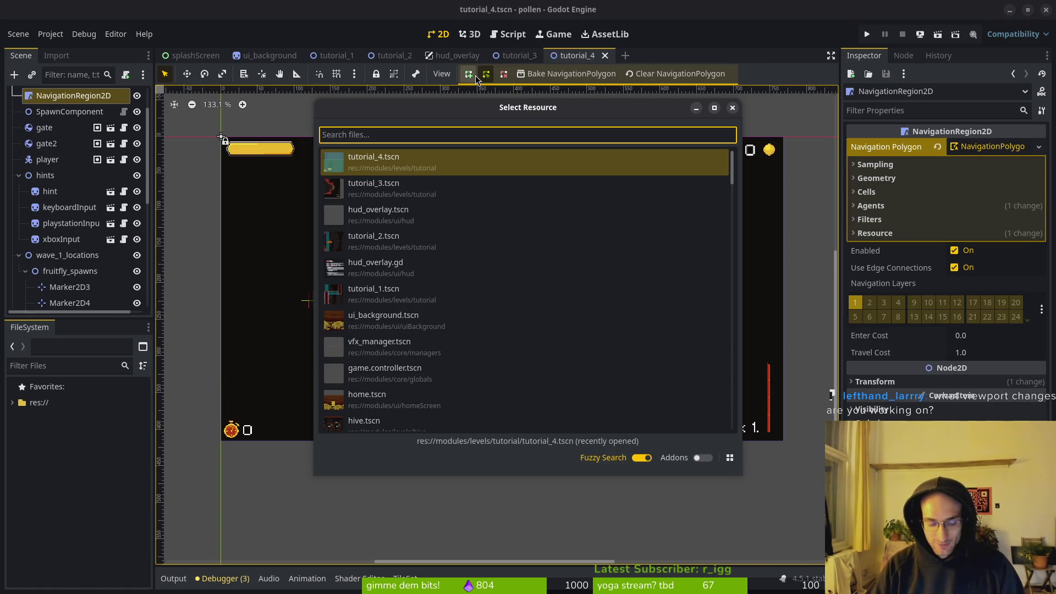
pyautogui.write('level5')
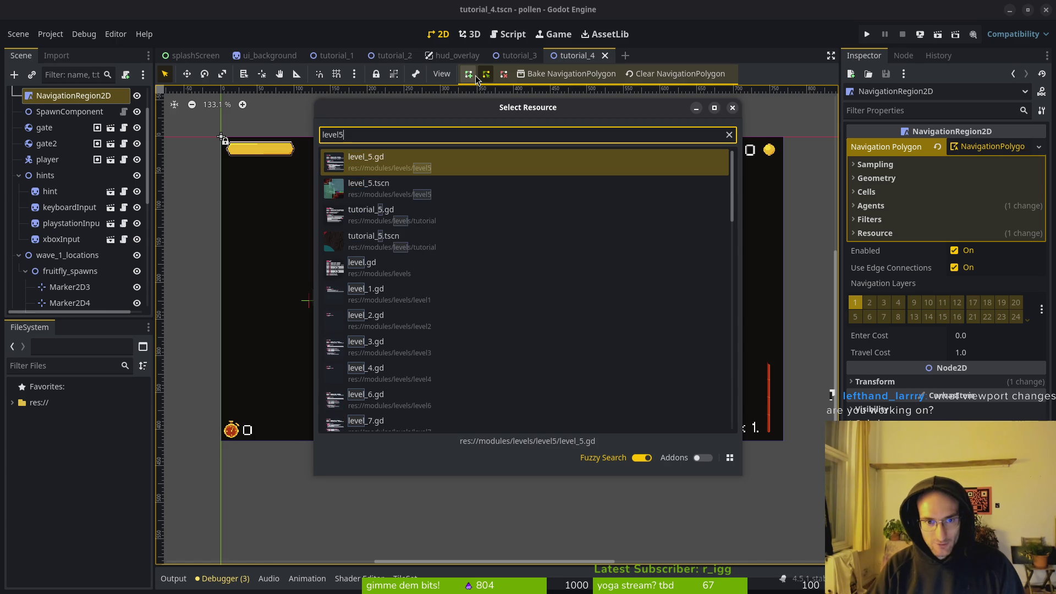
pyautogui.press('Down')
pyautogui.press('Return')
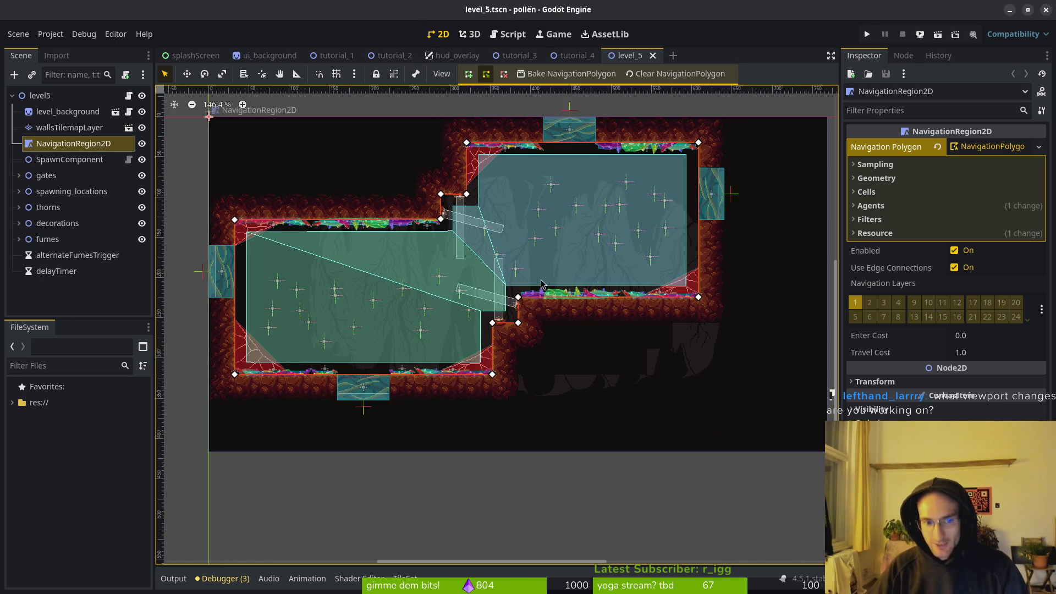
# Step: Inspect level_5's navigation polygon across both chambers, then return to tutorial_4
pyautogui.scroll(1, 488, 272)
pyautogui.scroll(-1, 597, 276)
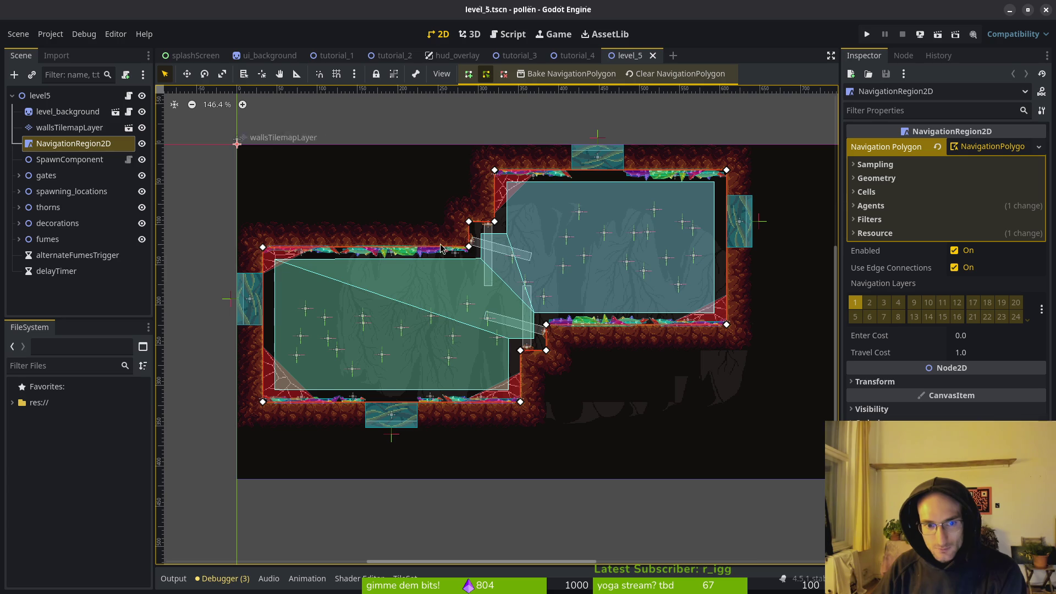
pyautogui.hscroll(3, 585, 150)
pyautogui.scroll(-1, 585, 150)
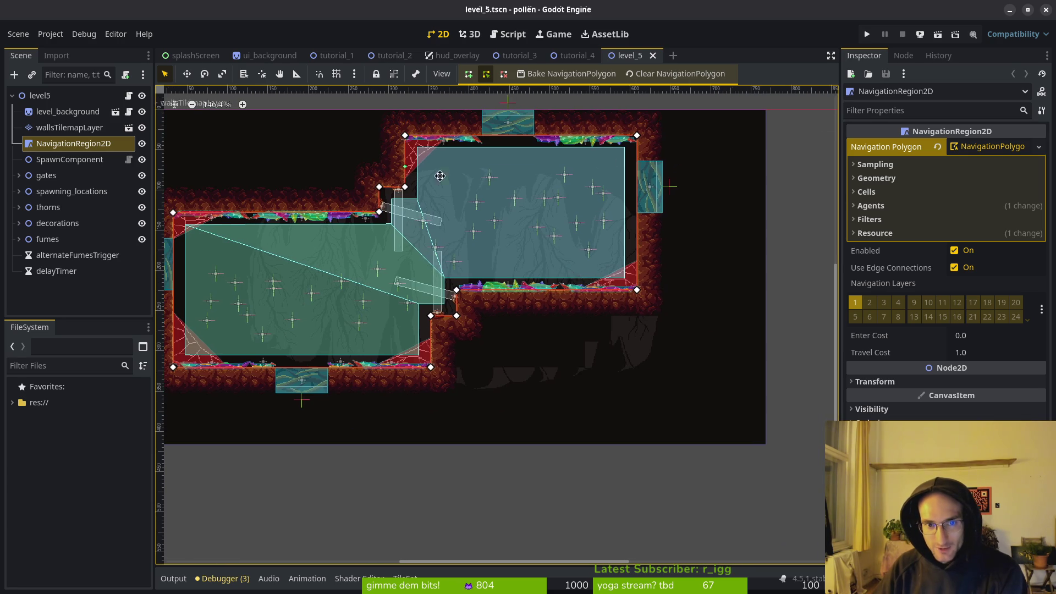
pyautogui.hscroll(-3, 414, 173)
pyautogui.scroll(1, 413, 173)
pyautogui.scroll(-2, 693, 205)
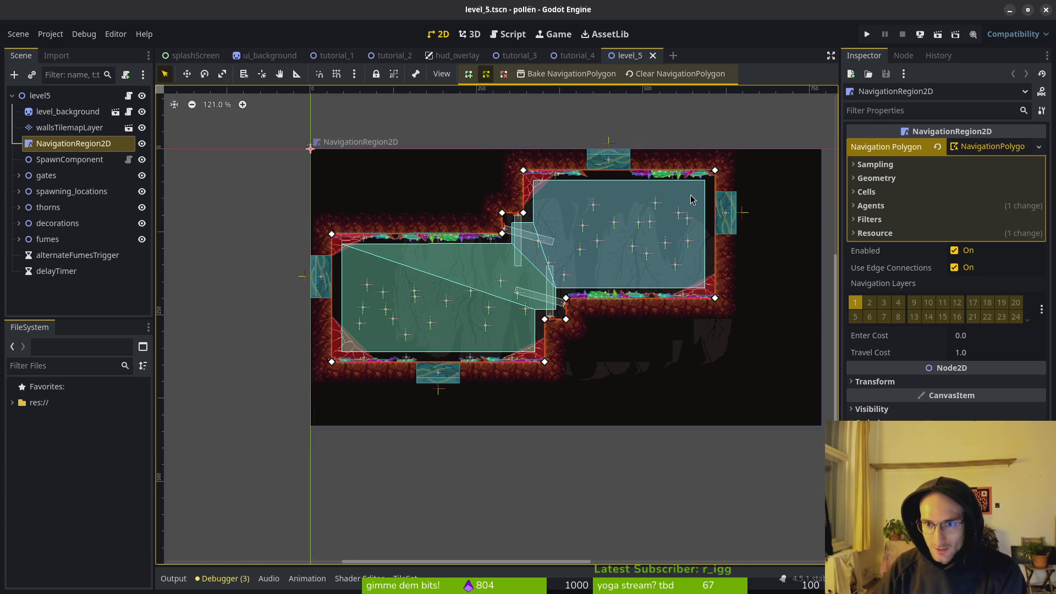
pyautogui.hscroll(2, 643, 268)
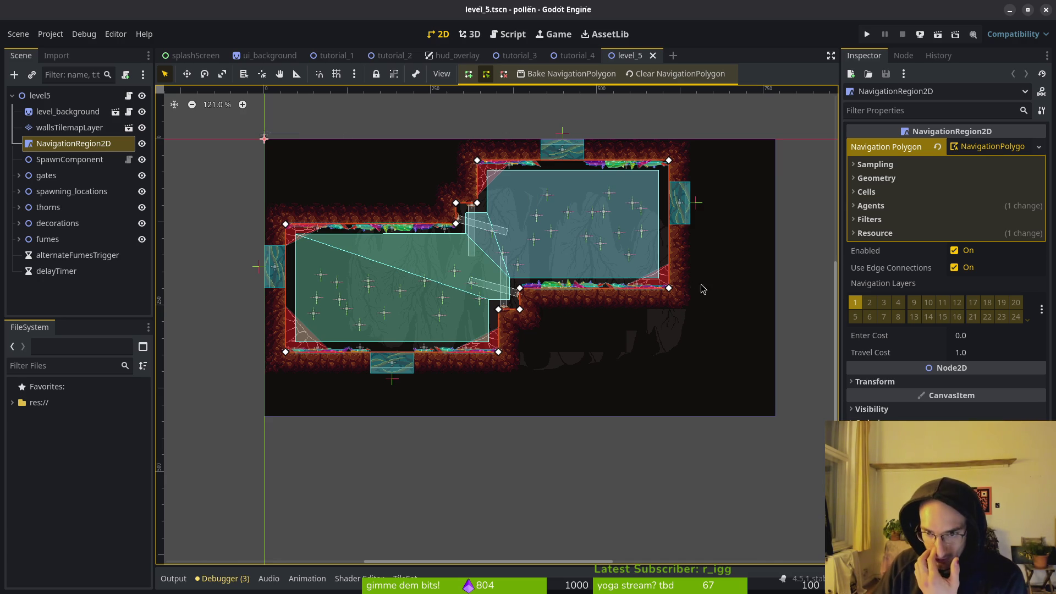
pyautogui.click(573, 55)
# Step: Open the tutorial_5 scene by searching 'tut5' in the project file search
pyautogui.scroll(-1, 572, 268)
pyautogui.hotkey('shift', 'alt', 'o')
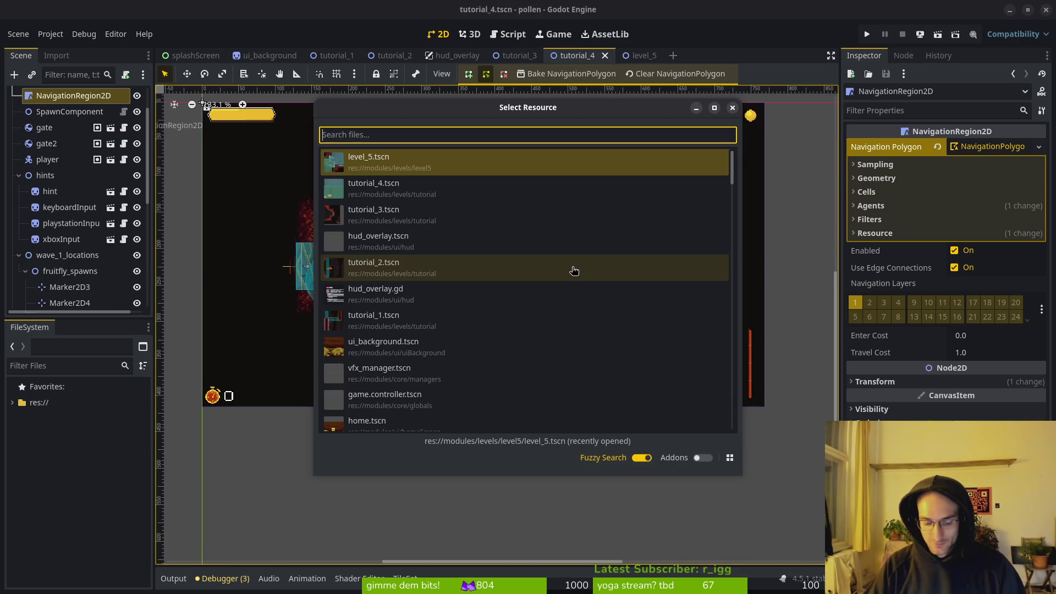
pyautogui.write('tut5')
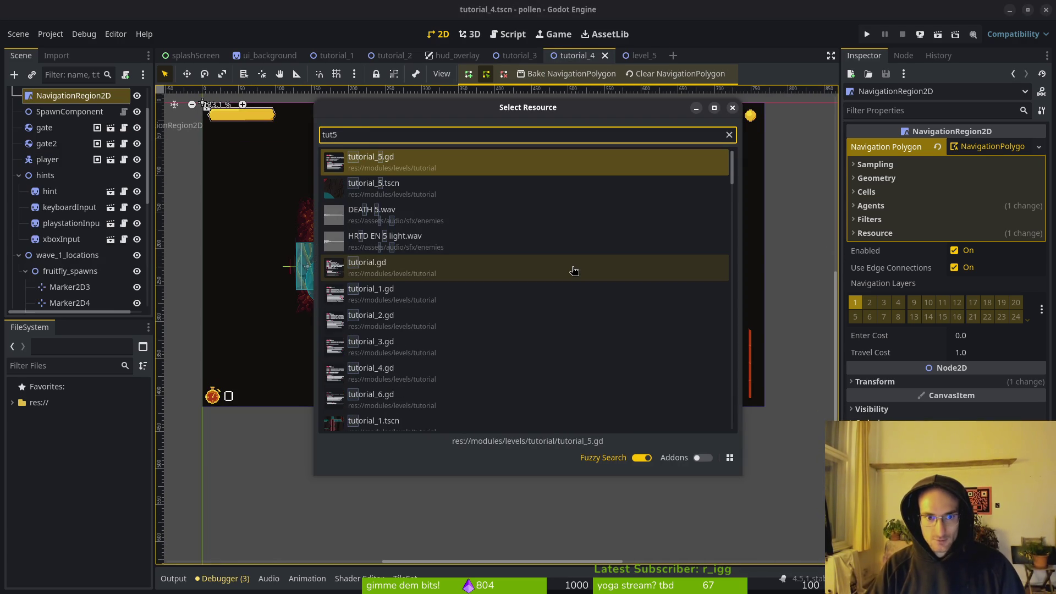
pyautogui.press('Return')
pyautogui.scroll(-10, 562, 270)
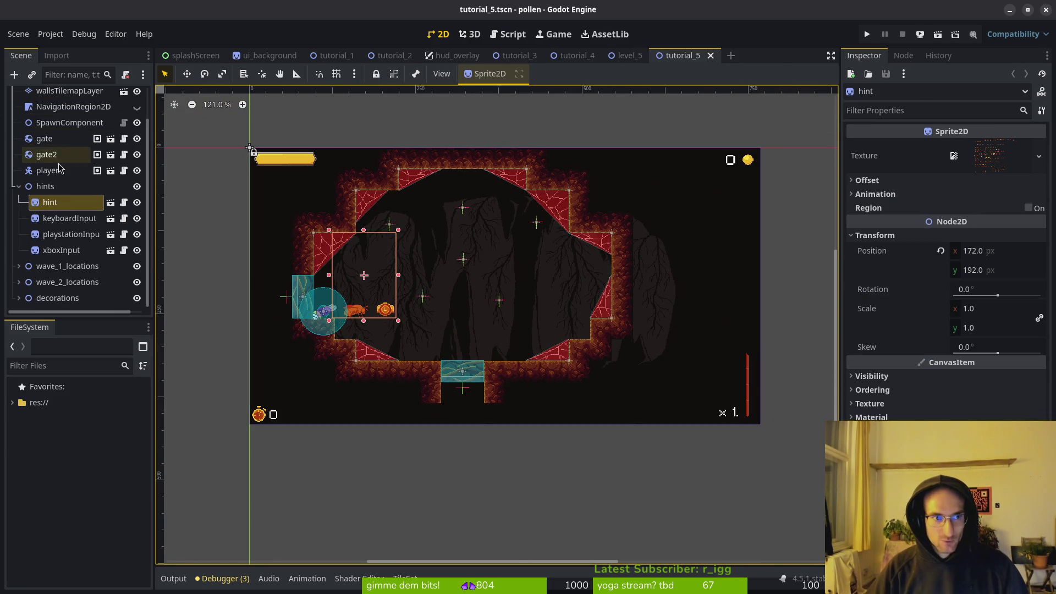
pyautogui.scroll(2, 71, 165)
# Step: Save tutorial_5 and make the NavigationRegion2D polygon visible on the canvas
pyautogui.click(70, 127)
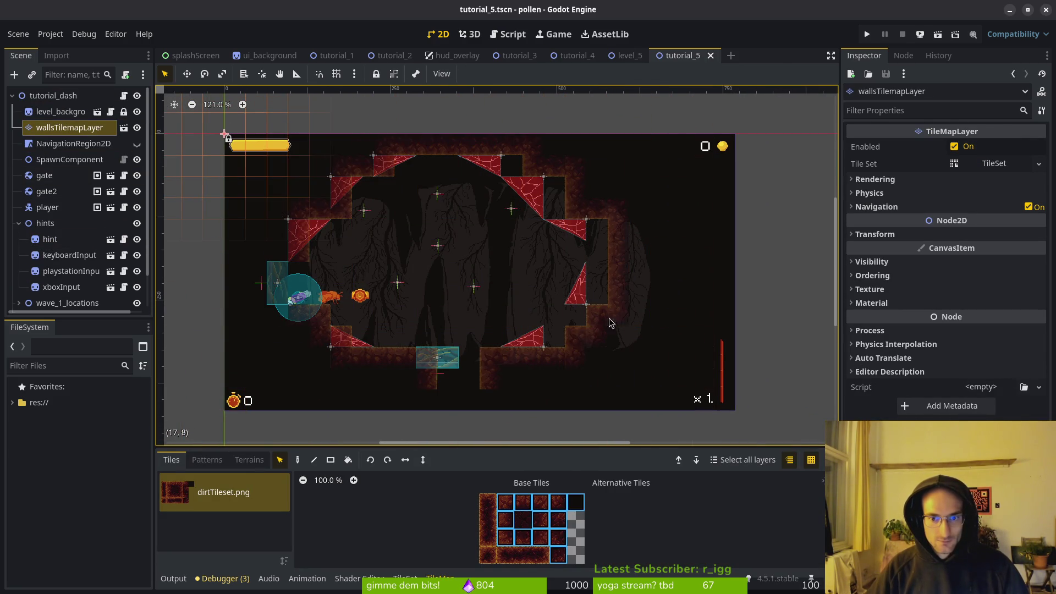
pyautogui.hotkey('ctrl', 's')
pyautogui.click(69, 144)
pyautogui.click(137, 144)
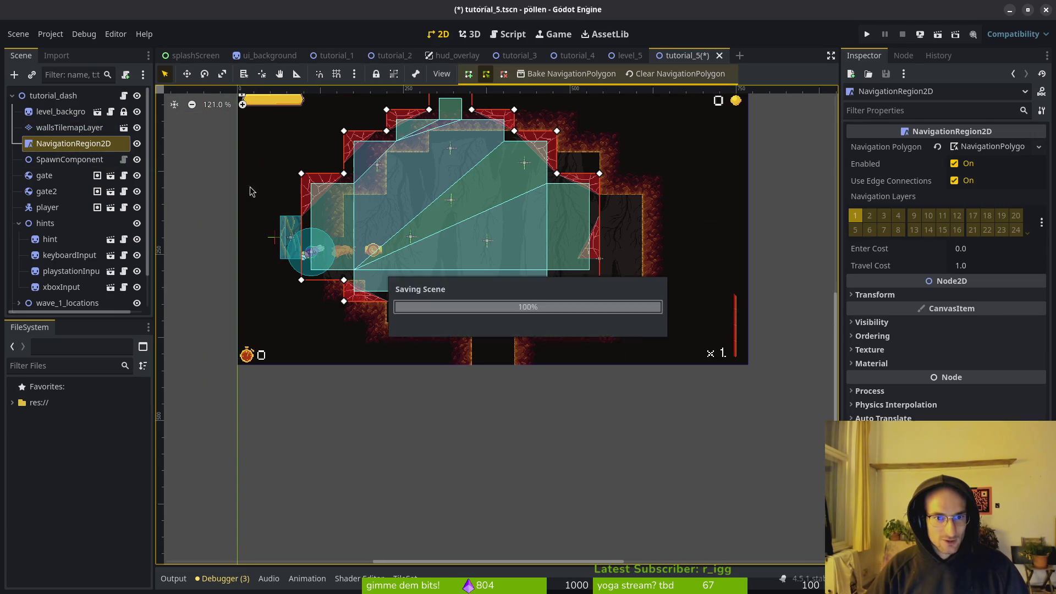
# Step: Select gate, gate2, player, hint, keyboardInput, playstationInput and xboxInput together
pyautogui.click(47, 177)
pyautogui.keyDown('ctrl'); pyautogui.click(46, 191); pyautogui.keyUp('ctrl')
pyautogui.keyDown('ctrl'); pyautogui.click(48, 207); pyautogui.keyUp('ctrl')
pyautogui.keyDown('ctrl'); pyautogui.click(50, 239); pyautogui.keyUp('ctrl')
pyautogui.keyDown('ctrl'); pyautogui.click(66, 255); pyautogui.keyUp('ctrl')
pyautogui.keyDown('ctrl'); pyautogui.click(71, 271); pyautogui.keyUp('ctrl')
pyautogui.keyDown('ctrl'); pyautogui.click(61, 287); pyautogui.keyUp('ctrl')
# Step: Expand wave_1_locations and fruitfly_spawns, adding Marker2D2 through Marker2D6 to the selection
pyautogui.scroll(-3, 75, 274)
pyautogui.click(19, 266)
pyautogui.scroll(-1, 77, 270)
pyautogui.click(25, 265)
pyautogui.scroll(-3, 79, 272)
pyautogui.keyDown('ctrl'); pyautogui.click(69, 202); pyautogui.keyUp('ctrl')
pyautogui.keyDown('ctrl'); pyautogui.click(69, 217); pyautogui.keyUp('ctrl')
pyautogui.keyDown('ctrl'); pyautogui.click(70, 233); pyautogui.keyUp('ctrl')
pyautogui.keyDown('ctrl'); pyautogui.click(69, 250); pyautogui.keyUp('ctrl')
pyautogui.keyDown('ctrl'); pyautogui.click(66, 266); pyautogui.keyUp('ctrl')
# Step: Expand wave_2_locations and its fly_spawns group to reveal the marker
pyautogui.click(18, 282)
pyautogui.scroll(-1, 41, 291)
pyautogui.click(26, 282)
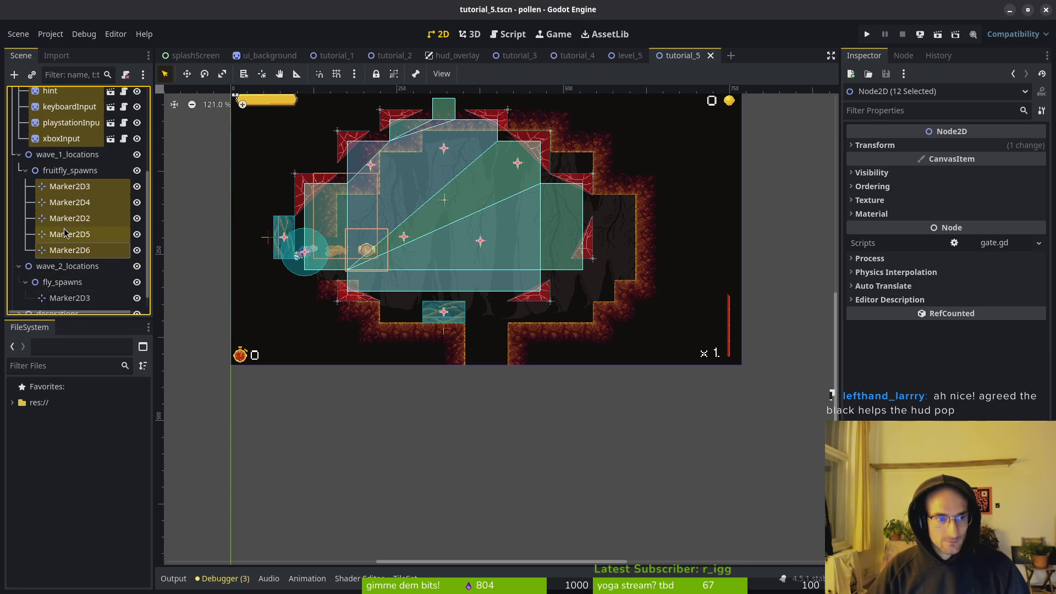
# Step: Expand decorations and select all of its web decoration nodes
pyautogui.scroll(-1, 55, 275)
pyautogui.click(57, 297)
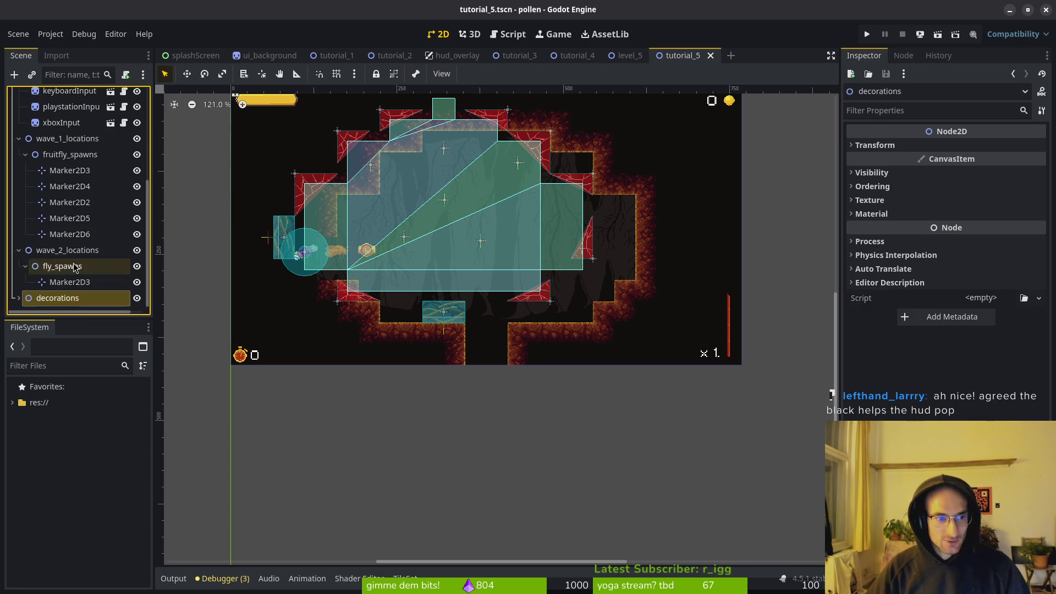
pyautogui.click(19, 298)
pyautogui.scroll(-5, 61, 275)
pyautogui.click(60, 297)
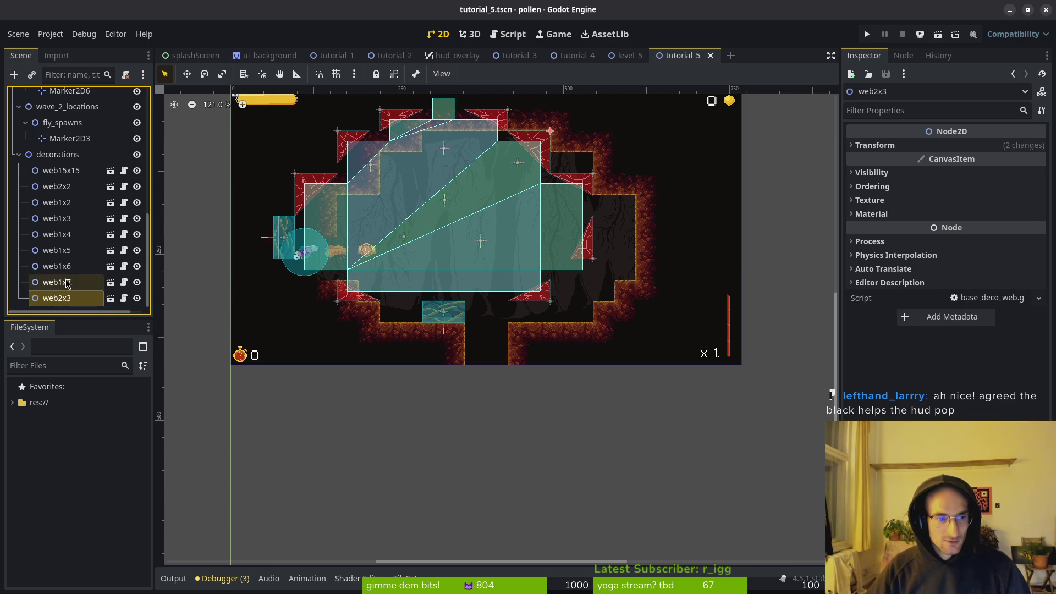
pyautogui.keyDown('shift'); pyautogui.click(55, 266); pyautogui.keyUp('shift')
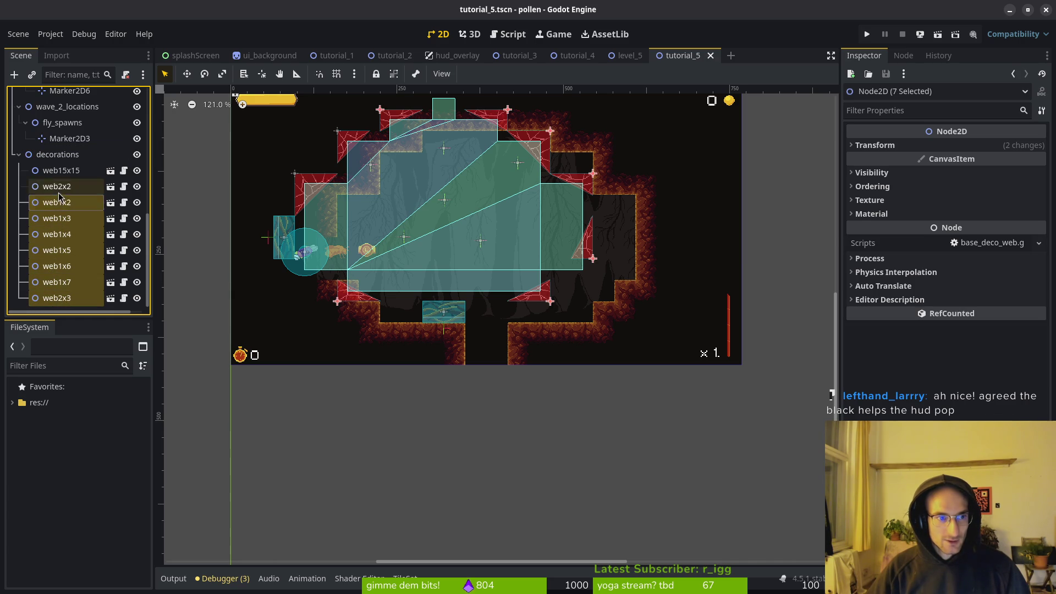
pyautogui.keyDown('shift'); pyautogui.click(60, 171); pyautogui.keyUp('shift')
# Step: Add the wave 2 Marker2D3, Marker2D5 and remaining fruitfly markers to the selection
pyautogui.keyDown('ctrl'); pyautogui.click(63, 141); pyautogui.keyUp('ctrl')
pyautogui.scroll(4, 63, 148)
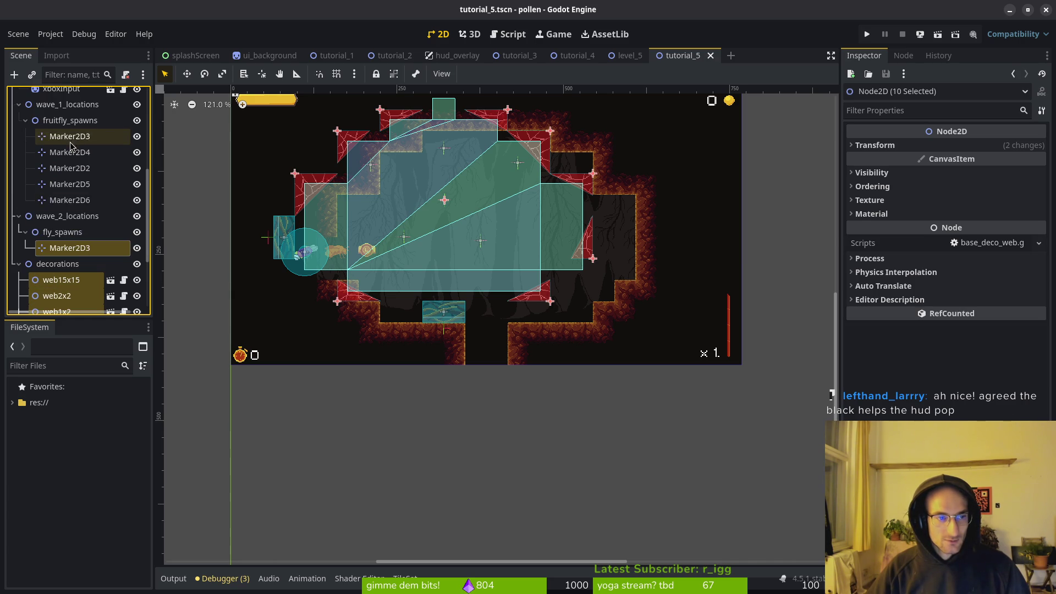
pyautogui.keyDown('ctrl'); pyautogui.click(63, 184); pyautogui.keyUp('ctrl')
pyautogui.keyDown('ctrl'); pyautogui.click(61, 201); pyautogui.keyUp('ctrl')
pyautogui.keyDown('shift'); pyautogui.click(63, 137); pyautogui.keyUp('shift')
# Step: Add the hint, input prompt nodes, gate, gate2 and player to the selection
pyautogui.scroll(5, 77, 220)
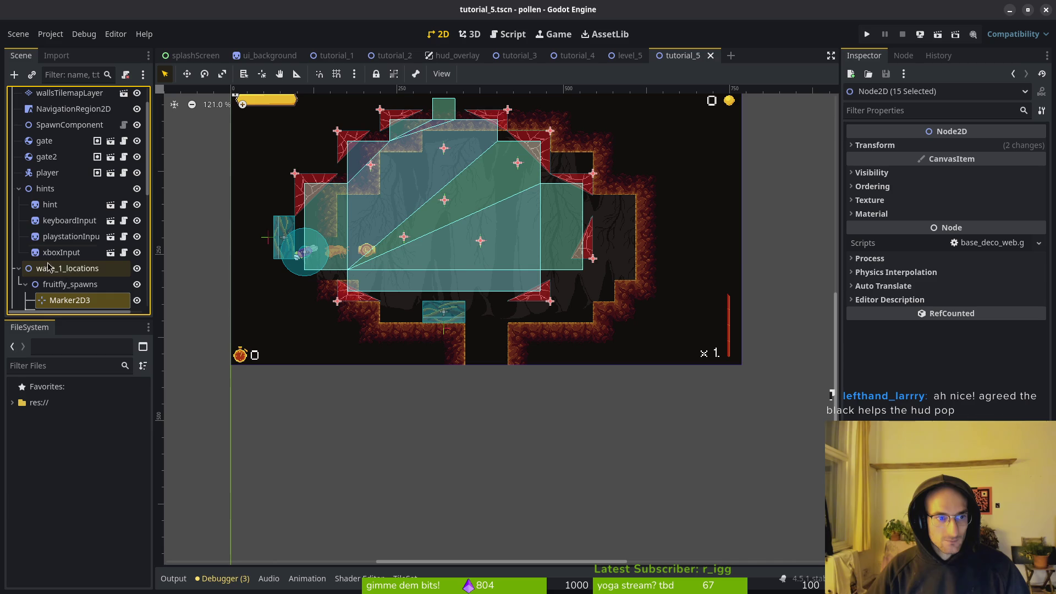
pyautogui.keyDown('ctrl'); pyautogui.click(60, 252); pyautogui.keyUp('ctrl')
pyautogui.keyDown('shift'); pyautogui.click(59, 207); pyautogui.keyUp('shift')
pyautogui.keyDown('ctrl'); pyautogui.click(46, 175); pyautogui.keyUp('ctrl')
pyautogui.keyDown('ctrl'); pyautogui.click(47, 157); pyautogui.keyUp('ctrl')
pyautogui.keyDown('ctrl'); pyautogui.click(44, 141); pyautogui.keyUp('ctrl')
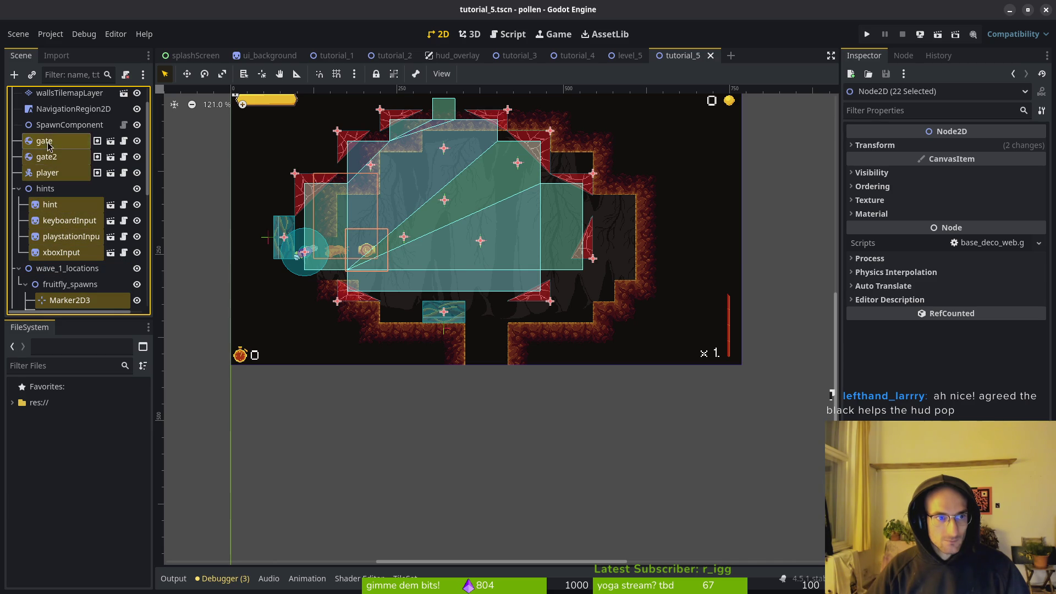
pyautogui.scroll(2, 55, 159)
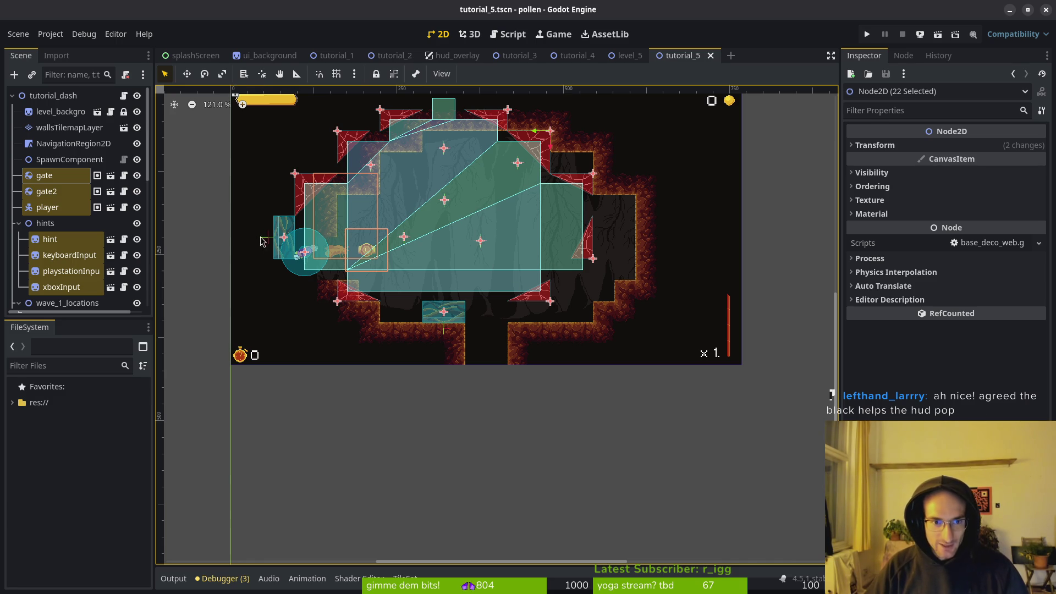
pyautogui.scroll(5, 321, 248)
# Step: Move the 22 selected nodes 64 px right and 32 px down
pyautogui.moveTo(225, 198); pyautogui.dragTo(347, 261)
pyautogui.scroll(-3, 480, 400)
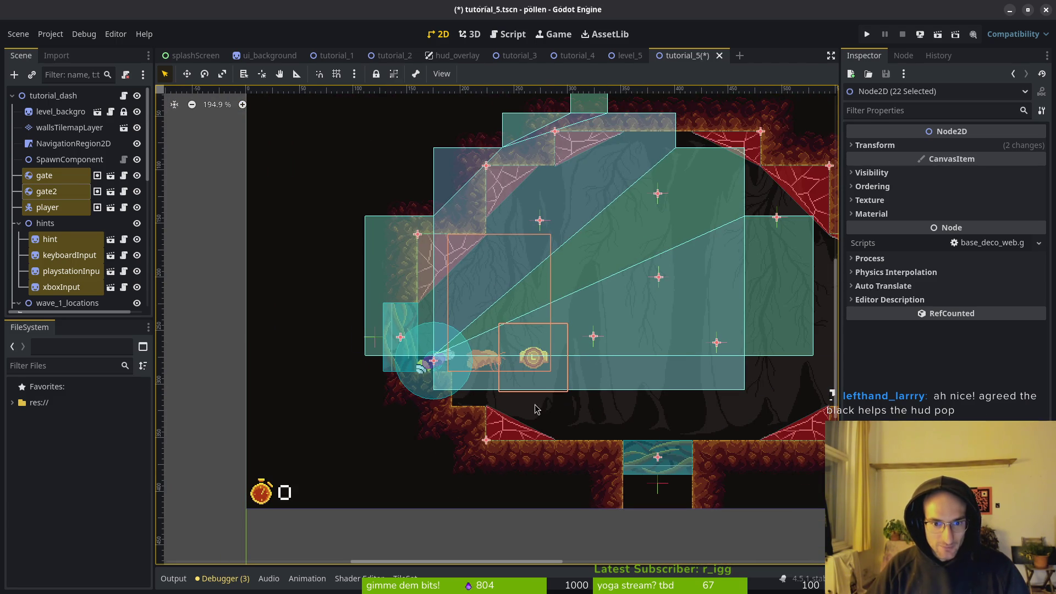
pyautogui.hscroll(5, 512, 393)
pyautogui.scroll(-3, 511, 393)
# Step: Select the wallsTilemapLayer for tile editing, undoing an accidental rotation of the layer
pyautogui.click(636, 395)
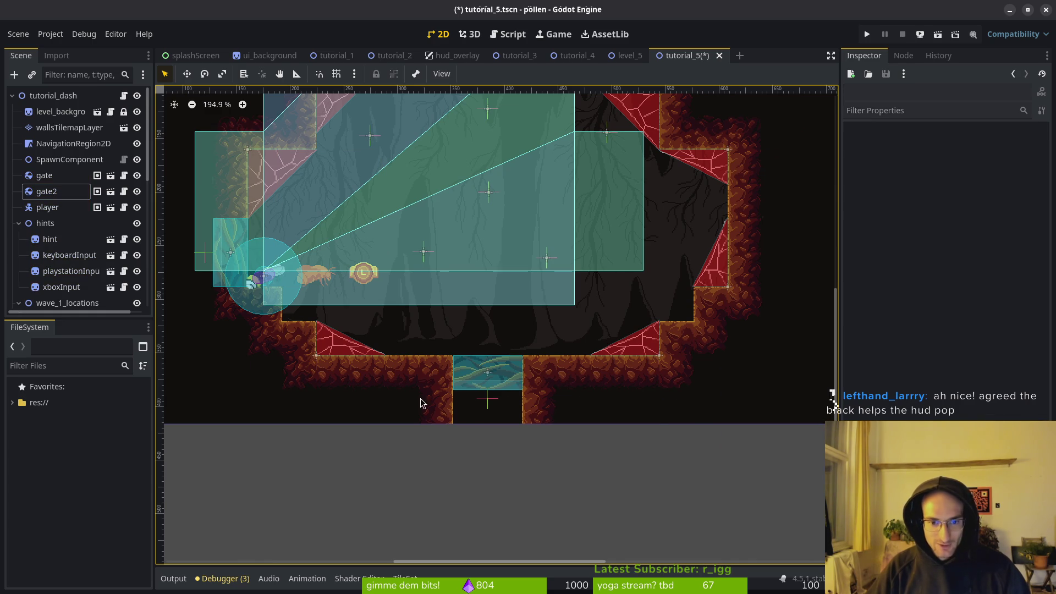
pyautogui.click(442, 413)
pyautogui.scroll(-1, 445, 403)
pyautogui.hscroll(1, 445, 403)
pyautogui.click(426, 391)
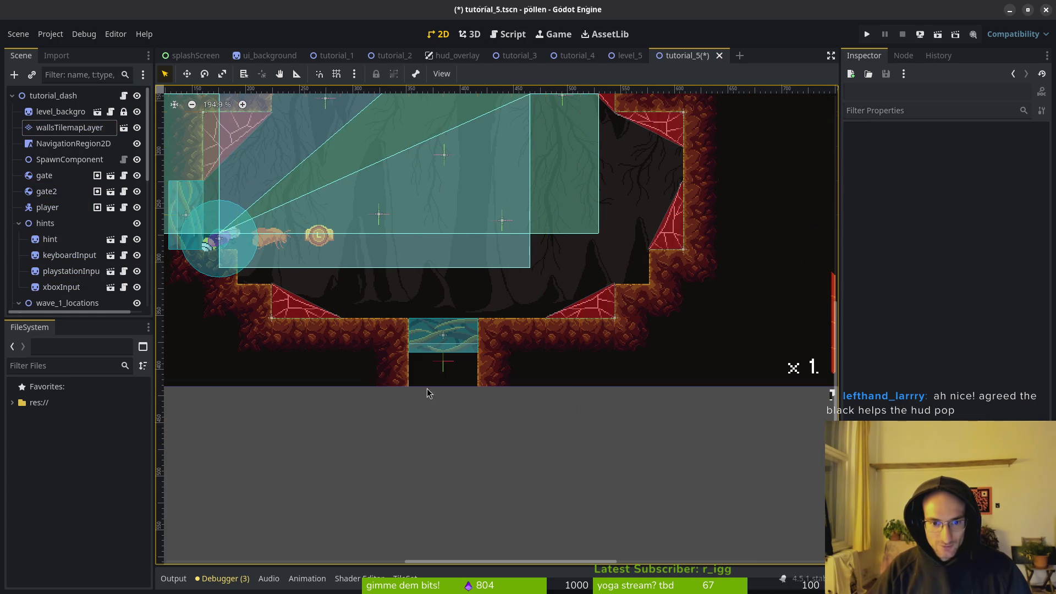
pyautogui.press('e')
pyautogui.click(59, 125)
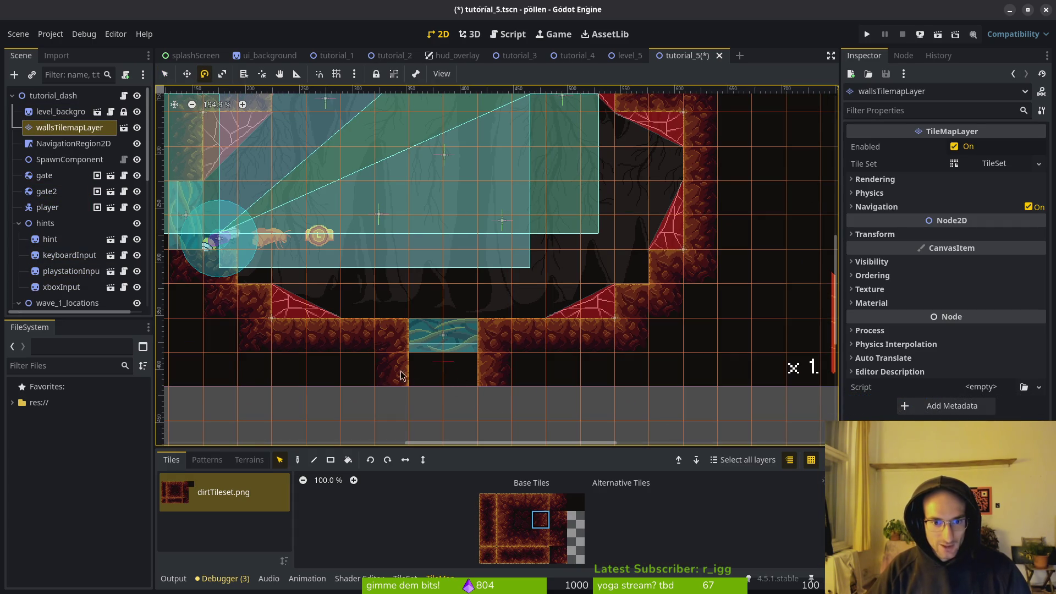
pyautogui.click(297, 459)
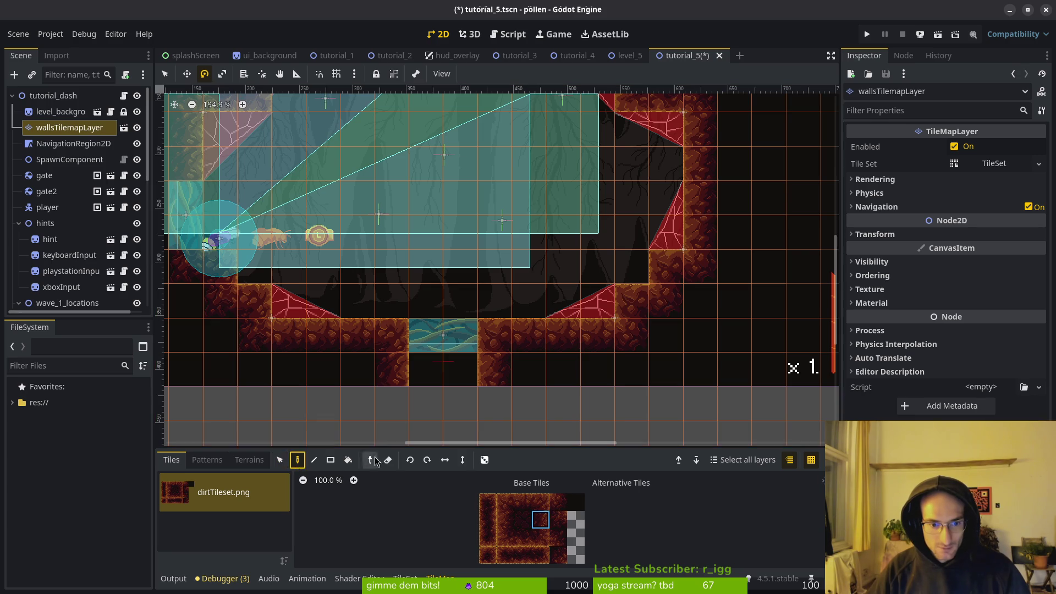
pyautogui.moveTo(439, 381); pyautogui.dragTo(491, 381)
pyautogui.hotkey('ctrl', 'z')
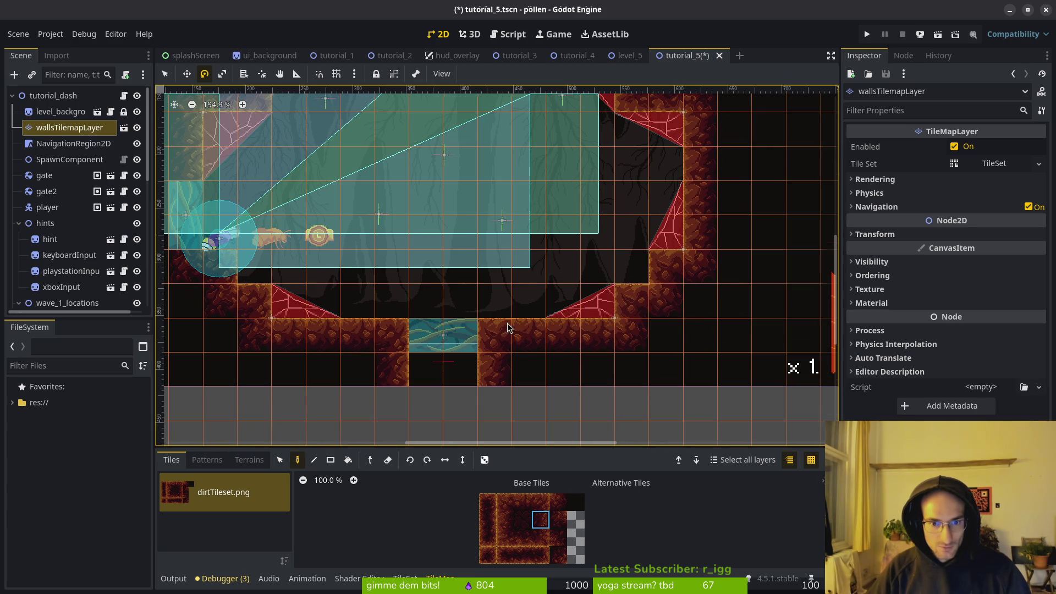
pyautogui.click(165, 74)
# Step: Erase the two dirt tiles below the floor and save tutorial_5
pyautogui.press('e')
pyautogui.click(391, 368)
pyautogui.click(494, 368)
pyautogui.scroll(-7, 527, 366)
pyautogui.press('Escape')
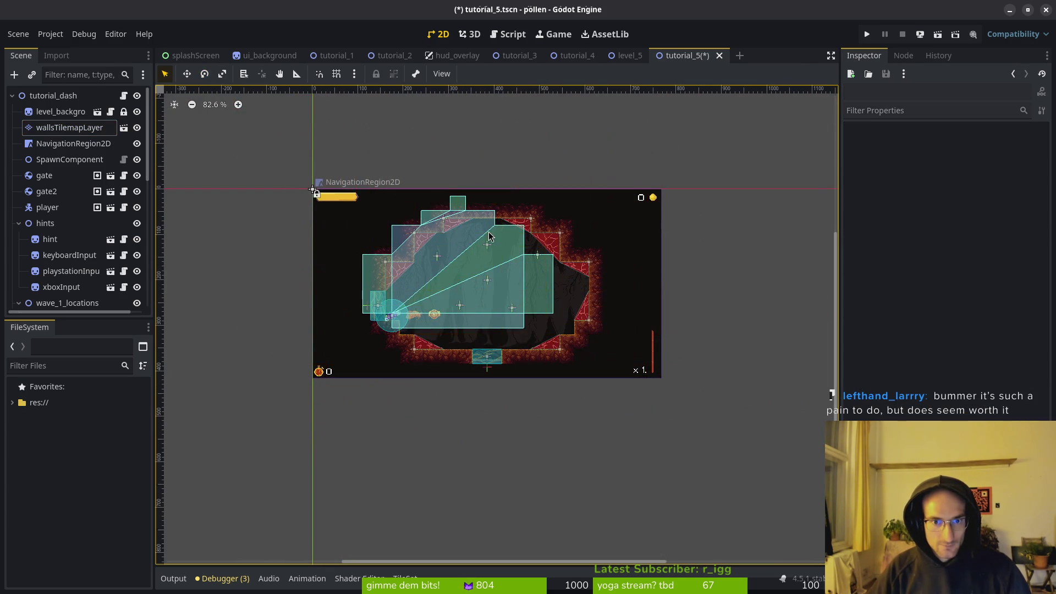
pyautogui.hotkey('ctrl', 's')
pyautogui.scroll(4, 490, 309)
# Step: Try shifting the NavigationRegion2D slightly right and down, then undo the move
pyautogui.click(443, 220)
pyautogui.moveTo(433, 276); pyautogui.dragTo(489, 303)
pyautogui.hotkey('ctrl', 'z')
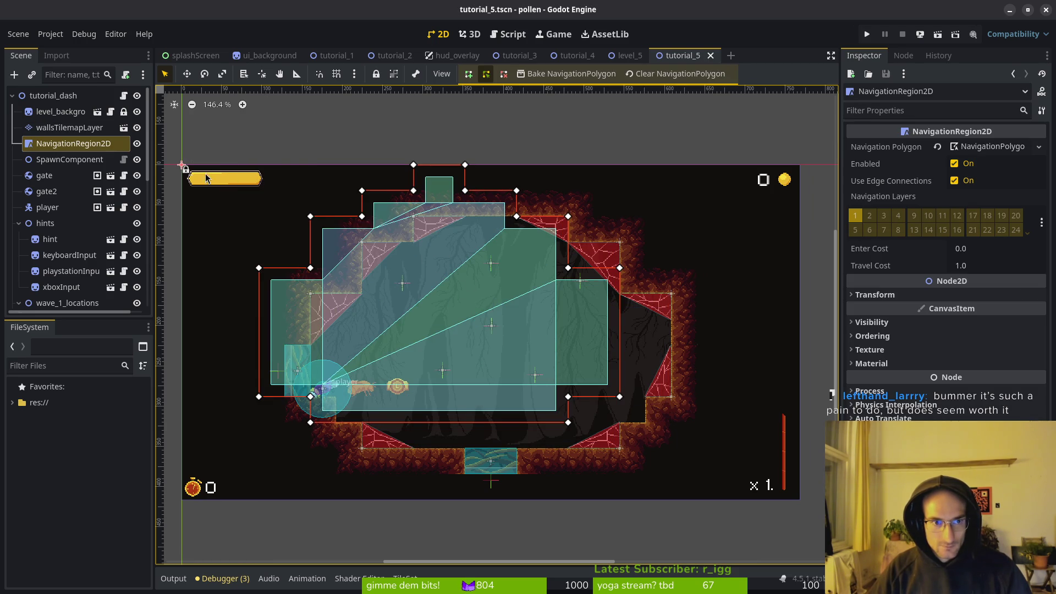
pyautogui.moveTo(415, 322)
pyautogui.mouseDown()
pyautogui.moveTo(477, 348)
pyautogui.moveTo(387, 311)
pyautogui.moveTo(484, 357)
pyautogui.moveTo(468, 346)
pyautogui.mouseUp()
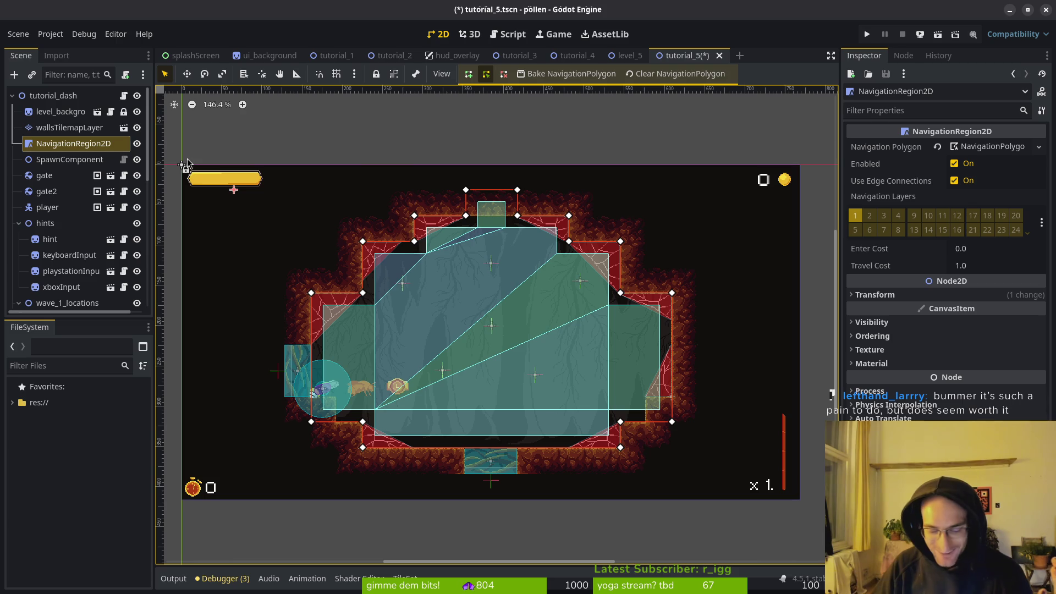
pyautogui.moveTo(516, 361)
pyautogui.mouseDown()
pyautogui.moveTo(385, 319)
pyautogui.moveTo(498, 352)
pyautogui.moveTo(499, 363)
pyautogui.mouseUp()
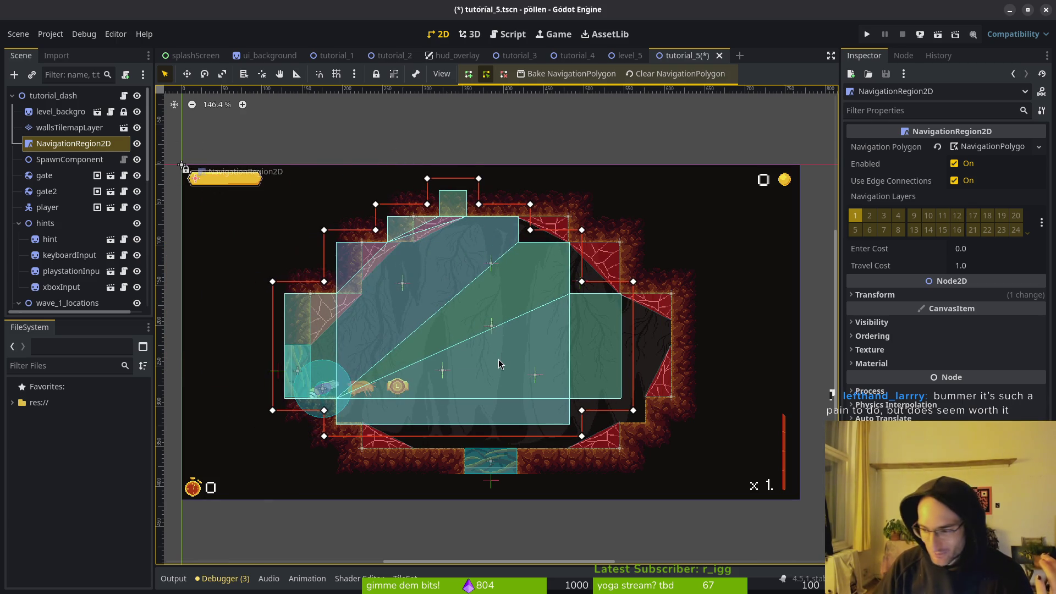
pyautogui.scroll(6, 468, 264)
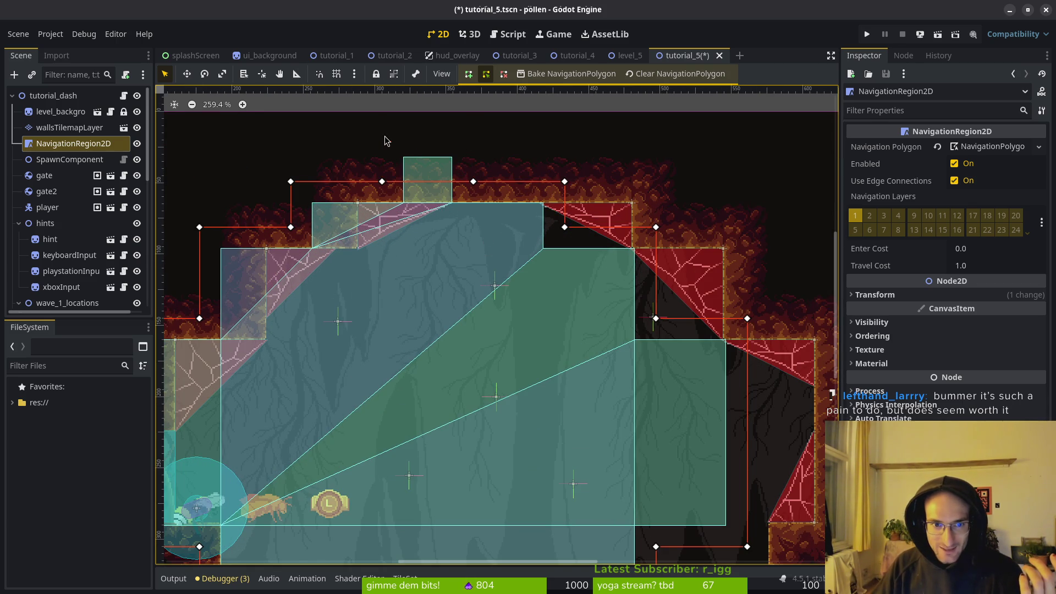
pyautogui.scroll(2, 578, 271)
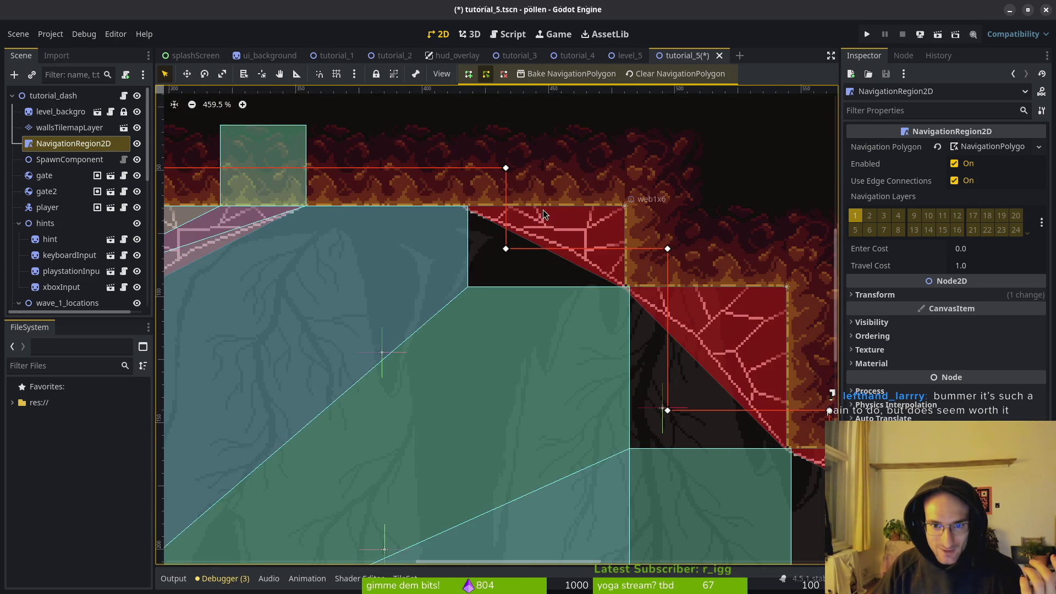
pyautogui.scroll(-5, 396, 269)
pyautogui.click(485, 331)
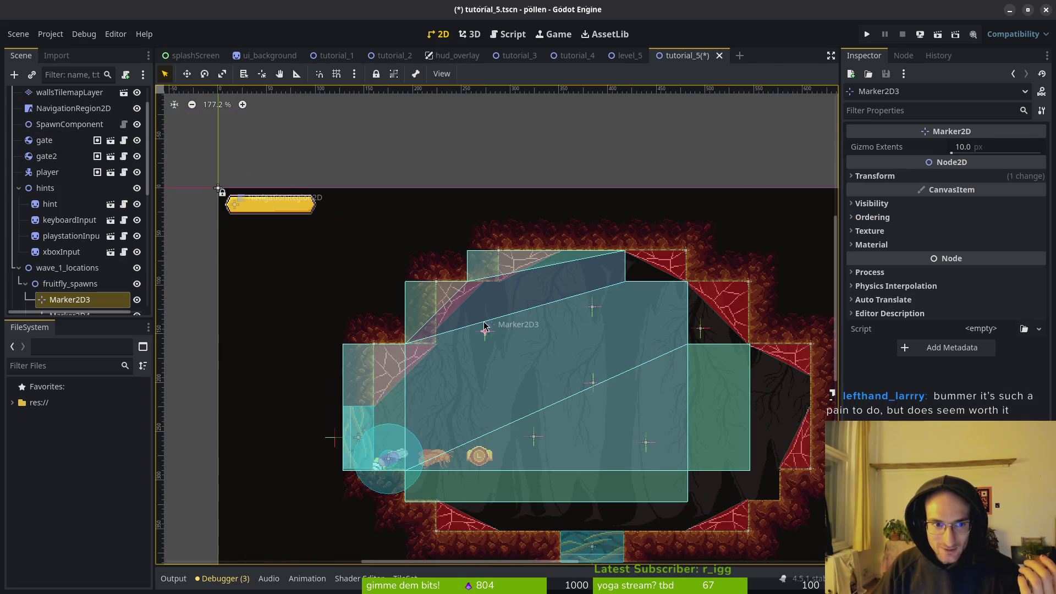
pyautogui.hotkey('ctrl', 'z')
pyautogui.hotkey('ctrl', 'z')
pyautogui.hotkey('ctrl', 'z')
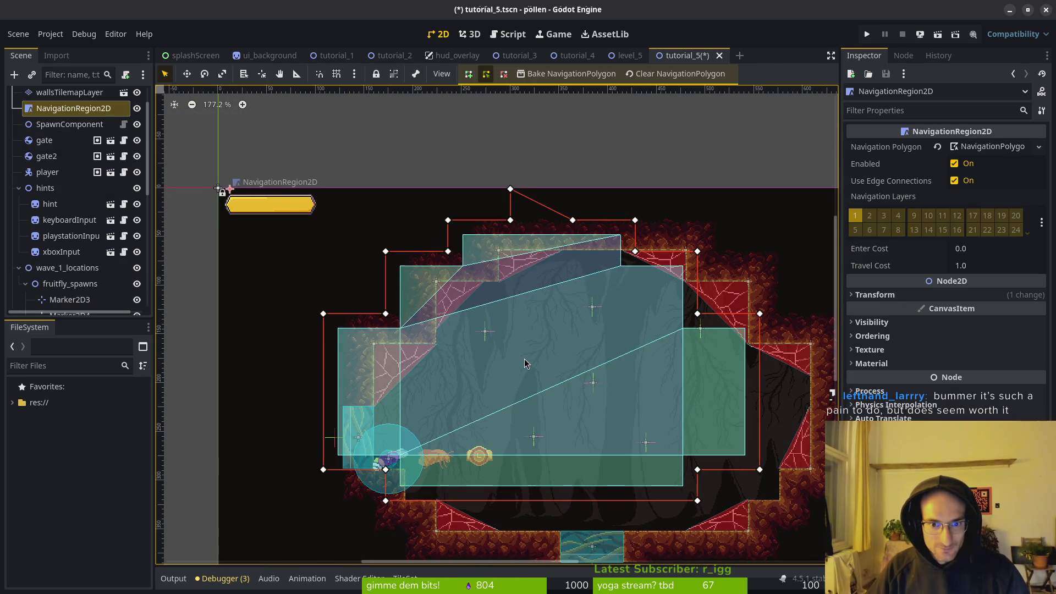
pyautogui.hotkey('ctrl', 'z')
pyautogui.hotkey('ctrl', 'z')
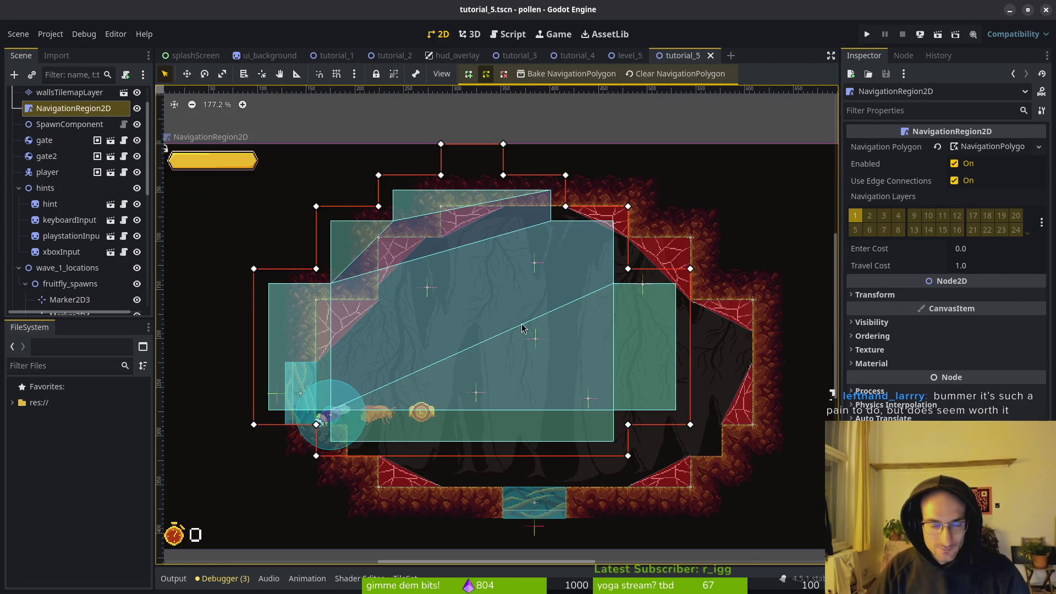
# Step: Delete the four notch vertices on the navigation polygon's top edge
pyautogui.rightClick(441, 175)
pyautogui.rightClick(441, 144)
pyautogui.rightClick(503, 144)
pyautogui.rightClick(503, 174)
pyautogui.scroll(2, 563, 221)
pyautogui.hscroll(3, 475, 262)
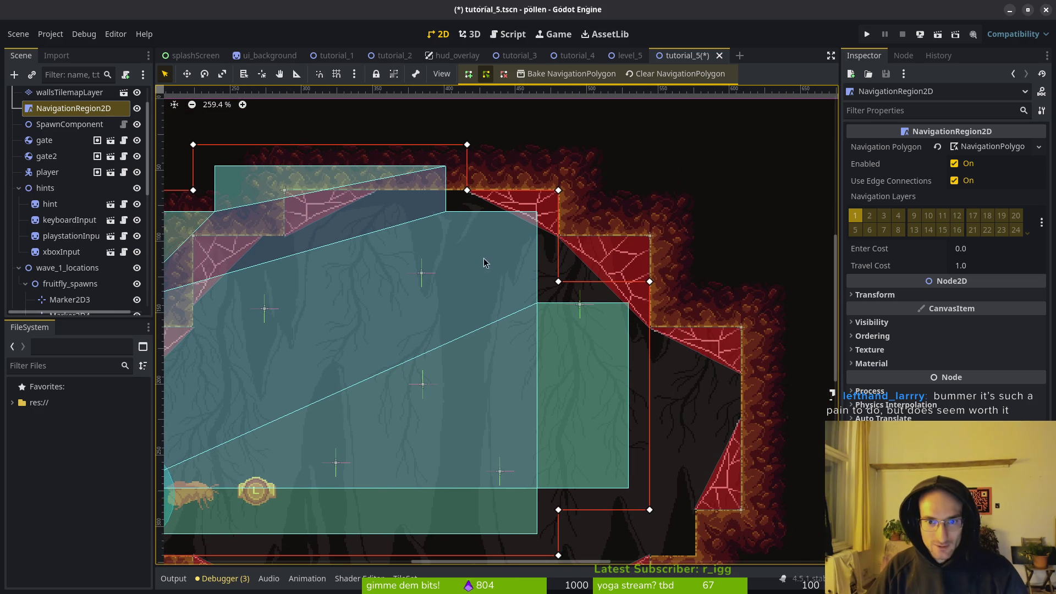
pyautogui.scroll(2, 577, 242)
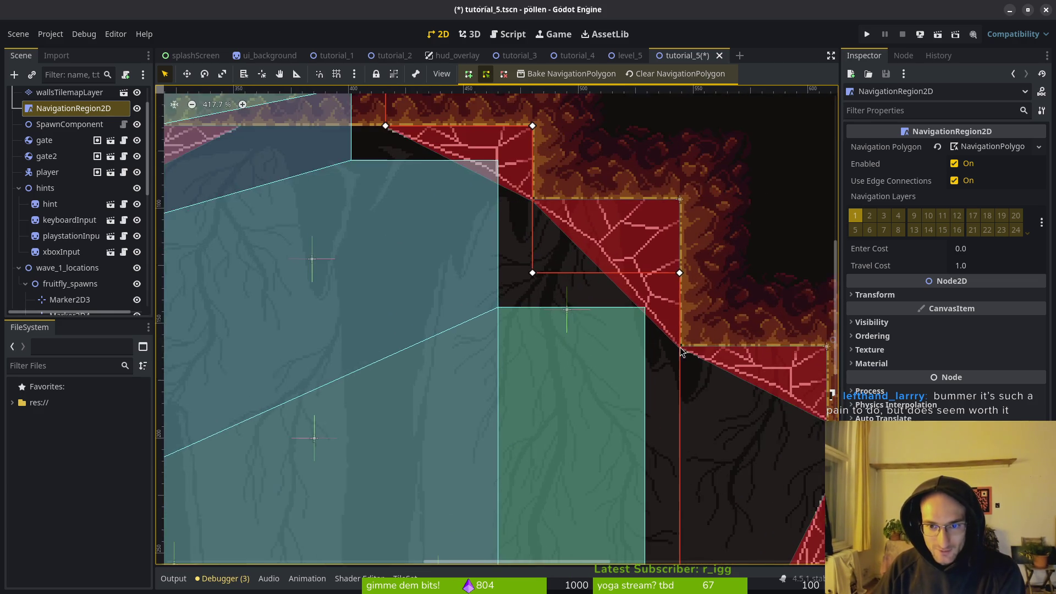
pyautogui.scroll(2, 385, 214)
# Step: Snap polygon vertices 5, 4, 3, 2 and 1 onto the wall tile corners
pyautogui.moveTo(373, 211); pyautogui.dragTo(550, 294)
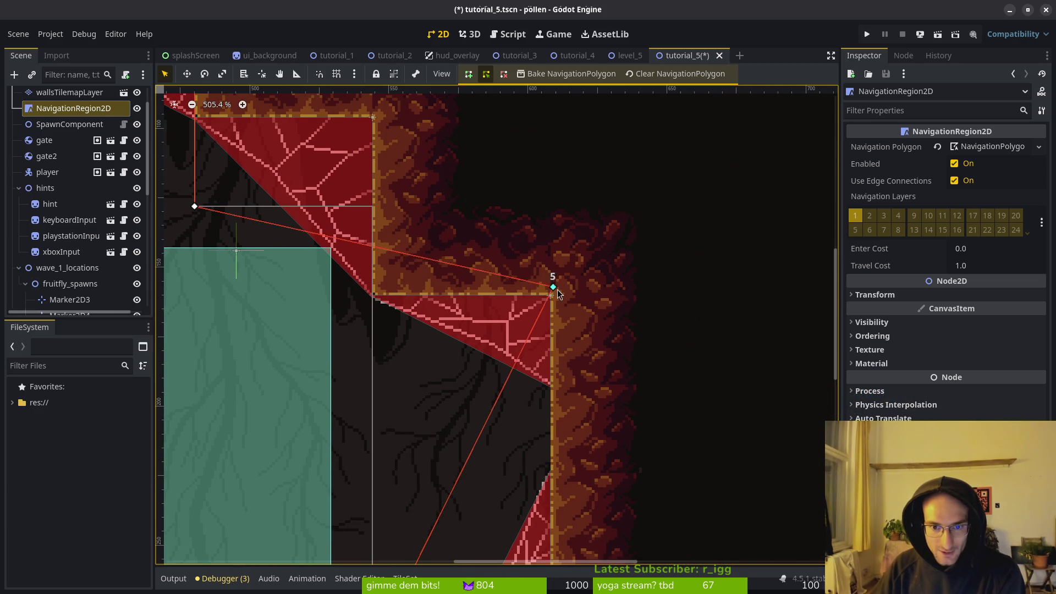
pyautogui.scroll(2, 536, 335)
pyautogui.scroll(-1, 394, 241)
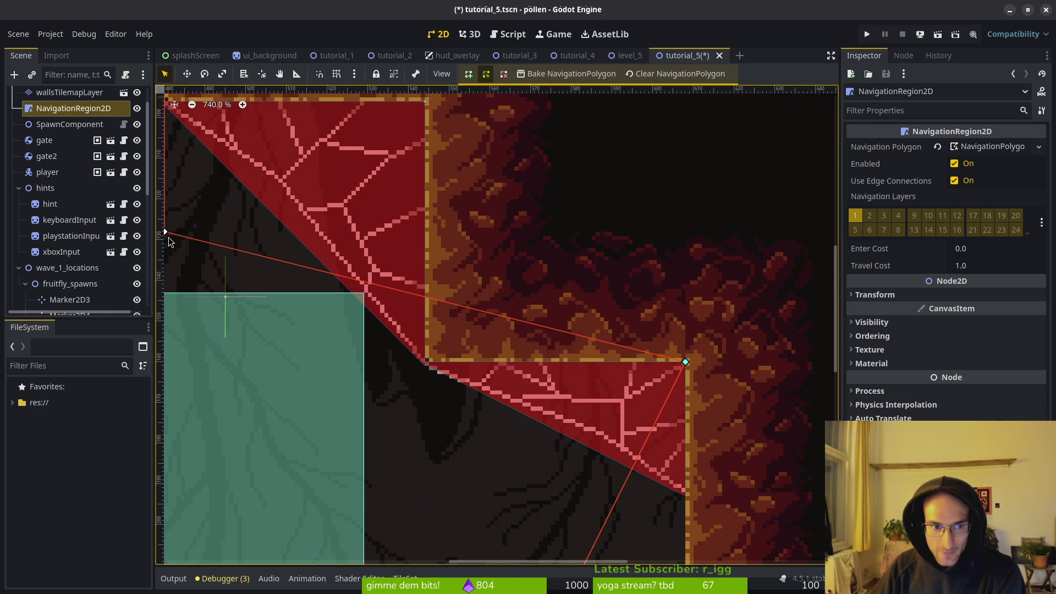
pyautogui.moveTo(233, 235)
pyautogui.mouseDown()
pyautogui.moveTo(527, 337)
pyautogui.moveTo(493, 360)
pyautogui.mouseUp()
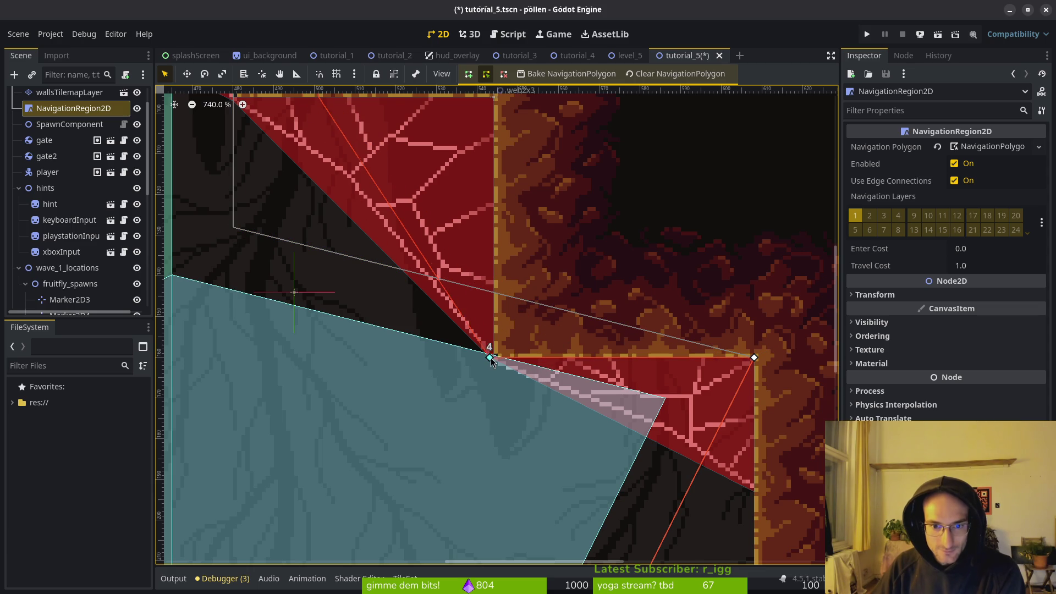
pyautogui.scroll(5, 383, 402)
pyautogui.moveTo(252, 166)
pyautogui.mouseDown()
pyautogui.moveTo(519, 292)
pyautogui.moveTo(511, 302)
pyautogui.mouseUp()
pyautogui.hscroll(-7, 510, 307)
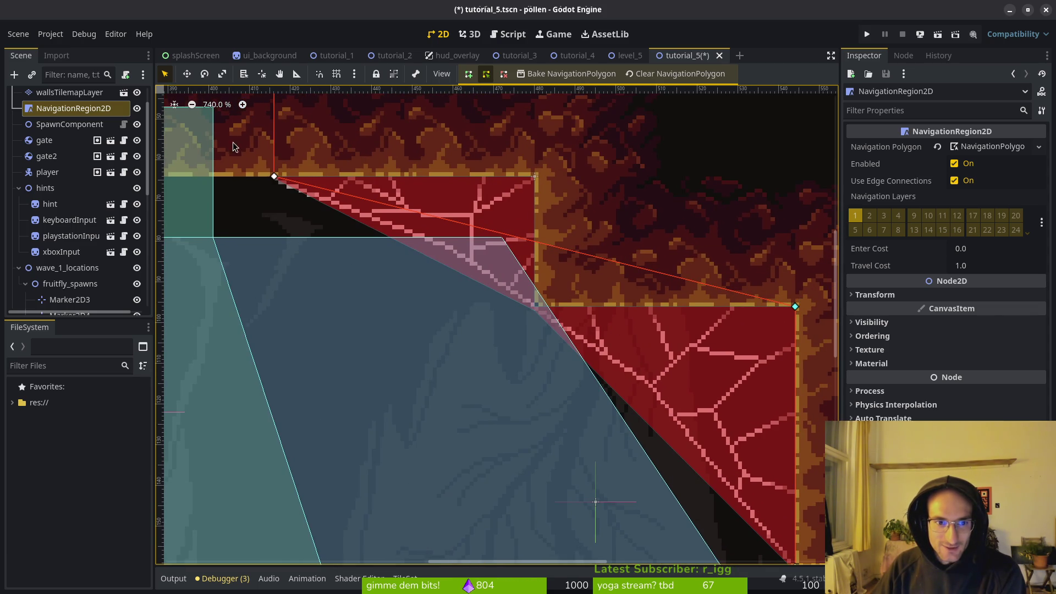
pyautogui.moveTo(276, 180); pyautogui.dragTo(534, 306)
pyautogui.scroll(3, 435, 184)
pyautogui.hscroll(-4, 435, 185)
pyautogui.moveTo(442, 178)
pyautogui.mouseDown()
pyautogui.moveTo(710, 312)
pyautogui.moveTo(701, 307)
pyautogui.mouseUp()
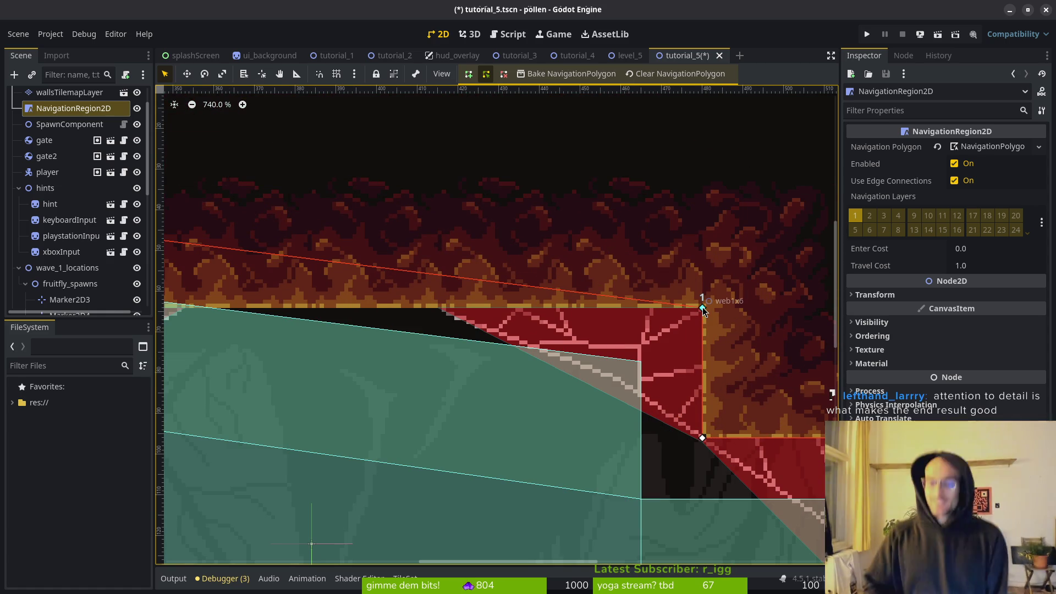
# Step: Lower vertex 0 to the wall and move vertex 15 onto its wall corner
pyautogui.scroll(-6, 667, 314)
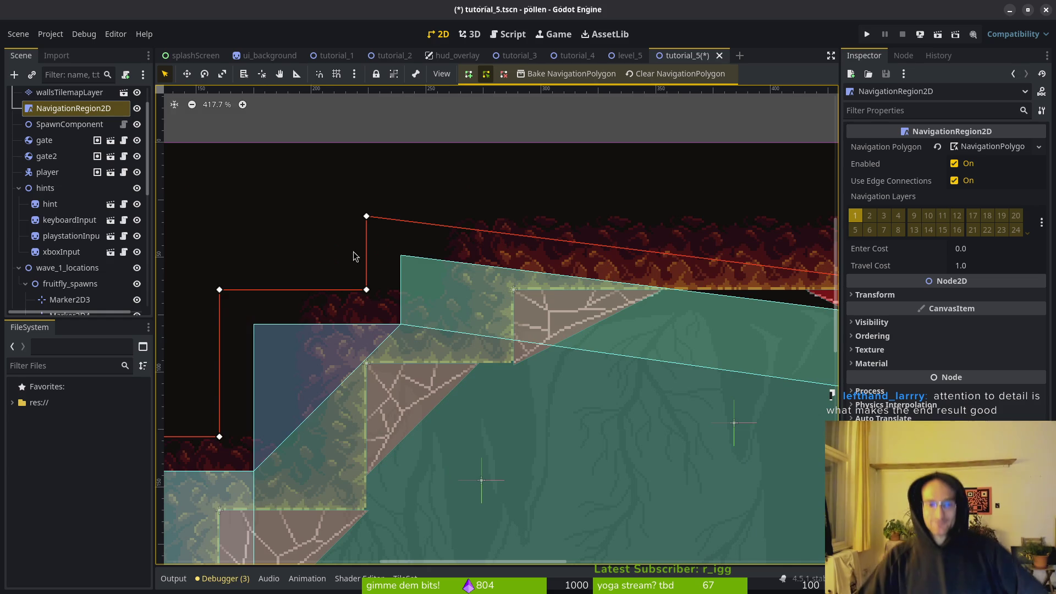
pyautogui.scroll(5, 503, 323)
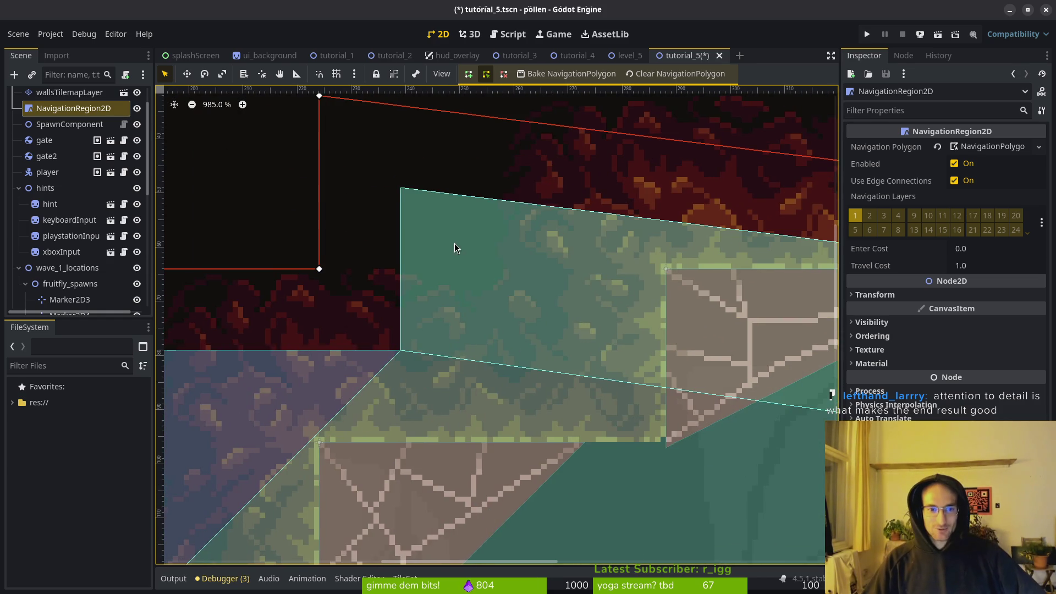
pyautogui.scroll(1, 332, 128)
pyautogui.moveTo(318, 117)
pyautogui.mouseDown()
pyautogui.moveTo(641, 264)
pyautogui.moveTo(663, 290)
pyautogui.mouseUp()
pyautogui.moveTo(321, 289)
pyautogui.mouseDown()
pyautogui.moveTo(634, 430)
pyautogui.moveTo(663, 464)
pyautogui.mouseUp()
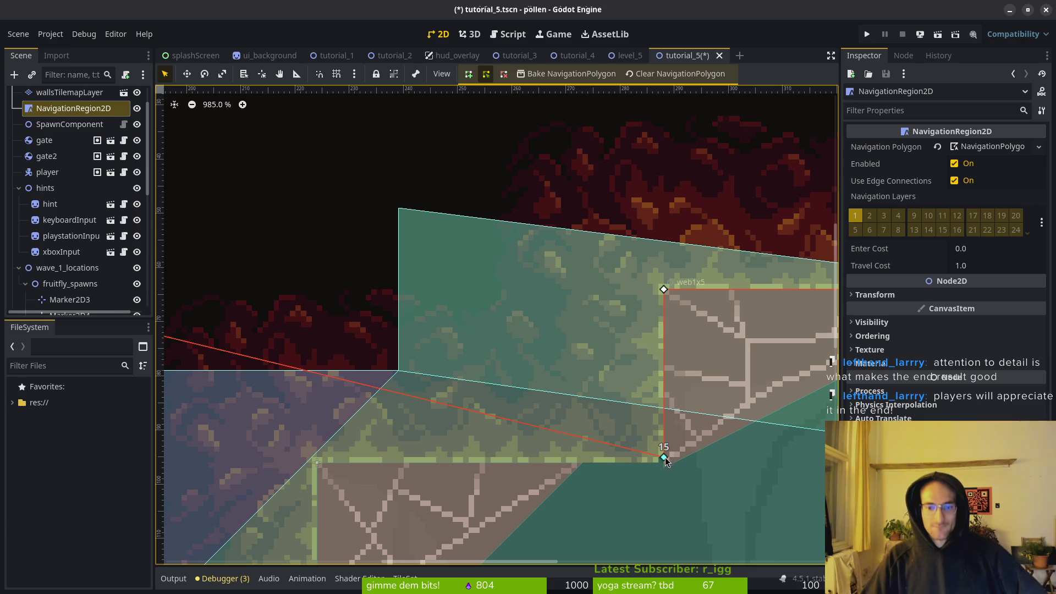
# Step: Fit the top-left vertex, vertex 13 and the top vertex onto the wall corners
pyautogui.hscroll(-10, 646, 302)
pyautogui.scroll(-4, 645, 301)
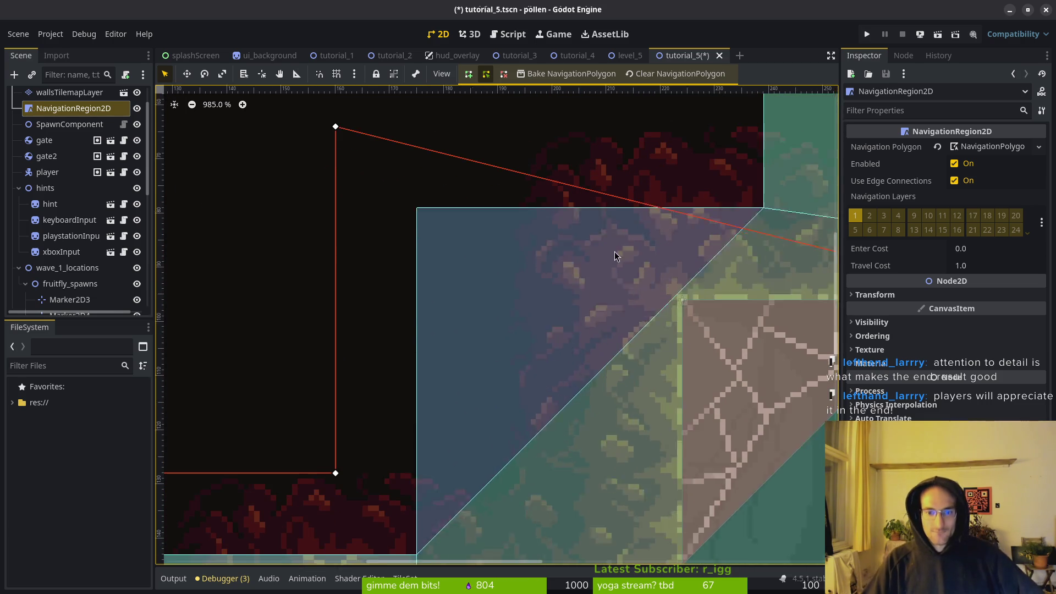
pyautogui.scroll(-1, 635, 269)
pyautogui.moveTo(329, 108)
pyautogui.mouseDown()
pyautogui.moveTo(671, 266)
pyautogui.moveTo(675, 282)
pyautogui.mouseUp()
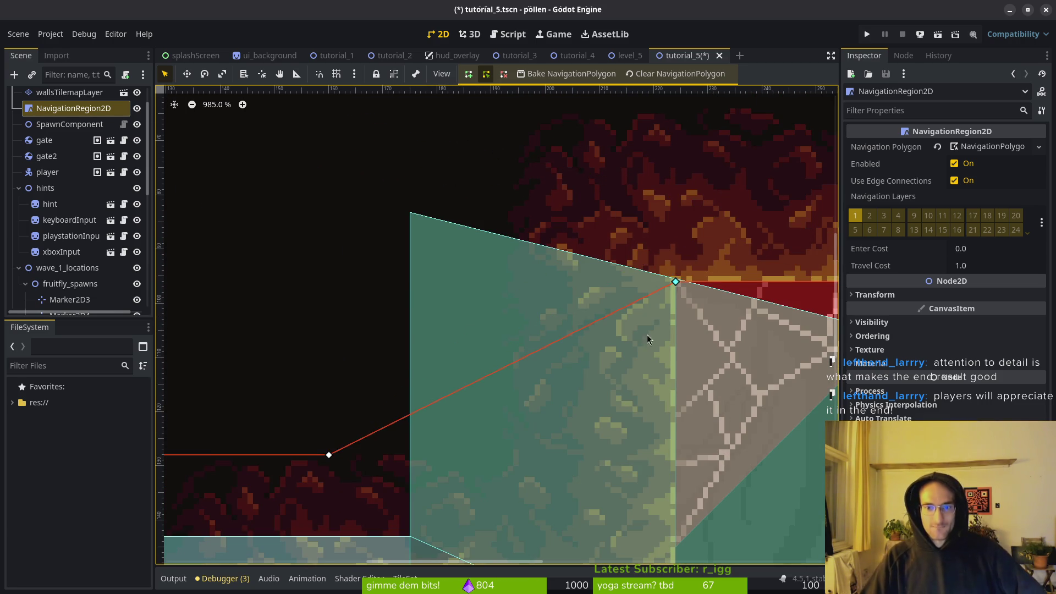
pyautogui.scroll(-7, 549, 307)
pyautogui.hscroll(1, 550, 307)
pyautogui.moveTo(276, 184); pyautogui.dragTo(548, 318)
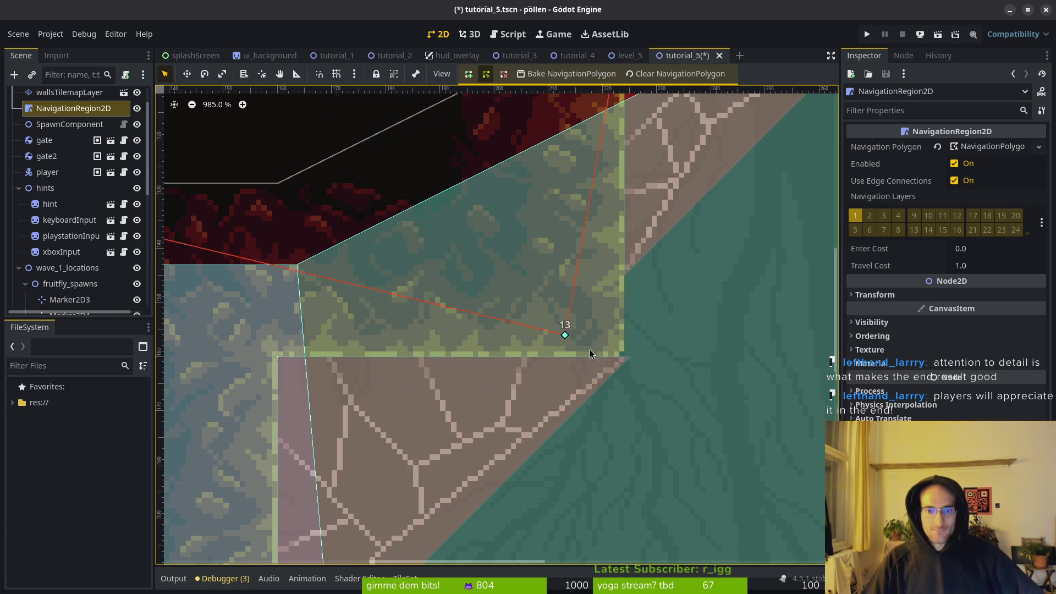
pyautogui.hscroll(-10, 626, 358)
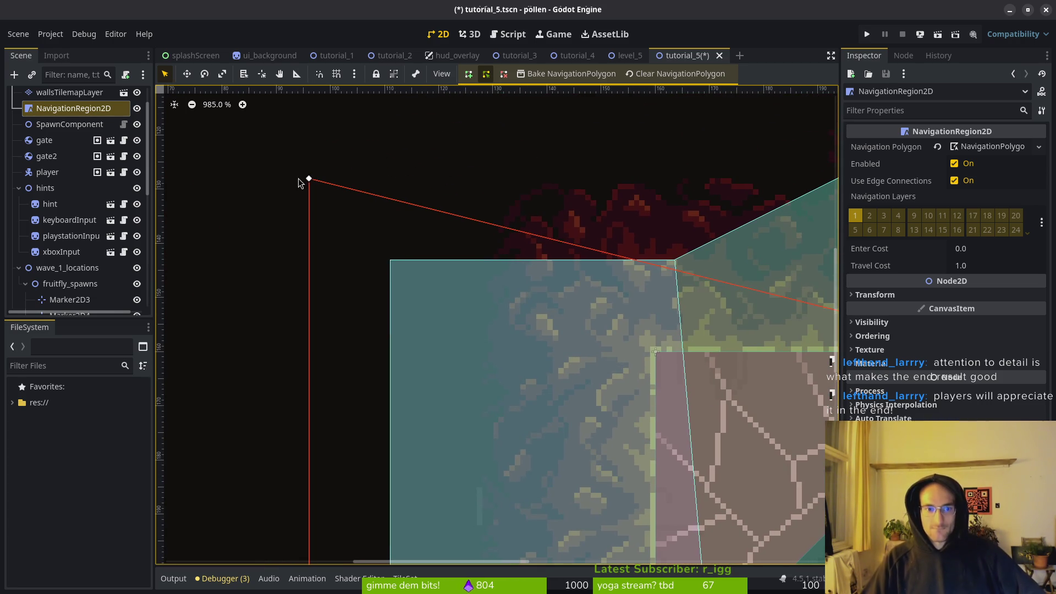
pyautogui.moveTo(309, 178)
pyautogui.mouseDown()
pyautogui.moveTo(650, 360)
pyautogui.moveTo(661, 355)
pyautogui.mouseUp()
# Step: Move vertices 9, 10 and 11 to trace the ledge step on the left
pyautogui.scroll(-10, 656, 357)
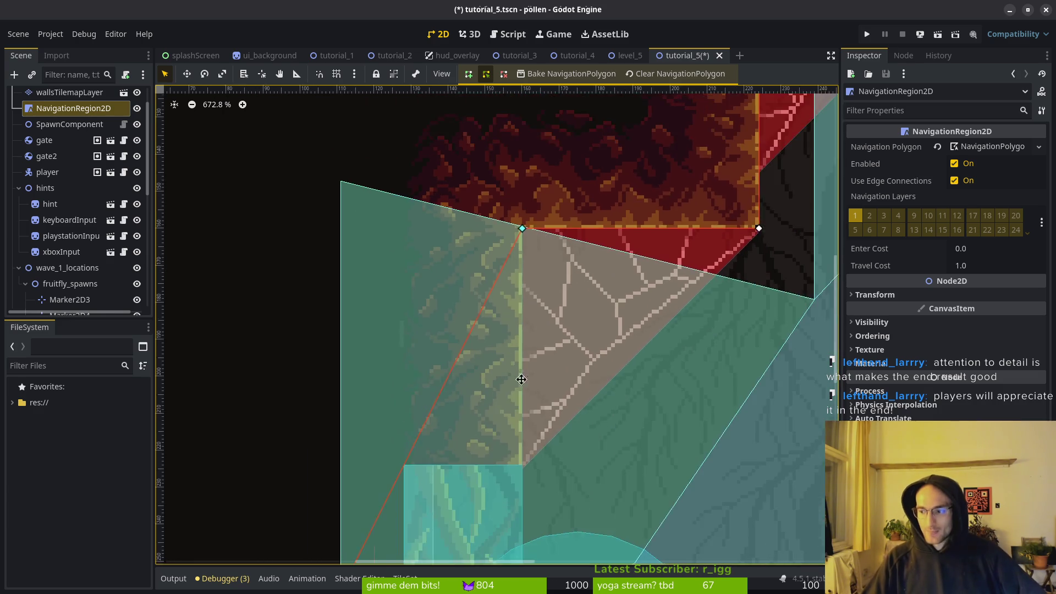
pyautogui.scroll(-5, 488, 370)
pyautogui.scroll(1, 486, 295)
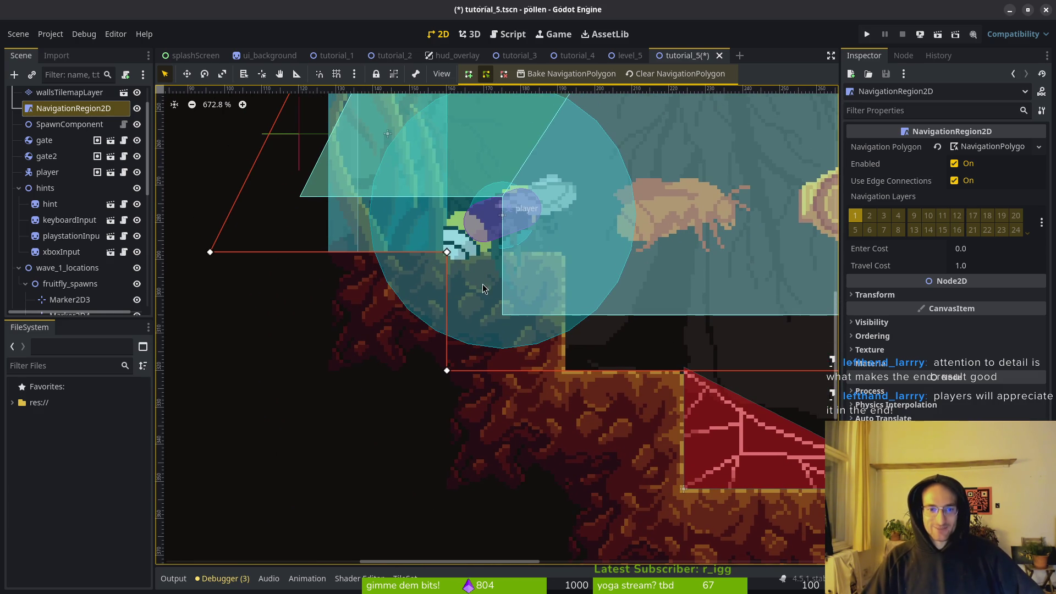
pyautogui.moveTo(448, 373)
pyautogui.mouseDown()
pyautogui.moveTo(608, 349)
pyautogui.moveTo(646, 322)
pyautogui.moveTo(566, 371)
pyautogui.mouseUp()
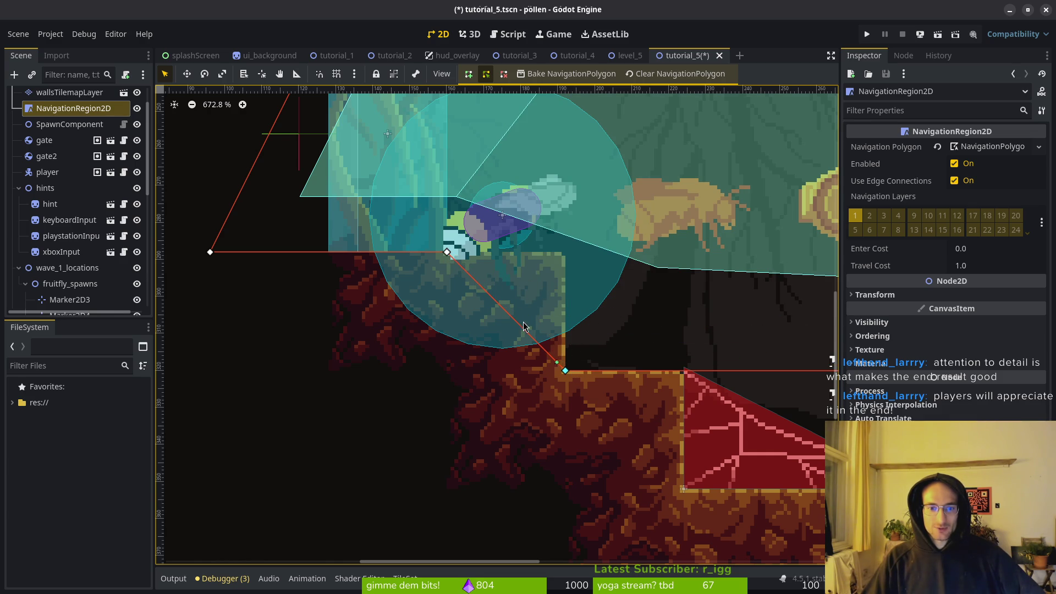
pyautogui.moveTo(447, 252); pyautogui.dragTo(565, 253)
pyautogui.moveTo(210, 253); pyautogui.dragTo(448, 253)
pyautogui.scroll(-10, 482, 341)
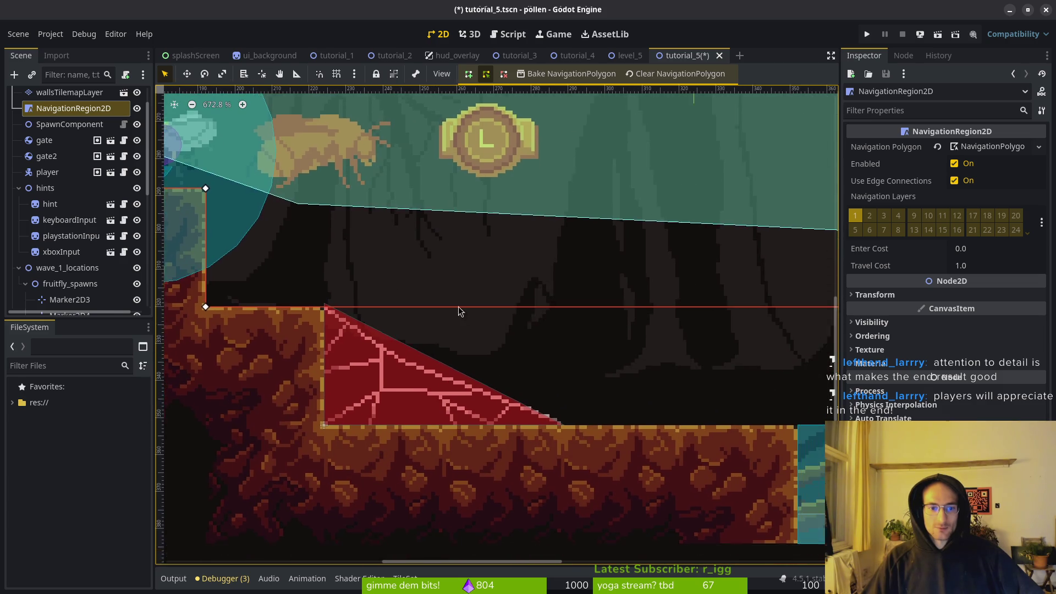
pyautogui.scroll(-3, 483, 347)
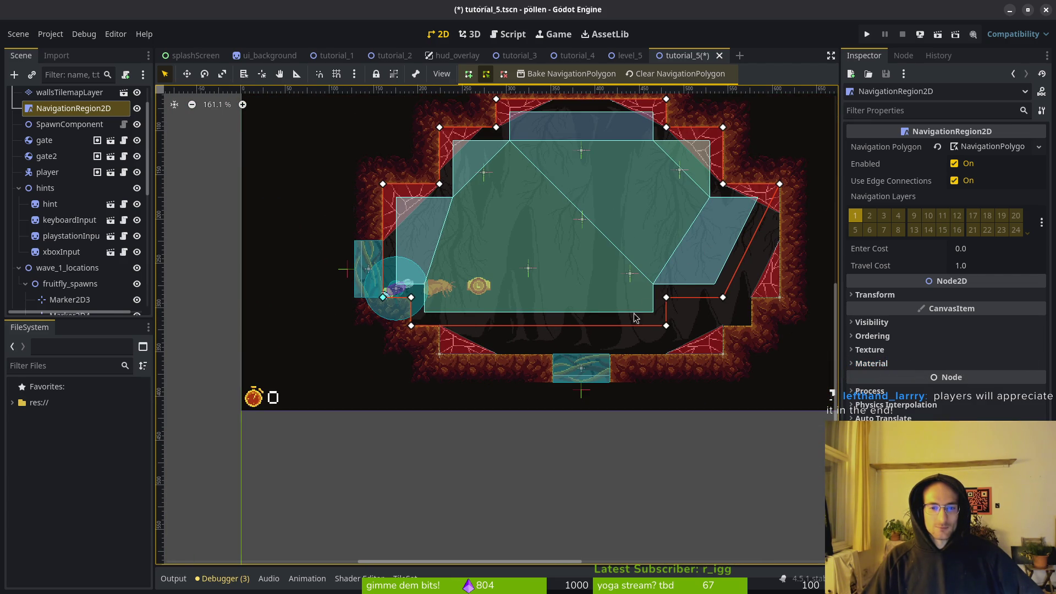
# Step: Fit tutorial_5's navigation polygon vertices to the wall's top edge, red slope tile corners and a wall step corner
pyautogui.scroll(5, 575, 321)
pyautogui.scroll(-8, 421, 235)
pyautogui.scroll(9, 428, 242)
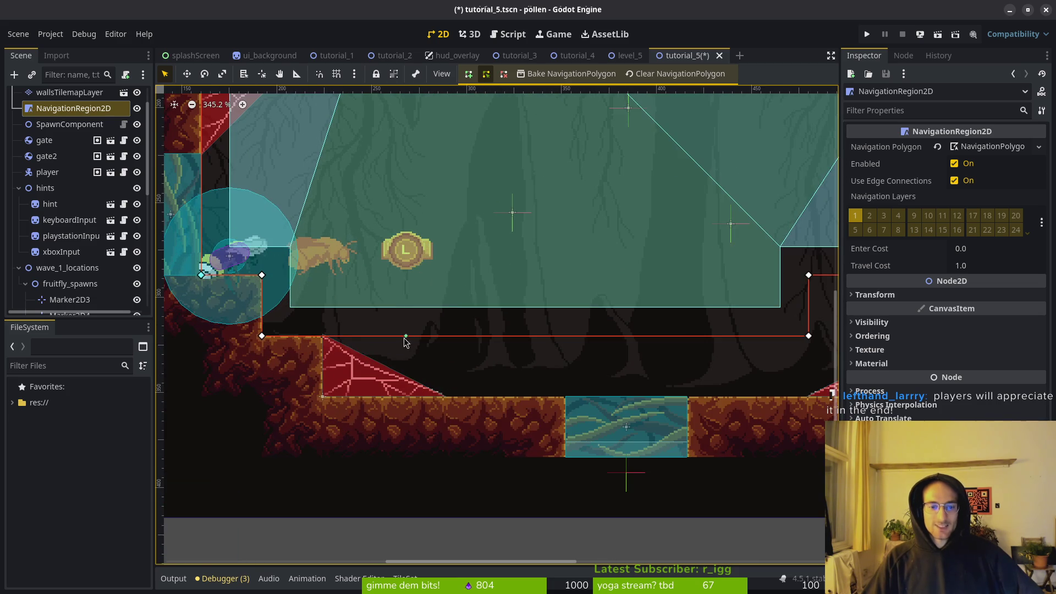
pyautogui.scroll(8, 444, 307)
pyautogui.scroll(4, 444, 307)
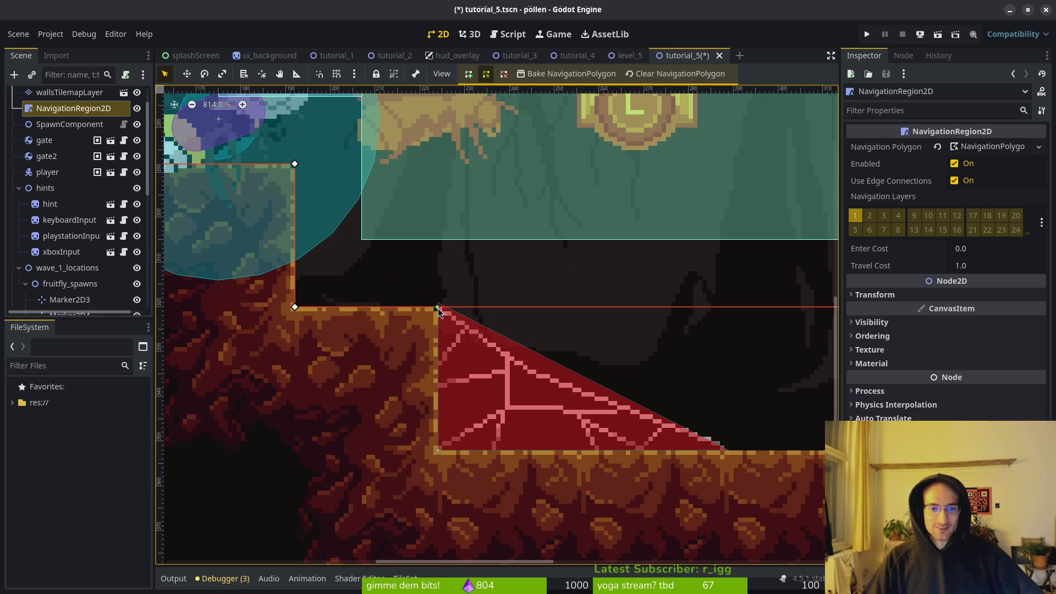
pyautogui.moveTo(463, 332); pyautogui.dragTo(400, 259)
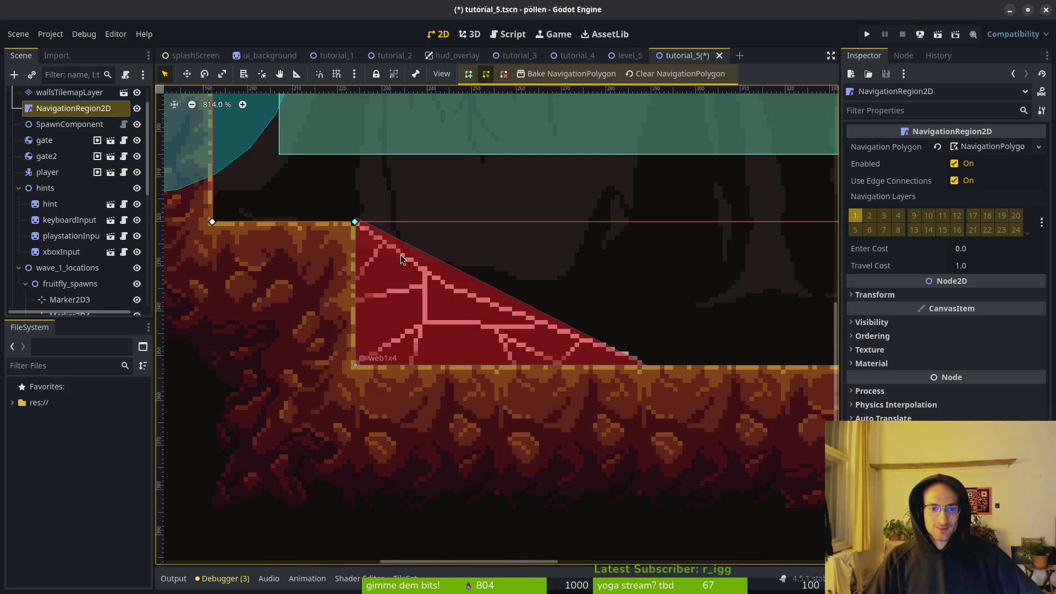
pyautogui.click(445, 225)
pyautogui.click(355, 364)
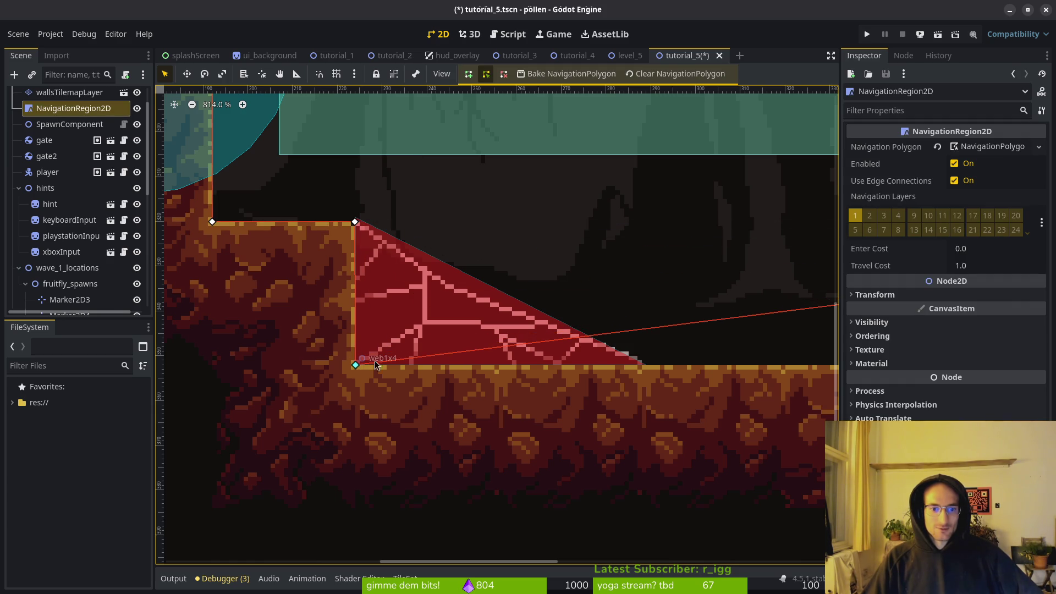
pyautogui.scroll(-6, 526, 333)
pyautogui.hscroll(5, 519, 308)
pyautogui.scroll(3, 532, 283)
pyautogui.hscroll(3, 440, 272)
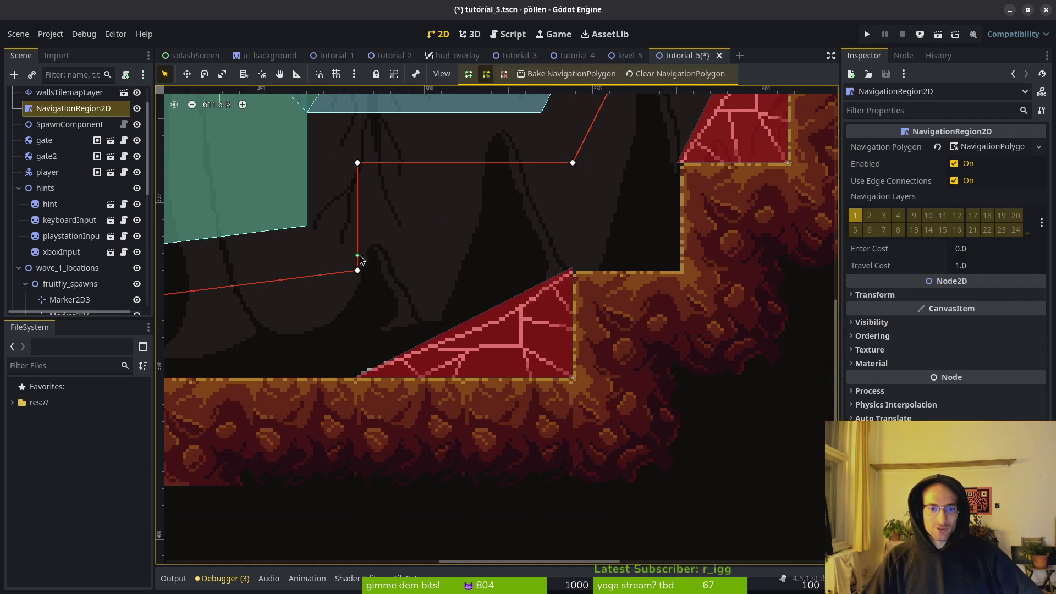
pyautogui.moveTo(356, 272); pyautogui.dragTo(574, 380)
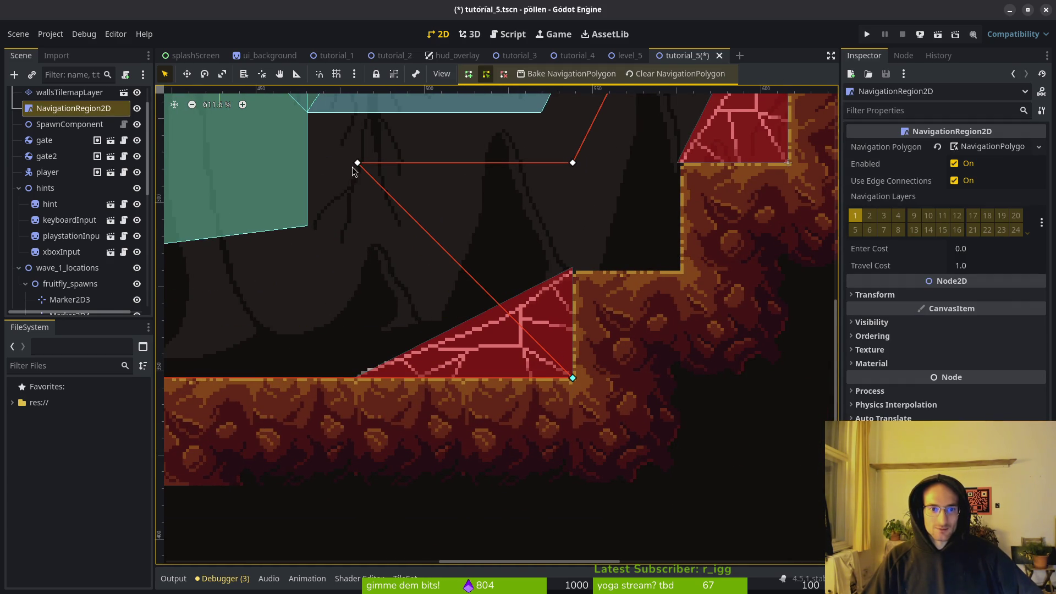
pyautogui.moveTo(357, 163); pyautogui.dragTo(572, 271)
# Step: Snap the remaining vertices onto the step and upper tile corners, undoing the accidental region shift
pyautogui.hscroll(4, 572, 271)
pyautogui.scroll(2, 573, 271)
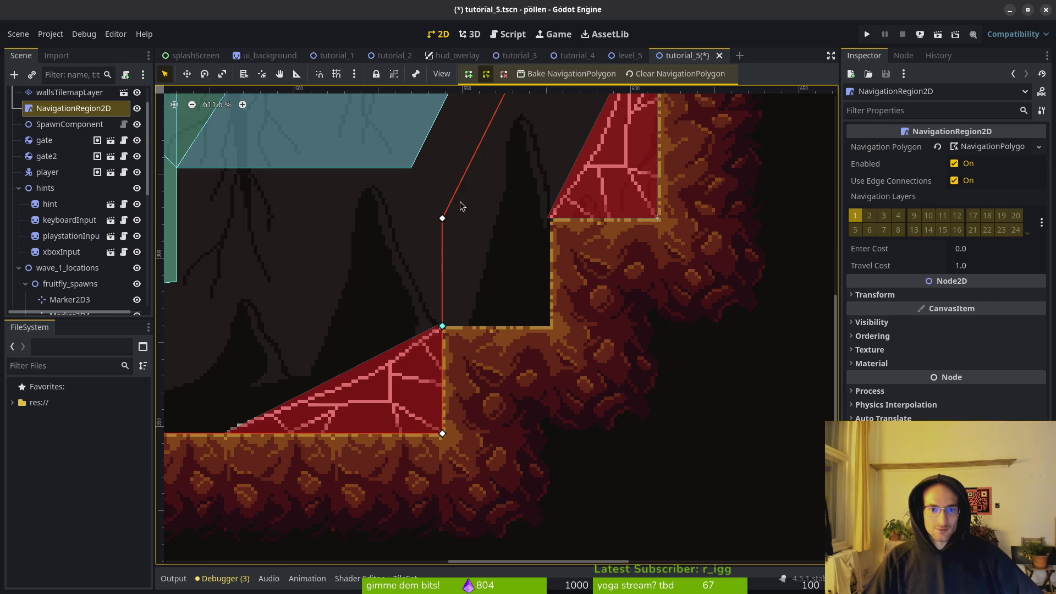
pyautogui.click(554, 328)
pyautogui.click(412, 354)
pyautogui.click(388, 155)
pyautogui.moveTo(443, 220); pyautogui.dragTo(551, 327)
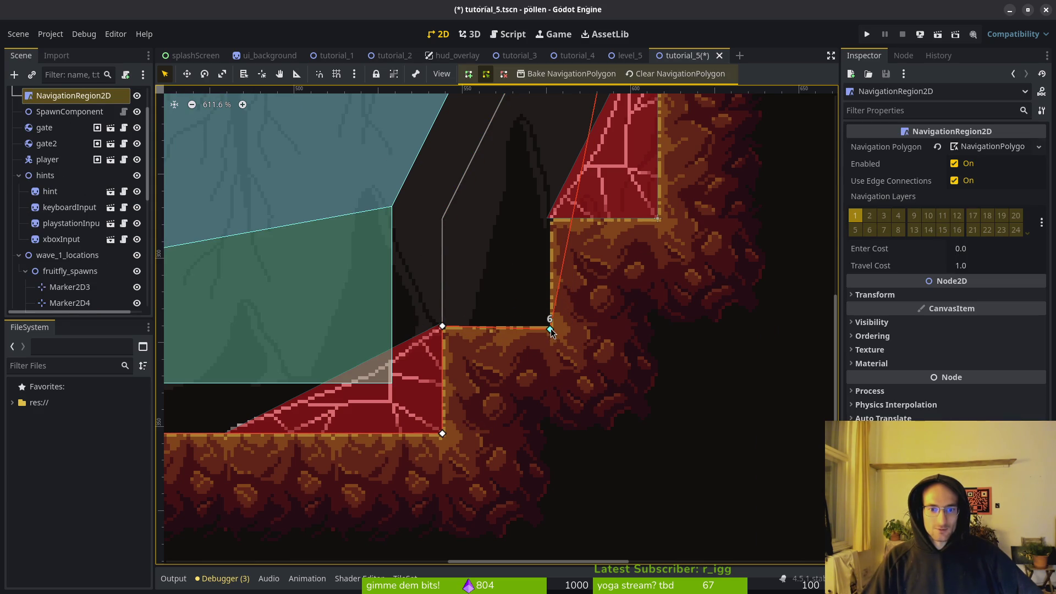
pyautogui.moveTo(572, 220); pyautogui.dragTo(551, 221)
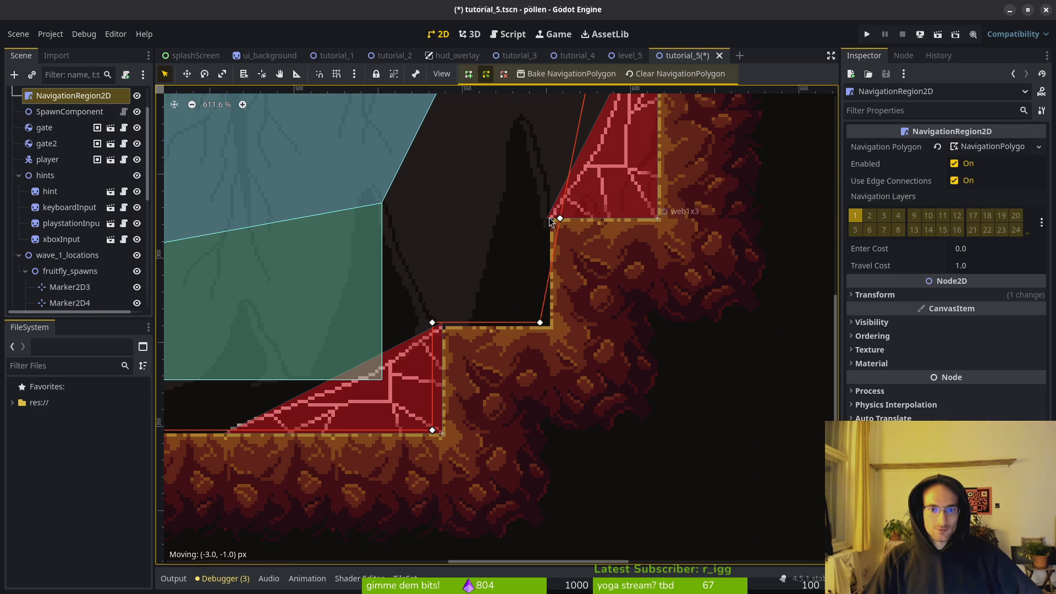
pyautogui.hotkey('ctrl', 'z')
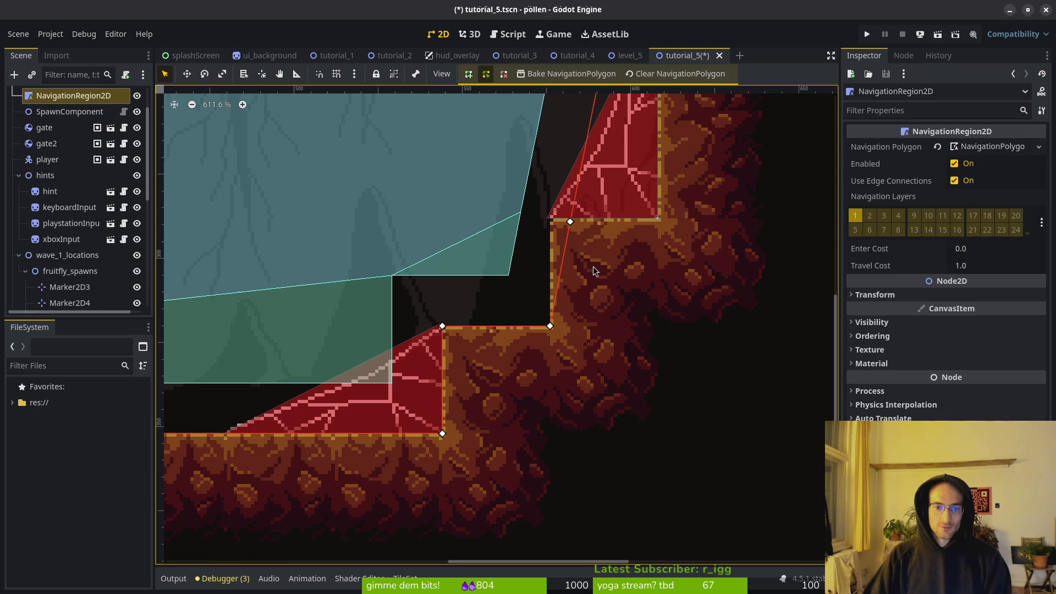
pyautogui.moveTo(570, 224)
pyautogui.mouseDown()
pyautogui.moveTo(545, 214)
pyautogui.moveTo(667, 292)
pyautogui.mouseUp()
pyautogui.scroll(3, 570, 215)
pyautogui.click(441, 220)
pyautogui.moveTo(519, 189)
pyautogui.mouseDown()
pyautogui.moveTo(674, 209)
pyautogui.moveTo(663, 317)
pyautogui.mouseUp()
pyautogui.scroll(-9, 606, 288)
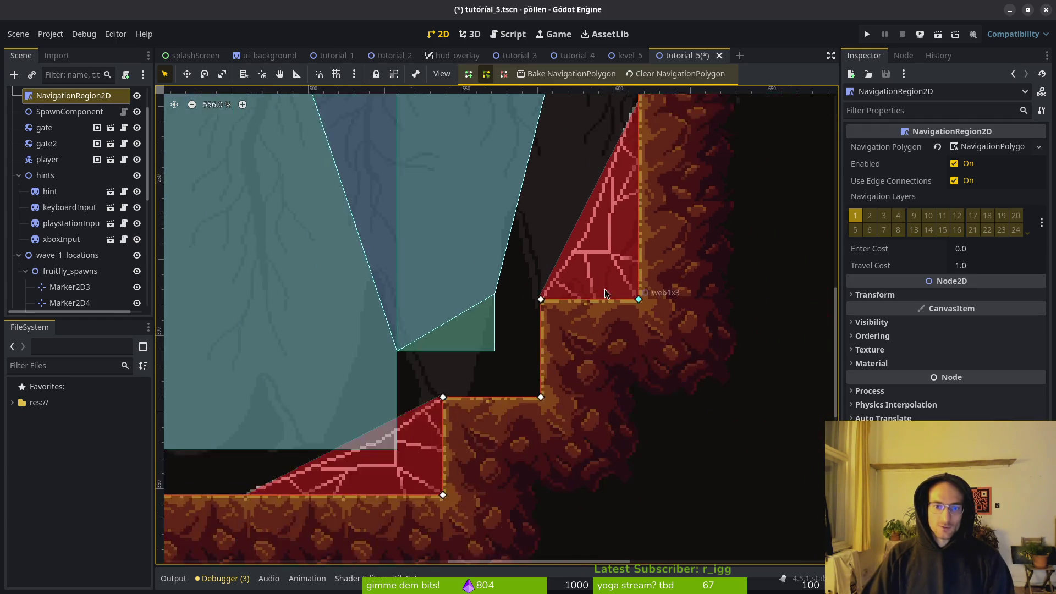
# Step: Save the tutorial_5 scene and bring the whole room into view
pyautogui.hotkey('ctrl', 's')
pyautogui.scroll(-2, 361, 236)
pyautogui.moveTo(362, 236); pyautogui.dragTo(547, 283)
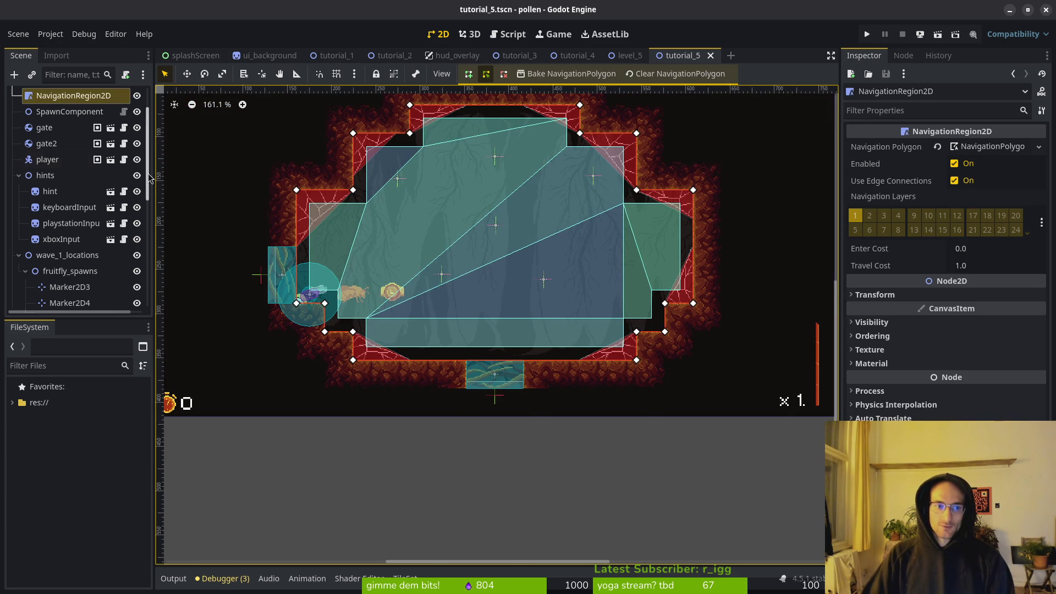
# Step: Toggle the NavigationRegion2D visibility to compare the walls with and without the navigation polygon
pyautogui.click(137, 96)
pyautogui.click(138, 97)
pyautogui.click(137, 97)
pyautogui.click(138, 97)
pyautogui.click(138, 97)
pyautogui.click(137, 97)
pyautogui.click(138, 97)
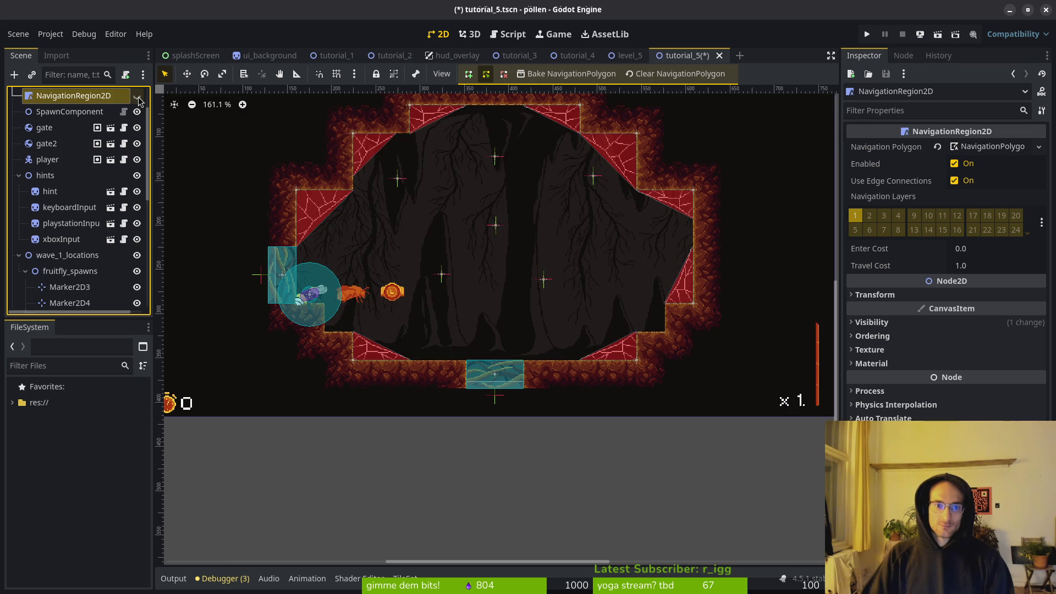
pyautogui.click(138, 97)
pyautogui.scroll(-3, 482, 242)
# Step: Save tutorial_5, deselect the navigation region, and bring up the Quick Open file search
pyautogui.hotkey('ctrl', 's')
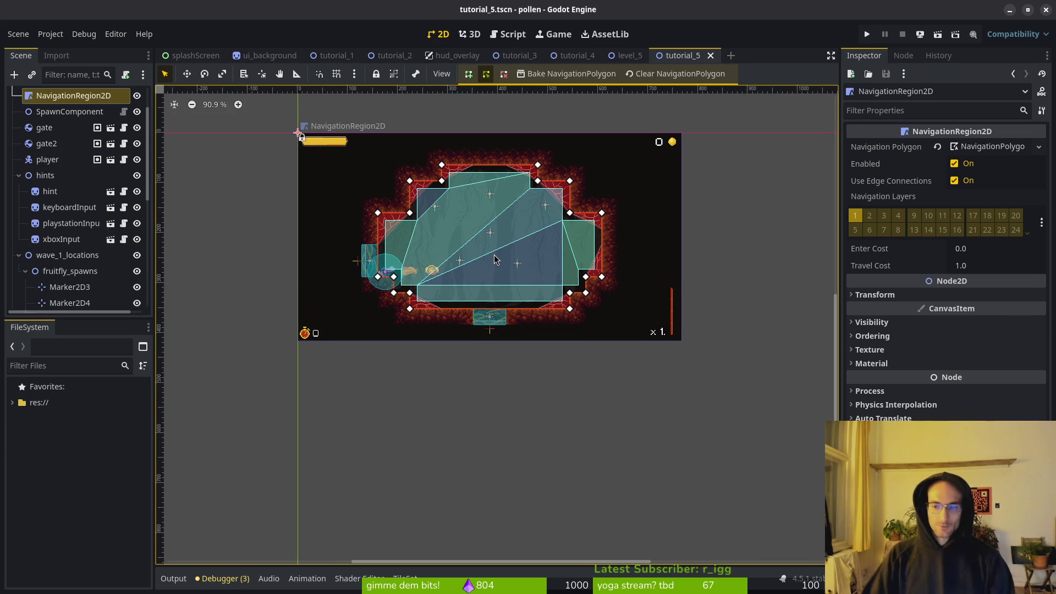
pyautogui.press('Escape')
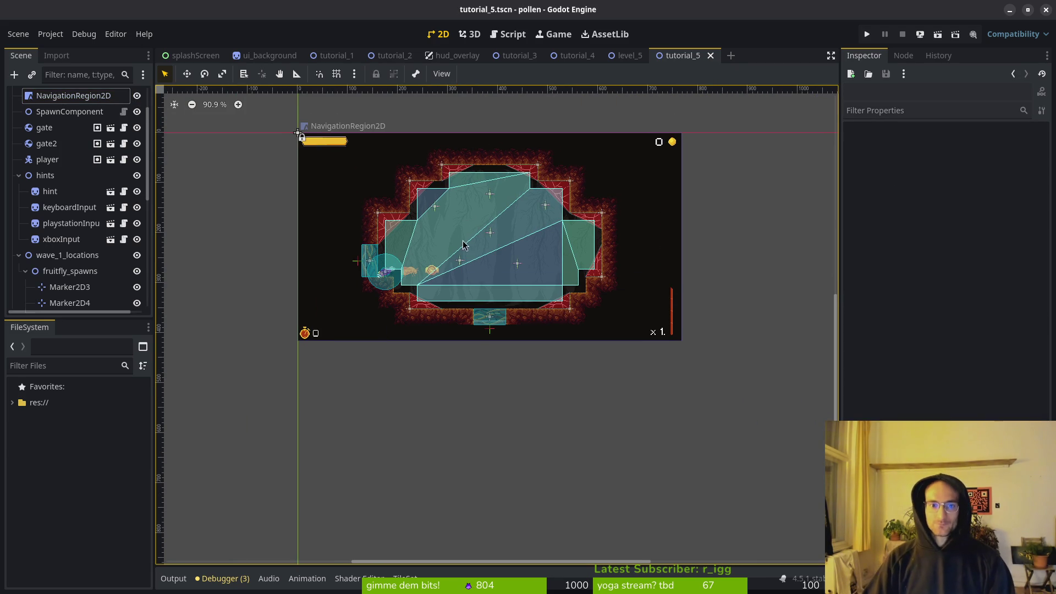
pyautogui.moveTo(526, 260); pyautogui.dragTo(518, 309)
pyautogui.hotkey('shift', 'alt', 'o')
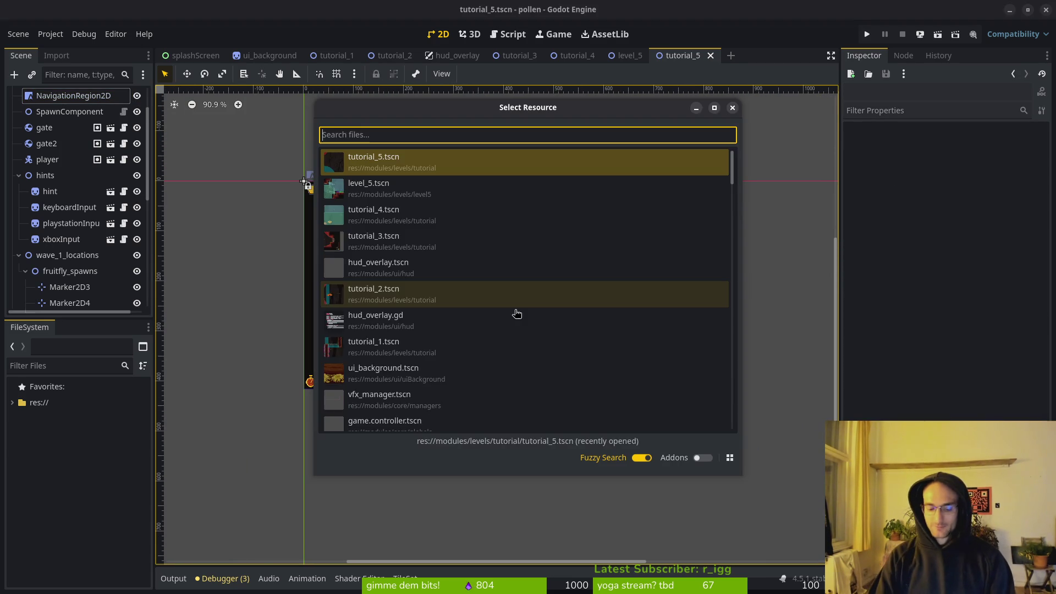
# Step: Open tutorial_6.tscn through Quick Open with the search 'tut6.tscn'
pyautogui.write('tut')
pyautogui.write('6.tscn')
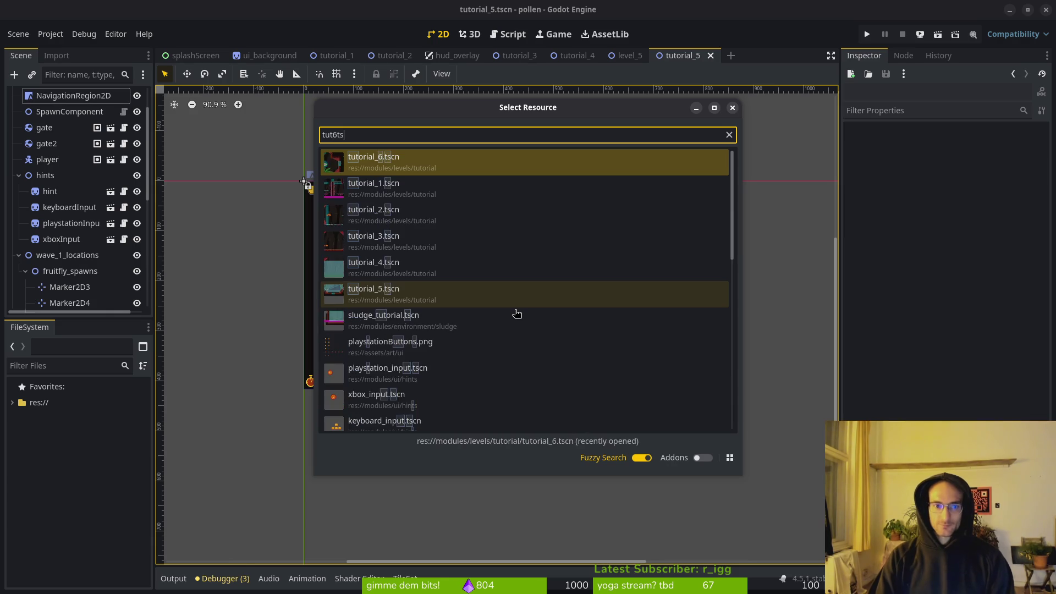
pyautogui.press('Return')
pyautogui.scroll(3, 495, 300)
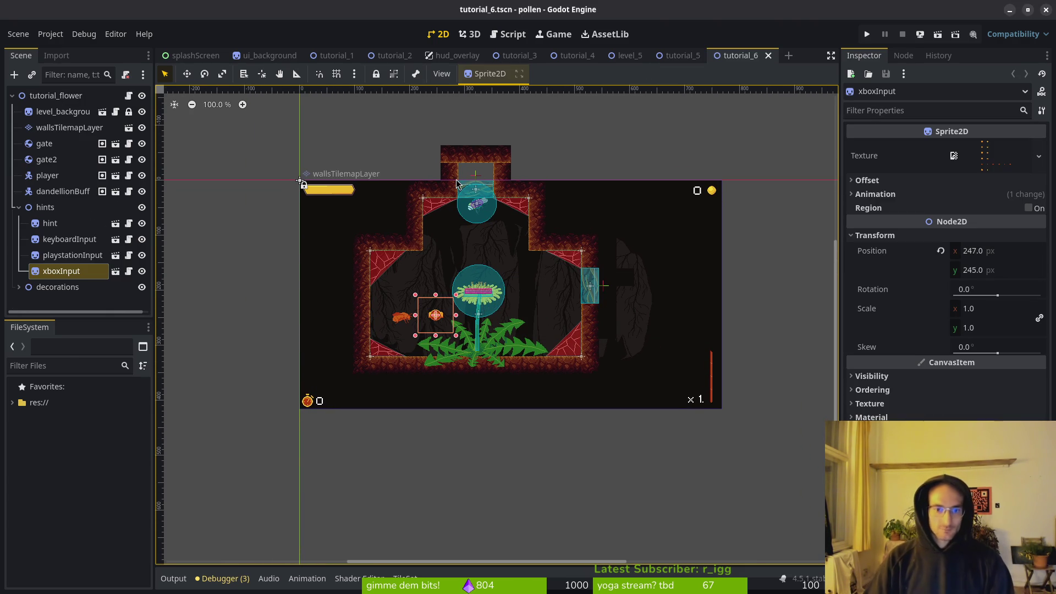
# Step: On the walls tile layer, copy and paste a block of wall tiles one tile lower-right, then undo the paste
pyautogui.click(69, 127)
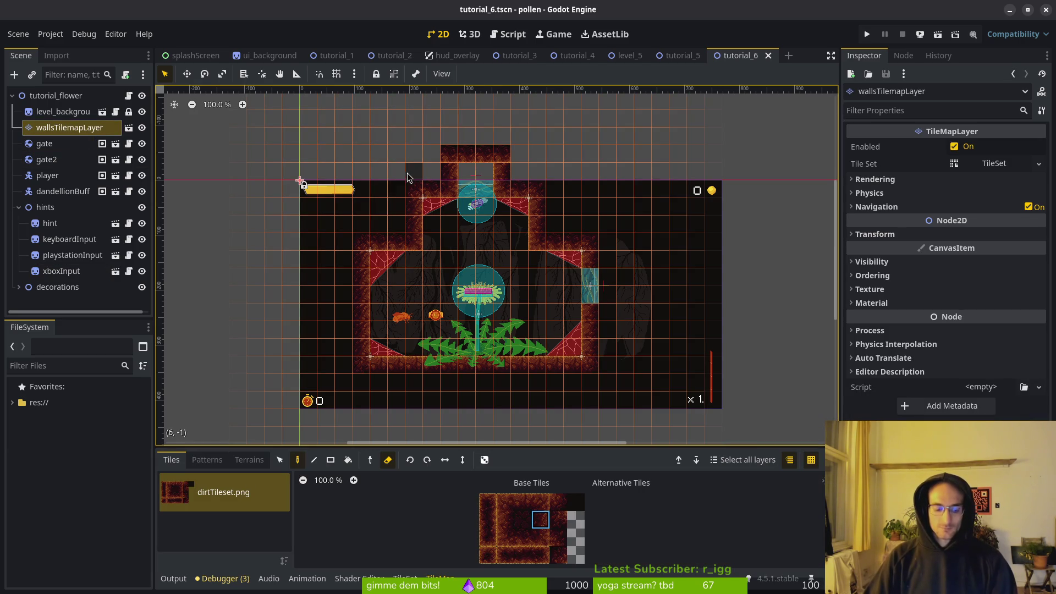
pyautogui.click(280, 459)
pyautogui.moveTo(310, 127); pyautogui.dragTo(593, 351)
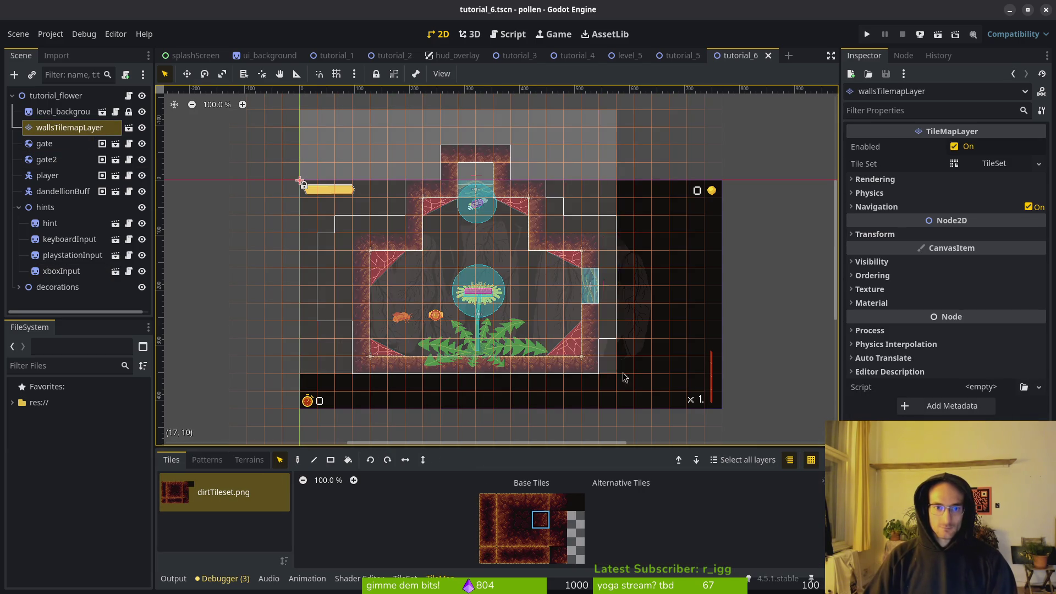
pyautogui.hotkey('ctrl', 'c')
pyautogui.hotkey('ctrl', 'v')
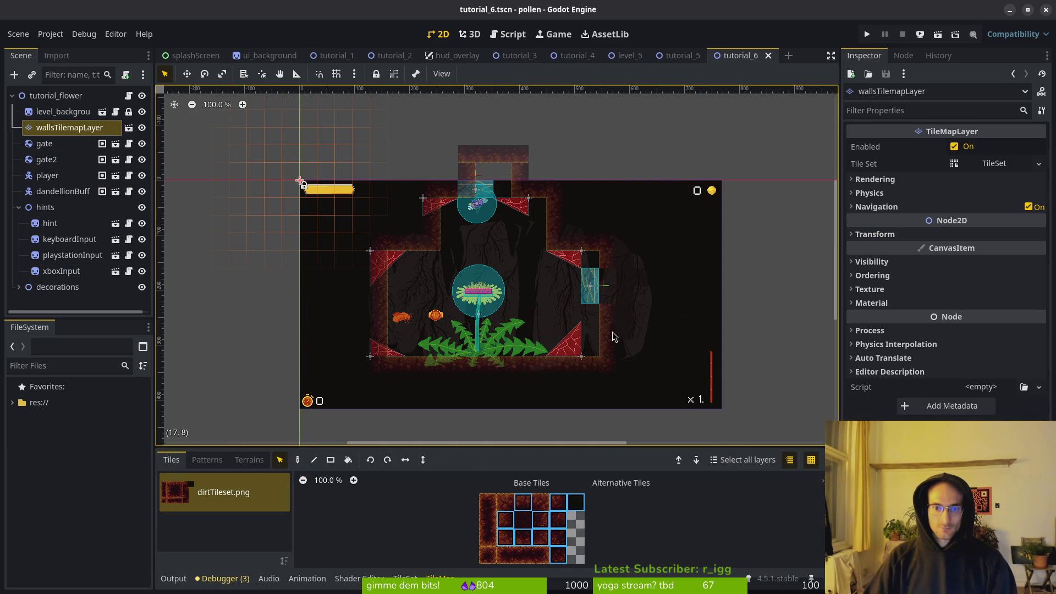
pyautogui.click(631, 347)
pyautogui.hotkey('ctrl', 'z')
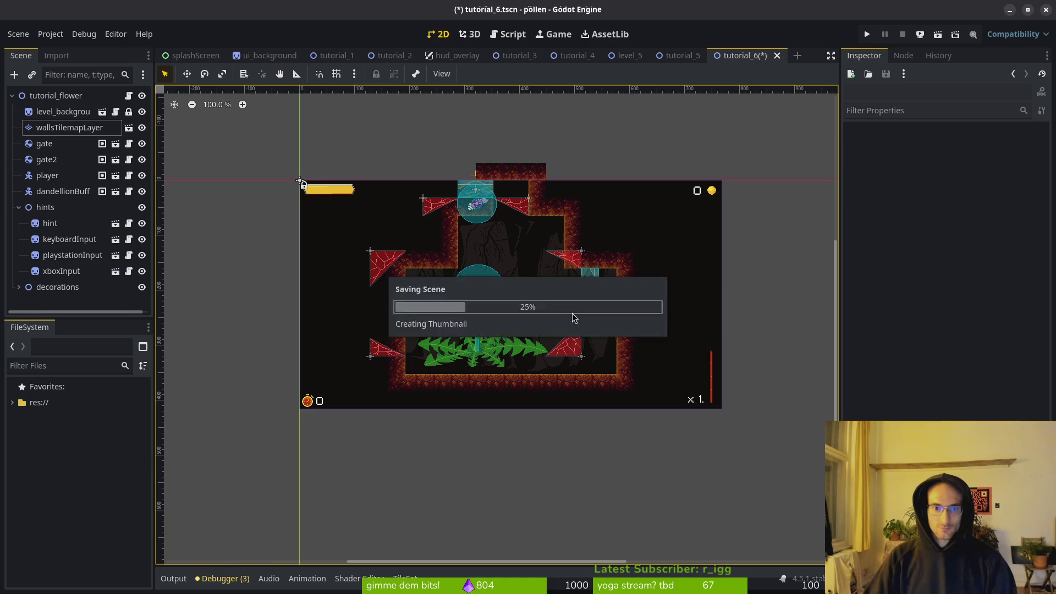
# Step: Select the gate and gate2 nodes in the Scene dock
pyautogui.scroll(2, 525, 209)
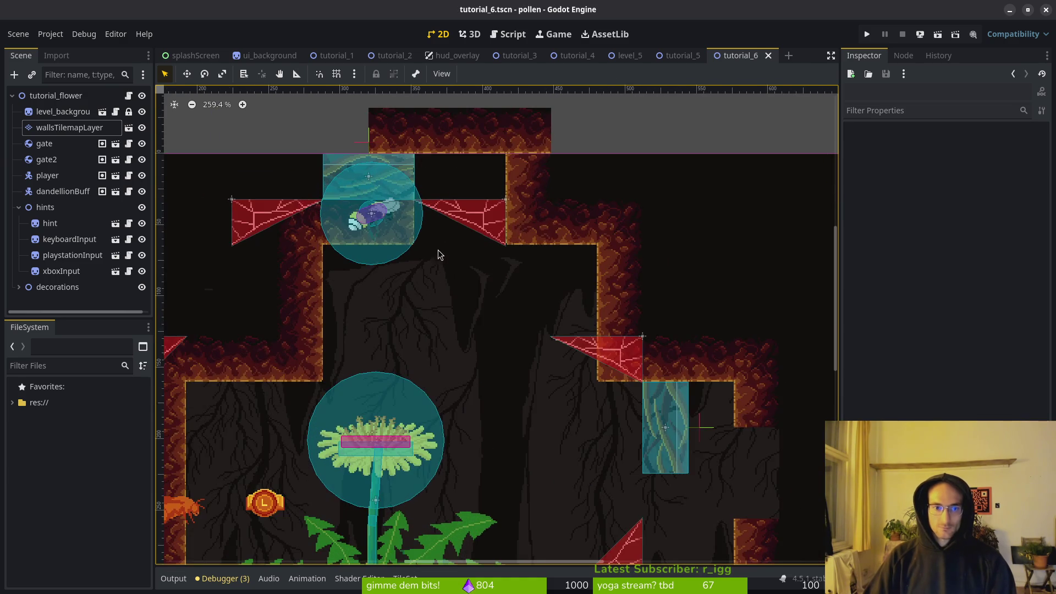
pyautogui.scroll(-3, 436, 259)
pyautogui.click(43, 144)
pyautogui.keyDown('shift'); pyautogui.click(45, 159); pyautogui.keyUp('shift')
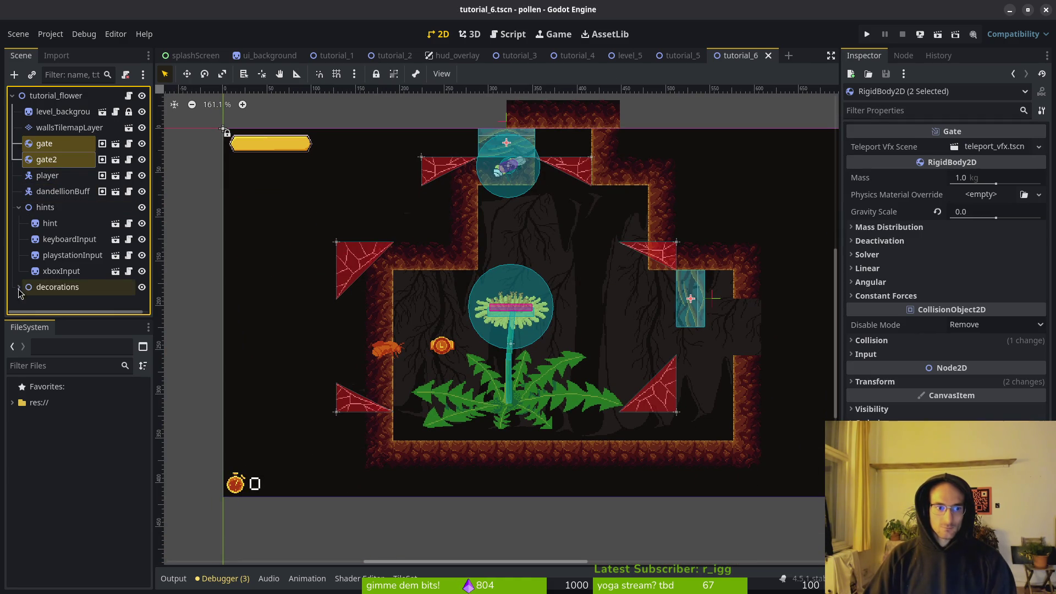
# Step: Add player, dandellionBuff, the hint nodes, xboxInput and all web decorations to the selection
pyautogui.click(18, 287)
pyautogui.scroll(-2, 33, 247)
pyautogui.keyDown('shift'); pyautogui.click(48, 143); pyautogui.keyUp('shift')
pyautogui.keyDown('ctrl'); pyautogui.click(50, 175); pyautogui.keyUp('ctrl')
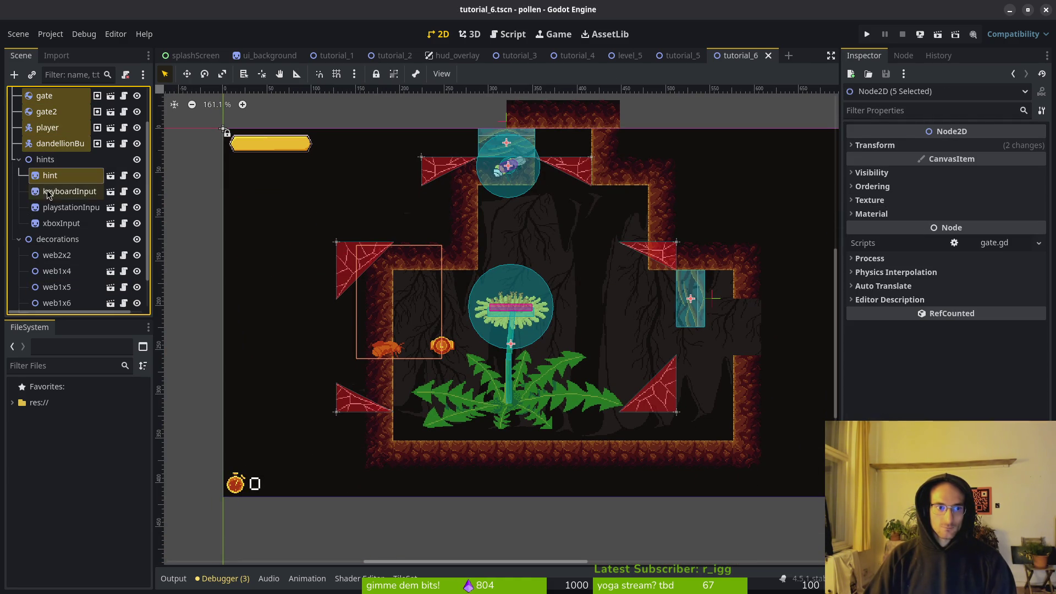
pyautogui.keyDown('shift'); pyautogui.click(71, 207); pyautogui.keyUp('shift')
pyautogui.keyDown('ctrl'); pyautogui.click(60, 222); pyautogui.keyUp('ctrl')
pyautogui.keyDown('ctrl'); pyautogui.click(56, 255); pyautogui.keyUp('ctrl')
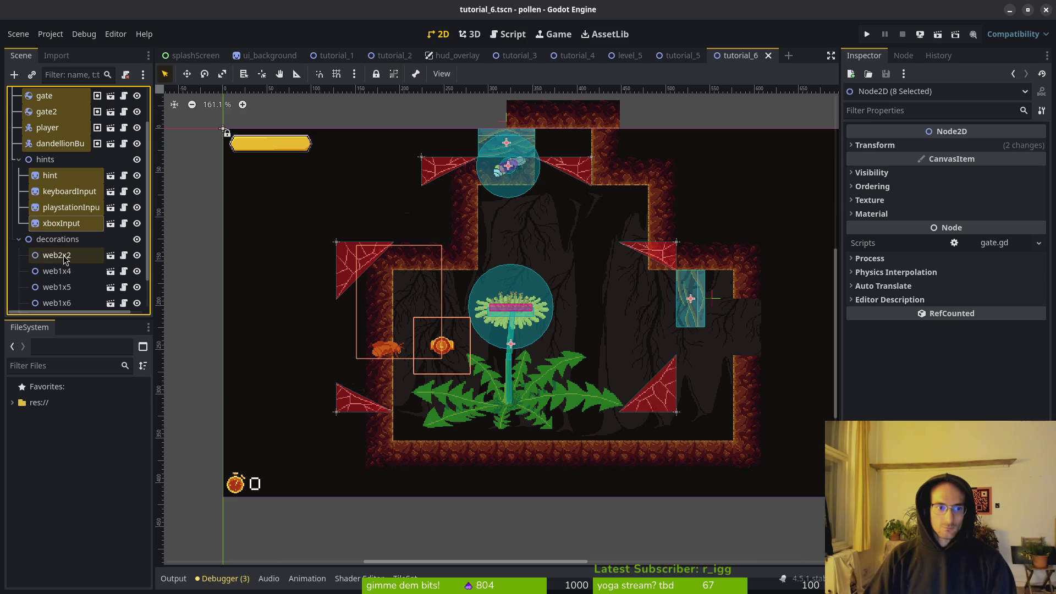
pyautogui.scroll(-2, 56, 253)
pyautogui.keyDown('ctrl'); pyautogui.click(57, 234); pyautogui.keyUp('ctrl')
pyautogui.keyDown('ctrl'); pyautogui.click(57, 249); pyautogui.keyUp('ctrl')
pyautogui.keyDown('ctrl'); pyautogui.click(56, 267); pyautogui.keyUp('ctrl')
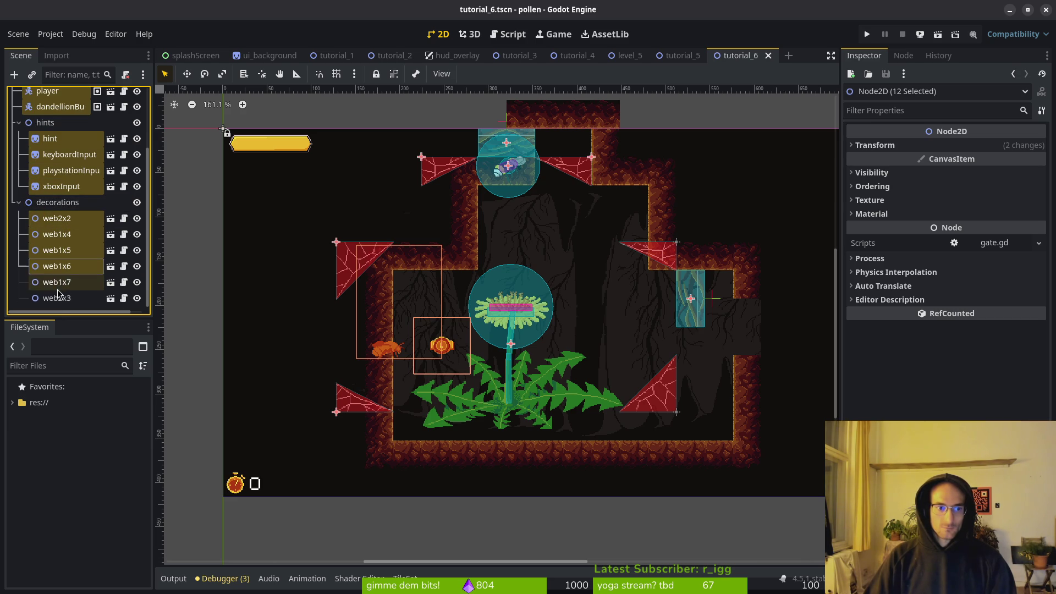
pyautogui.keyDown('ctrl'); pyautogui.click(57, 282); pyautogui.keyUp('ctrl')
pyautogui.keyDown('ctrl'); pyautogui.click(56, 298); pyautogui.keyUp('ctrl')
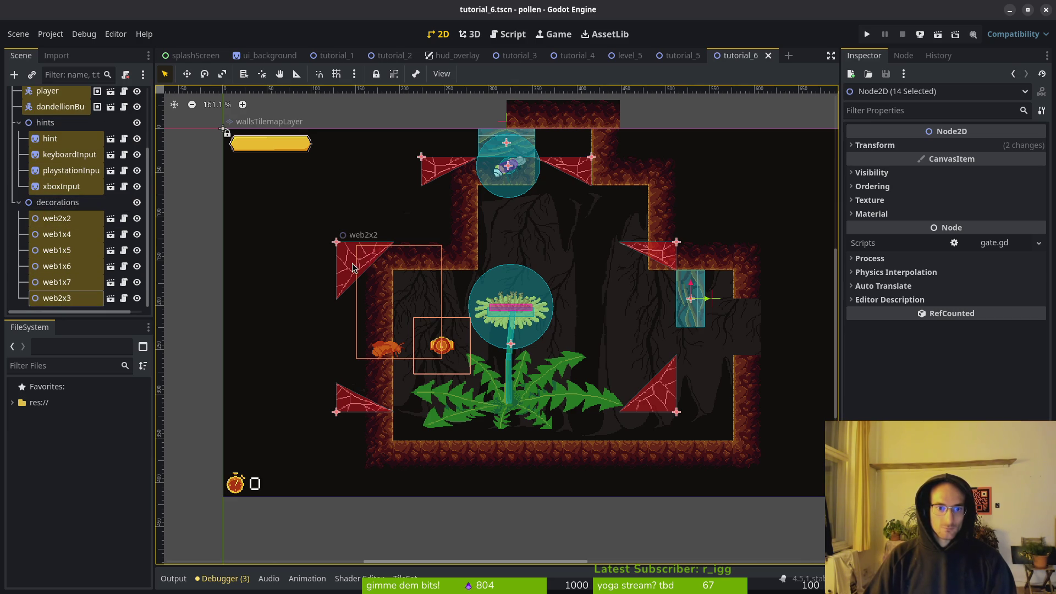
pyautogui.scroll(4, 353, 267)
# Step: Shift the selected nodes by 68, 32 px, save tutorial_6, and bring up the resource search
pyautogui.moveTo(353, 267)
pyautogui.mouseDown()
pyautogui.moveTo(450, 309)
pyautogui.moveTo(437, 307)
pyautogui.mouseUp()
pyautogui.scroll(3, 450, 307)
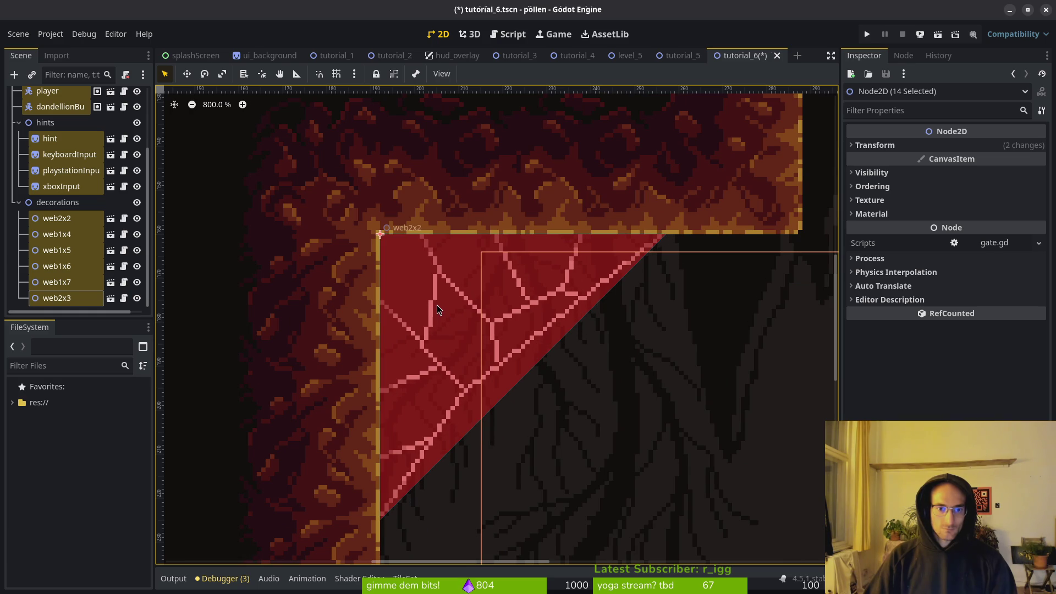
pyautogui.scroll(-7, 437, 310)
pyautogui.press('Escape')
pyautogui.hotkey('ctrl', 's')
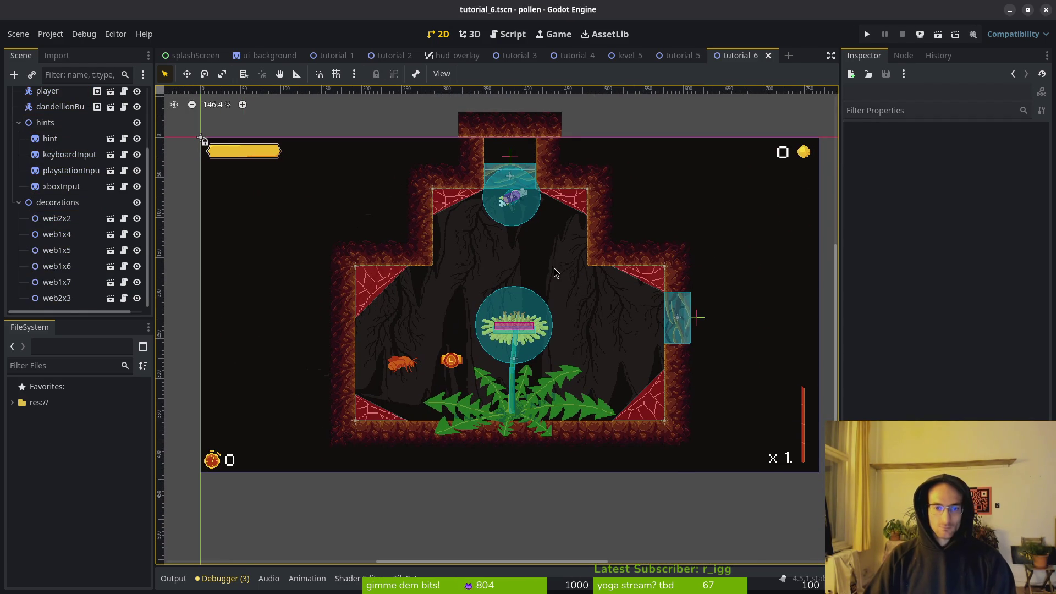
pyautogui.hscroll(2, 500, 267)
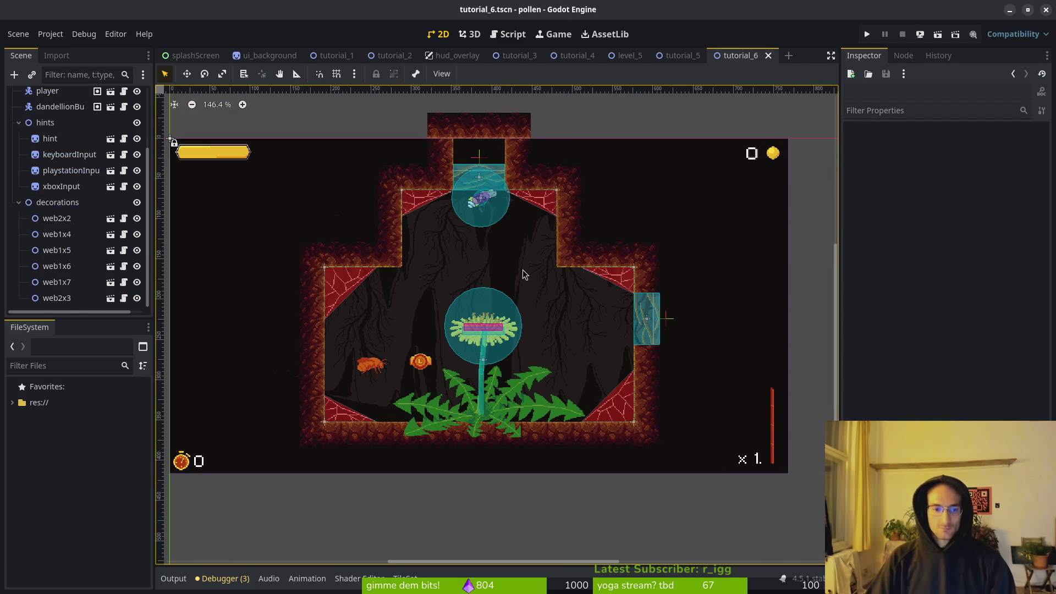
pyautogui.scroll(-2, 522, 275)
pyautogui.hotkey('ctrl', 's')
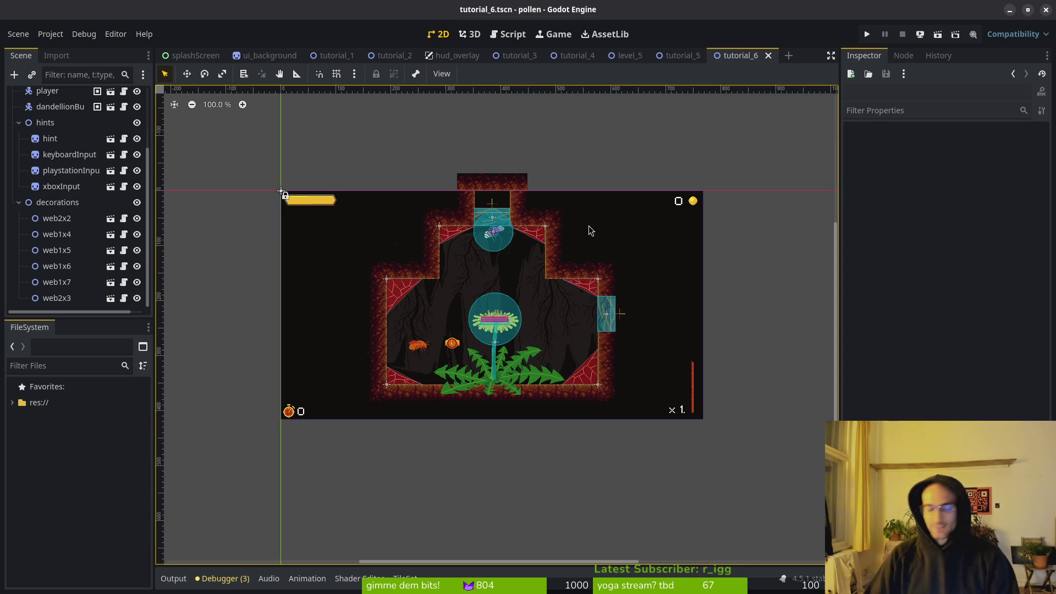
pyautogui.hotkey('ctrl', 'shift', 'o')
# Step: Open level_1.tscn via Quick Open with 'levets', trial-erase a block of wall tiles, then undo
pyautogui.write('levets')
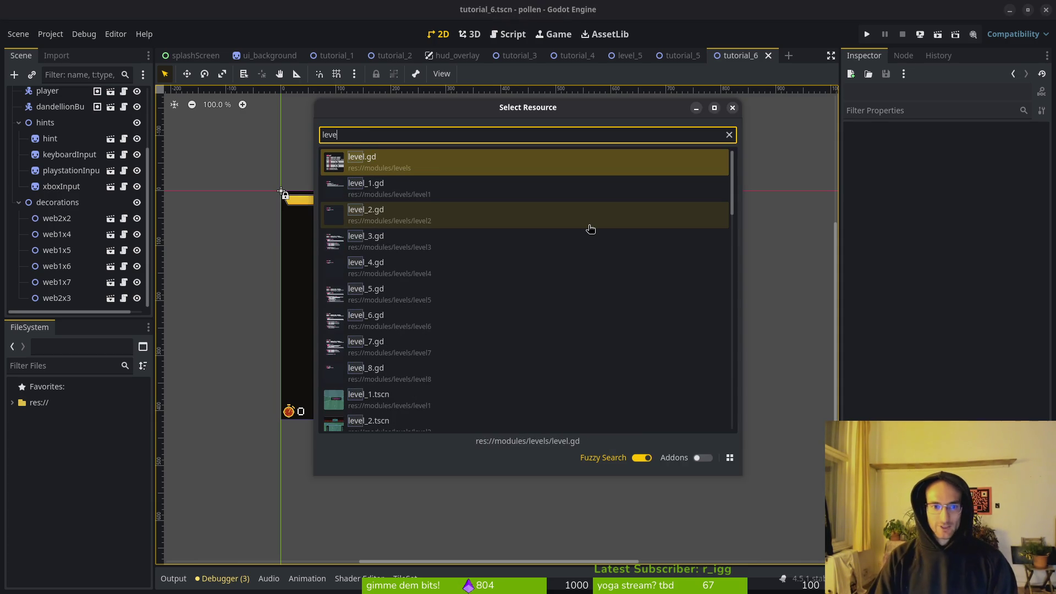
pyautogui.press('Return')
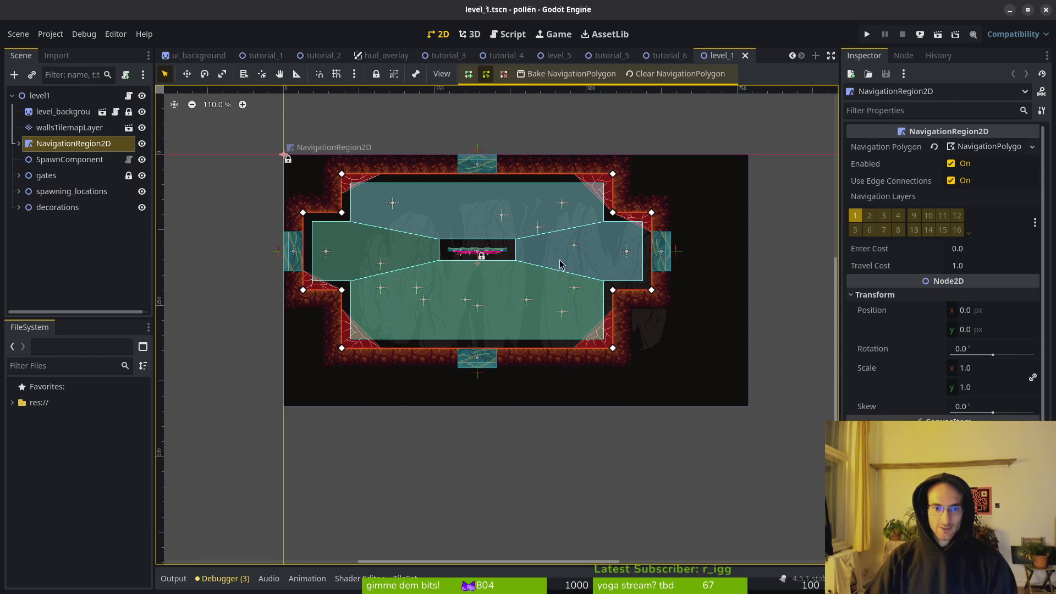
pyautogui.click(318, 169)
pyautogui.moveTo(284, 155); pyautogui.dragTo(664, 369)
pyautogui.press('Delete')
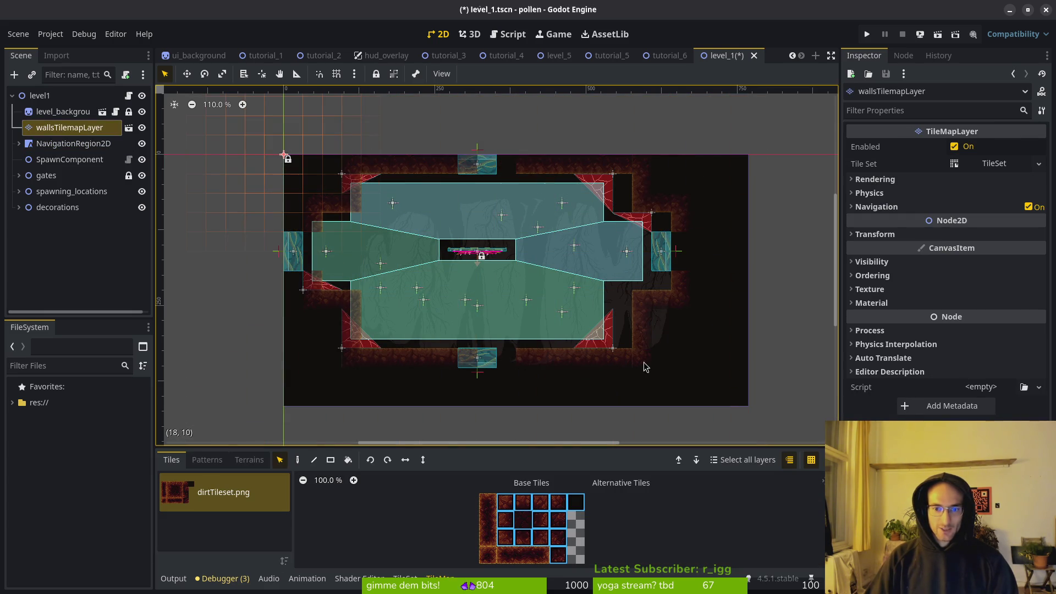
pyautogui.hotkey('ctrl', 'z')
pyautogui.hotkey('ctrl', 'z')
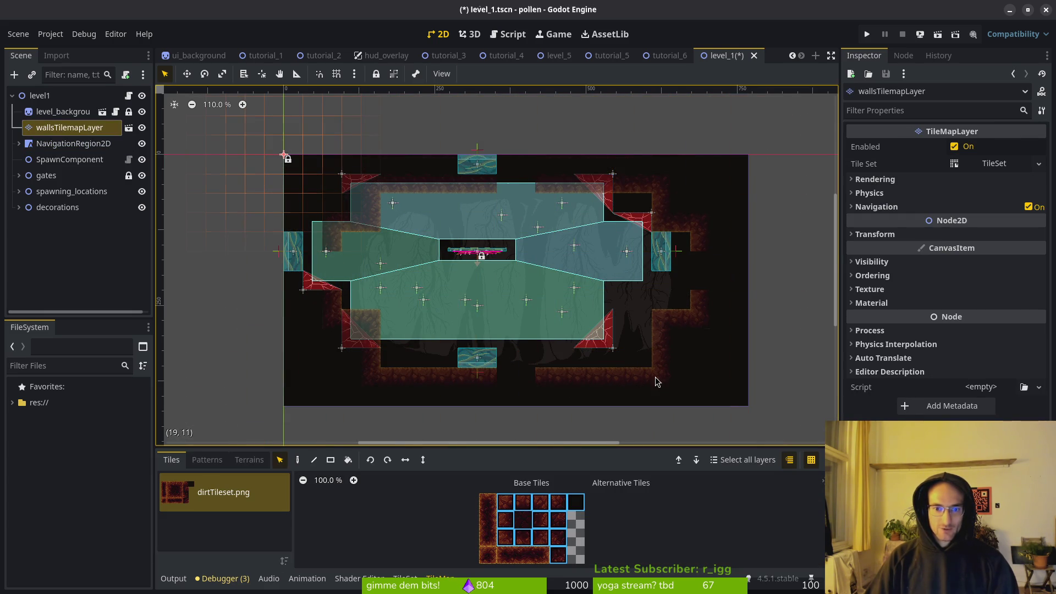
# Step: Expand NavigationRegion2D, gates, spawning_locations and decorations, selecting thorny_platform_large
pyautogui.click(19, 144)
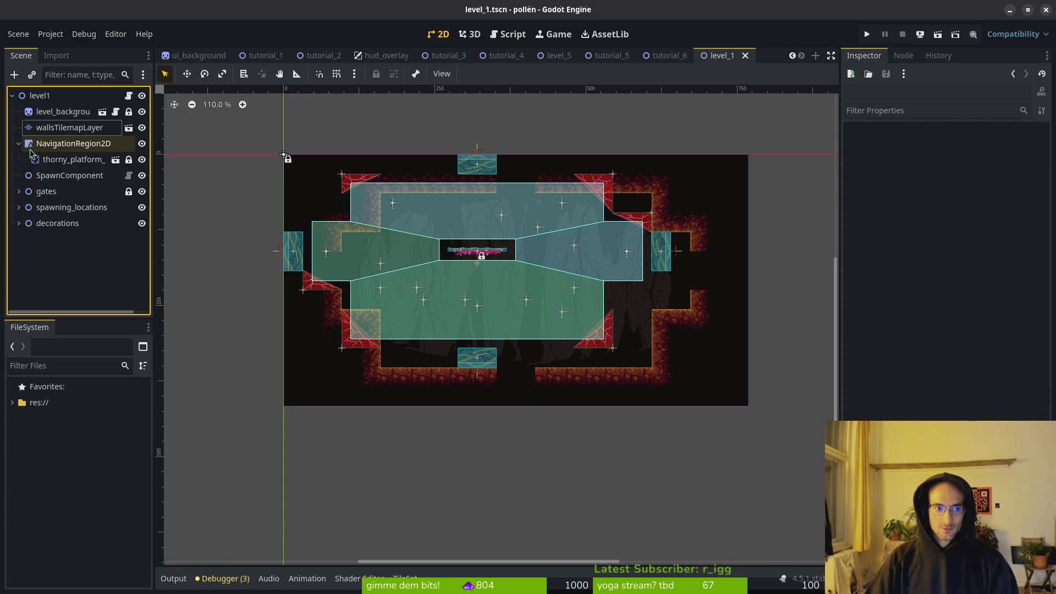
pyautogui.click(33, 159)
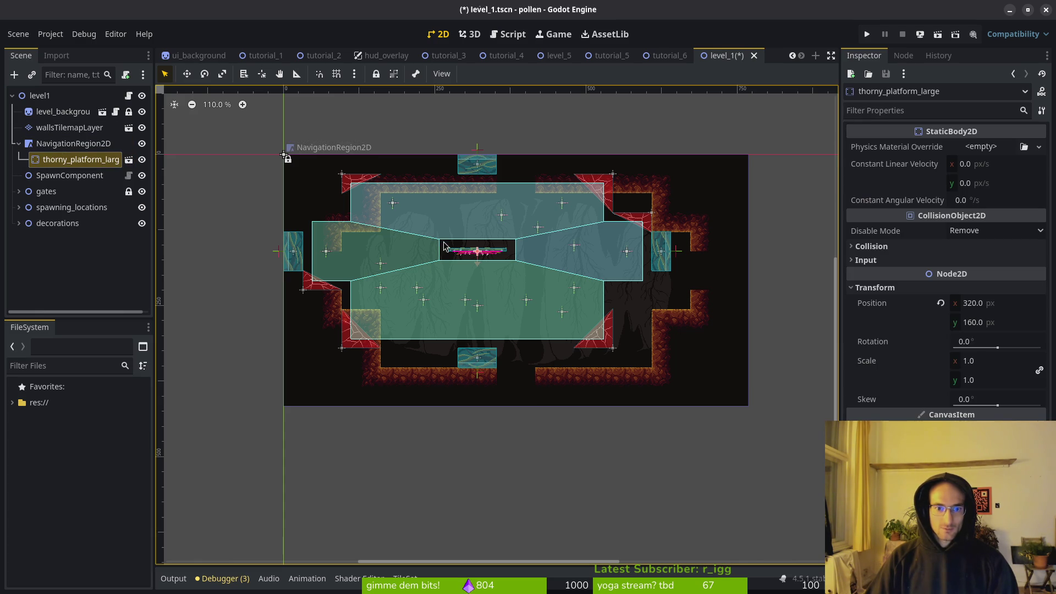
pyautogui.click(18, 192)
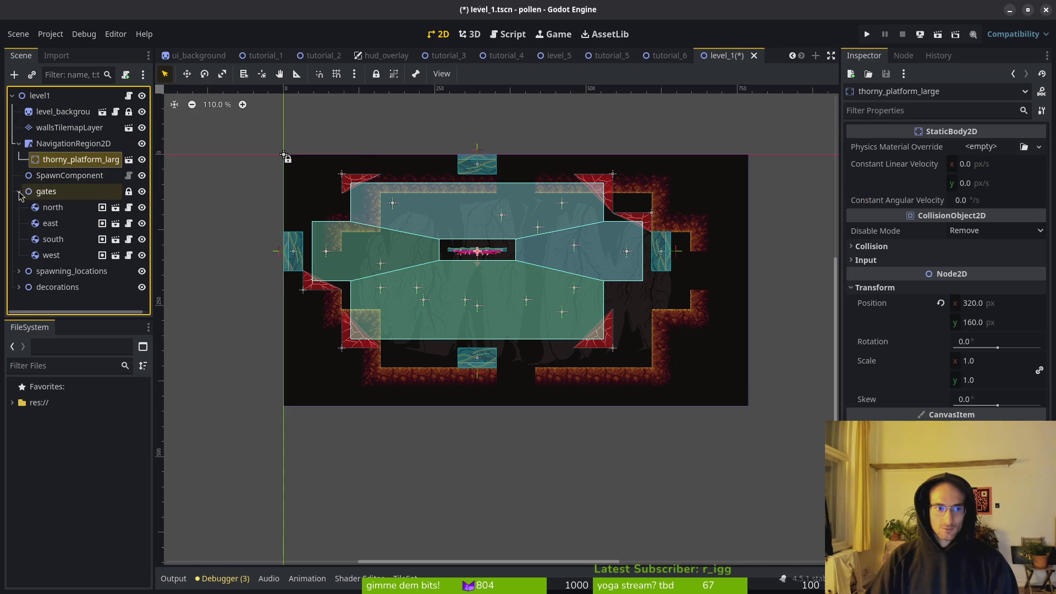
pyautogui.click(18, 270)
pyautogui.click(19, 297)
pyautogui.scroll(-3, 55, 248)
pyautogui.scroll(5, 66, 220)
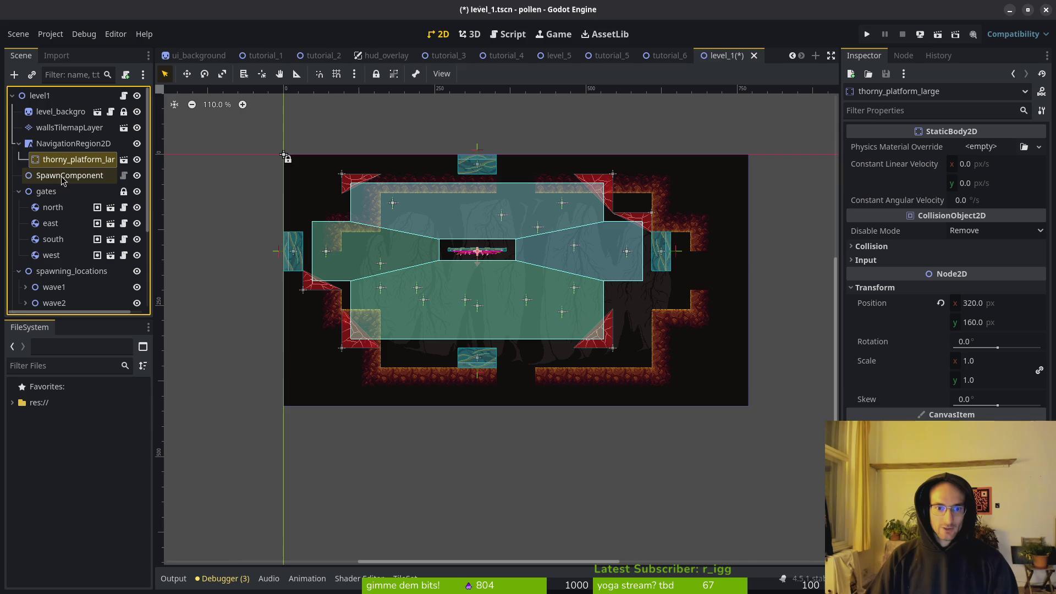
# Step: Add the north-to-west gates plus wave1's fly1, fly5, Marker2D and Marker2D2 to the selection
pyautogui.keyDown('ctrl'); pyautogui.click(53, 207); pyautogui.keyUp('ctrl')
pyautogui.keyDown('shift'); pyautogui.click(51, 255); pyautogui.keyUp('shift')
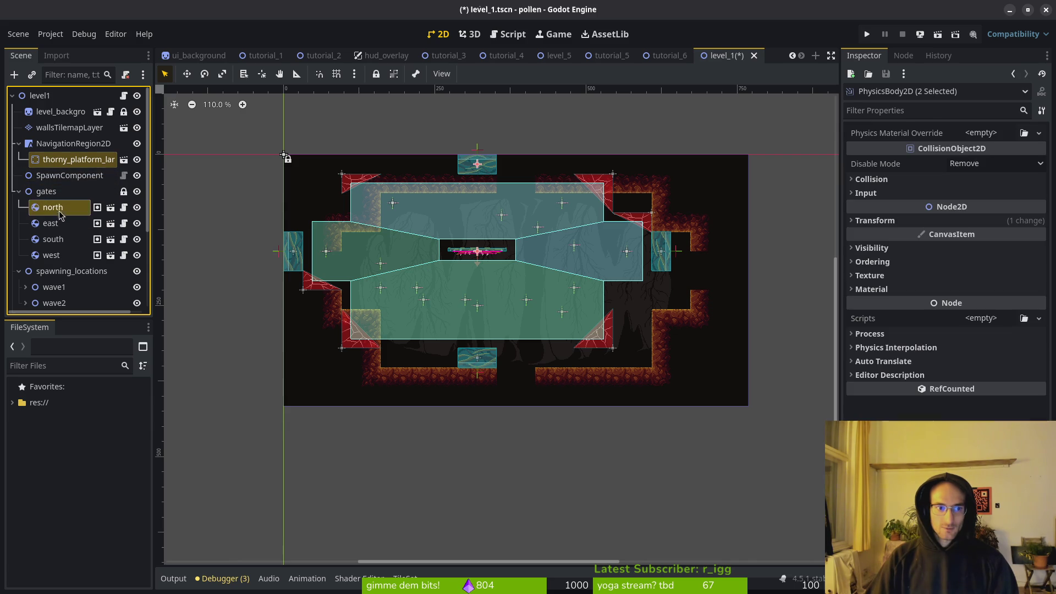
pyautogui.scroll(-4, 41, 220)
pyautogui.click(26, 169)
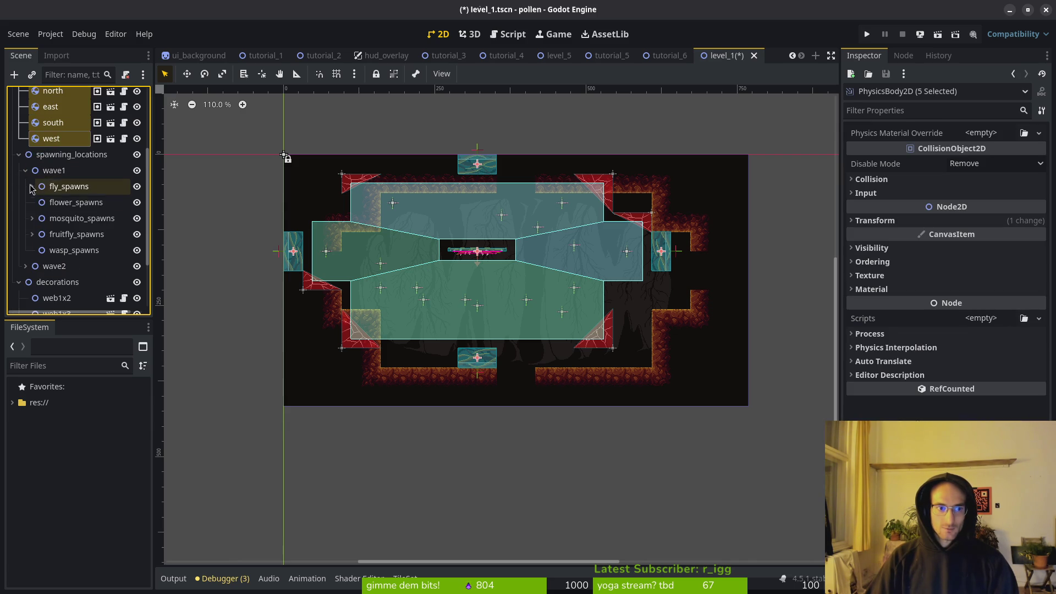
pyautogui.click(32, 186)
pyautogui.keyDown('ctrl'); pyautogui.click(61, 203); pyautogui.keyUp('ctrl')
pyautogui.keyDown('ctrl'); pyautogui.click(62, 218); pyautogui.keyUp('ctrl')
pyautogui.click(32, 250)
pyautogui.keyDown('ctrl'); pyautogui.click(73, 266); pyautogui.keyUp('ctrl')
pyautogui.keyDown('ctrl'); pyautogui.click(76, 282); pyautogui.keyUp('ctrl')
# Step: Add wave1's fruitfly1 through fruitfly4 spawn markers to the selection
pyautogui.scroll(-5, 63, 230)
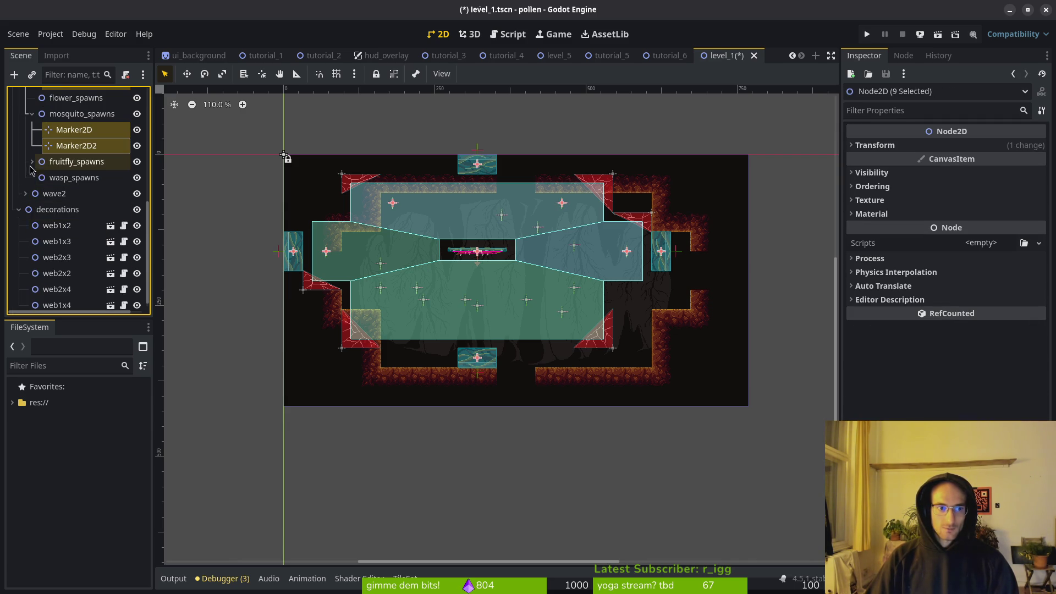
pyautogui.click(32, 161)
pyautogui.keyDown('ctrl'); pyautogui.click(69, 177); pyautogui.keyUp('ctrl')
pyautogui.keyDown('ctrl'); pyautogui.click(70, 193); pyautogui.keyUp('ctrl')
pyautogui.keyDown('ctrl'); pyautogui.click(69, 209); pyautogui.keyUp('ctrl')
pyautogui.keyDown('ctrl'); pyautogui.click(70, 225); pyautogui.keyUp('ctrl')
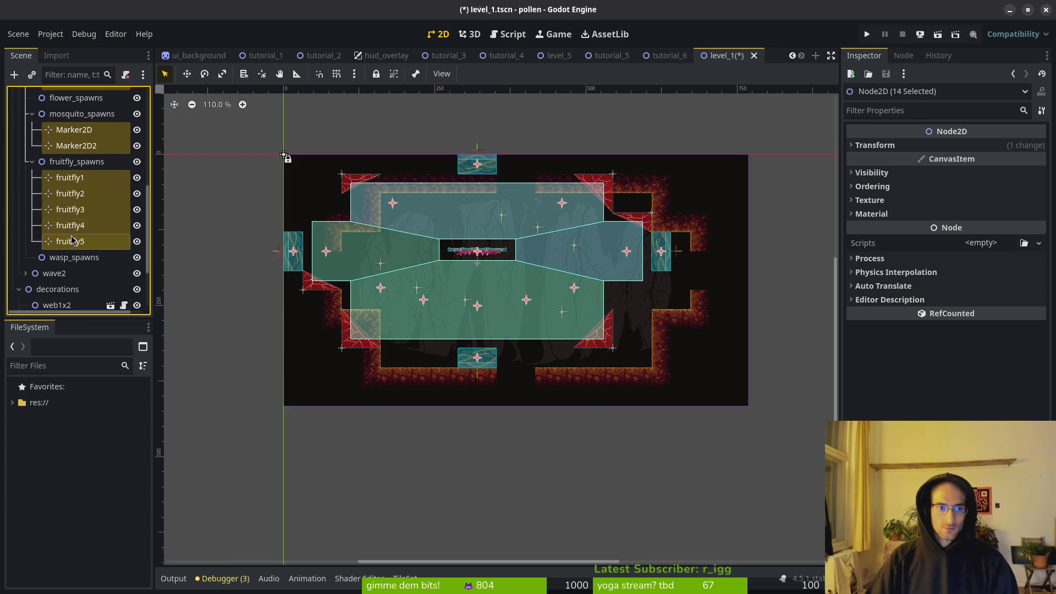
pyautogui.scroll(-3, 71, 245)
# Step: Add wave2's fly1 and fly5 spawn markers to the selection
pyautogui.click(25, 187)
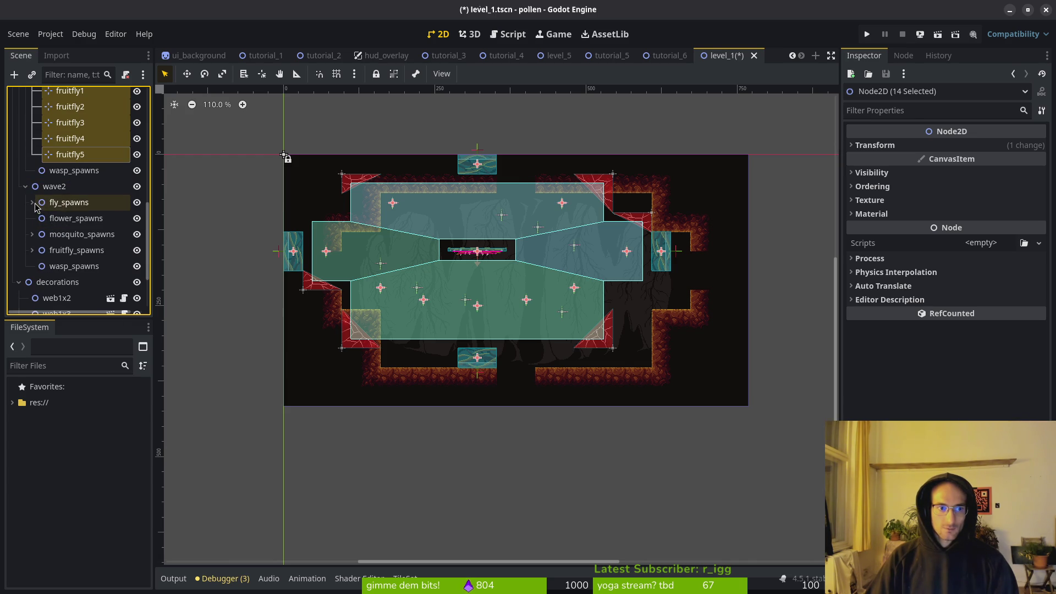
pyautogui.click(32, 202)
pyautogui.keyDown('ctrl'); pyautogui.click(63, 218); pyautogui.keyUp('ctrl')
pyautogui.keyDown('ctrl'); pyautogui.click(62, 234); pyautogui.keyUp('ctrl')
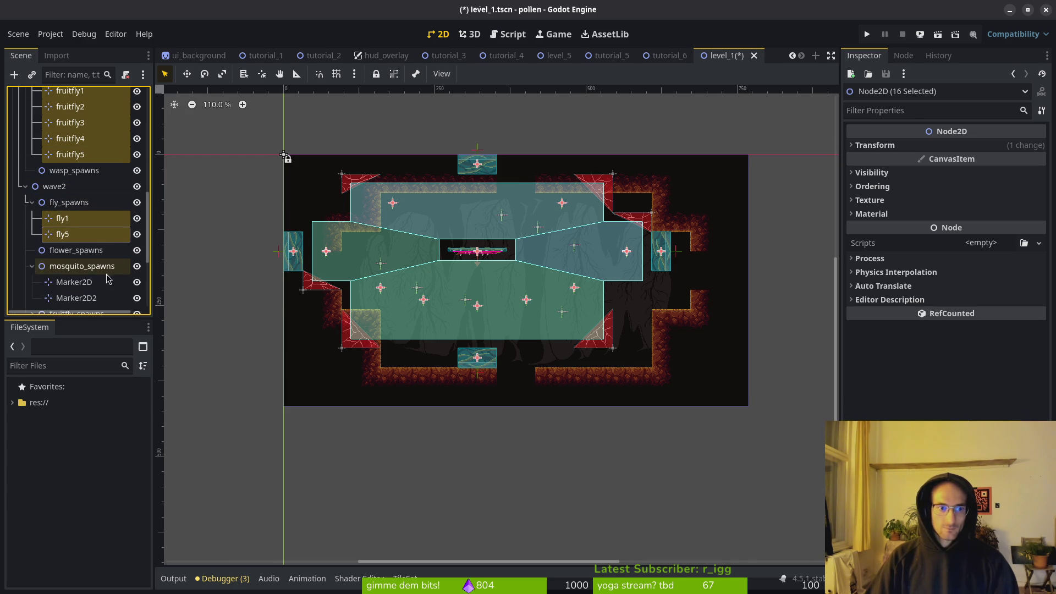
# Step: Add wave2's Marker2D, Marker2D2 and fruitfly1 through fruitfly6 markers to the selection
pyautogui.scroll(-5, 83, 275)
pyautogui.click(32, 177)
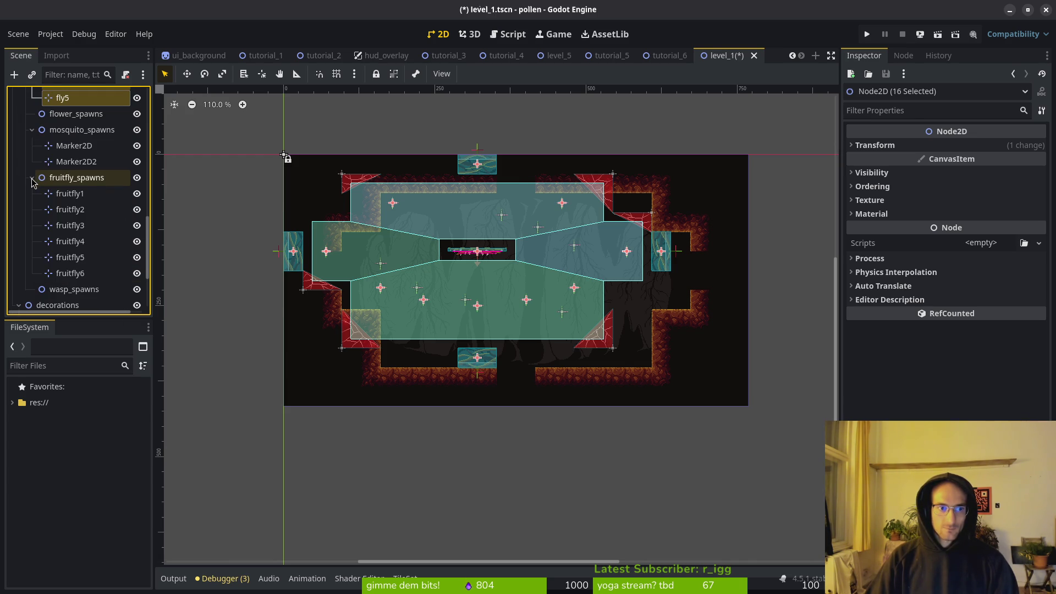
pyautogui.keyDown('ctrl'); pyautogui.click(74, 145); pyautogui.keyUp('ctrl')
pyautogui.keyDown('ctrl'); pyautogui.click(76, 161); pyautogui.keyUp('ctrl')
pyautogui.keyDown('ctrl'); pyautogui.click(70, 193); pyautogui.keyUp('ctrl')
pyautogui.keyDown('ctrl'); pyautogui.click(69, 209); pyautogui.keyUp('ctrl')
pyautogui.keyDown('ctrl'); pyautogui.click(70, 225); pyautogui.keyUp('ctrl')
pyautogui.keyDown('ctrl'); pyautogui.click(69, 241); pyautogui.keyUp('ctrl')
pyautogui.keyDown('ctrl'); pyautogui.click(69, 241); pyautogui.keyUp('ctrl')
pyautogui.keyDown('ctrl'); pyautogui.click(69, 241); pyautogui.keyUp('ctrl')
pyautogui.keyDown('ctrl'); pyautogui.click(70, 257); pyautogui.keyUp('ctrl')
pyautogui.keyDown('ctrl'); pyautogui.click(70, 273); pyautogui.keyUp('ctrl')
# Step: Add the web1x2, web1x3, web2x3, web2x2, web2x4 and web1x4 cobwebs to the selection
pyautogui.scroll(-3, 66, 259)
pyautogui.keyDown('ctrl'); pyautogui.click(55, 218); pyautogui.keyUp('ctrl')
pyautogui.keyDown('ctrl'); pyautogui.click(55, 234); pyautogui.keyUp('ctrl')
pyautogui.keyDown('ctrl'); pyautogui.click(55, 250); pyautogui.keyUp('ctrl')
pyautogui.keyDown('ctrl'); pyautogui.click(55, 266); pyautogui.keyUp('ctrl')
pyautogui.keyDown('ctrl'); pyautogui.click(55, 282); pyautogui.keyUp('ctrl')
pyautogui.keyDown('ctrl'); pyautogui.click(55, 298); pyautogui.keyUp('ctrl')
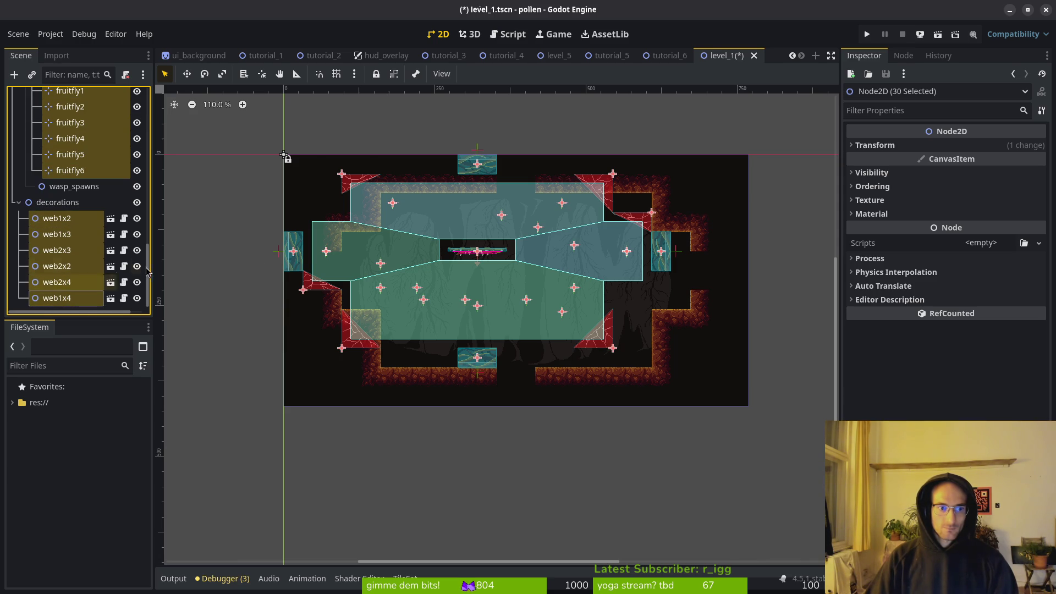
# Step: Drag all selected nodes 64 px right and 32 px down on the canvas
pyautogui.scroll(6, 431, 274)
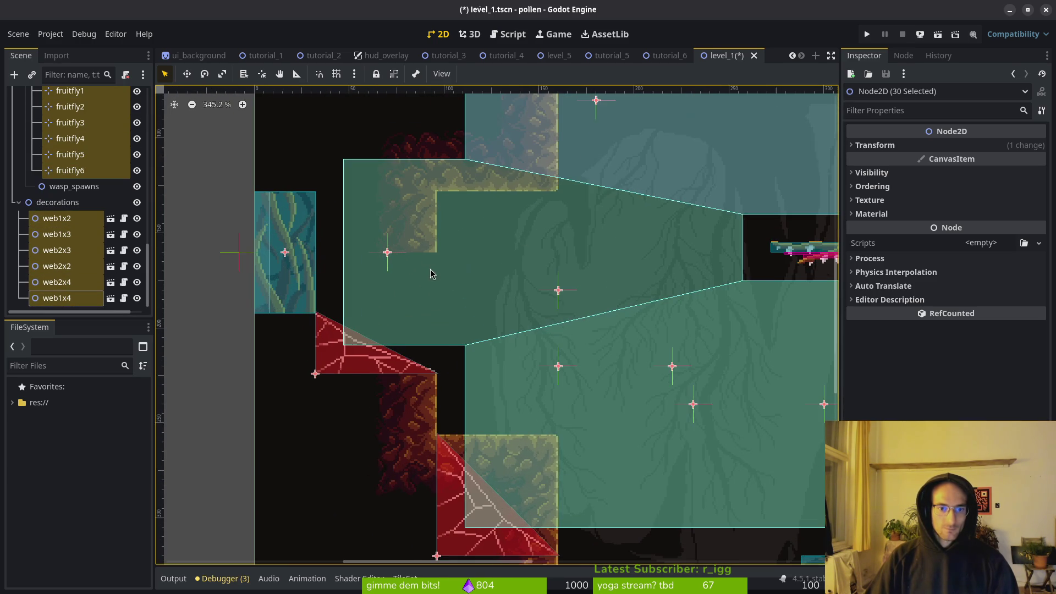
pyautogui.scroll(-2, 440, 270)
pyautogui.moveTo(284, 239); pyautogui.dragTo(404, 300)
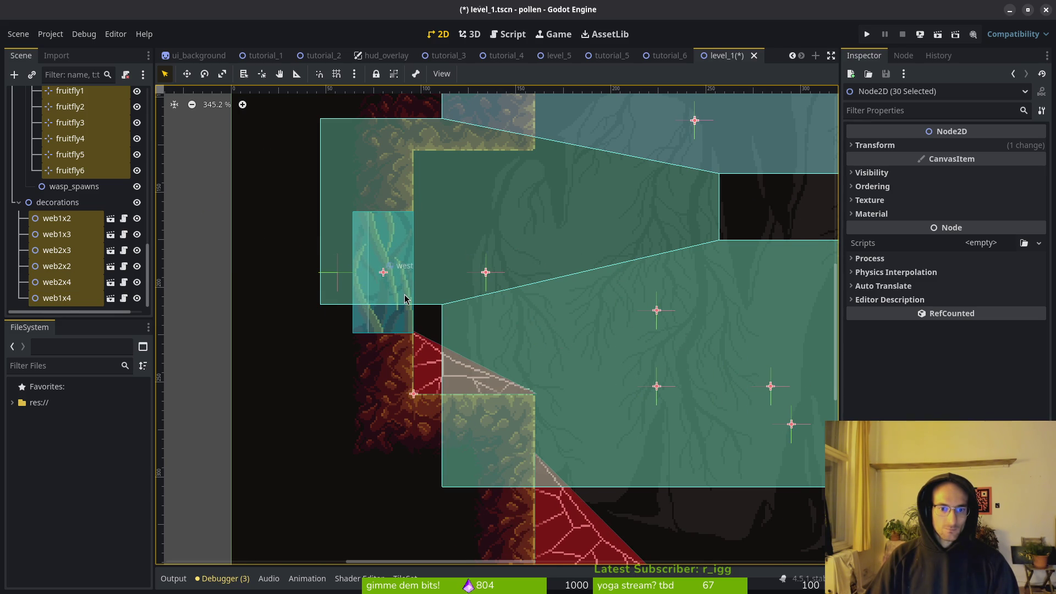
pyautogui.scroll(-8, 405, 299)
# Step: Save level_1, then collapse the gates, spawn and decorations groups in the Scene dock
pyautogui.hotkey('ctrl', 's')
pyautogui.hscroll(2, 474, 316)
pyautogui.scroll(15, 78, 216)
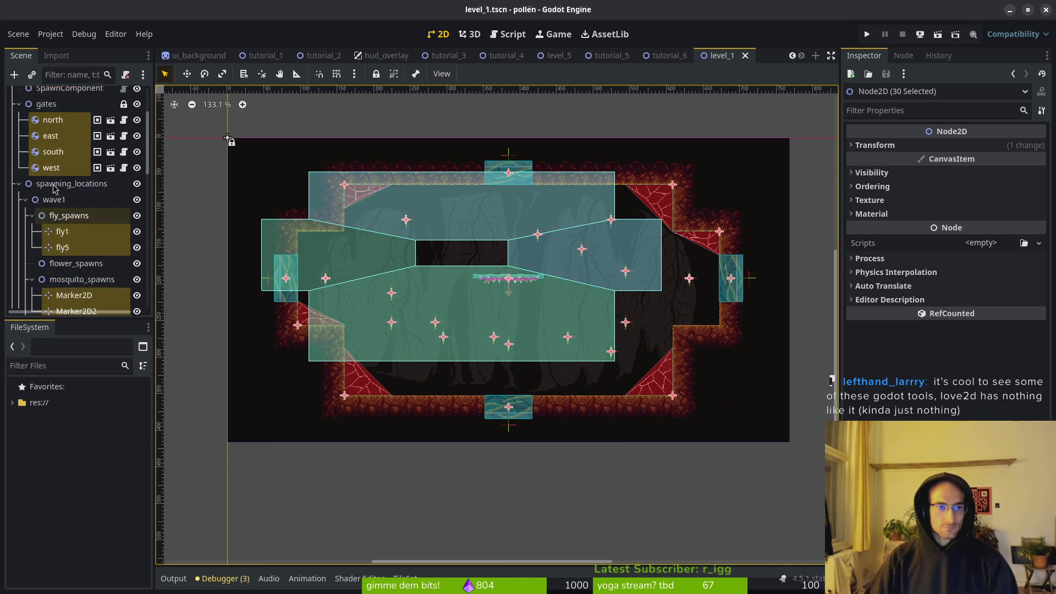
pyautogui.click(18, 186)
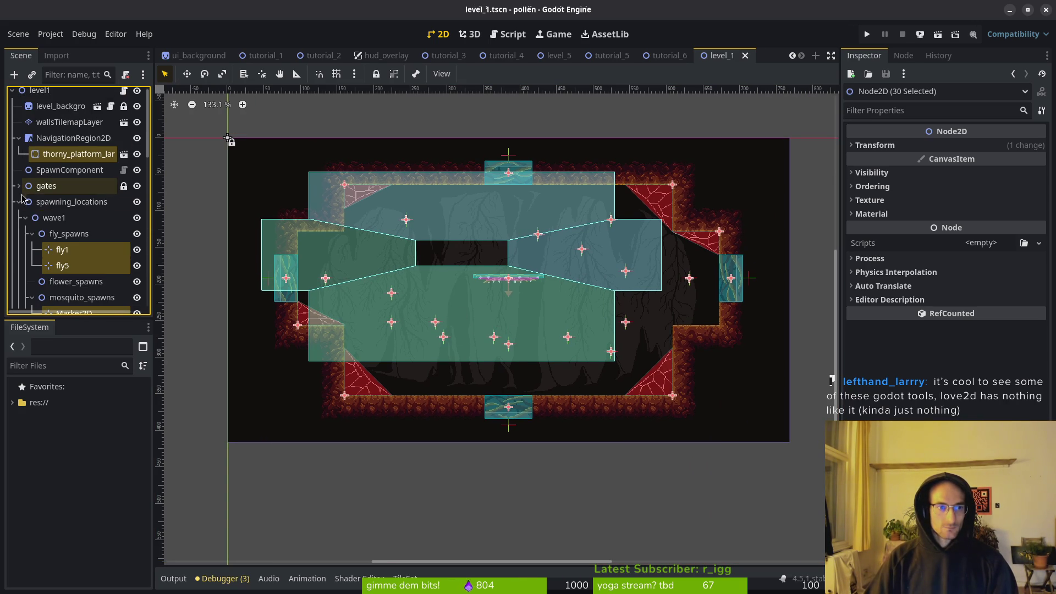
pyautogui.click(25, 218)
pyautogui.click(25, 218)
pyautogui.scroll(-12, 37, 242)
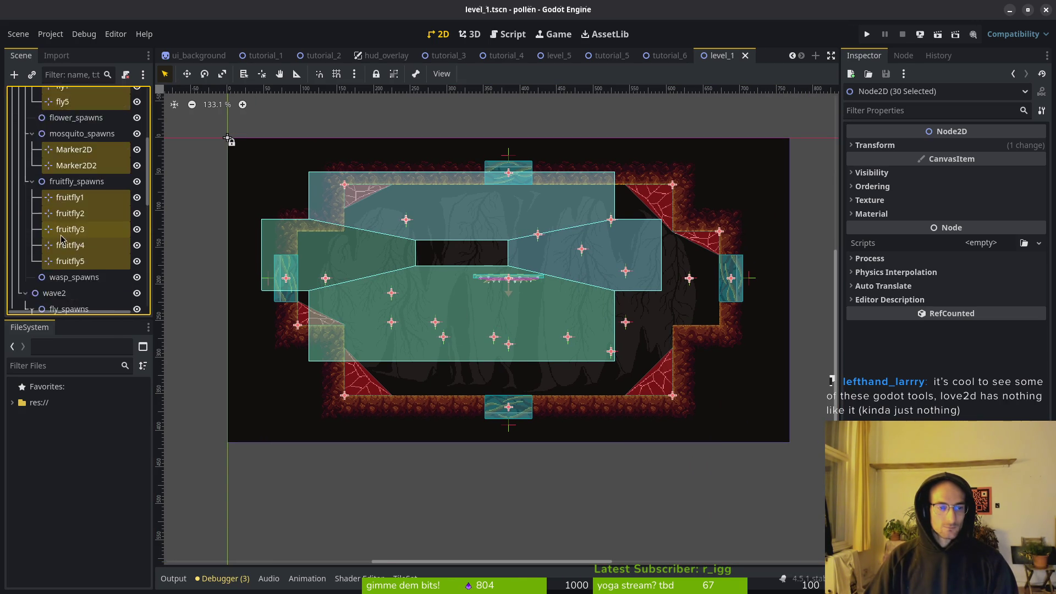
pyautogui.click(19, 203)
# Step: Collapse wave1, wave2, their fly/mosquito/fruitfly spawns and spawning_locations, then select thorny_platform_large
pyautogui.scroll(2, 31, 198)
pyautogui.click(31, 198)
pyautogui.click(32, 218)
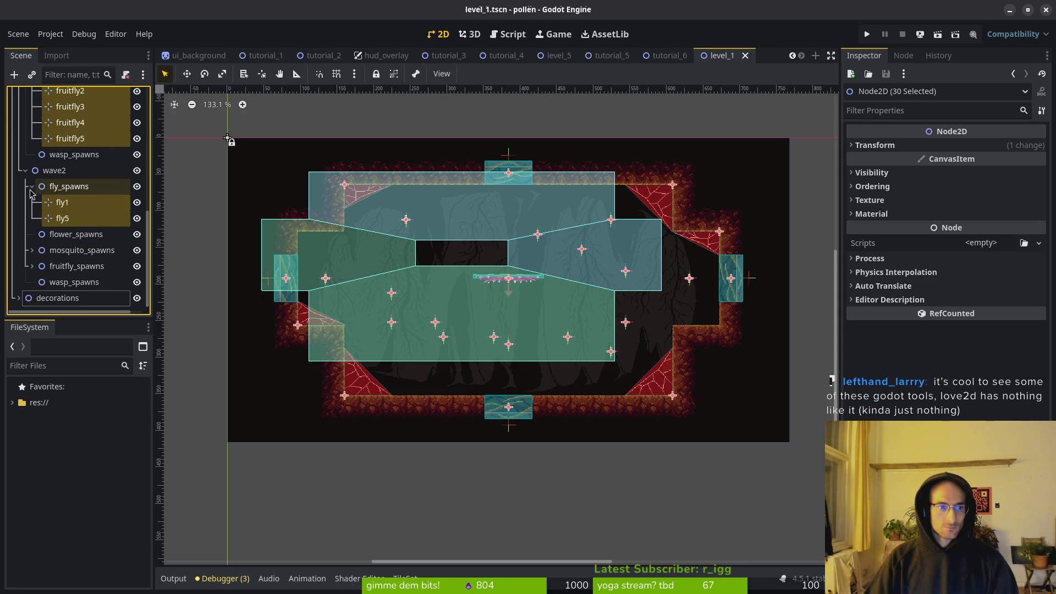
pyautogui.click(32, 186)
pyautogui.click(26, 202)
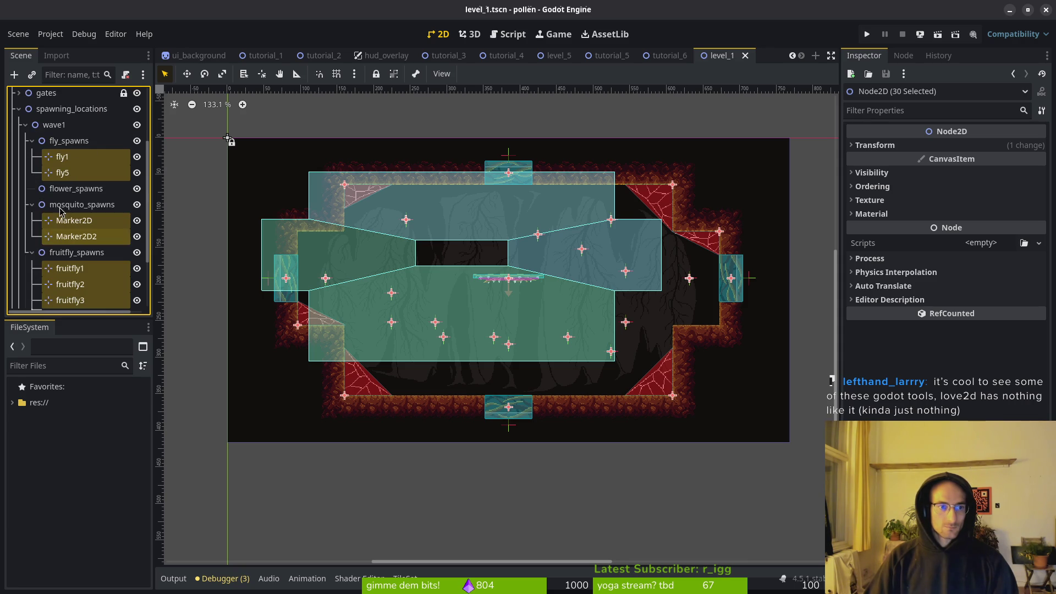
pyautogui.click(32, 242)
pyautogui.click(32, 203)
pyautogui.click(32, 171)
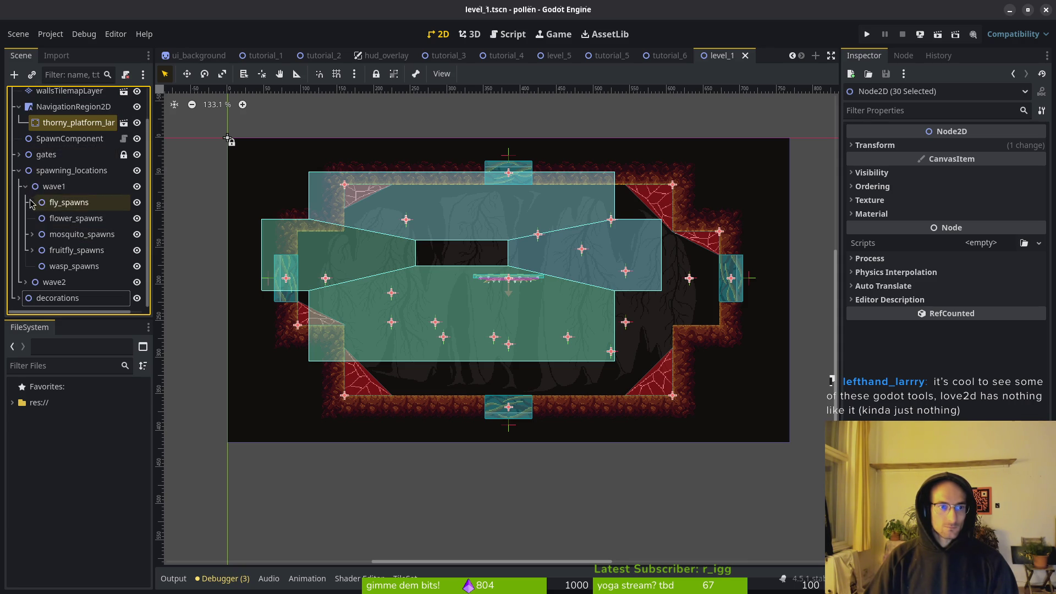
pyautogui.click(25, 187)
pyautogui.click(18, 207)
pyautogui.click(47, 248)
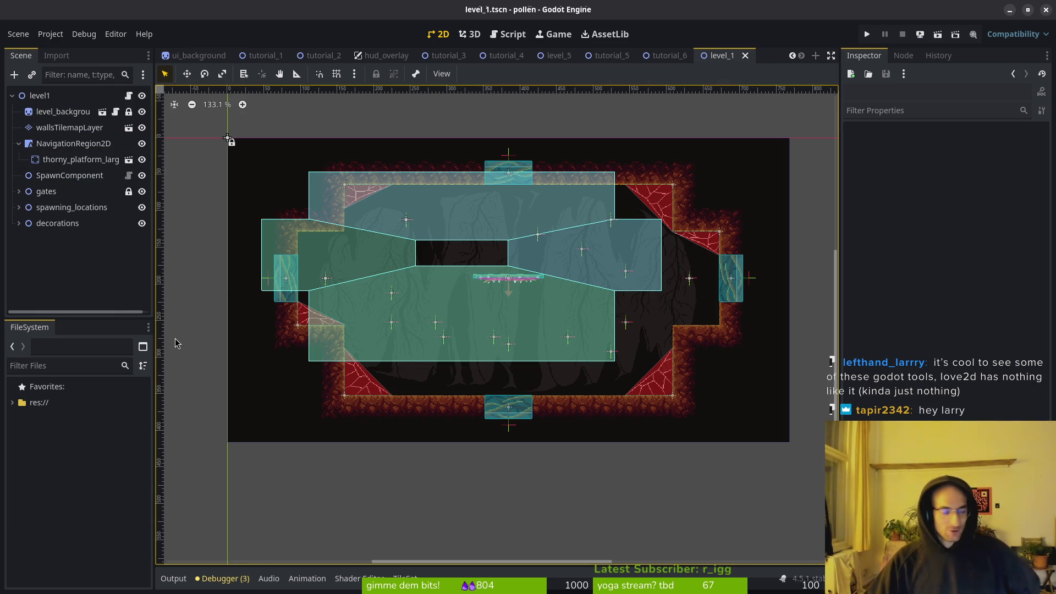
pyautogui.click(66, 159)
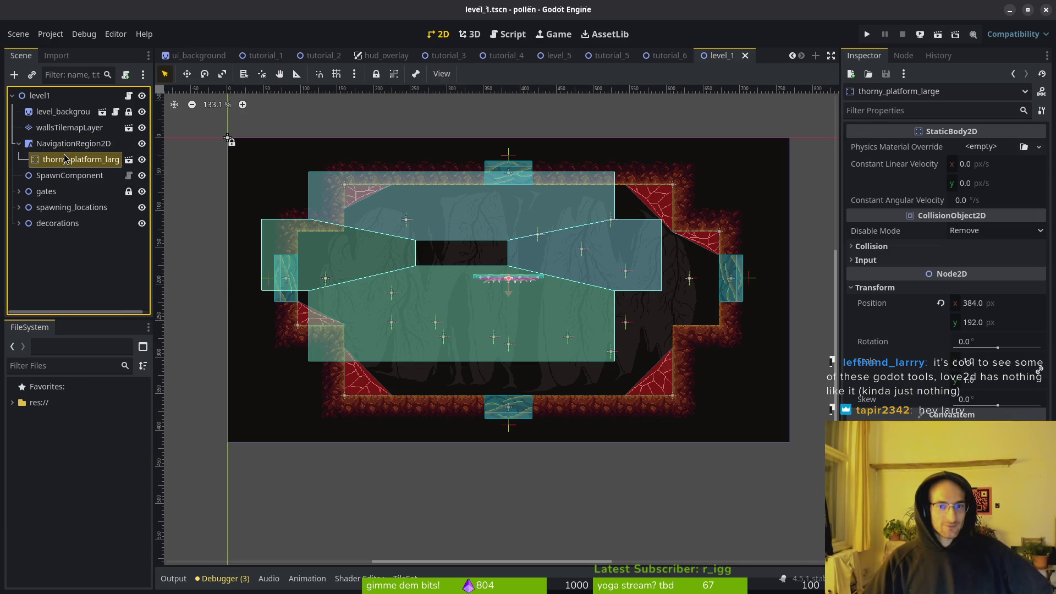
# Step: Select the navigation region and drag its first three polygon corners onto the wall tile corners
pyautogui.click(23, 145)
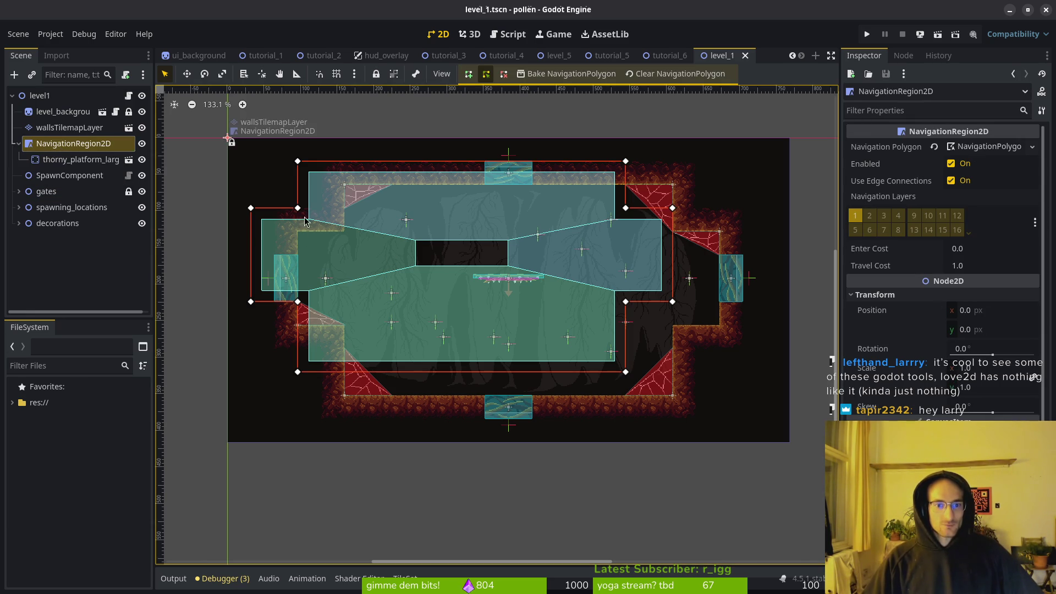
pyautogui.scroll(12, 319, 197)
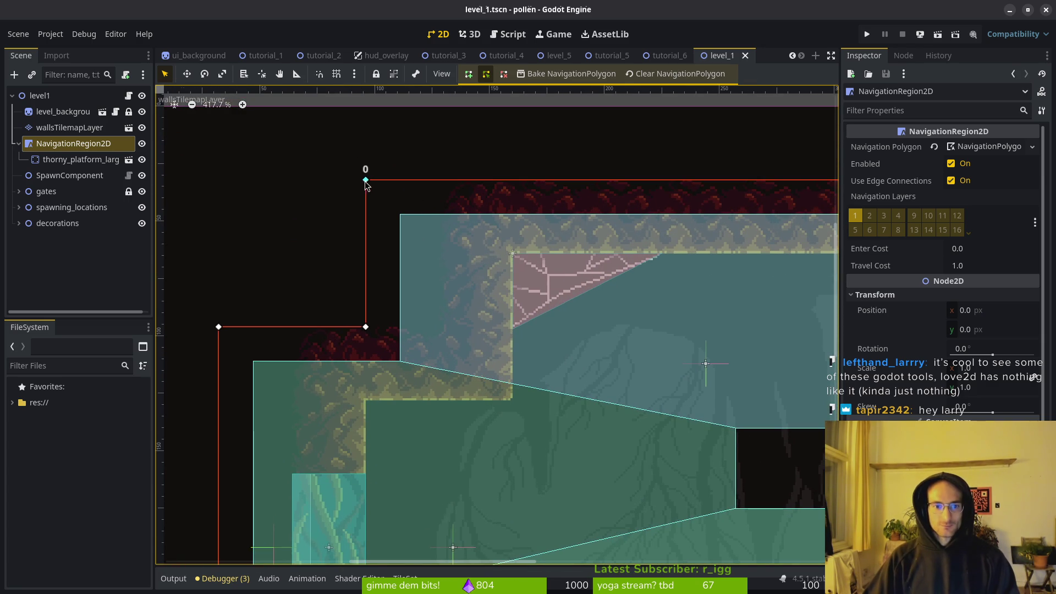
pyautogui.moveTo(365, 180); pyautogui.dragTo(518, 253)
pyautogui.scroll(2, 518, 253)
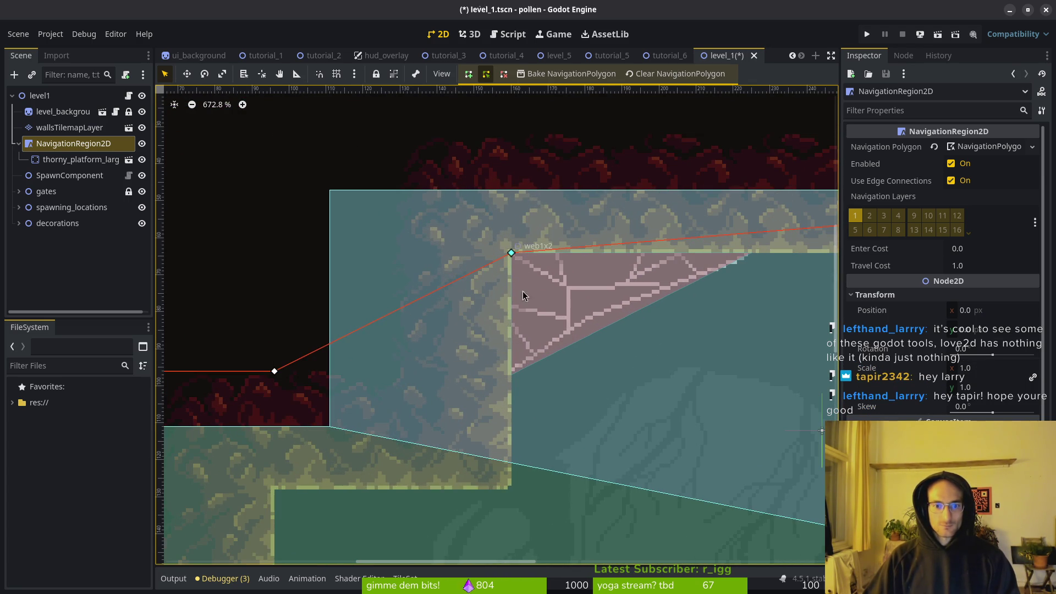
pyautogui.scroll(2, 517, 258)
pyautogui.scroll(-5, 434, 242)
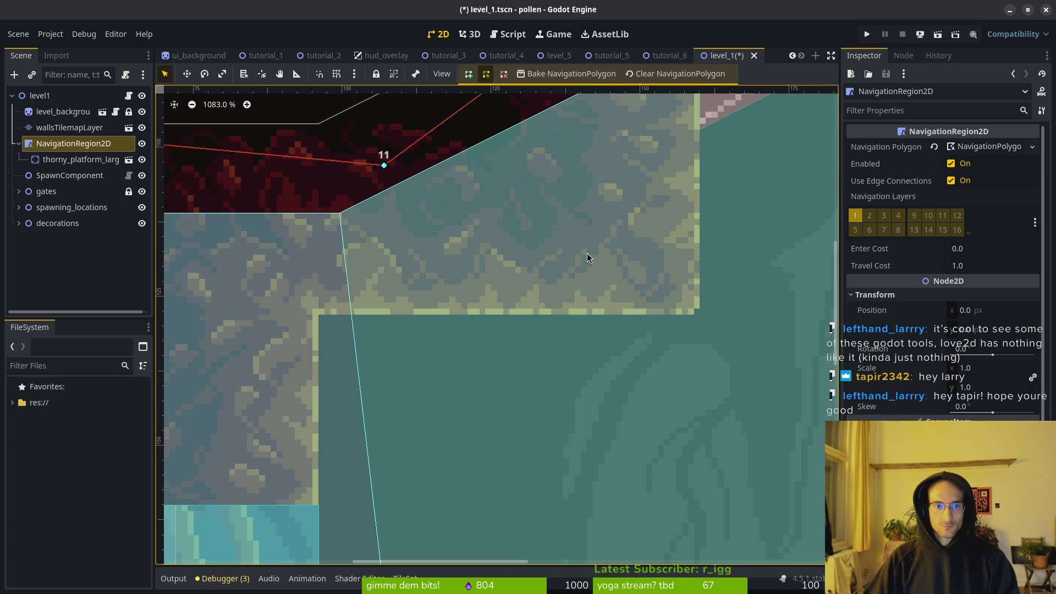
pyautogui.hscroll(-6, 641, 308)
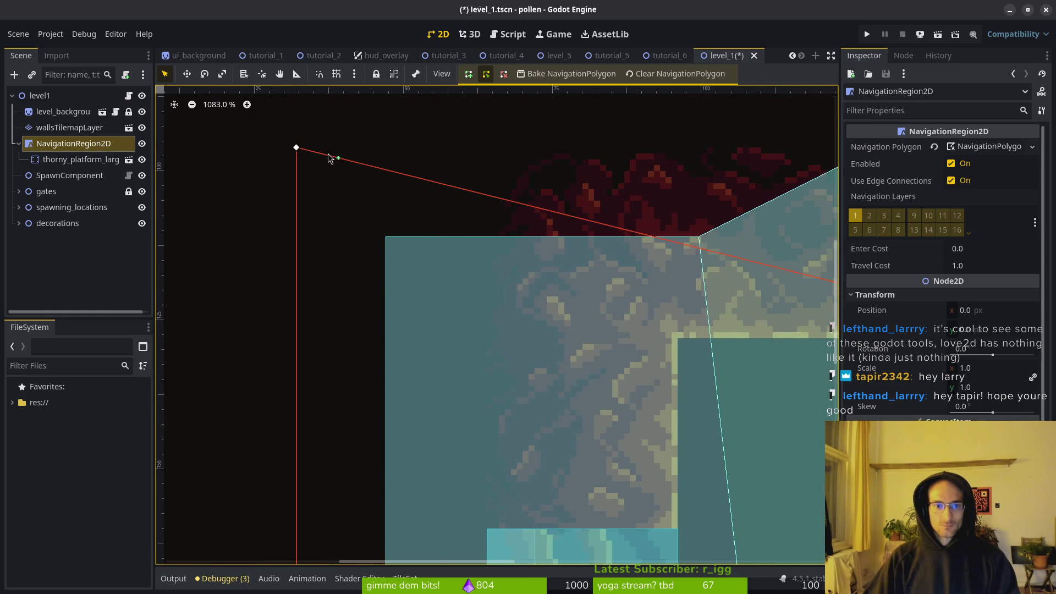
pyautogui.moveTo(302, 148); pyautogui.dragTo(680, 345)
pyautogui.scroll(-10, 510, 423)
pyautogui.hscroll(2, 536, 219)
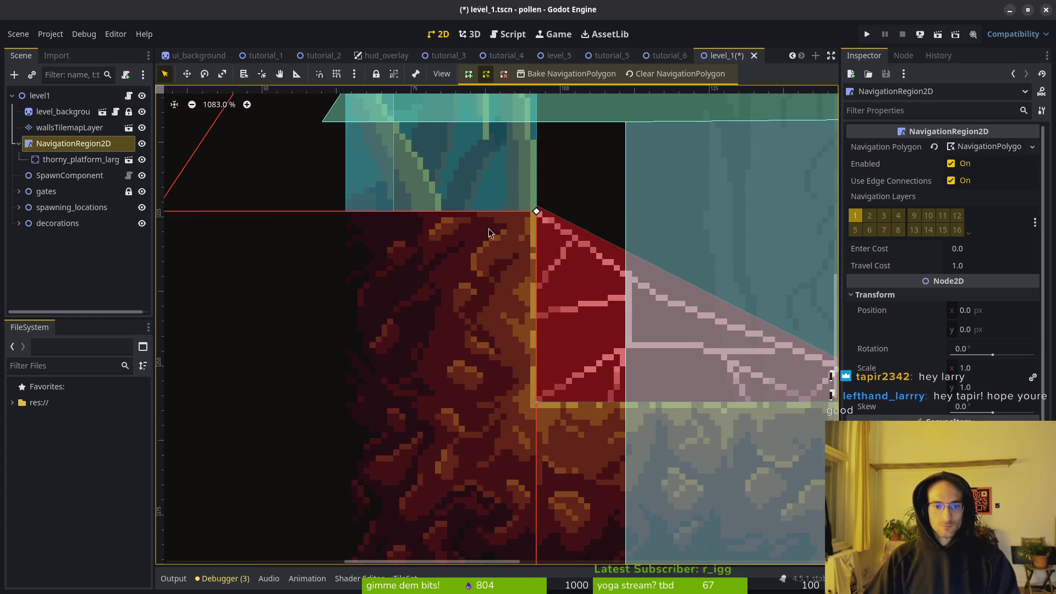
pyautogui.scroll(-3, 440, 266)
pyautogui.hscroll(3, 440, 267)
pyautogui.scroll(1, 325, 172)
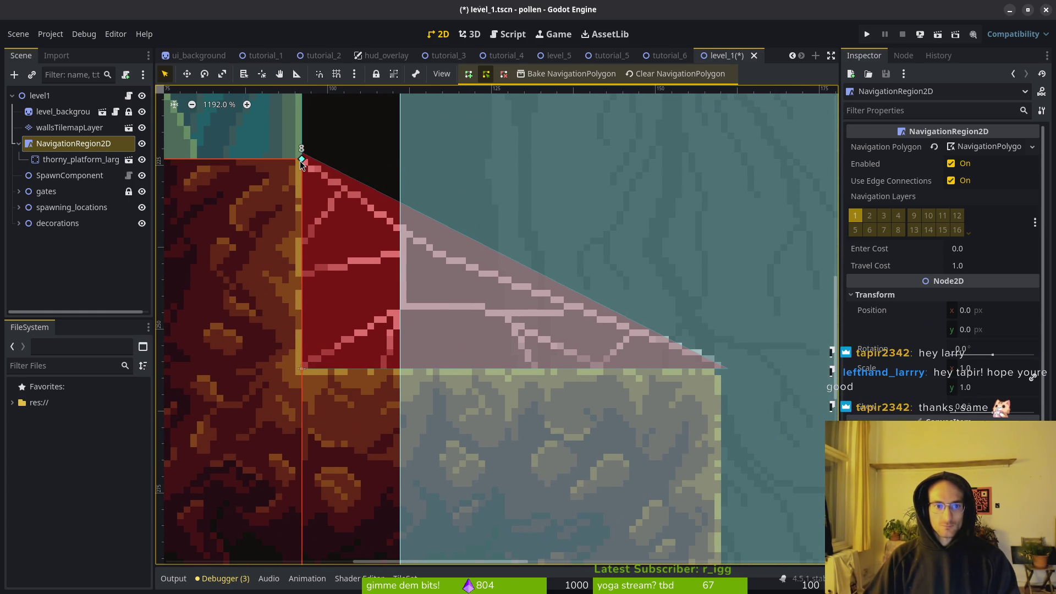
pyautogui.scroll(3, 342, 200)
pyautogui.hscroll(-8, 342, 200)
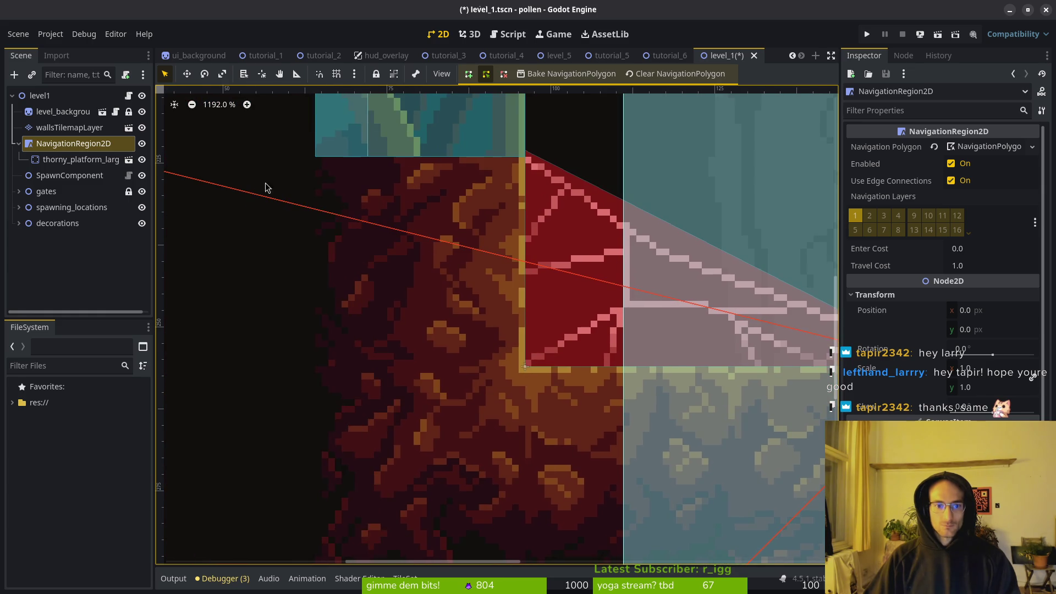
pyautogui.moveTo(697, 499); pyautogui.dragTo(675, 492)
# Step: Fit further polygon corners to the wall tile, bottom-right tile and upper ledge corners
pyautogui.scroll(-9, 677, 488)
pyautogui.hscroll(5, 676, 488)
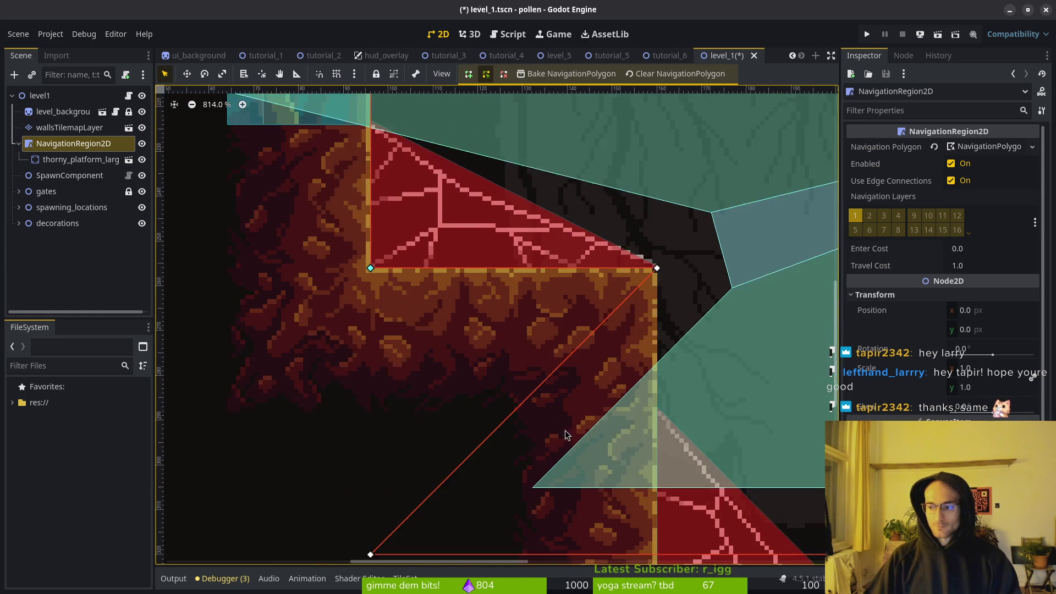
pyautogui.scroll(-10, 560, 431)
pyautogui.hscroll(5, 560, 431)
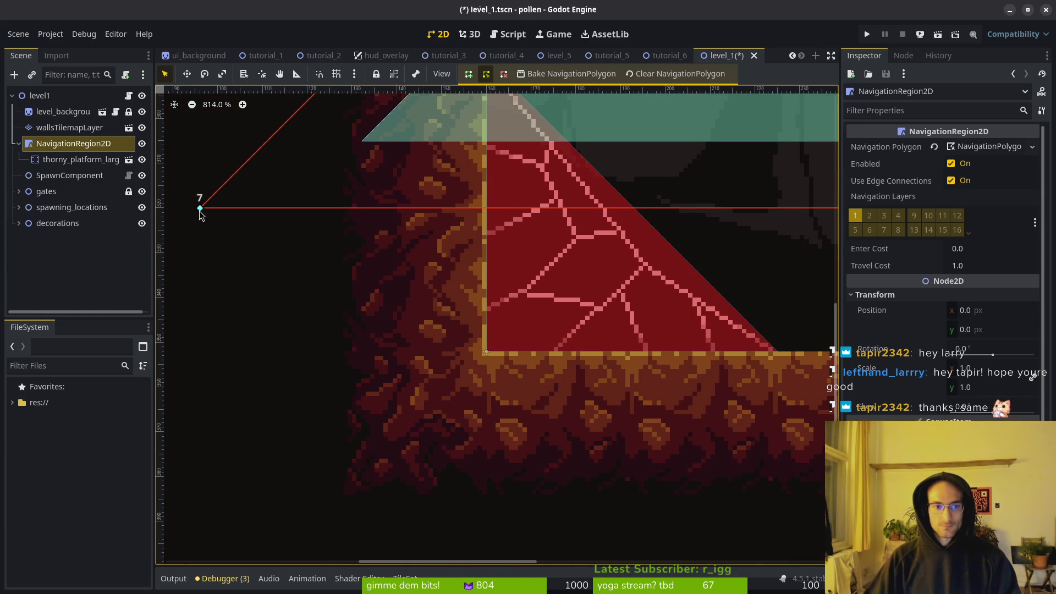
pyautogui.moveTo(515, 343); pyautogui.dragTo(488, 352)
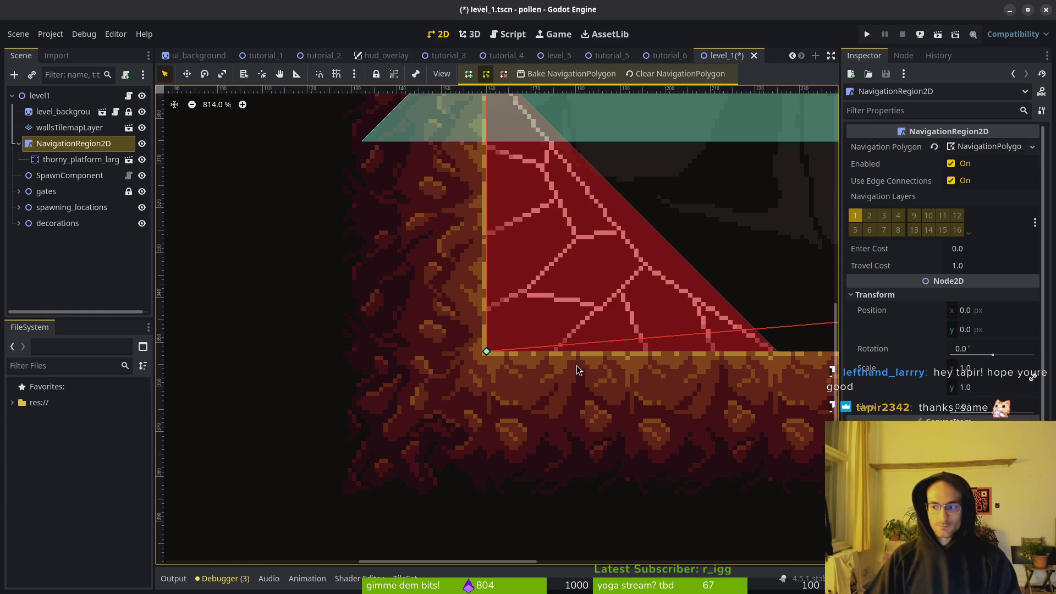
pyautogui.scroll(-12, 617, 358)
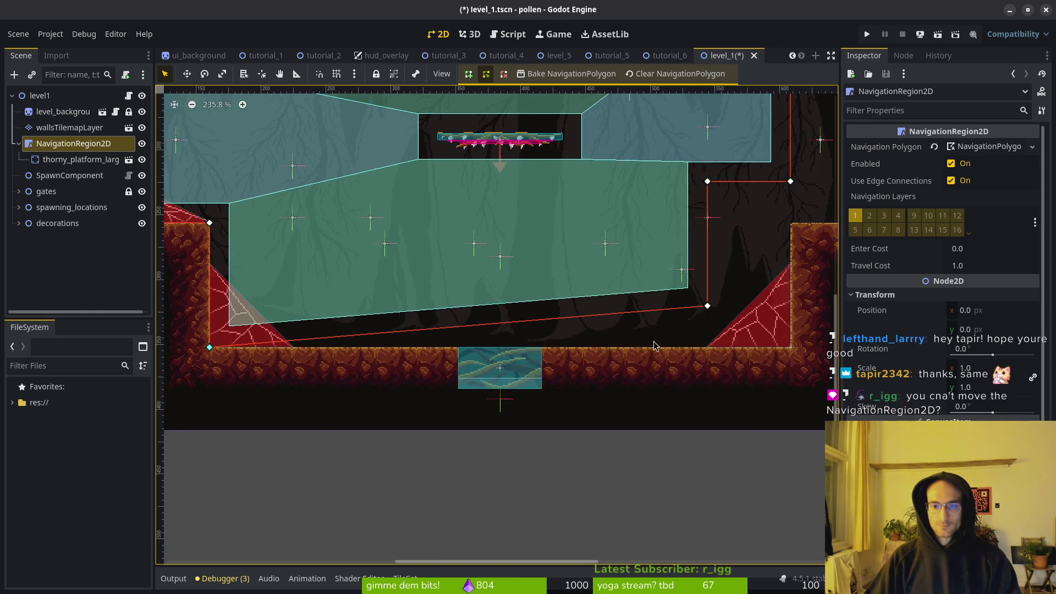
pyautogui.scroll(12, 566, 298)
pyautogui.moveTo(302, 252); pyautogui.dragTo(587, 391)
pyautogui.scroll(5, 463, 360)
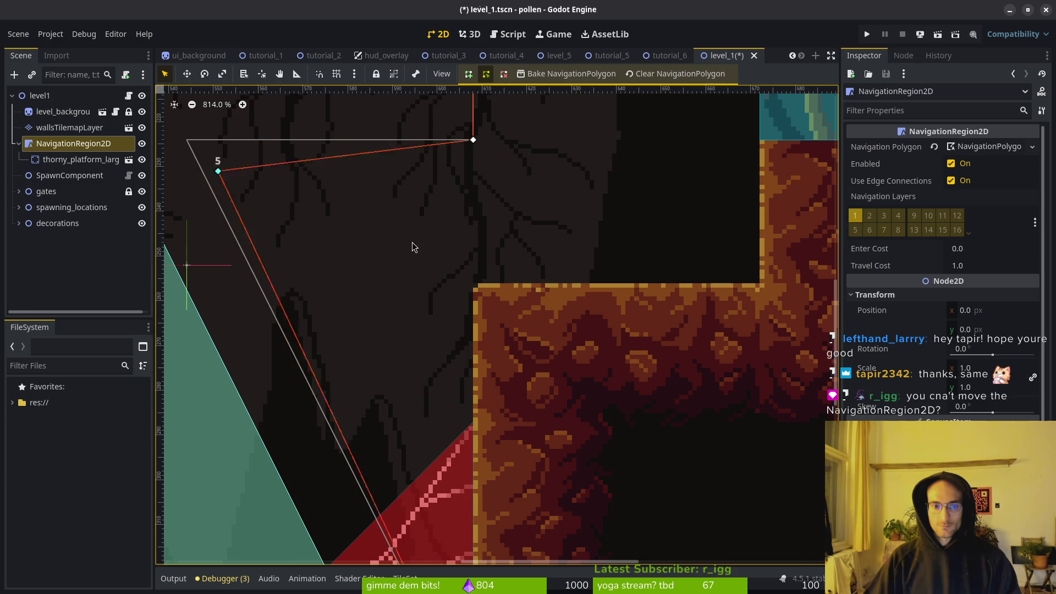
pyautogui.hscroll(5, 559, 240)
pyautogui.scroll(3, 335, 252)
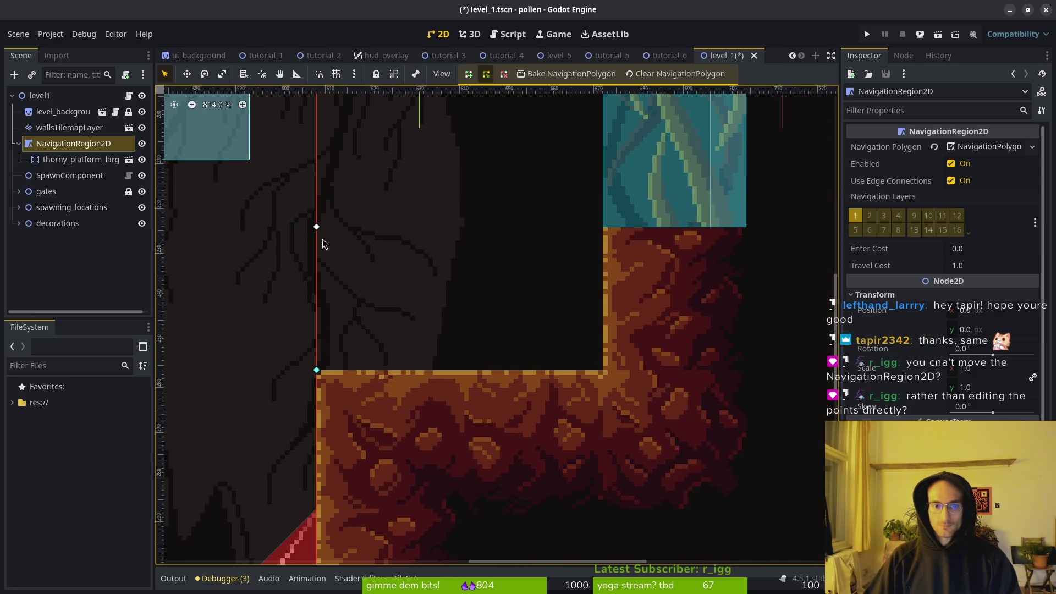
pyautogui.moveTo(316, 228); pyautogui.dragTo(602, 369)
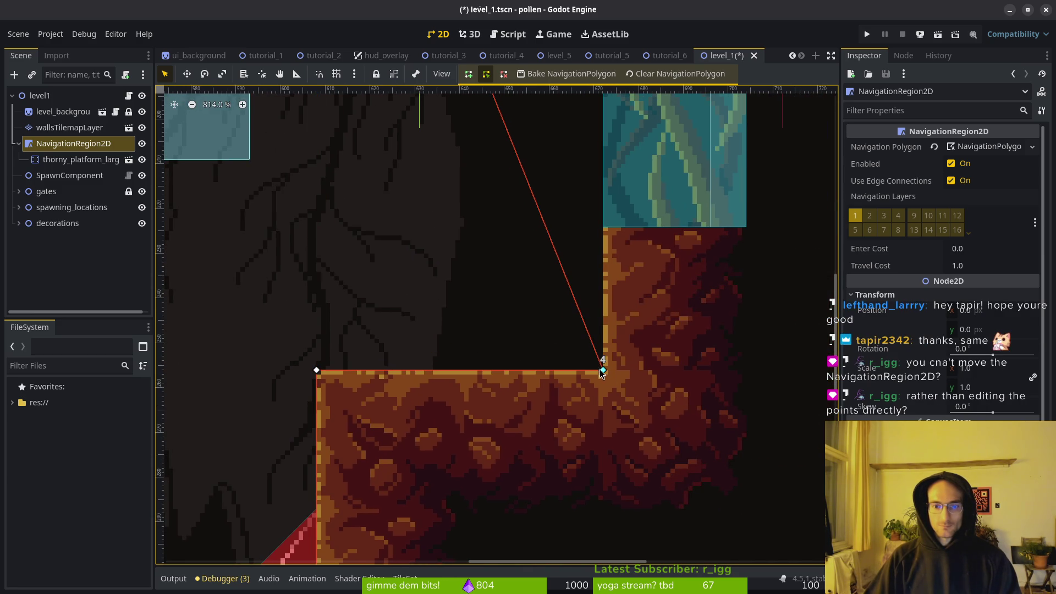
pyautogui.scroll(5, 588, 326)
pyautogui.scroll(-3, 331, 215)
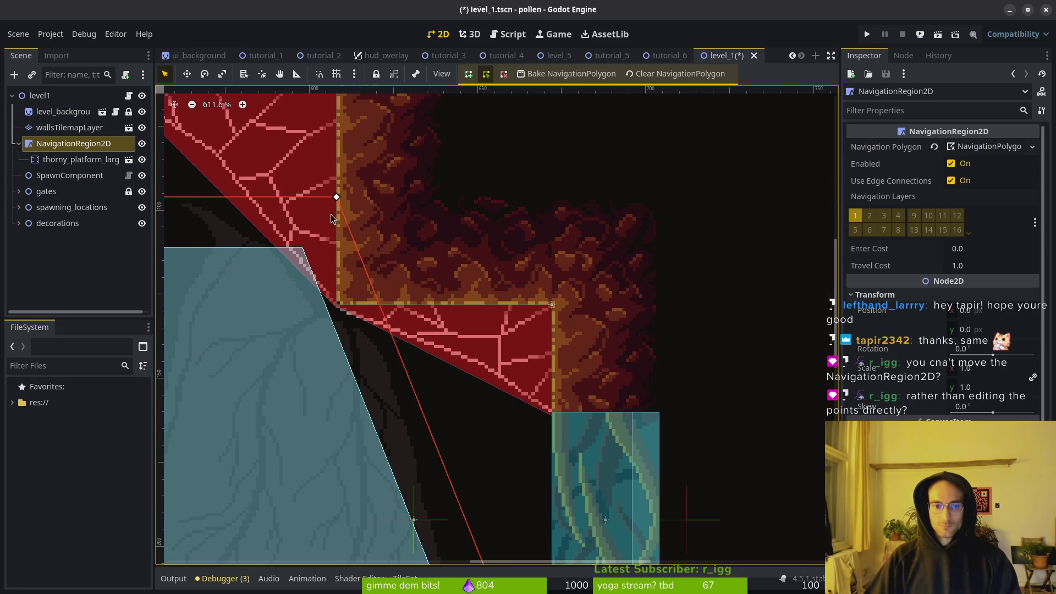
# Step: Snap the remaining polygon corners onto the ledge corners and save level_1
pyautogui.moveTo(337, 197); pyautogui.dragTo(551, 304)
pyautogui.scroll(6, 583, 330)
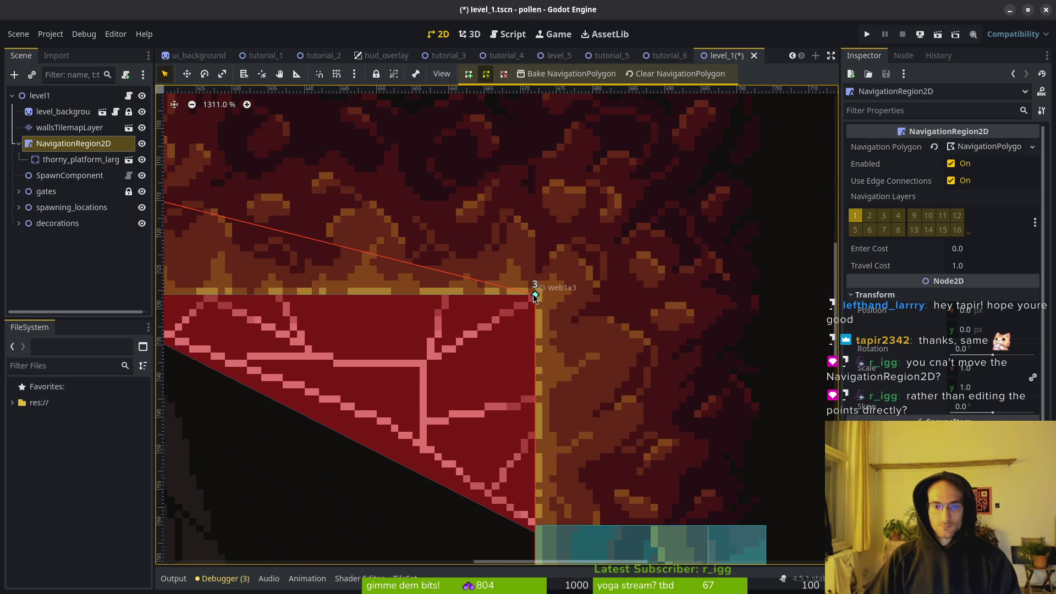
pyautogui.scroll(-3, 299, 240)
pyautogui.hscroll(-5, 385, 275)
pyautogui.scroll(2, 418, 286)
pyautogui.scroll(-1, 451, 302)
pyautogui.moveTo(240, 242)
pyautogui.mouseDown()
pyautogui.moveTo(526, 356)
pyautogui.moveTo(500, 370)
pyautogui.mouseUp()
pyautogui.scroll(5, 459, 447)
pyautogui.hscroll(-3, 460, 448)
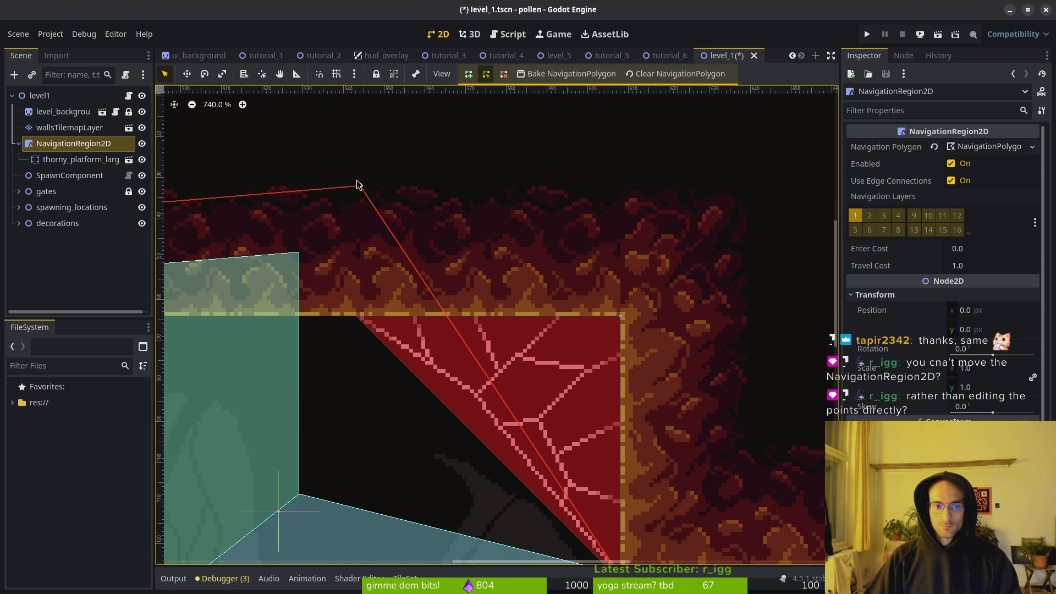
pyautogui.moveTo(360, 187)
pyautogui.mouseDown()
pyautogui.moveTo(626, 301)
pyautogui.moveTo(620, 321)
pyautogui.mouseUp()
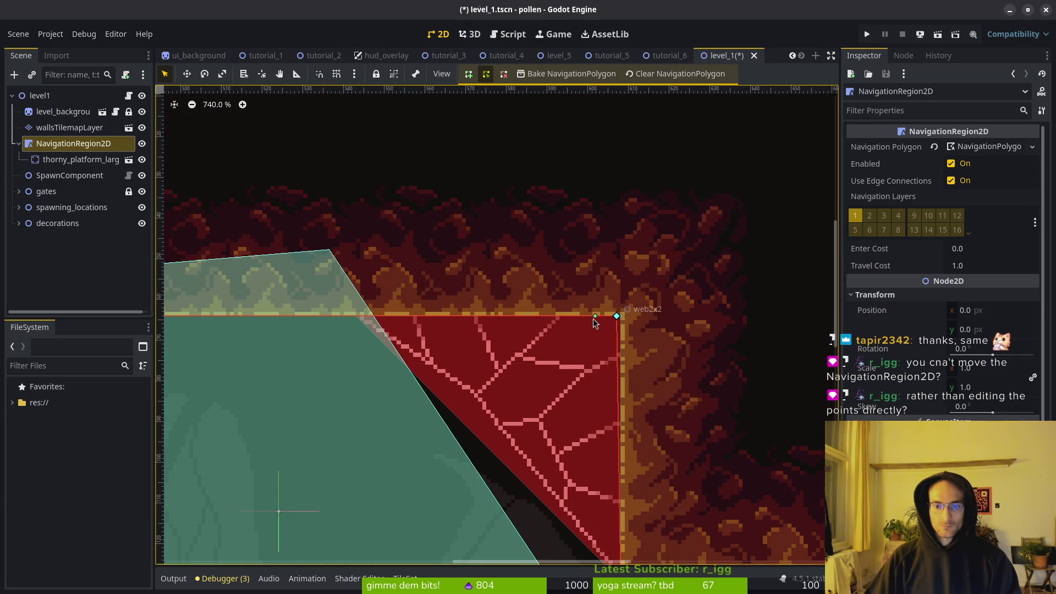
pyautogui.scroll(4, 615, 323)
pyautogui.scroll(-9, 623, 324)
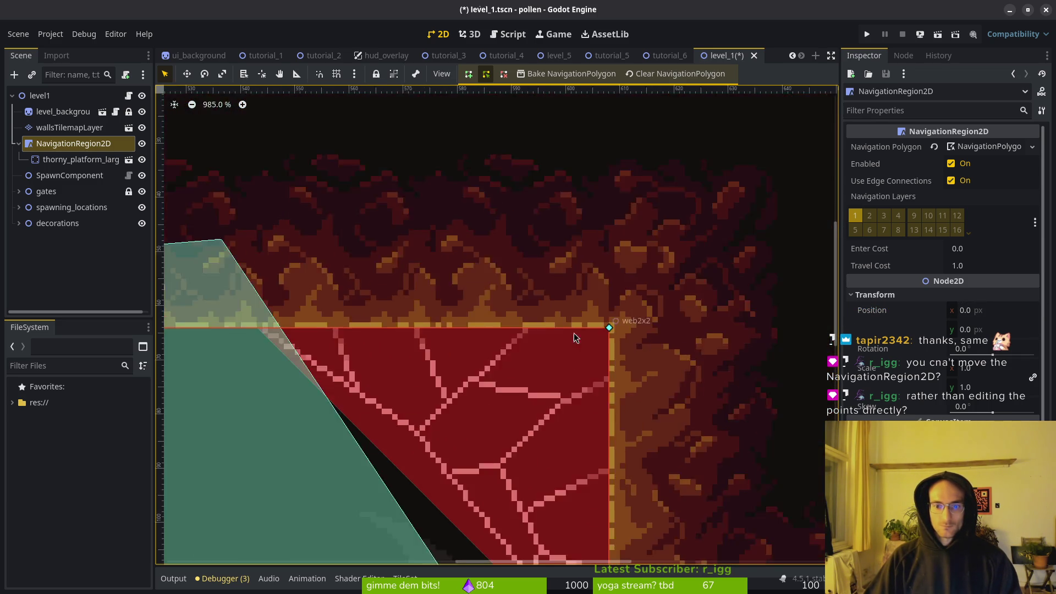
pyautogui.scroll(-2, 571, 275)
pyautogui.hotkey('ctrl', 's')
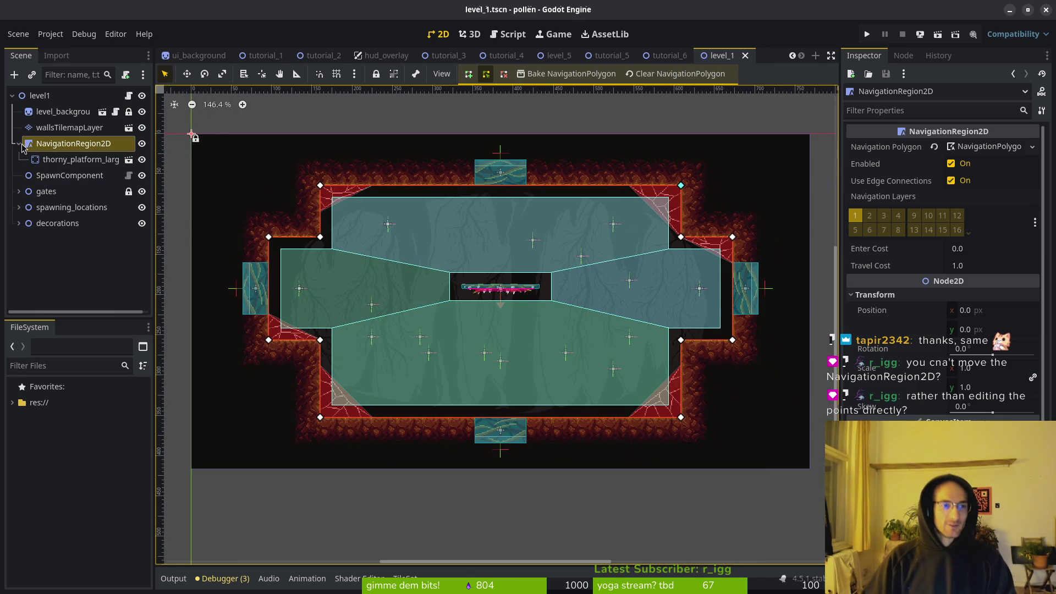
# Step: Select thorny_platform_large and collapse NavigationRegion2D's children in the Scene dock
pyautogui.click(23, 148)
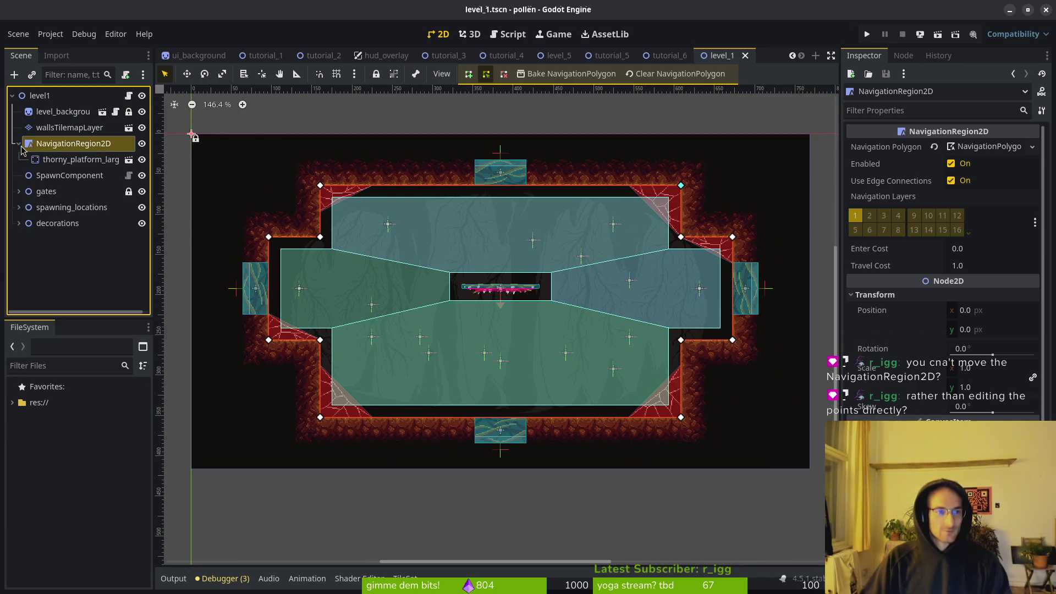
pyautogui.rightClick(58, 158)
pyautogui.click(58, 159)
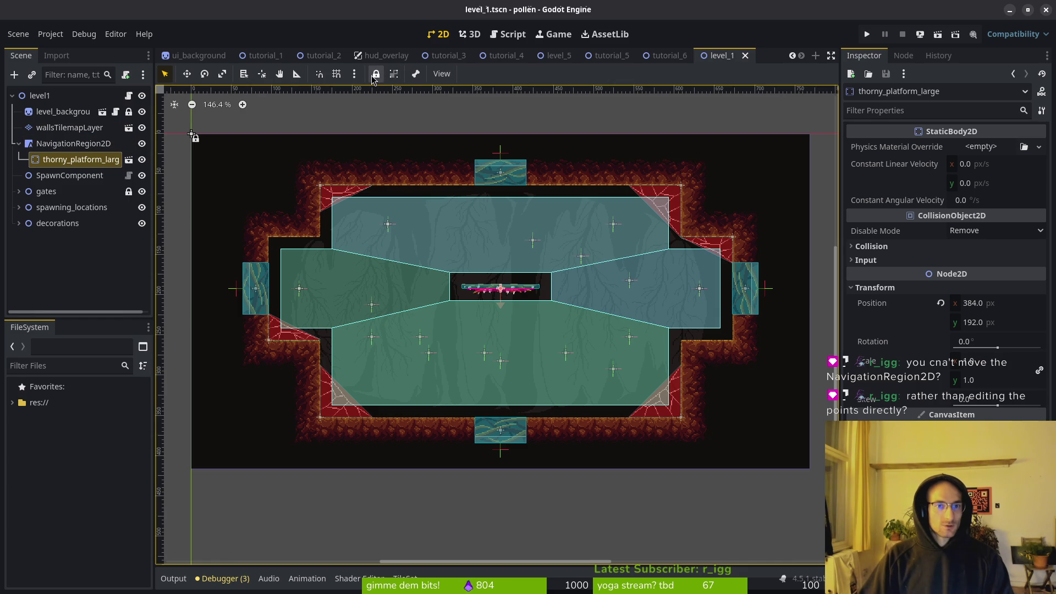
pyautogui.click(24, 148)
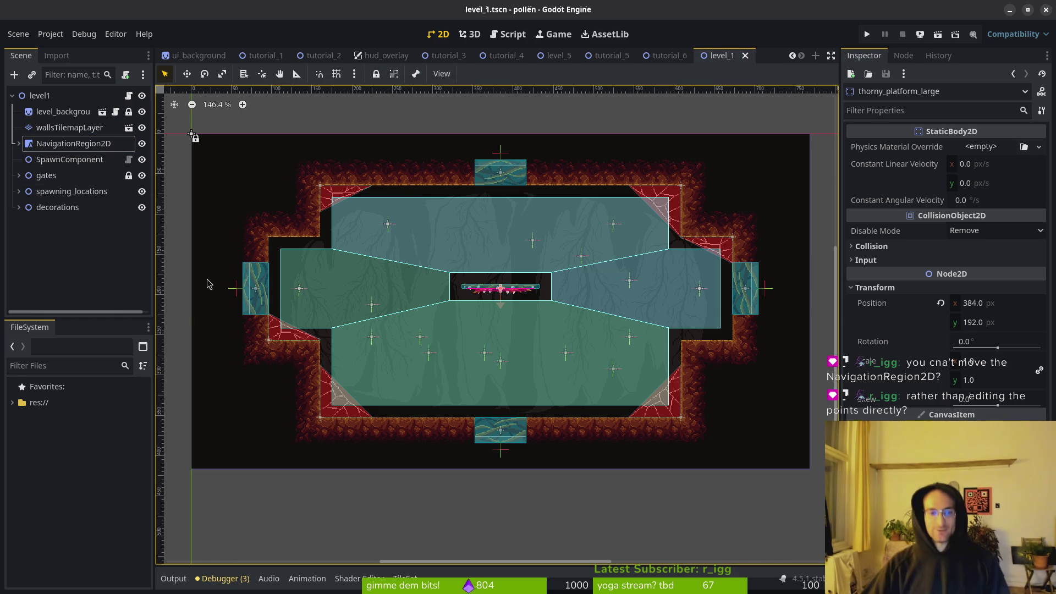
# Step: Drag the NavigationRegion2D across the level, then undo the move
pyautogui.click(332, 289)
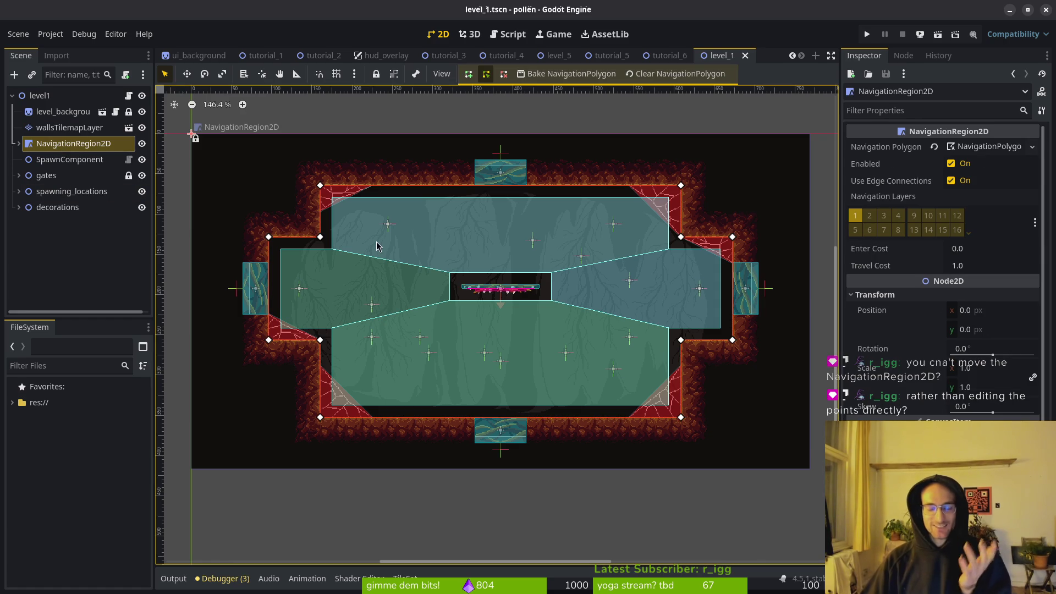
pyautogui.moveTo(418, 312)
pyautogui.mouseDown()
pyautogui.moveTo(486, 339)
pyautogui.moveTo(479, 332)
pyautogui.moveTo(460, 332)
pyautogui.moveTo(502, 353)
pyautogui.moveTo(488, 285)
pyautogui.moveTo(394, 278)
pyautogui.moveTo(401, 296)
pyautogui.mouseUp()
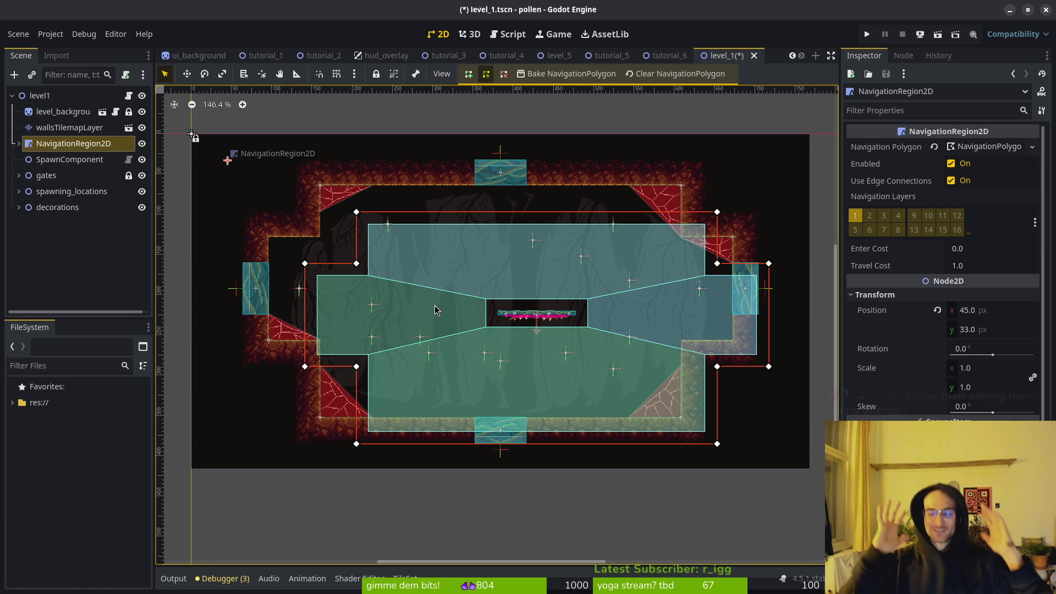
pyautogui.hotkey('ctrl', 'z')
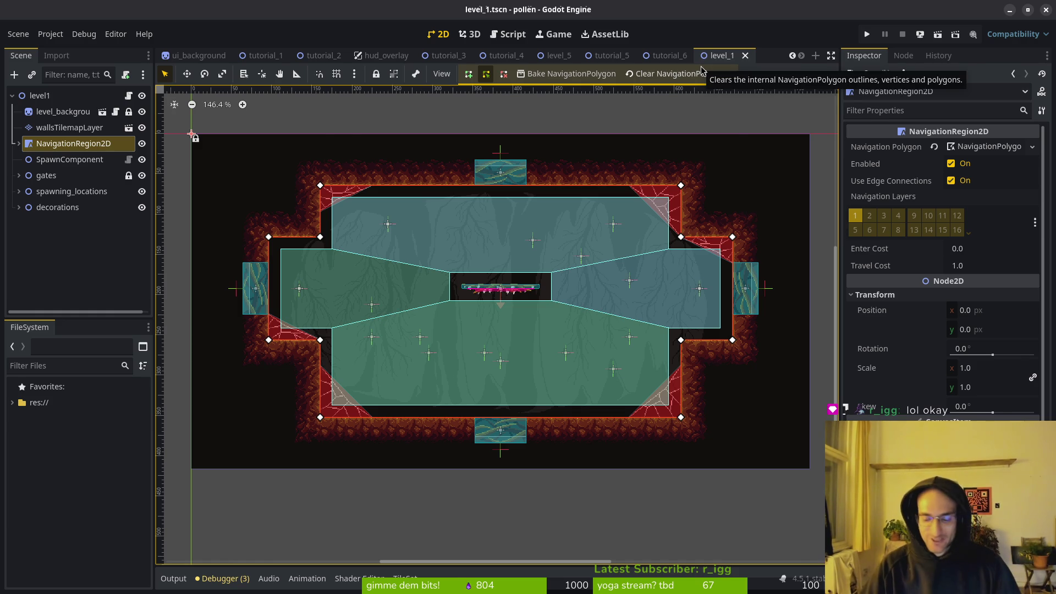
# Step: Open level_2.tscn through the quick resource search for 'level2'
pyautogui.hotkey('alt', 'shift', 'o')
pyautogui.write('level3')
pyautogui.press('BackSpace')
pyautogui.write('2')
pyautogui.press('Down')
pyautogui.press('Return')
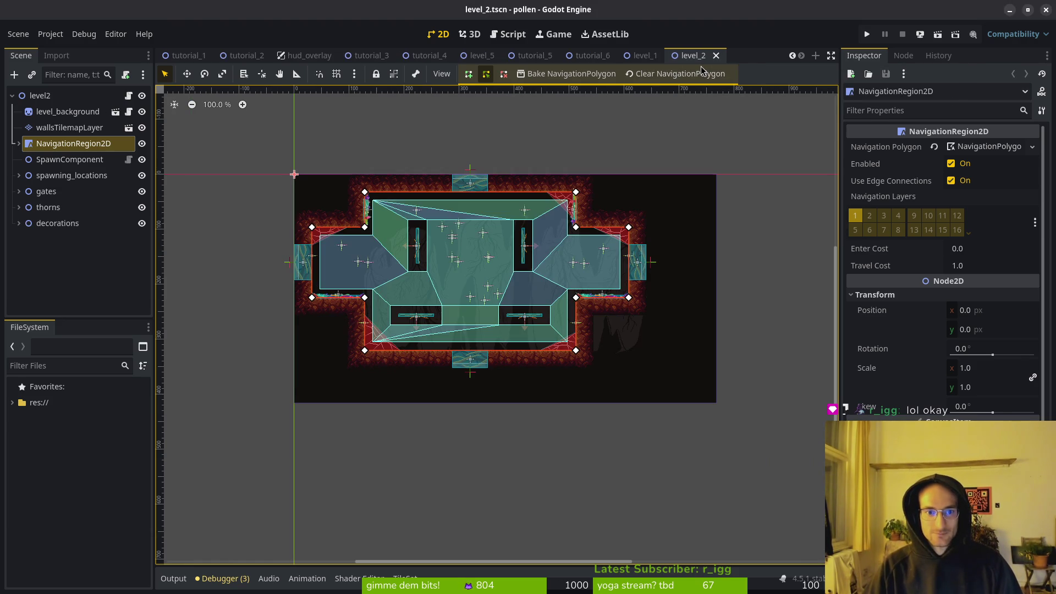